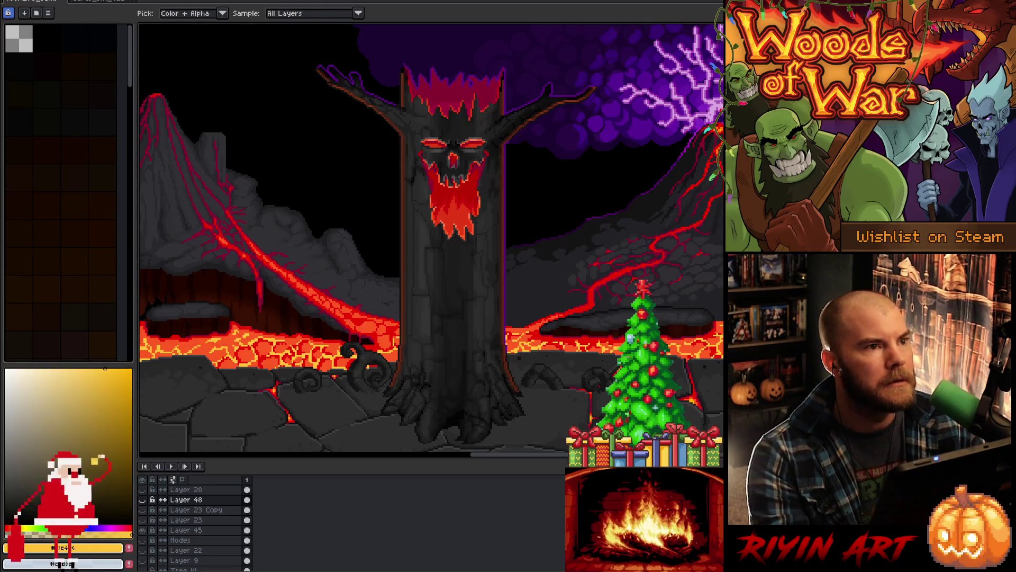
Step: Pan across the haunted tree and lava artwork in Aseprite, then return to Particle.cpp
{"action": "mouse_move", "coordinate": [554, 257]}
{"action": "left_mouse_down"}
{"action": "mouse_move", "coordinate": [609, 200]}
{"action": "mouse_move", "coordinate": [621, 220]}
{"action": "mouse_move", "coordinate": [476, 220]}
{"action": "mouse_move", "coordinate": [483, 230]}
{"action": "left_mouse_up"}
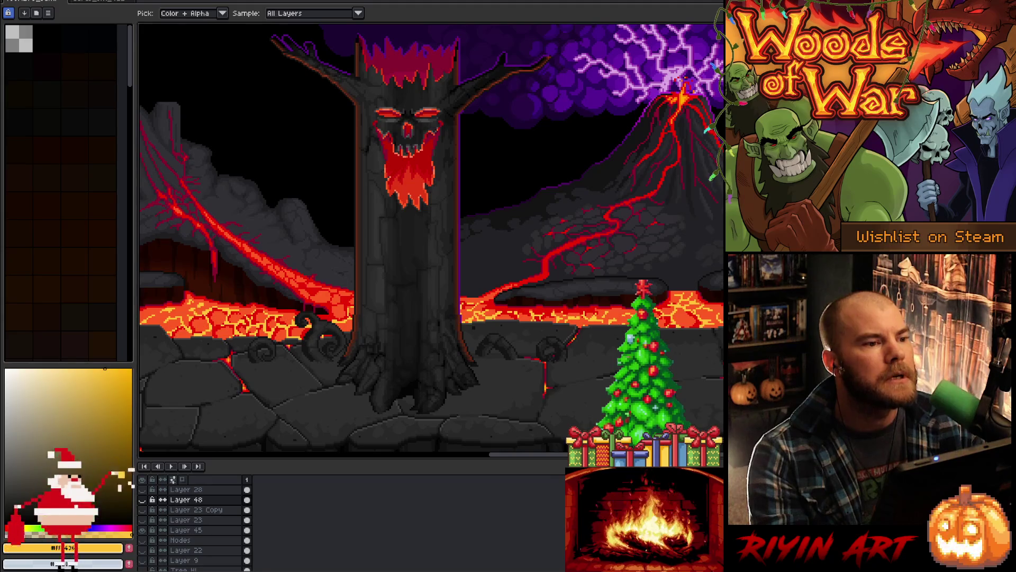
{"action": "key", "text": "alt+Tab"}
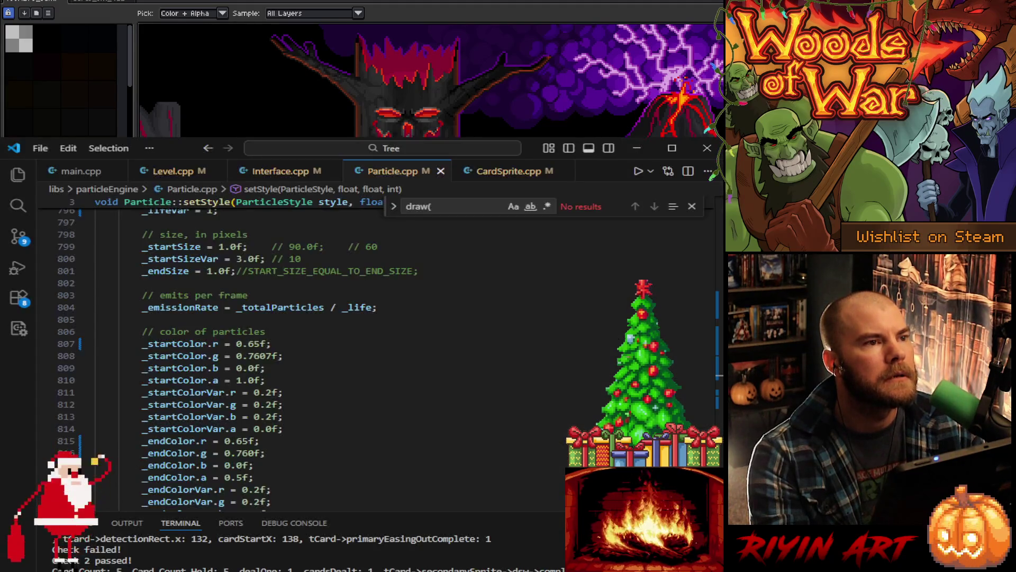
Step: Change the start and end colour red values to 1.00f, removing a stray space
{"action": "left_click", "coordinate": [338, 400]}
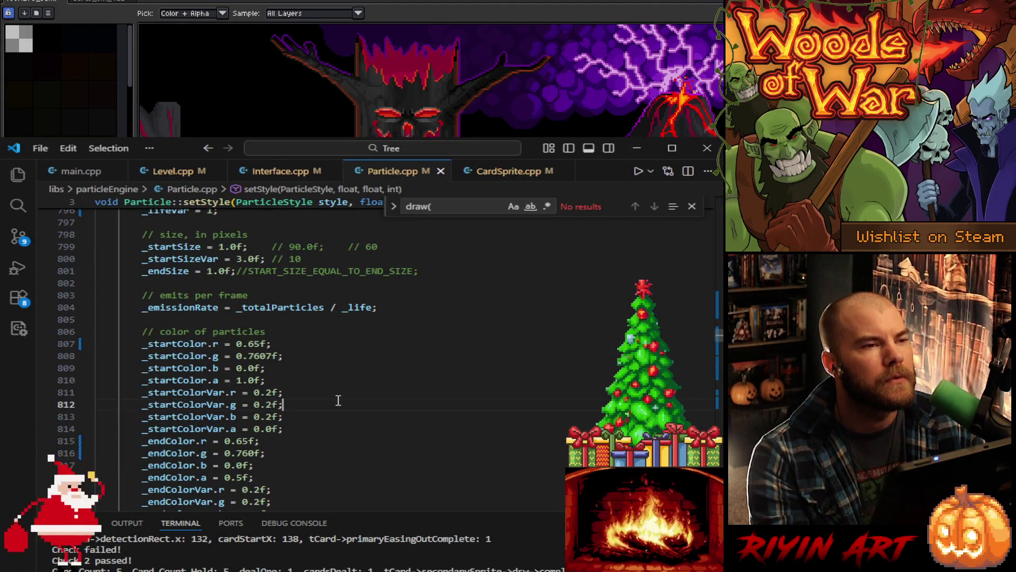
{"action": "scroll", "coordinate": [338, 400], "scroll_direction": "up", "scroll_amount": 10}
{"action": "scroll", "coordinate": [339, 401], "scroll_direction": "down", "scroll_amount": 10}
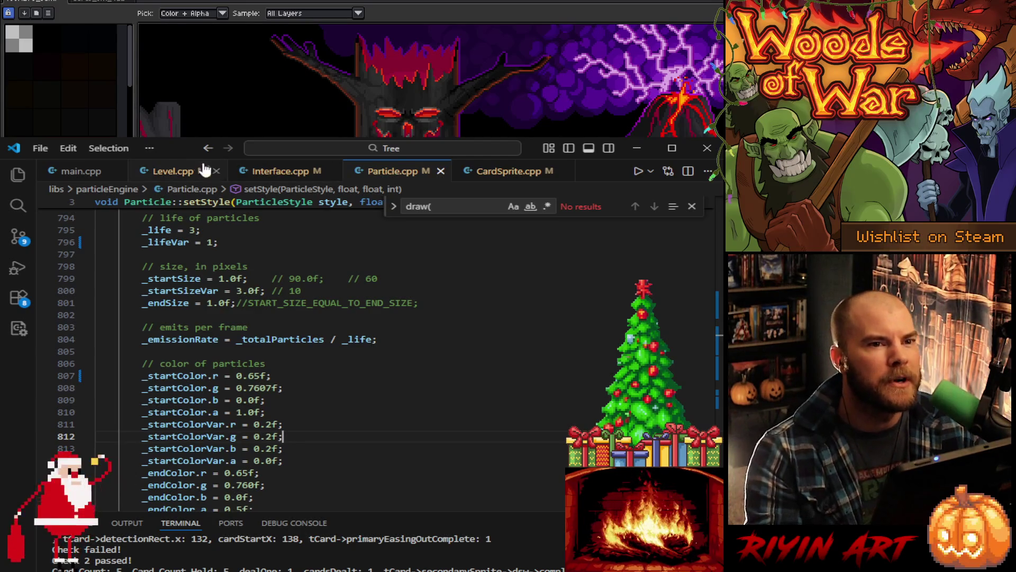
{"action": "left_click", "coordinate": [237, 375]}
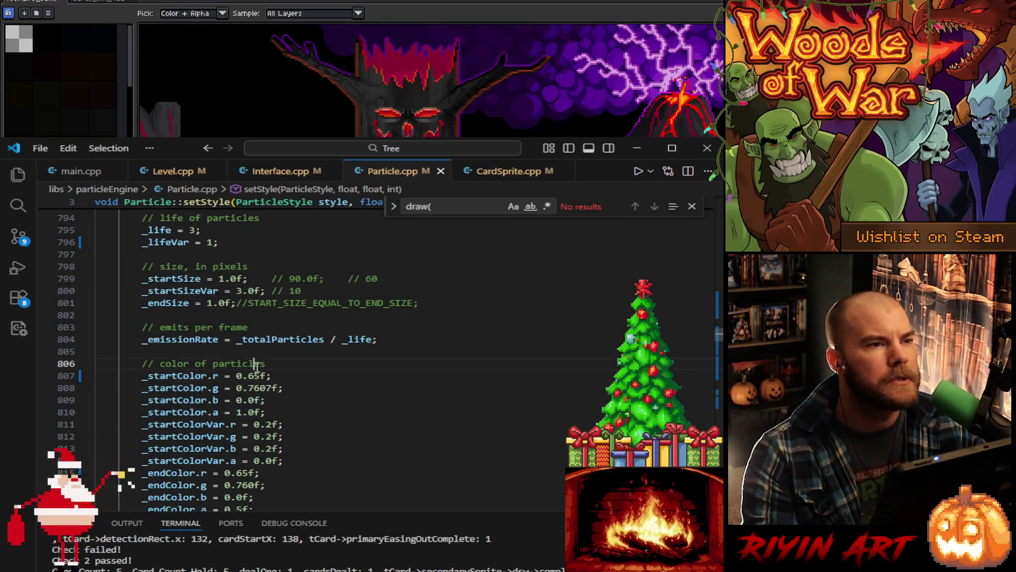
{"action": "left_click", "coordinate": [238, 376]}
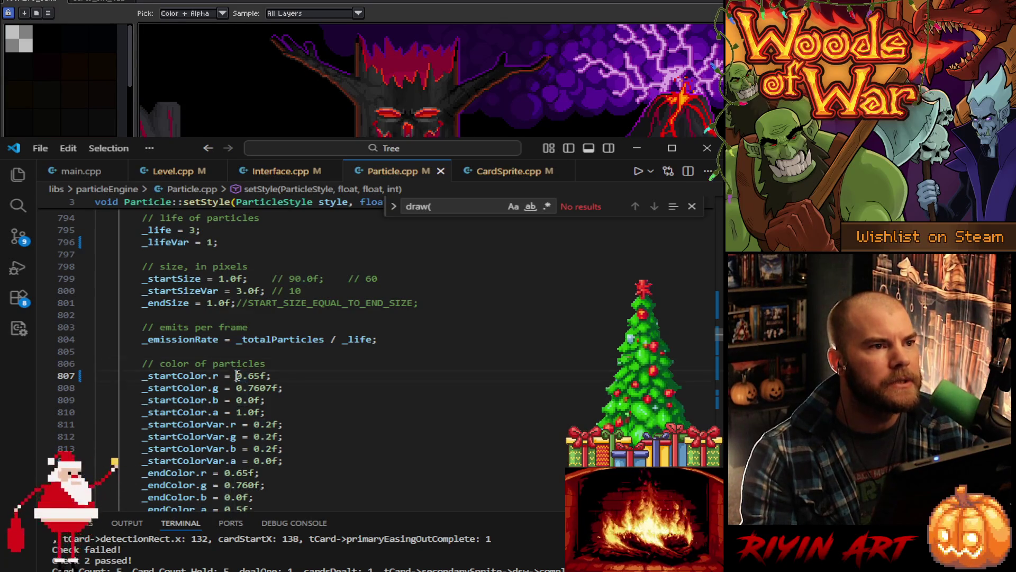
{"action": "type", "text": "1"}
{"action": "key", "text": "Right"}
{"action": "key", "text": "shift+Right"}
{"action": "key", "text": "shift+Right"}
{"action": "type", "text": "00"}
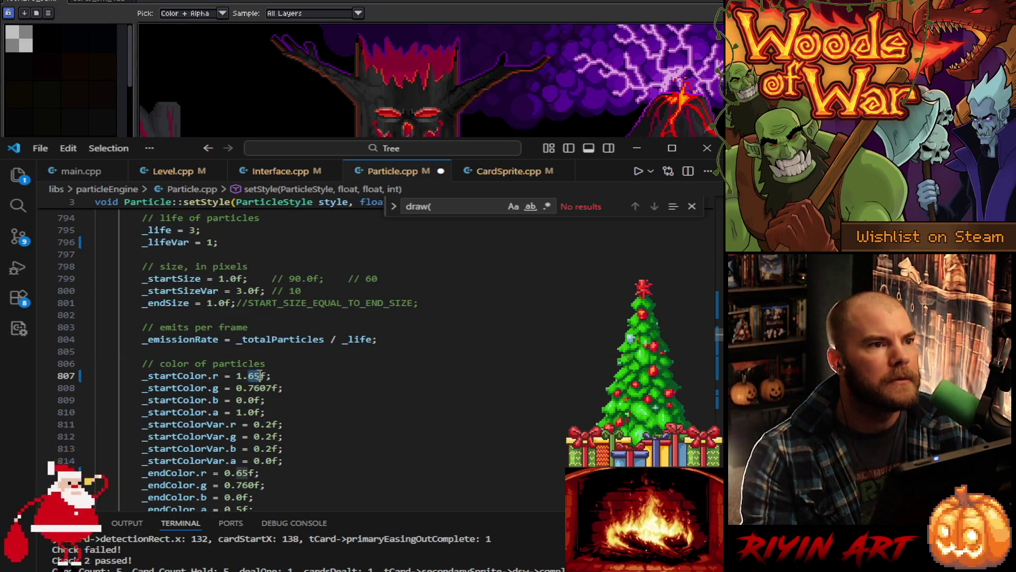
{"action": "double_click", "coordinate": [227, 472]}
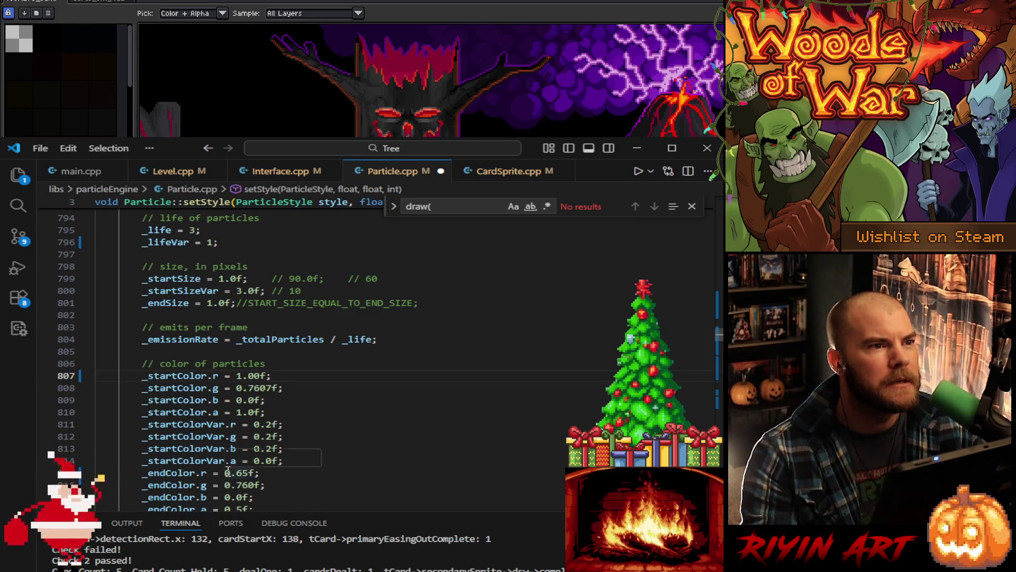
{"action": "type", "text": "1"}
{"action": "scroll", "coordinate": [239, 466], "scroll_direction": "down", "scroll_amount": 1}
{"action": "key", "text": "Right"}
{"action": "key", "text": "shift+Right"}
{"action": "key", "text": "shift+Right"}
{"action": "type", "text": "00"}
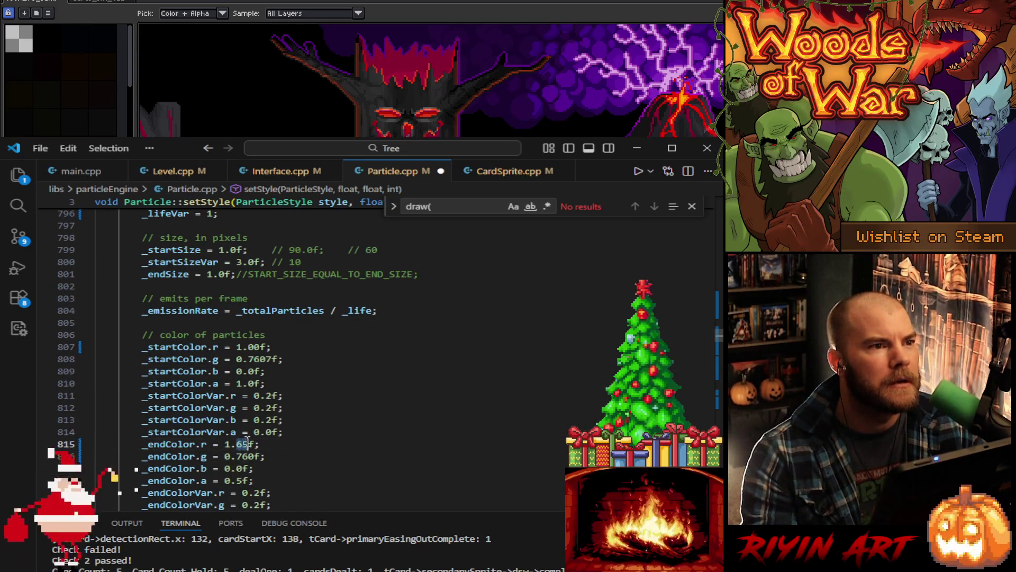
{"action": "left_click", "coordinate": [230, 347]}
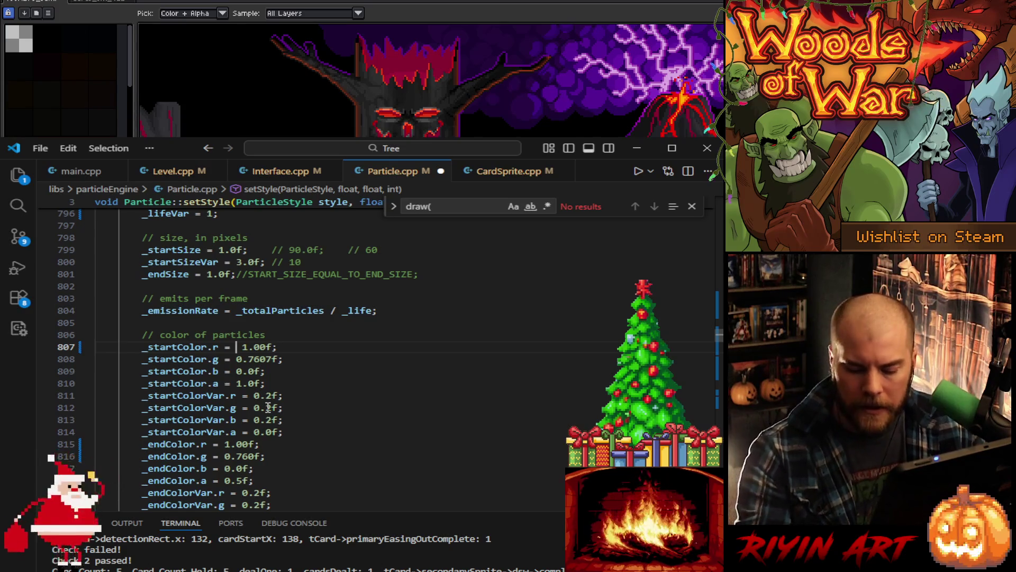
{"action": "key", "text": "BackSpace"}
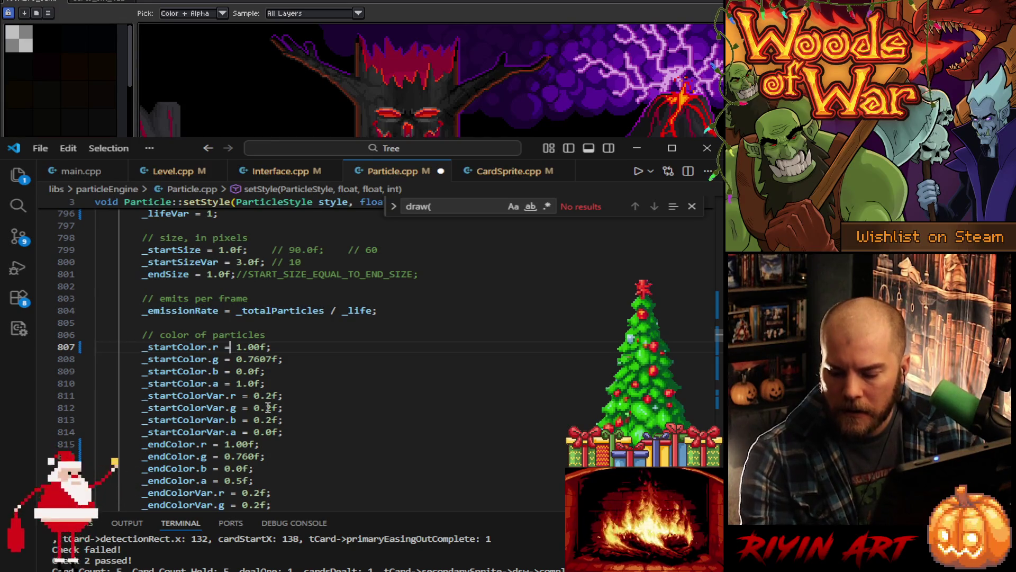
Step: Set start colour green to 196.0f / 255.0f and blue to 54.0f / 255.0f, commenting out old values
{"action": "left_click", "coordinate": [232, 359]}
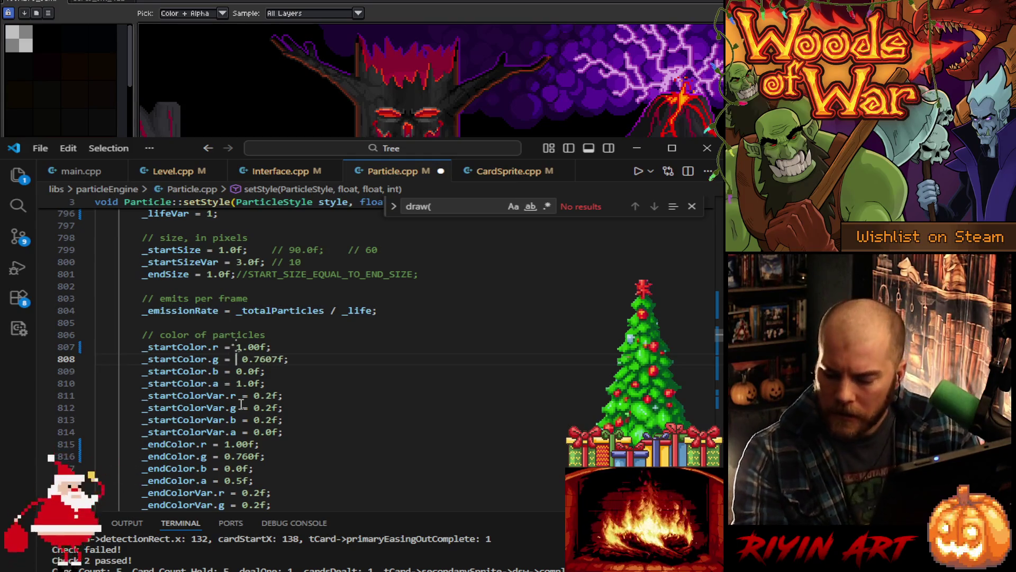
{"action": "type", "text": "196"}
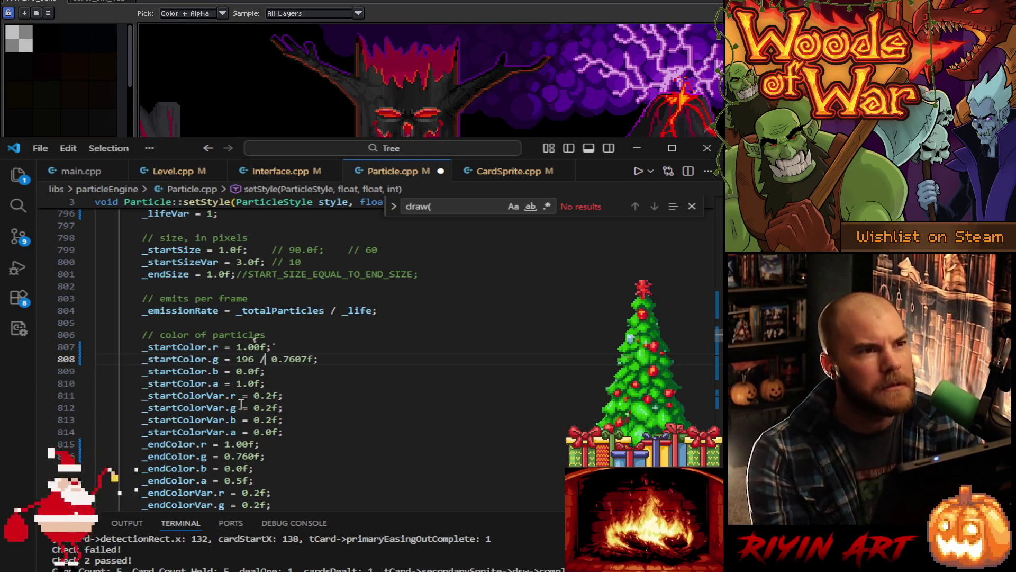
{"action": "type", "text": ".0"}
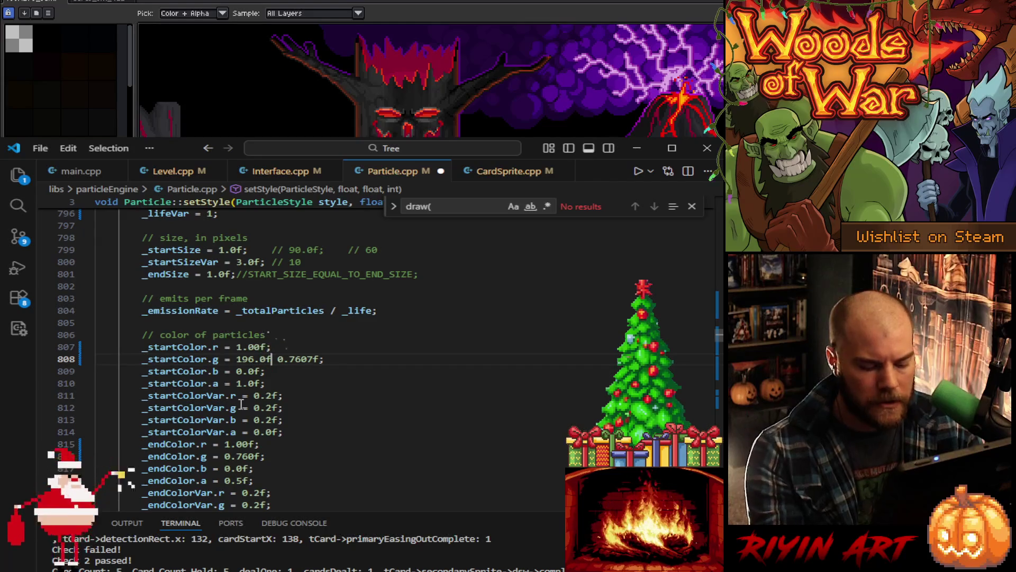
{"action": "type", "text": "f / 255 "}
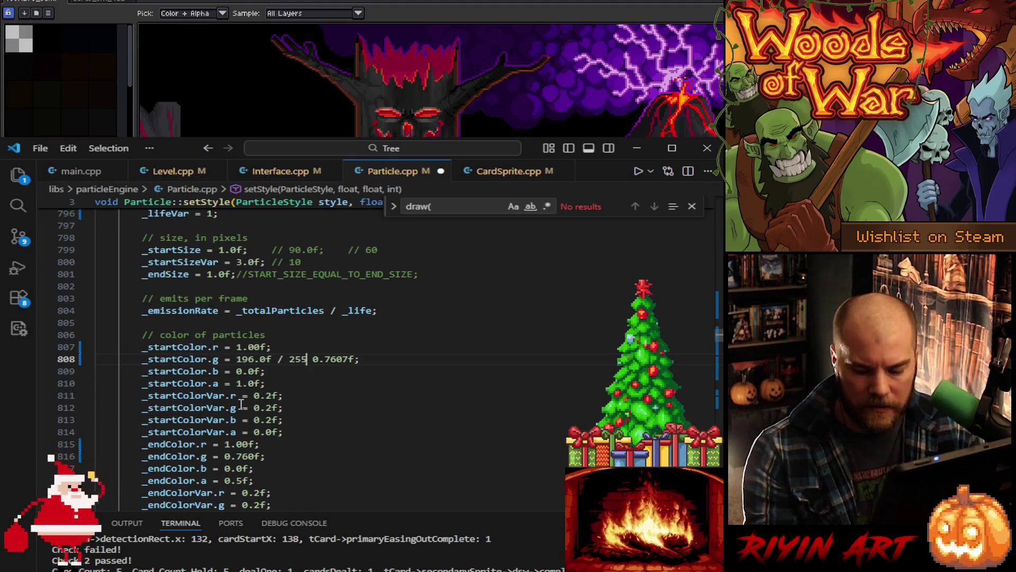
{"action": "type", "text": ".0f;//"}
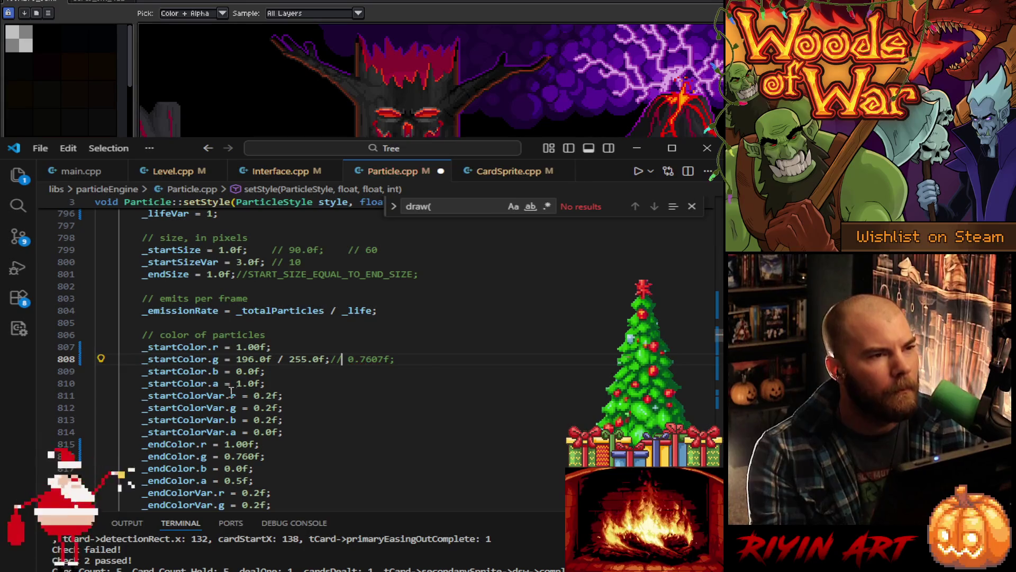
{"action": "left_click", "coordinate": [236, 371]}
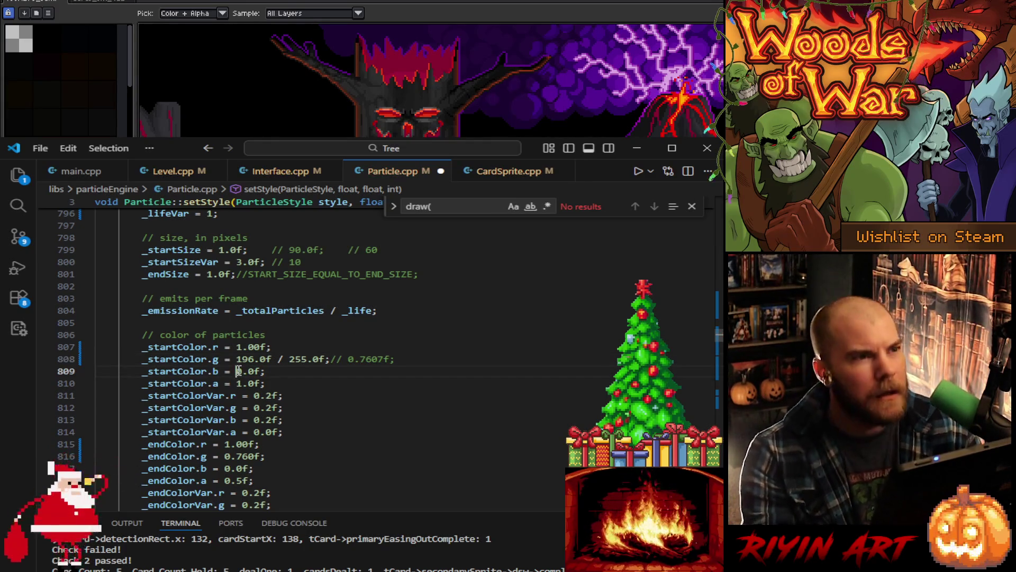
{"action": "type", "text": "1"}
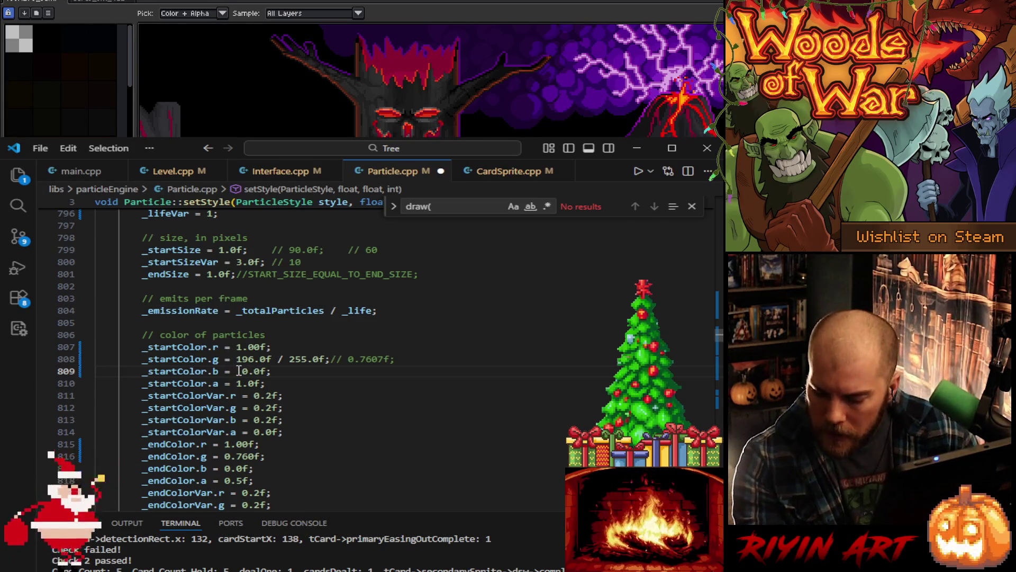
{"action": "type", "text": "44"}
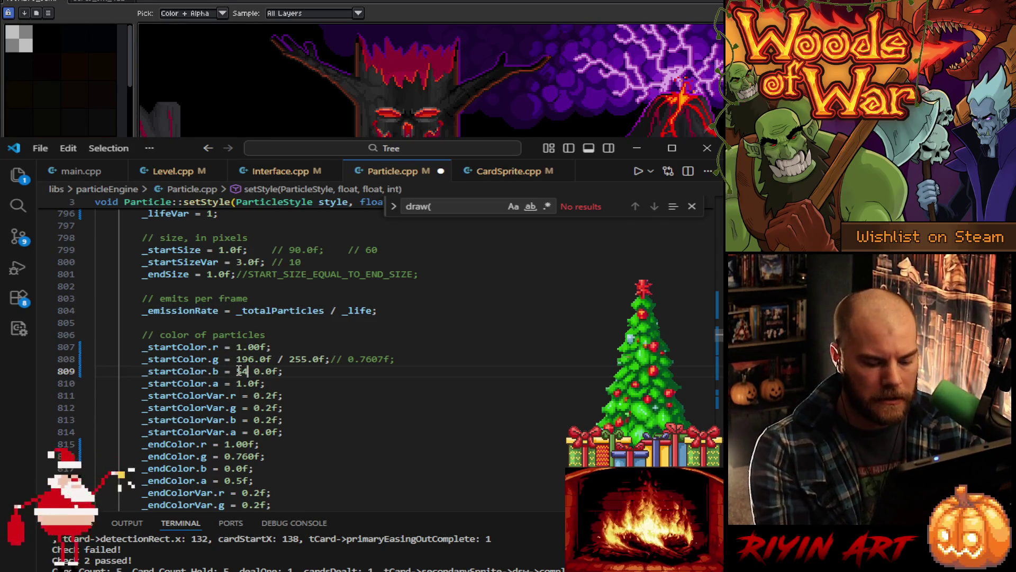
{"action": "type", "text": ".0f "}
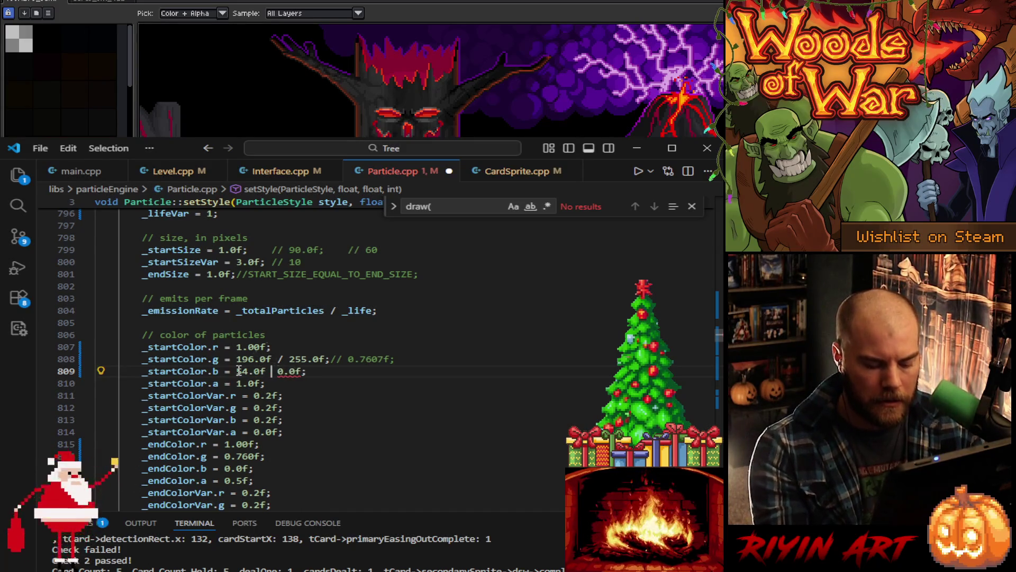
{"action": "type", "text": "/ 255.0 "}
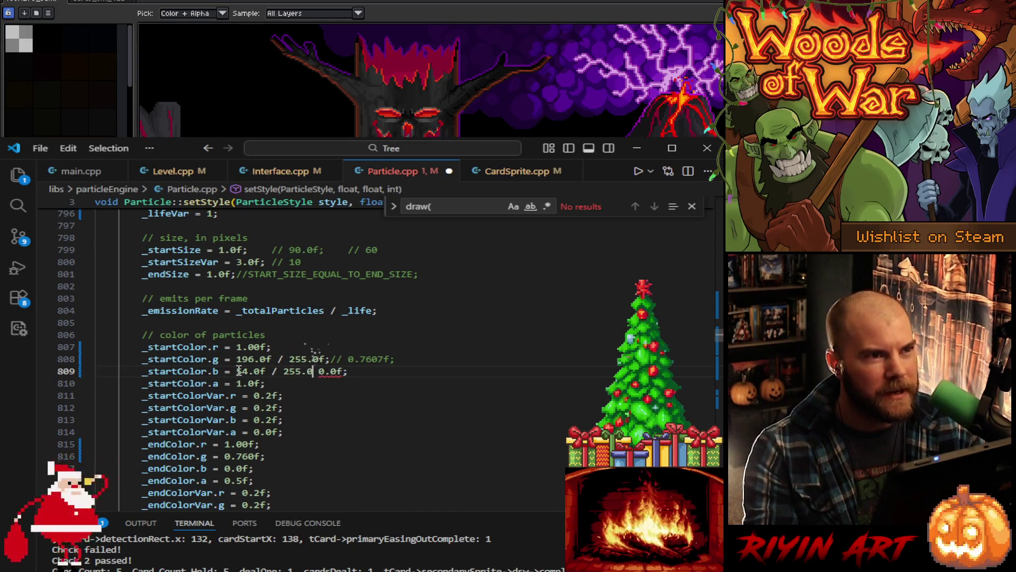
{"action": "type", "text": "f;//"}
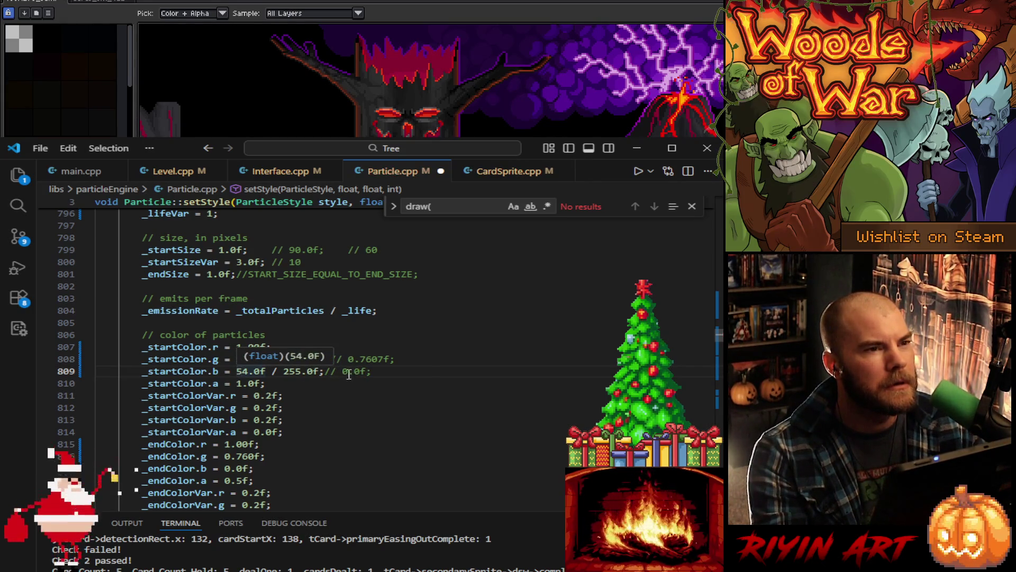
{"action": "left_click_drag", "start_coordinate": [380, 371], "coordinate": [376, 345]}
{"action": "key", "text": "ctrl+c"}
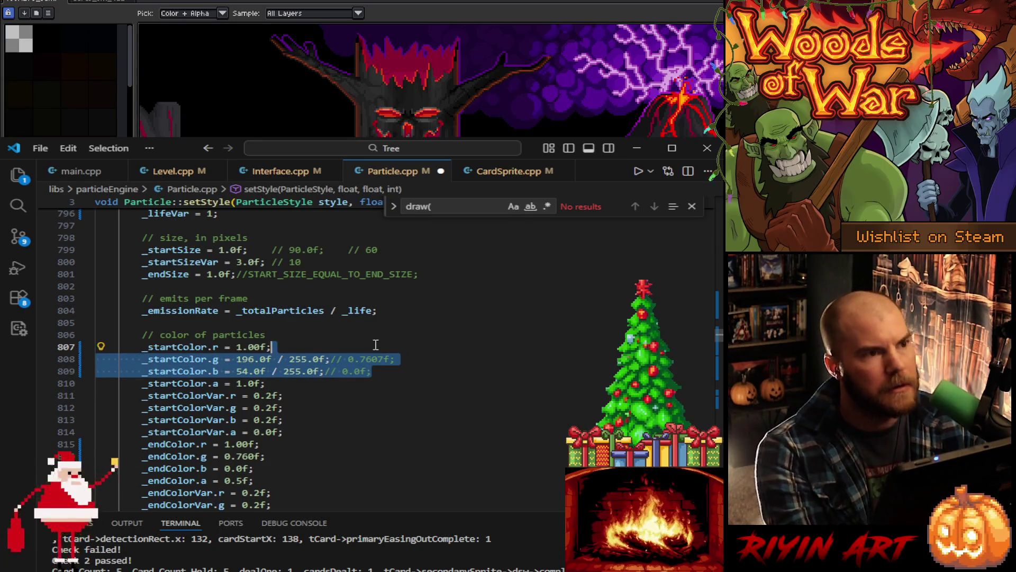
Step: Paste the start green/blue lines over the end colour lines, rename them _endColor, and save
{"action": "left_click_drag", "start_coordinate": [285, 444], "coordinate": [286, 468]}
{"action": "key", "text": "ctrl+v"}
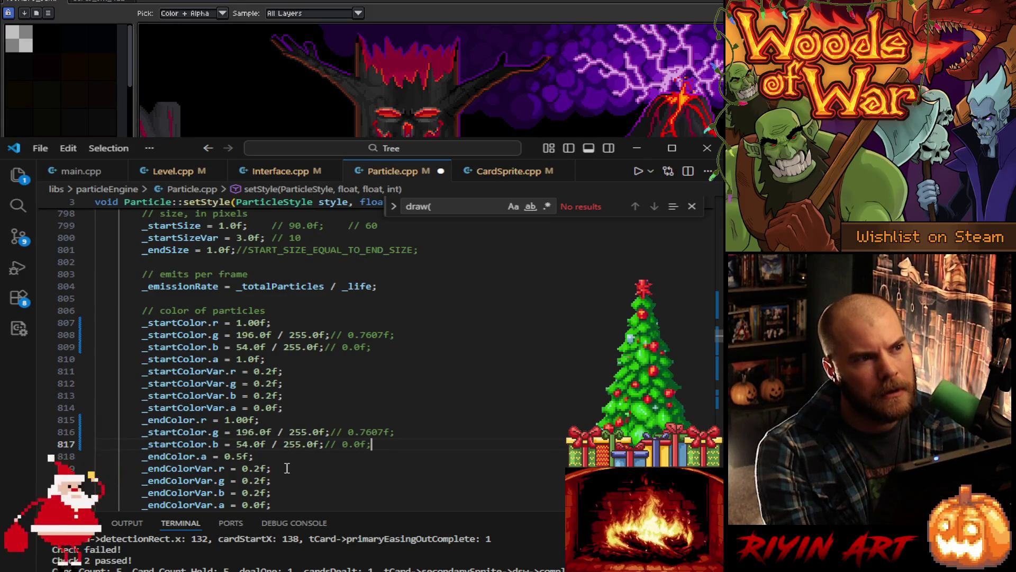
{"action": "double_click", "coordinate": [171, 419]}
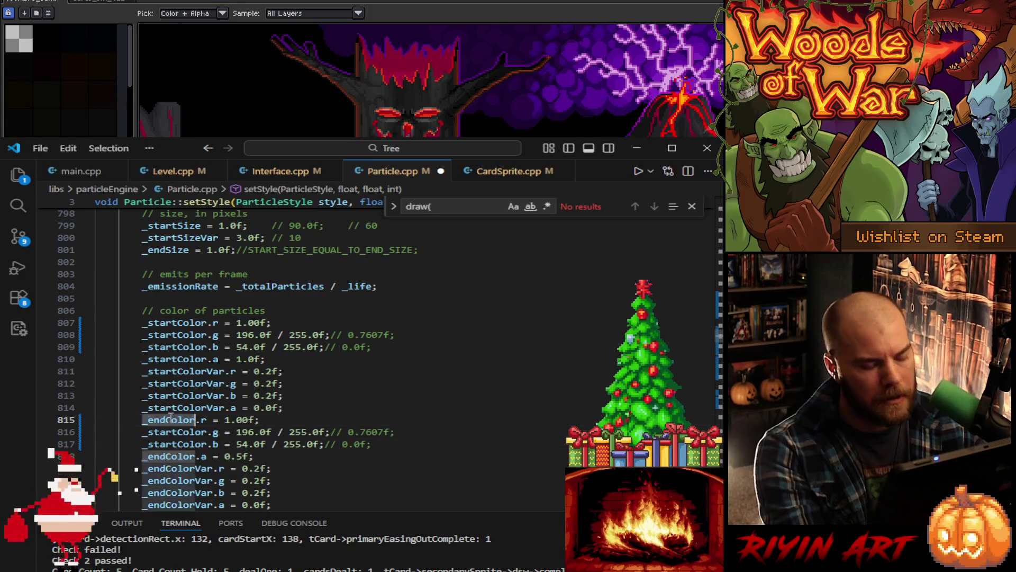
{"action": "key", "text": "ctrl+c"}
{"action": "double_click", "coordinate": [178, 431]}
{"action": "key", "text": "ctrl+v"}
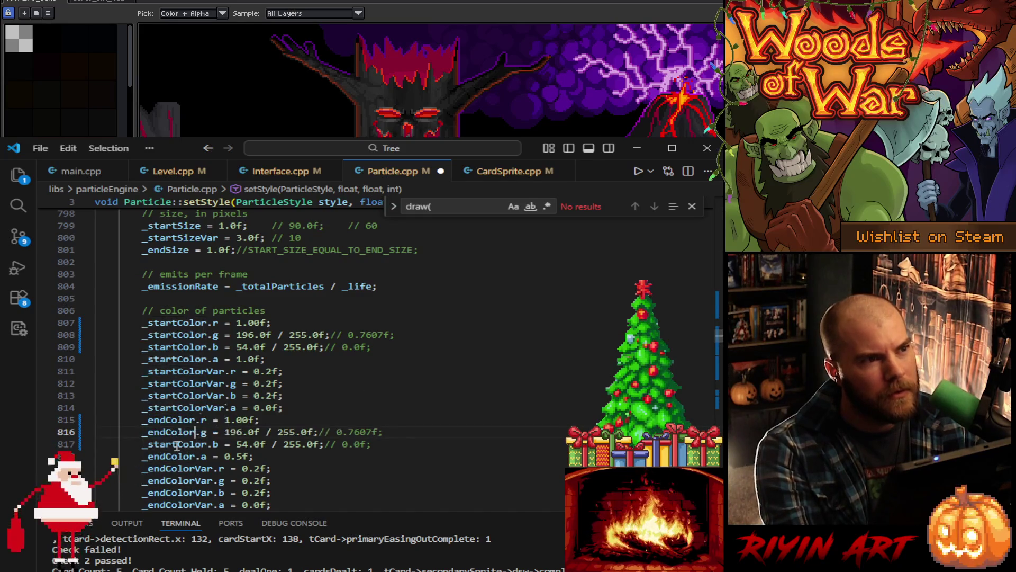
{"action": "double_click", "coordinate": [178, 444]}
{"action": "key", "text": "ctrl+v"}
{"action": "key", "text": "ctrl+s"}
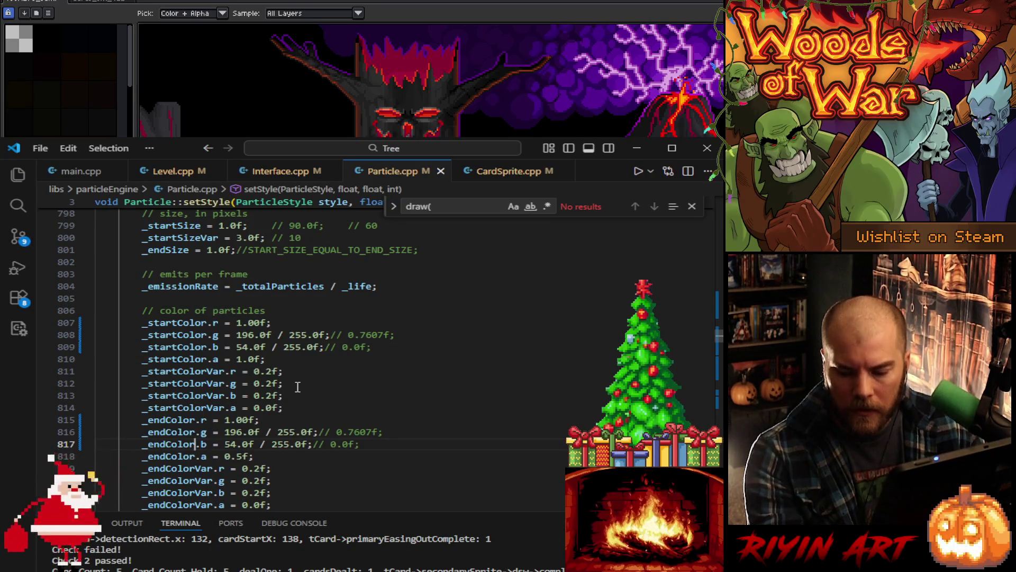
{"action": "left_click", "coordinate": [324, 384]}
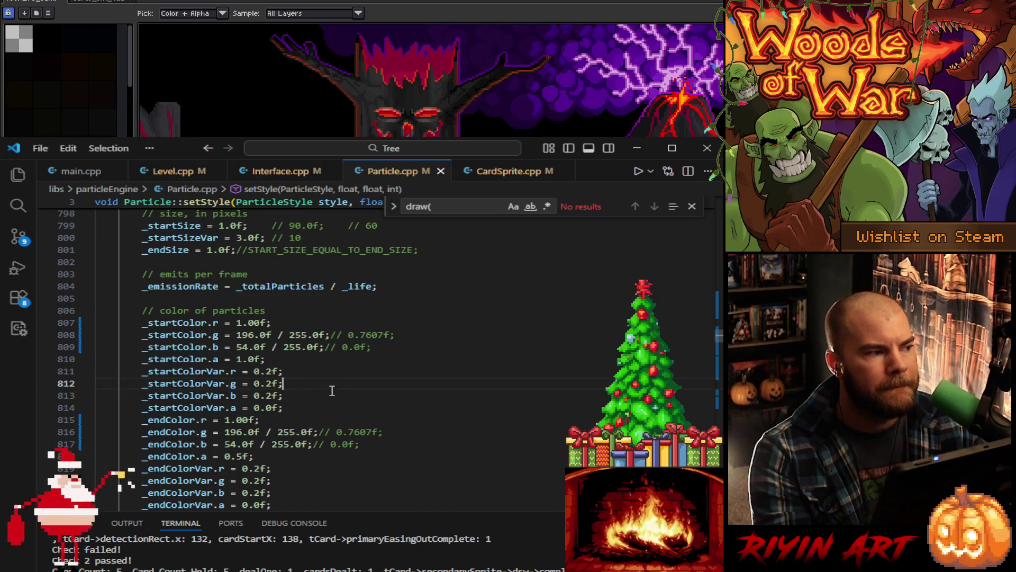
Step: Change CARD_GLOW_LIGHT_GREEN's _startColor.a from 0.4f to 0.6f and save Particle.cpp
{"action": "scroll", "coordinate": [350, 410], "scroll_direction": "up", "scroll_amount": 12}
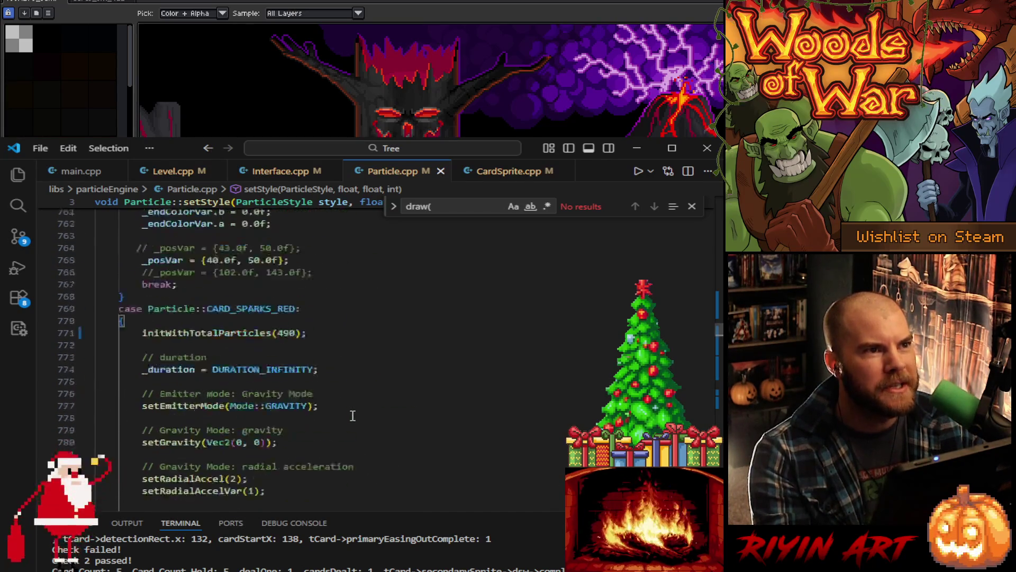
{"action": "scroll", "coordinate": [353, 416], "scroll_direction": "up", "scroll_amount": 13}
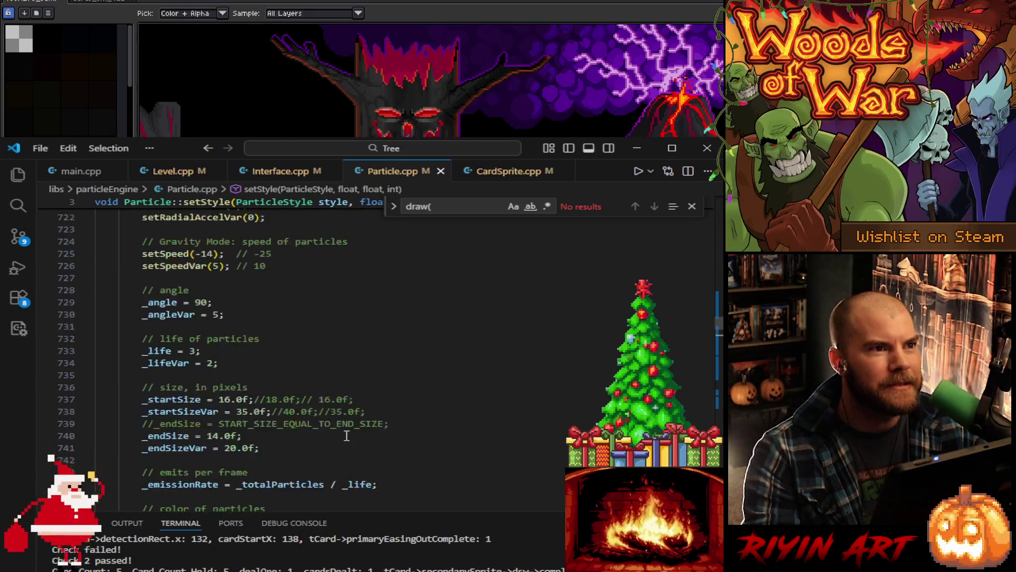
{"action": "scroll", "coordinate": [346, 435], "scroll_direction": "up", "scroll_amount": 10}
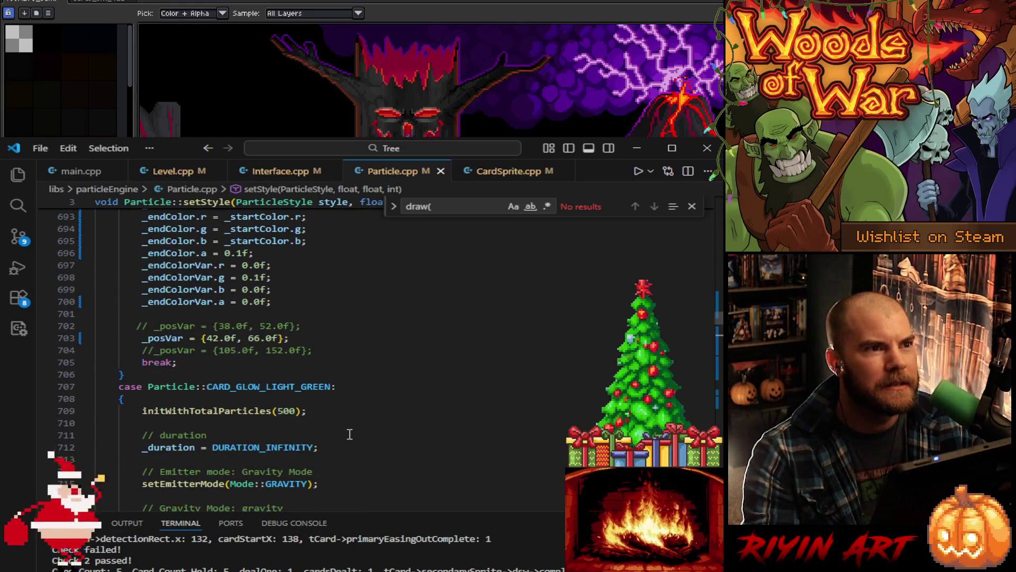
{"action": "scroll", "coordinate": [349, 434], "scroll_direction": "up", "scroll_amount": 9}
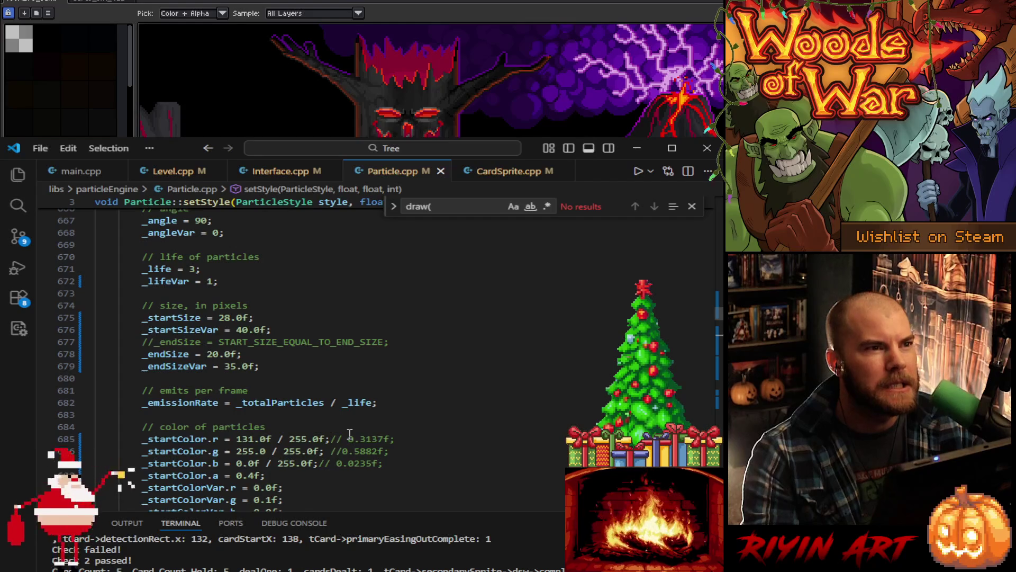
{"action": "scroll", "coordinate": [350, 434], "scroll_direction": "up", "scroll_amount": 11}
{"action": "scroll", "coordinate": [350, 434], "scroll_direction": "down", "scroll_amount": 15}
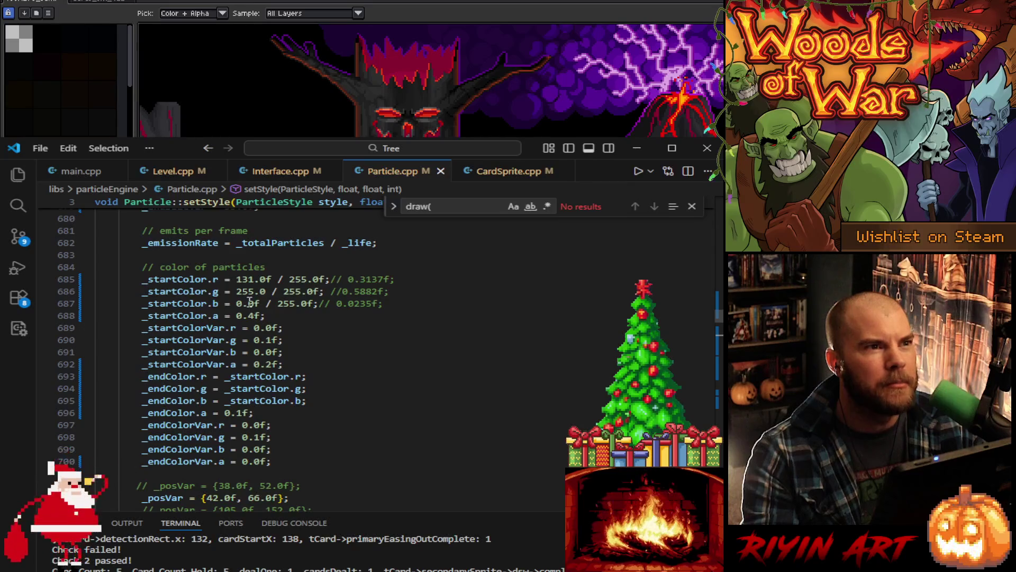
{"action": "double_click", "coordinate": [257, 315]}
{"action": "type", "text": "6f"}
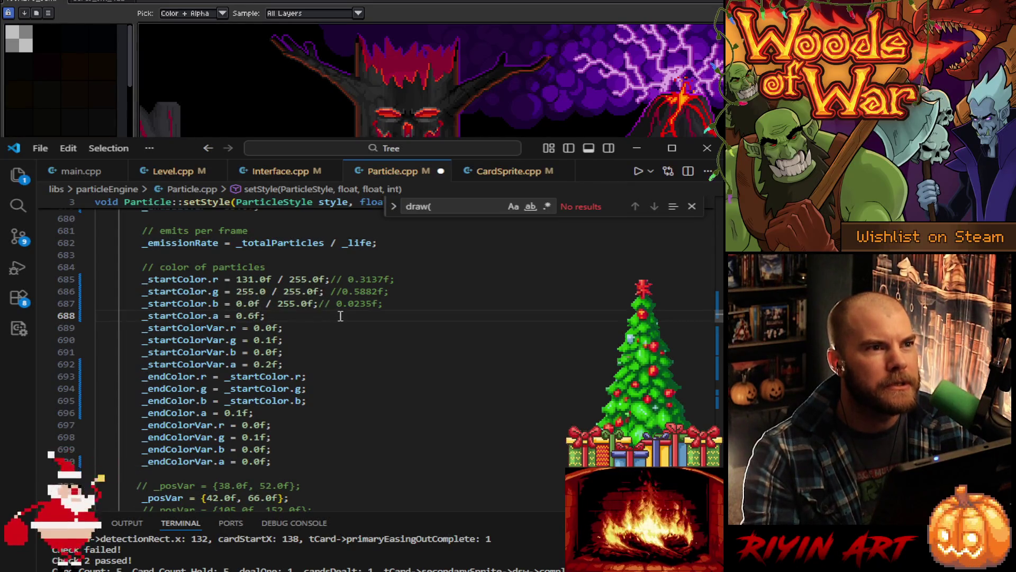
{"action": "key", "text": "ctrl+s"}
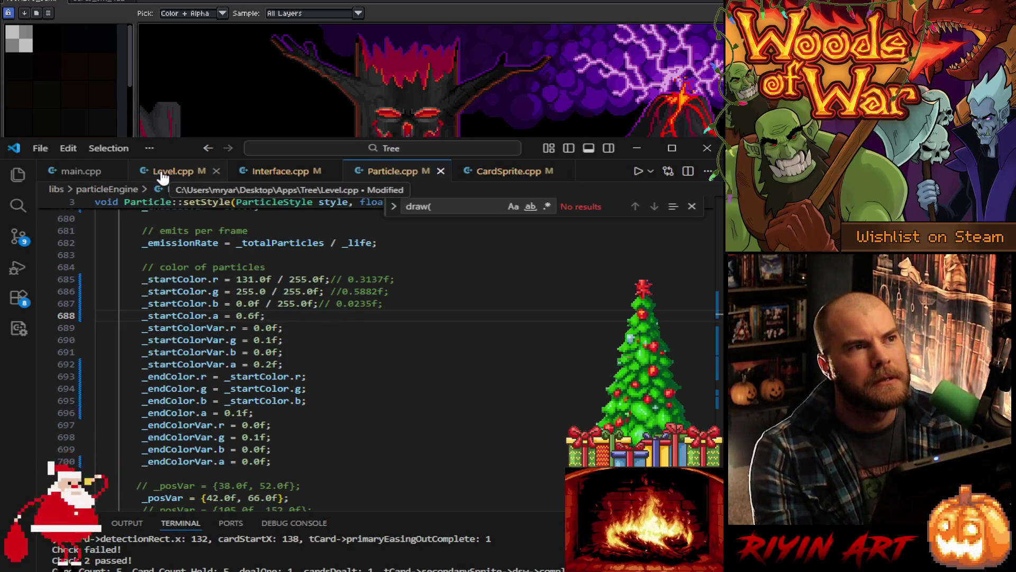
{"action": "scroll", "coordinate": [374, 363], "scroll_direction": "down", "scroll_amount": 10}
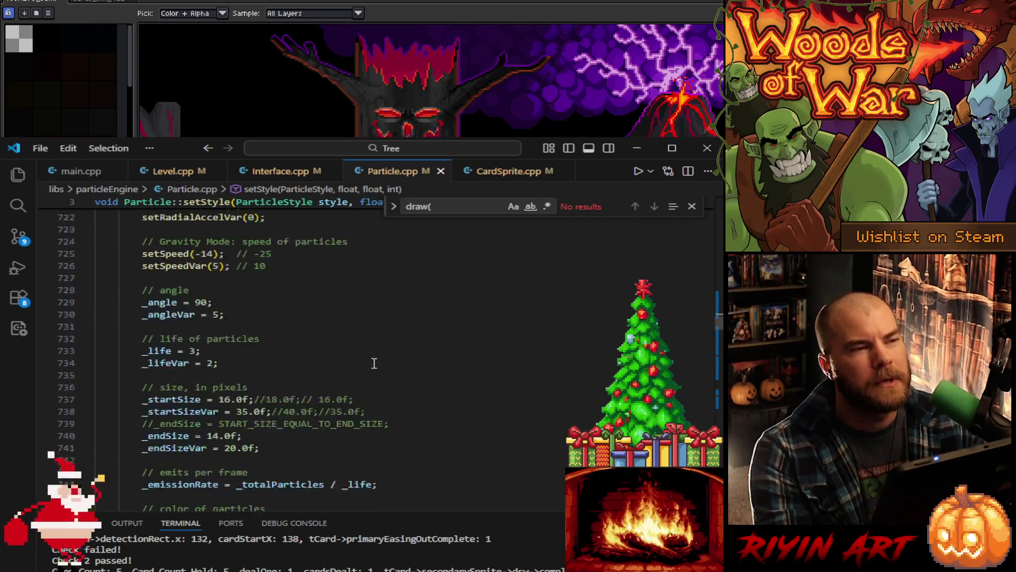
{"action": "scroll", "coordinate": [374, 363], "scroll_direction": "down", "scroll_amount": 20}
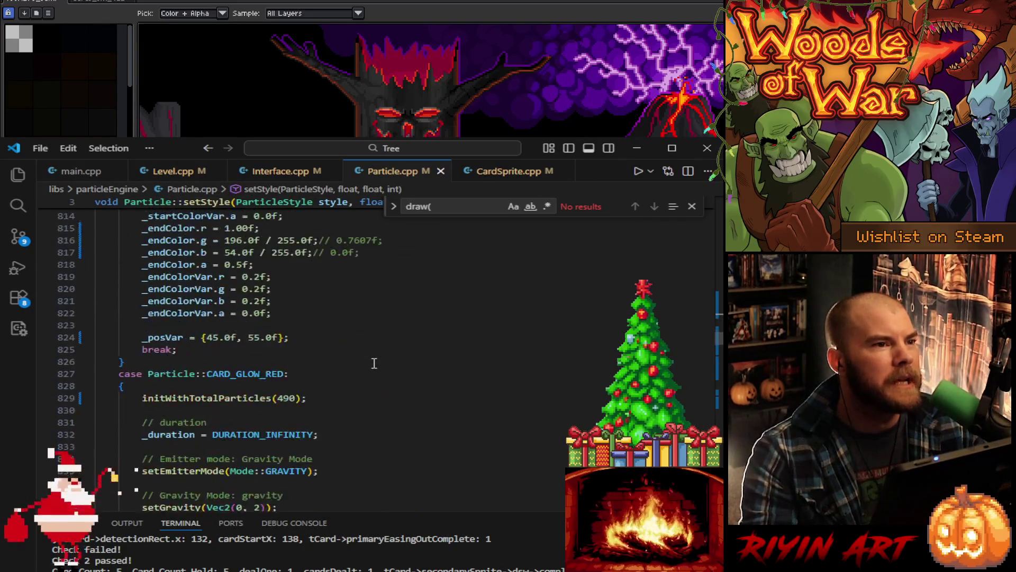
{"action": "scroll", "coordinate": [374, 363], "scroll_direction": "down", "scroll_amount": 15}
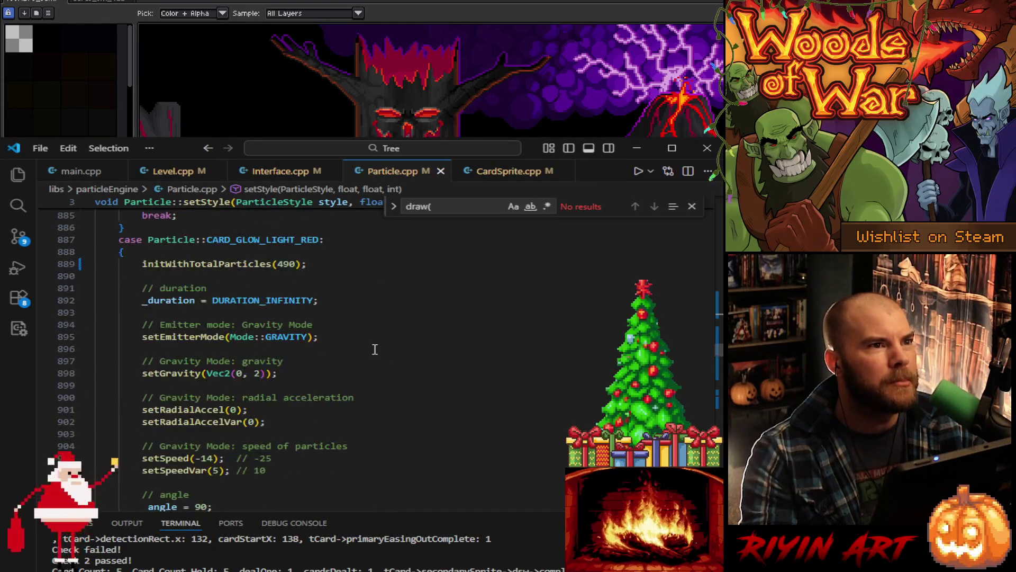
{"action": "scroll", "coordinate": [374, 350], "scroll_direction": "down", "scroll_amount": 7}
{"action": "scroll", "coordinate": [375, 349], "scroll_direction": "down", "scroll_amount": 10}
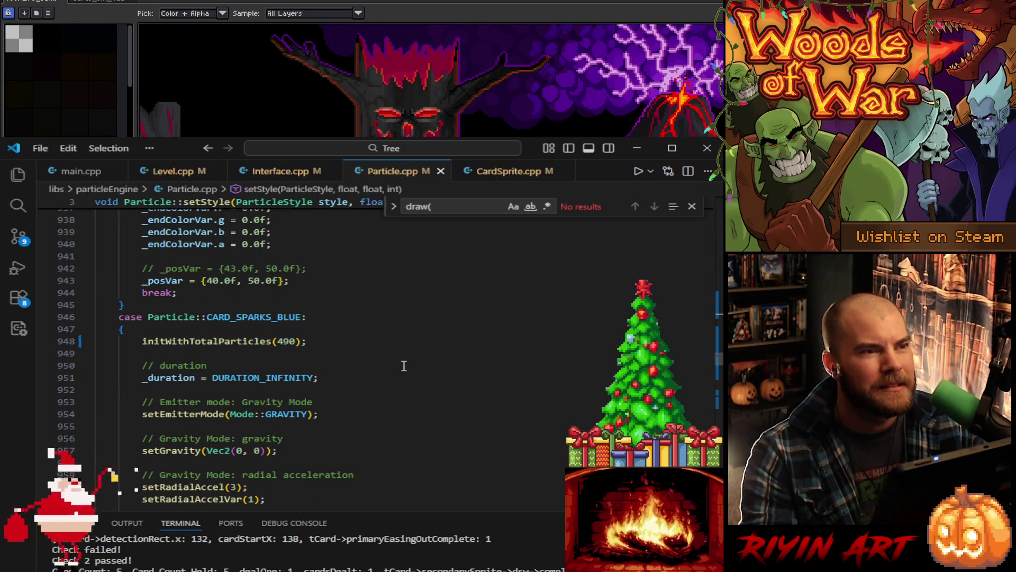
{"action": "scroll", "coordinate": [404, 366], "scroll_direction": "down", "scroll_amount": 18}
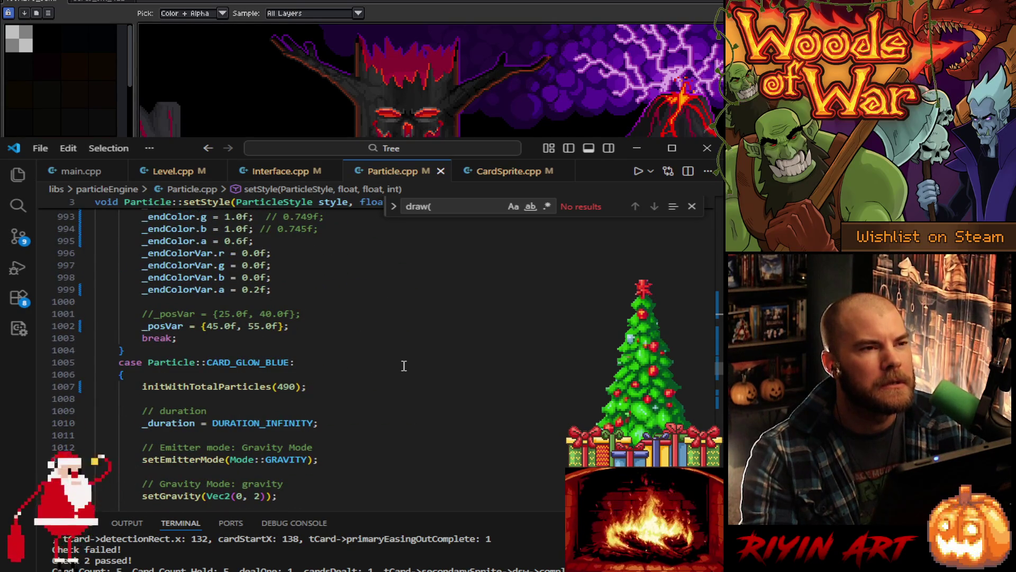
{"action": "scroll", "coordinate": [403, 366], "scroll_direction": "down", "scroll_amount": 20}
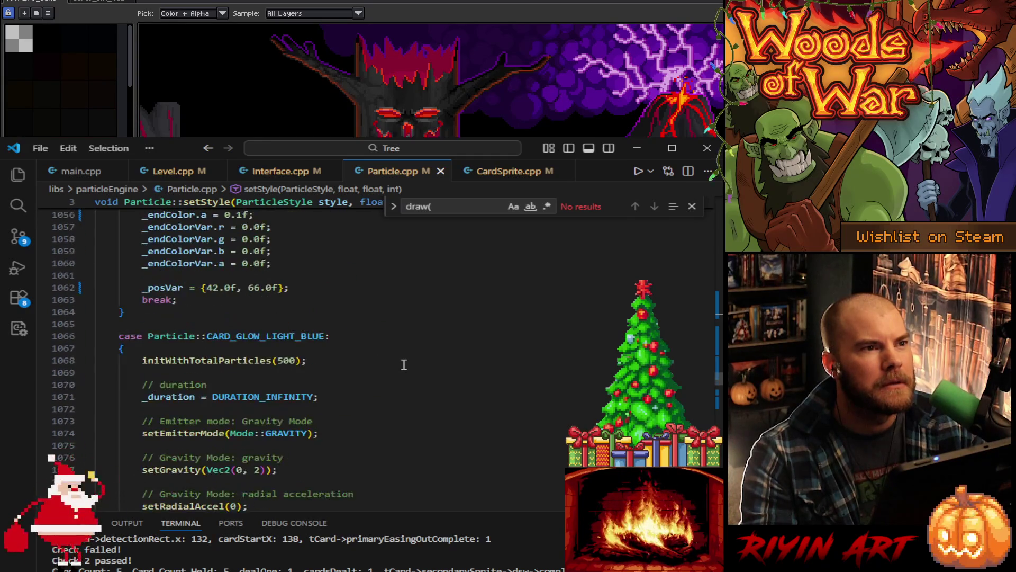
{"action": "scroll", "coordinate": [404, 365], "scroll_direction": "down", "scroll_amount": 20}
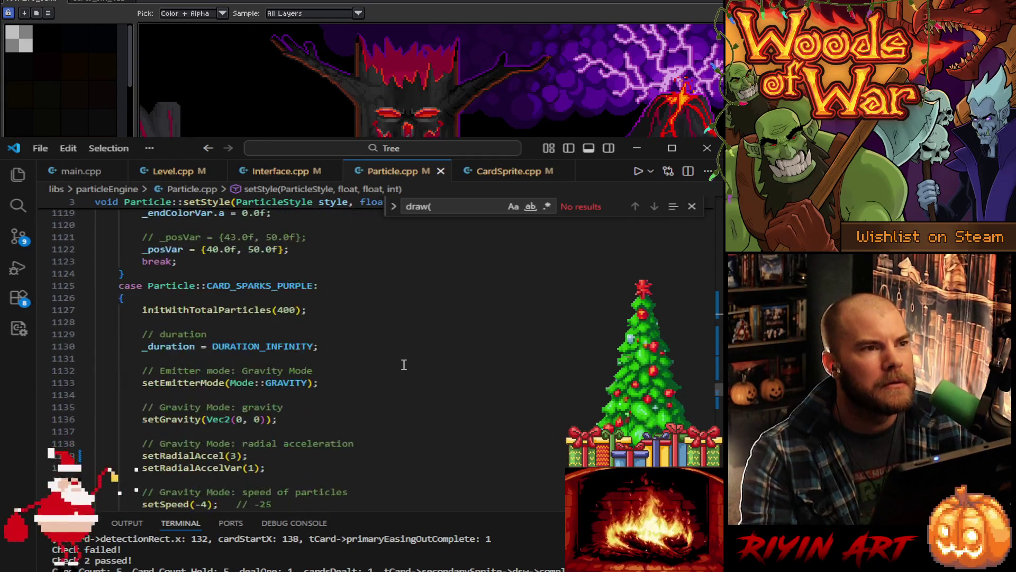
{"action": "scroll", "coordinate": [404, 365], "scroll_direction": "up", "scroll_amount": 2}
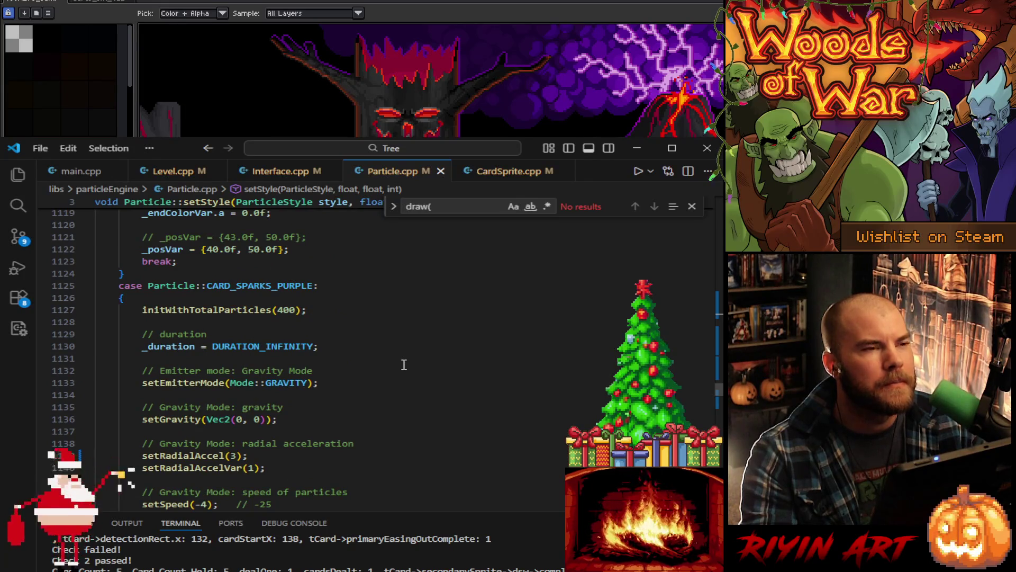
{"action": "scroll", "coordinate": [403, 365], "scroll_direction": "down", "scroll_amount": 14}
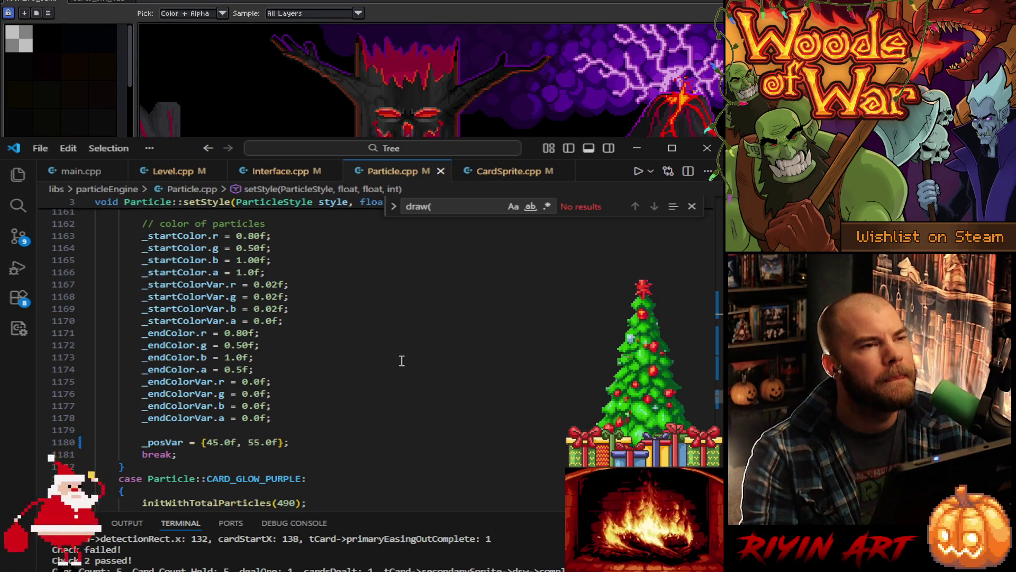
{"action": "scroll", "coordinate": [402, 360], "scroll_direction": "up", "scroll_amount": 2}
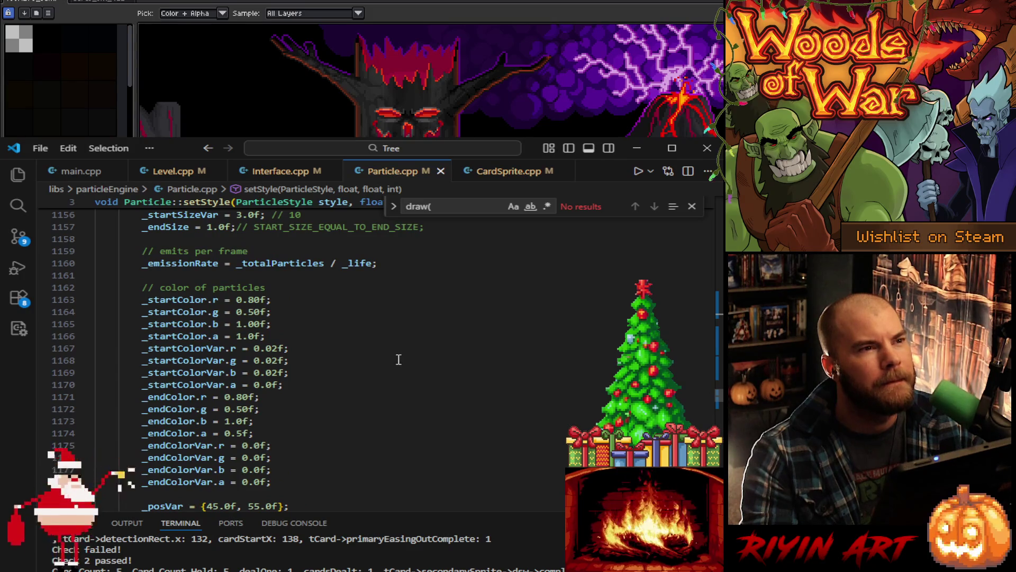
{"action": "left_click", "coordinate": [240, 326]}
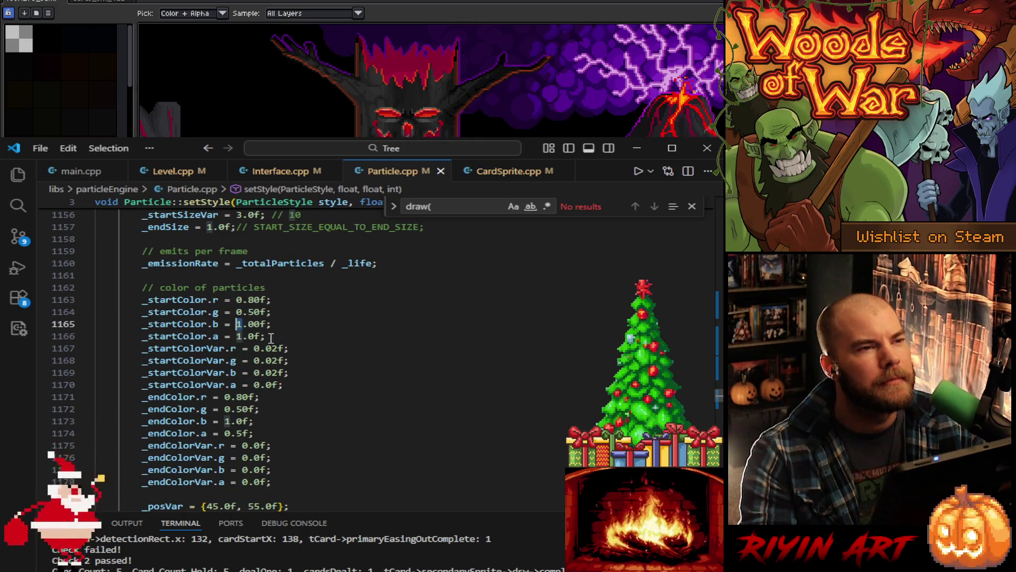
{"action": "scroll", "coordinate": [270, 337], "scroll_direction": "up", "scroll_amount": 14}
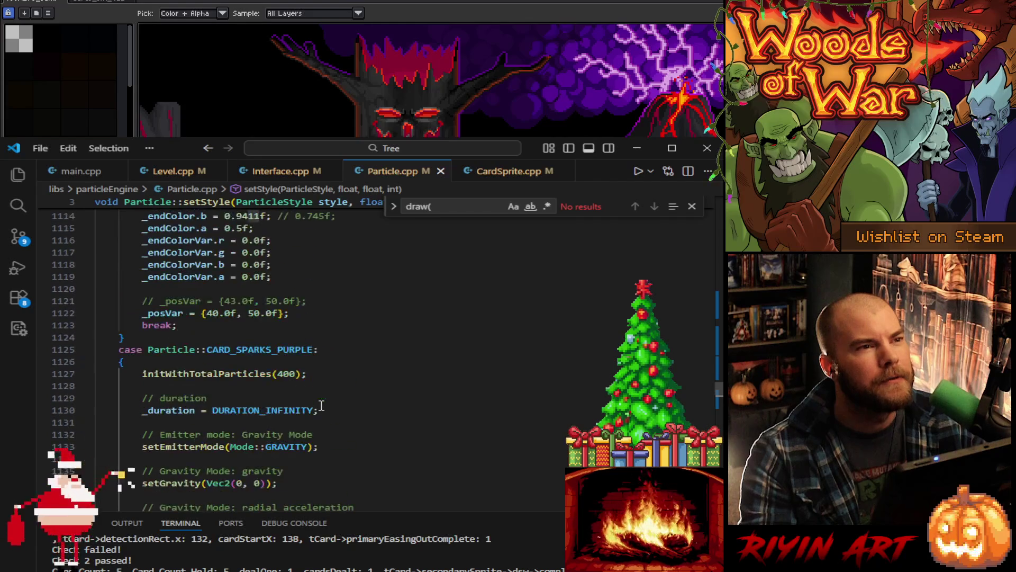
{"action": "scroll", "coordinate": [321, 405], "scroll_direction": "down", "scroll_amount": 18}
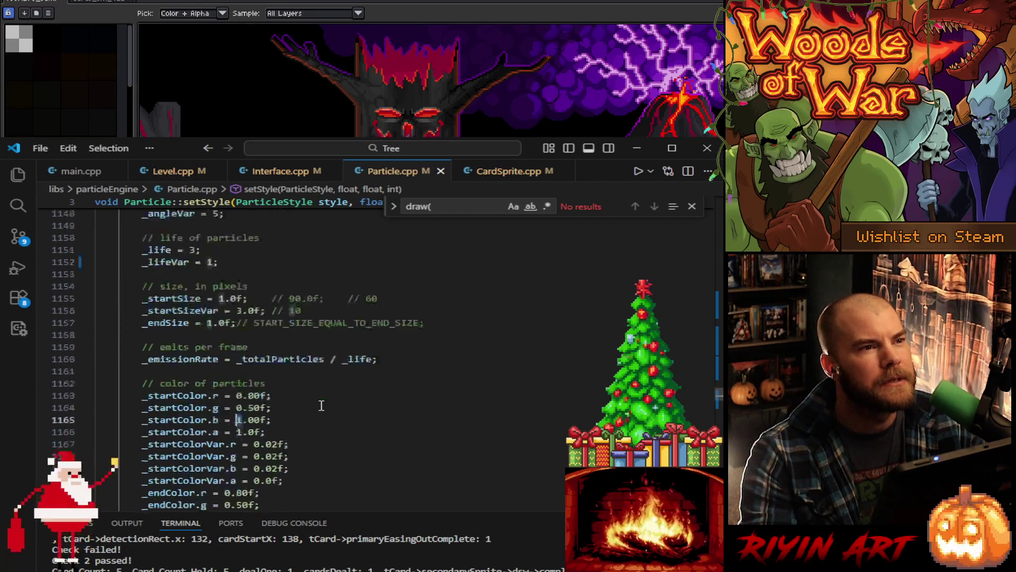
{"action": "scroll", "coordinate": [322, 404], "scroll_direction": "up", "scroll_amount": 6}
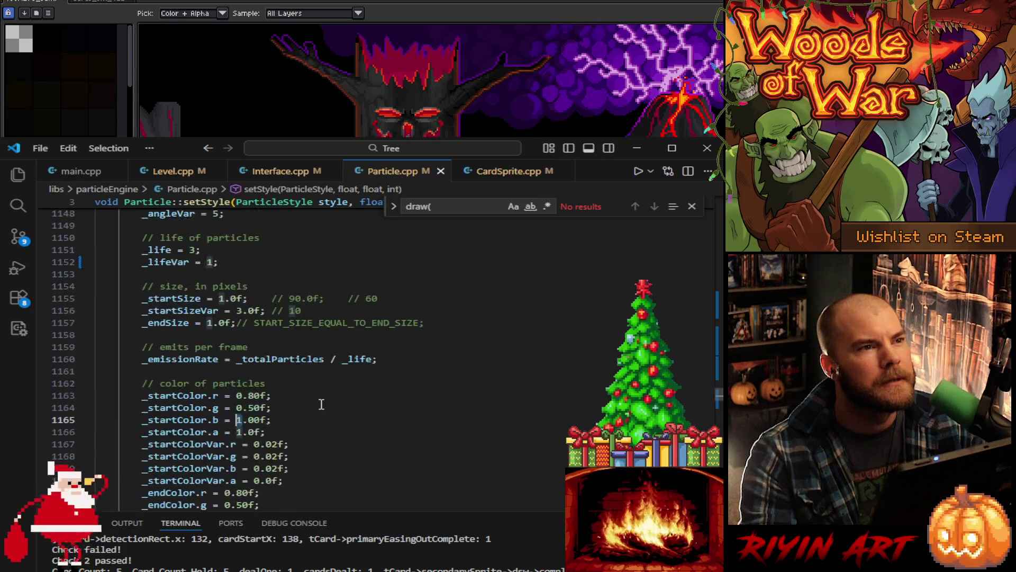
{"action": "scroll", "coordinate": [321, 404], "scroll_direction": "up", "scroll_amount": 2}
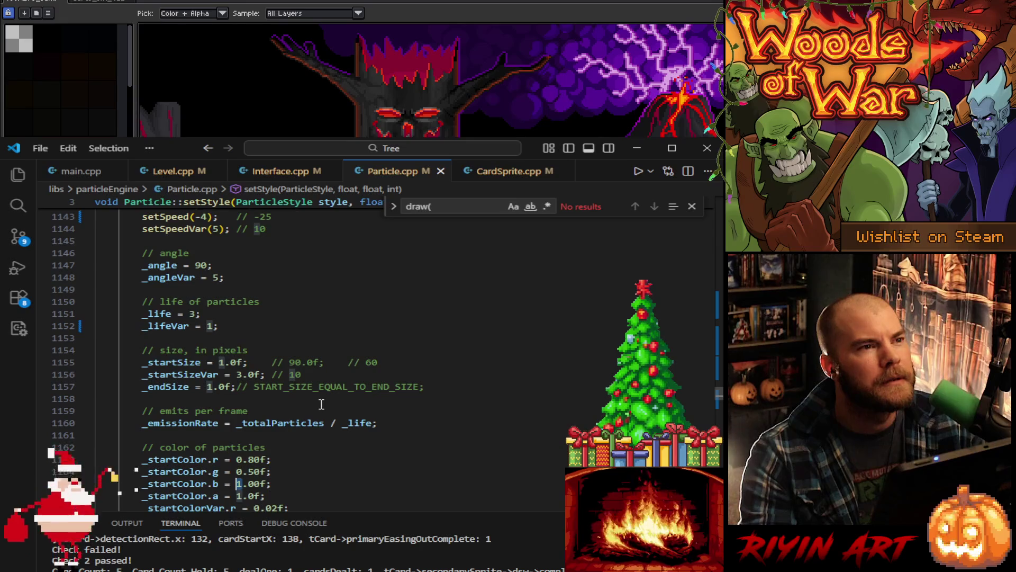
{"action": "scroll", "coordinate": [321, 404], "scroll_direction": "up", "scroll_amount": 3}
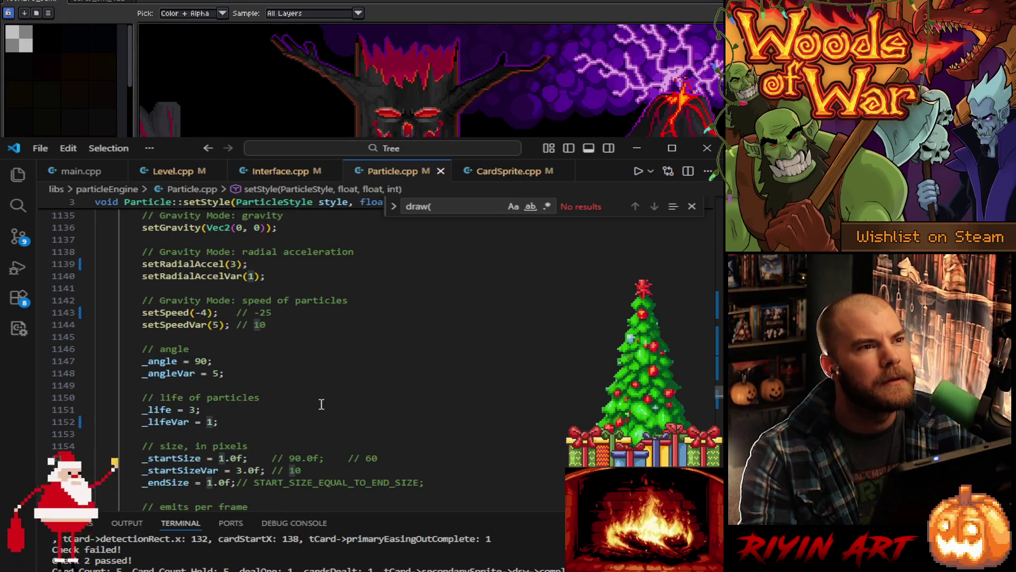
{"action": "scroll", "coordinate": [321, 404], "scroll_direction": "up", "scroll_amount": 3}
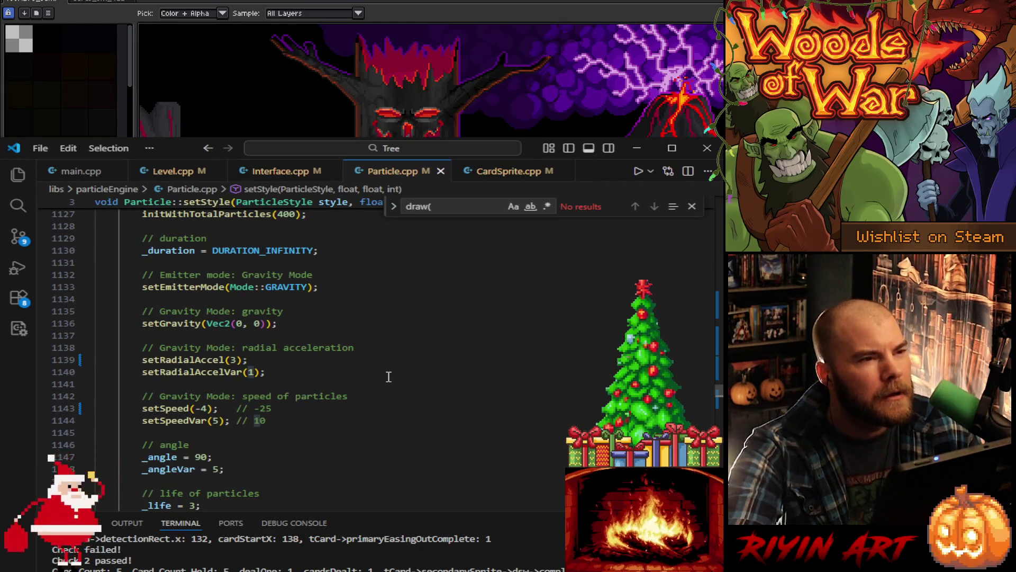
Step: Try a different purple sparks particle speed, then revert it to -4 and save
{"action": "left_click", "coordinate": [200, 408]}
{"action": "type", "text": "8"}
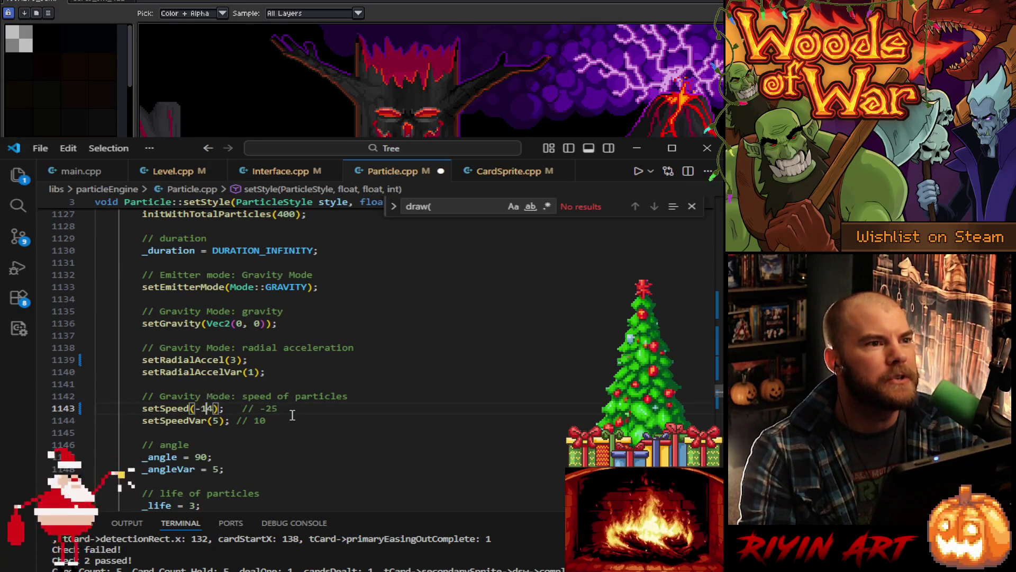
{"action": "scroll", "coordinate": [292, 416], "scroll_direction": "up", "scroll_amount": 4}
{"action": "scroll", "coordinate": [293, 415], "scroll_direction": "down", "scroll_amount": 4}
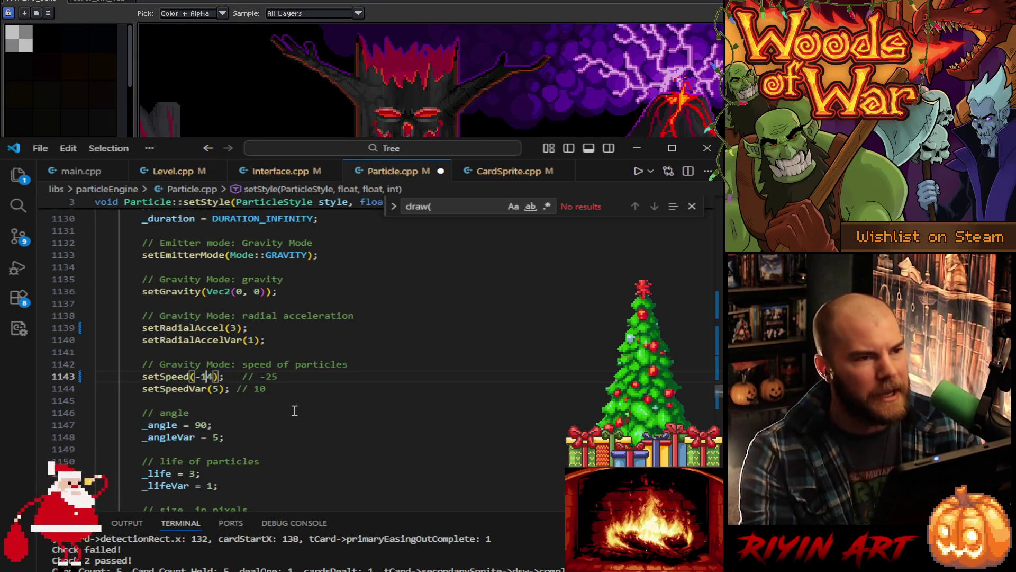
{"action": "key", "text": "BackSpace"}
{"action": "key", "text": "ctrl+s"}
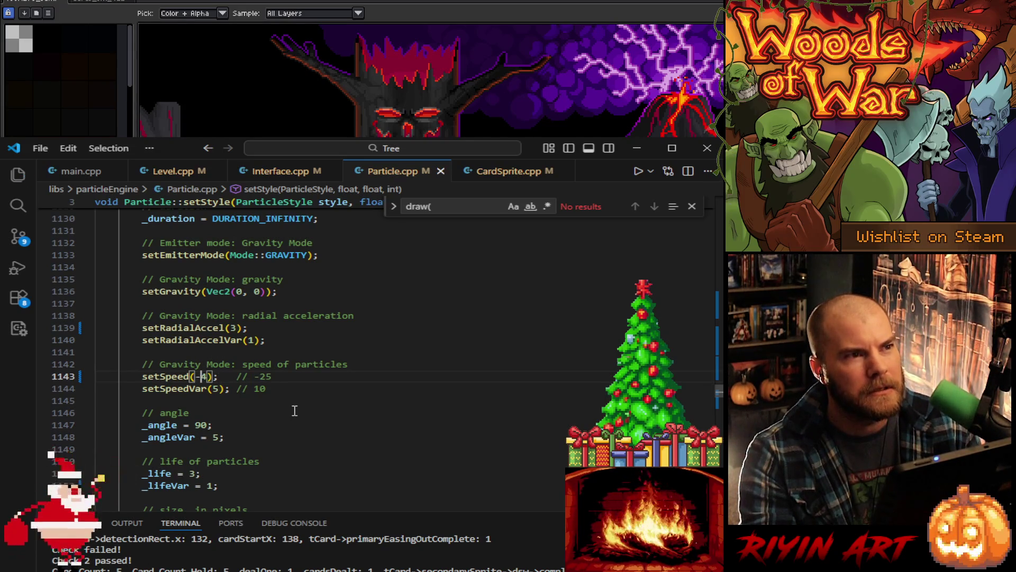
Step: Scroll past the speed variation line down to the '// color of particles' block
{"action": "scroll", "coordinate": [294, 408], "scroll_direction": "up", "scroll_amount": 5}
{"action": "scroll", "coordinate": [291, 407], "scroll_direction": "down", "scroll_amount": 4}
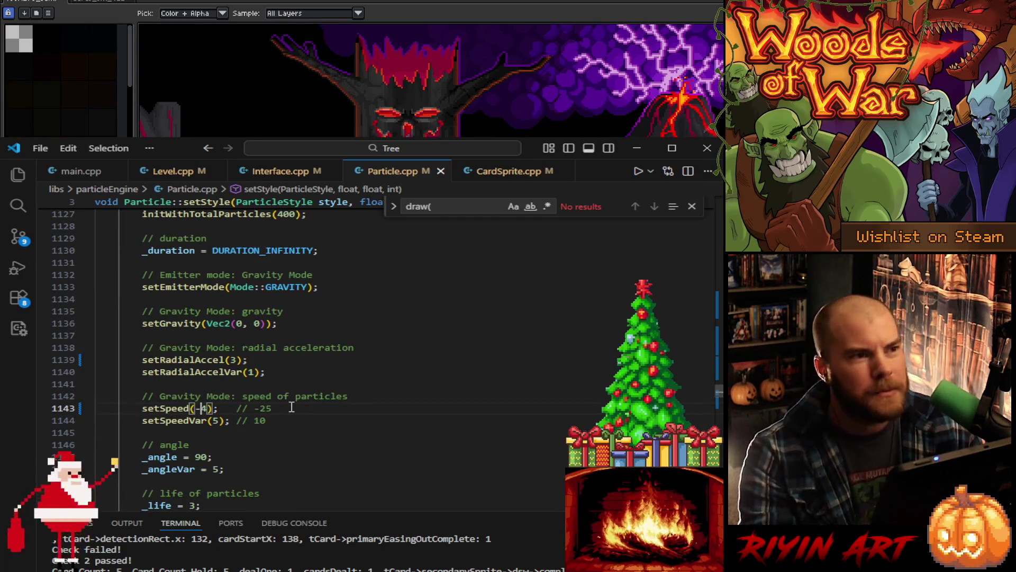
{"action": "left_click", "coordinate": [300, 419]}
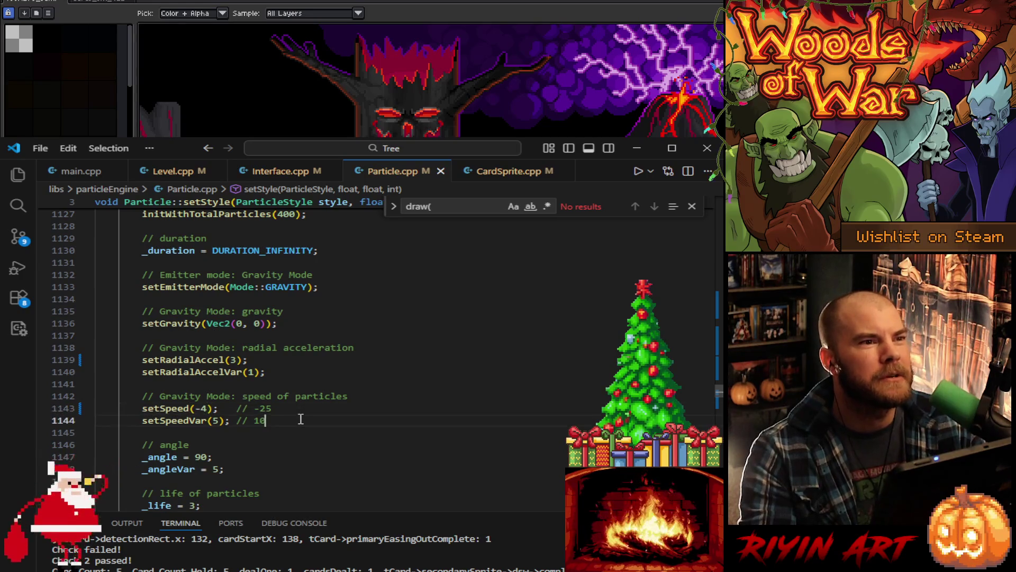
{"action": "scroll", "coordinate": [300, 419], "scroll_direction": "up", "scroll_amount": 1}
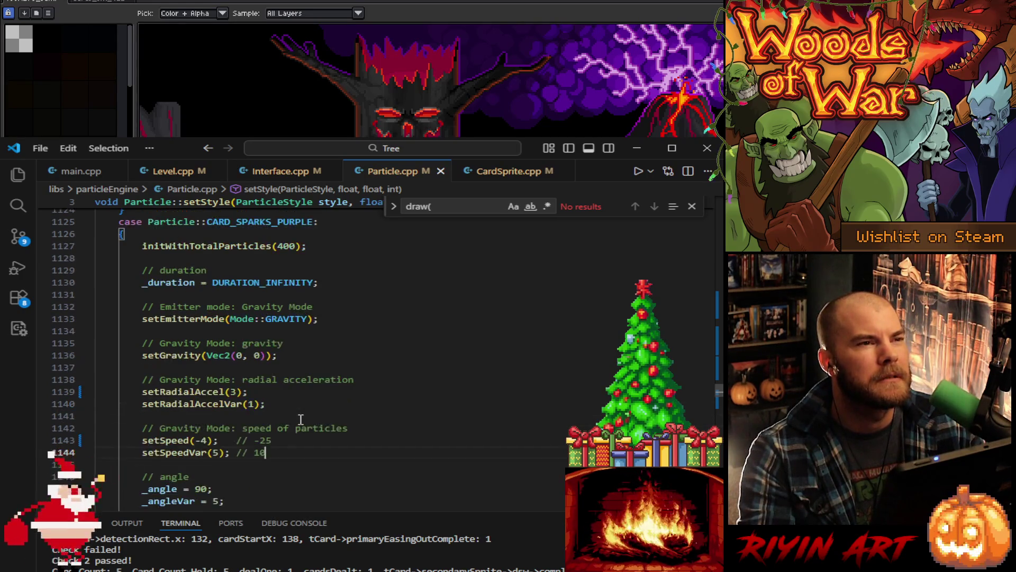
{"action": "scroll", "coordinate": [300, 419], "scroll_direction": "down", "scroll_amount": 5}
{"action": "scroll", "coordinate": [312, 420], "scroll_direction": "down", "scroll_amount": 2}
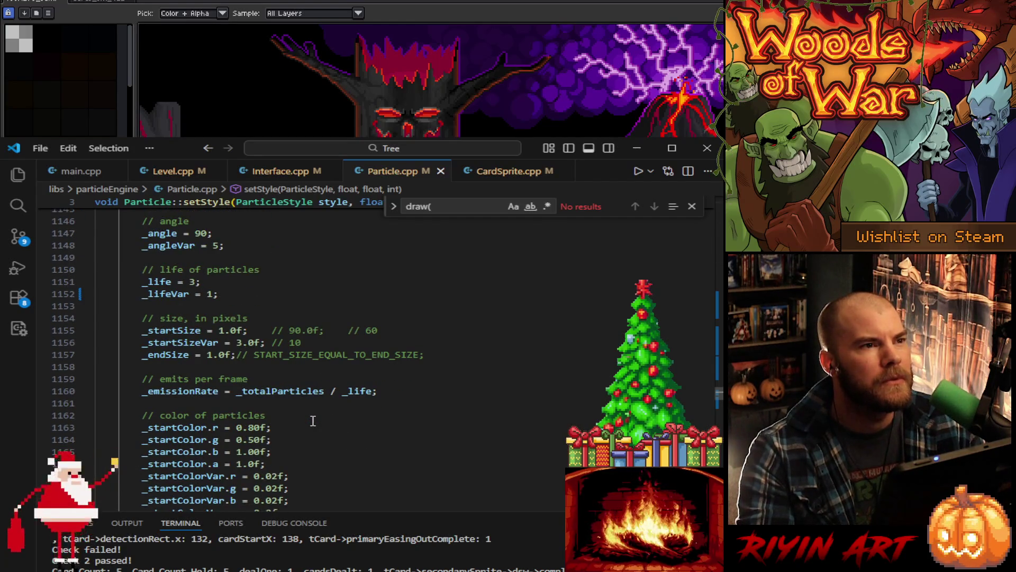
{"action": "scroll", "coordinate": [313, 421], "scroll_direction": "down", "scroll_amount": 1}
{"action": "scroll", "coordinate": [312, 421], "scroll_direction": "down", "scroll_amount": 2}
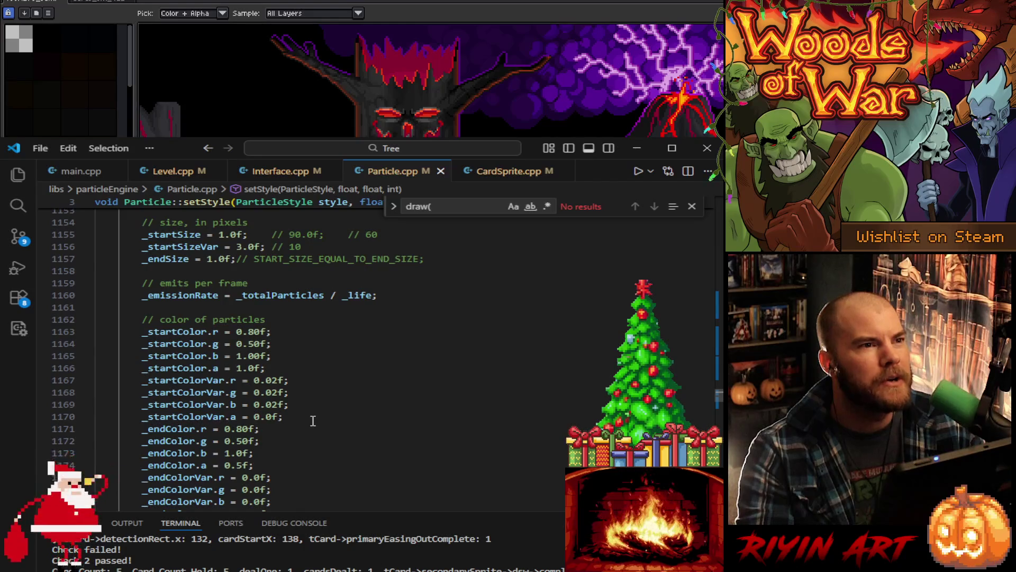
Step: Set the start colour red, green and blue values to 0
{"action": "left_click", "coordinate": [239, 344]}
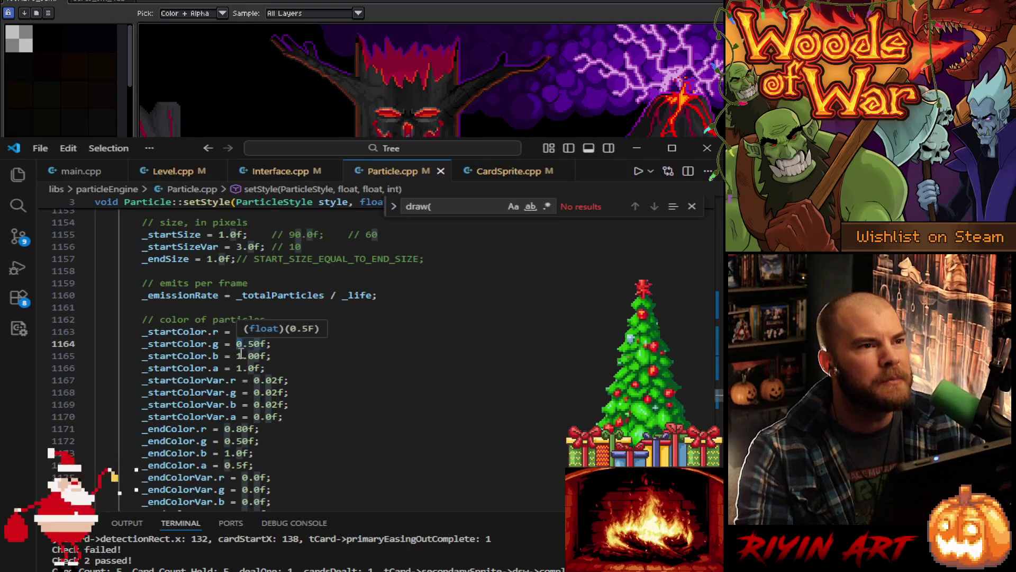
{"action": "left_click", "coordinate": [239, 355]}
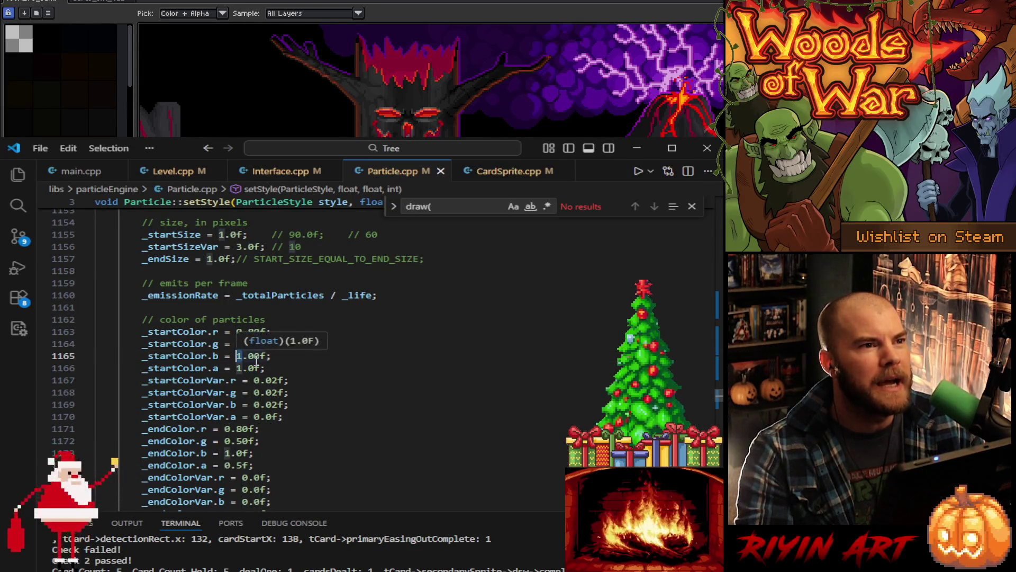
{"action": "key", "text": "Delete"}
{"action": "type", "text": "0"}
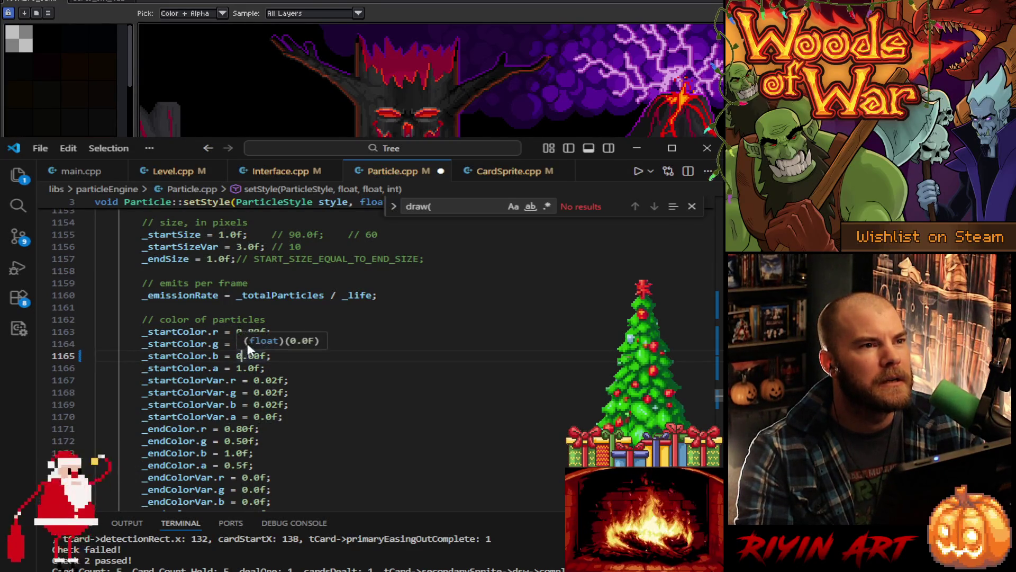
{"action": "key", "text": "Up"}
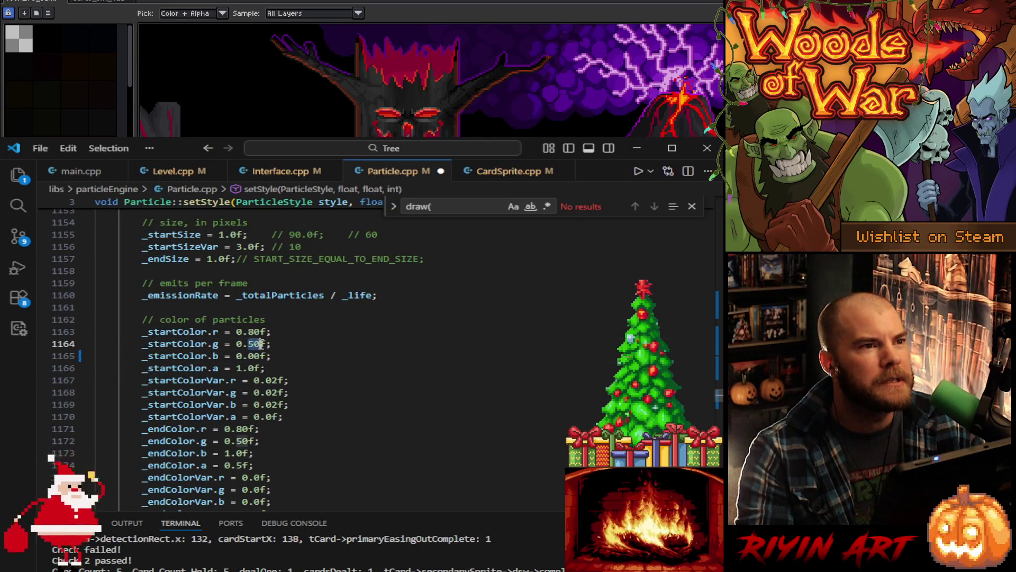
{"action": "type", "text": "0"}
{"action": "key", "text": "Up"}
{"action": "key", "text": "BackSpace"}
{"action": "key", "text": "BackSpace"}
{"action": "type", "text": "00"}
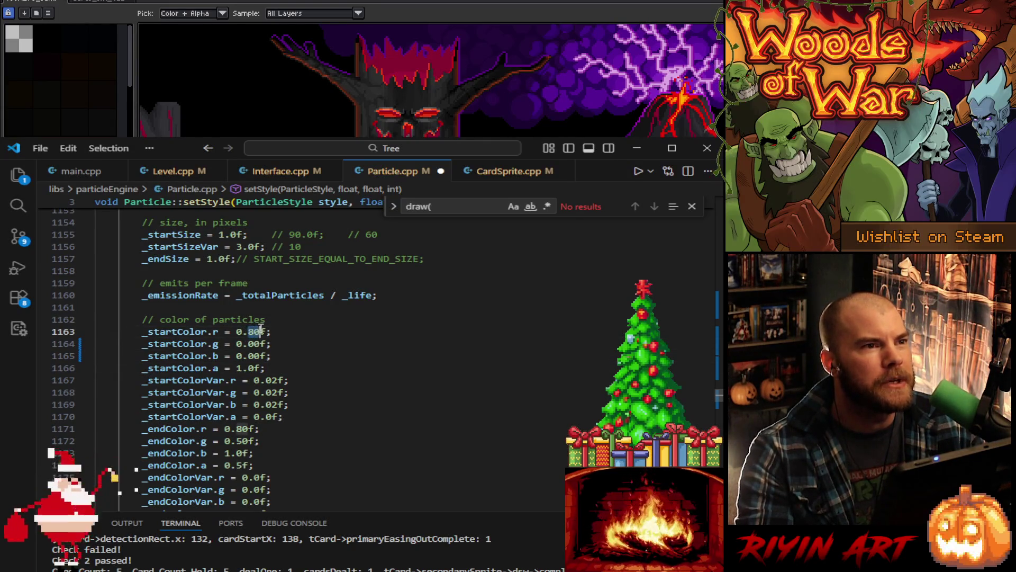
Step: Set the end colour red, green and blue values to 0, then scroll toward CARD_GLOW_PURPLE
{"action": "scroll", "coordinate": [277, 393], "scroll_direction": "down", "scroll_amount": 1}
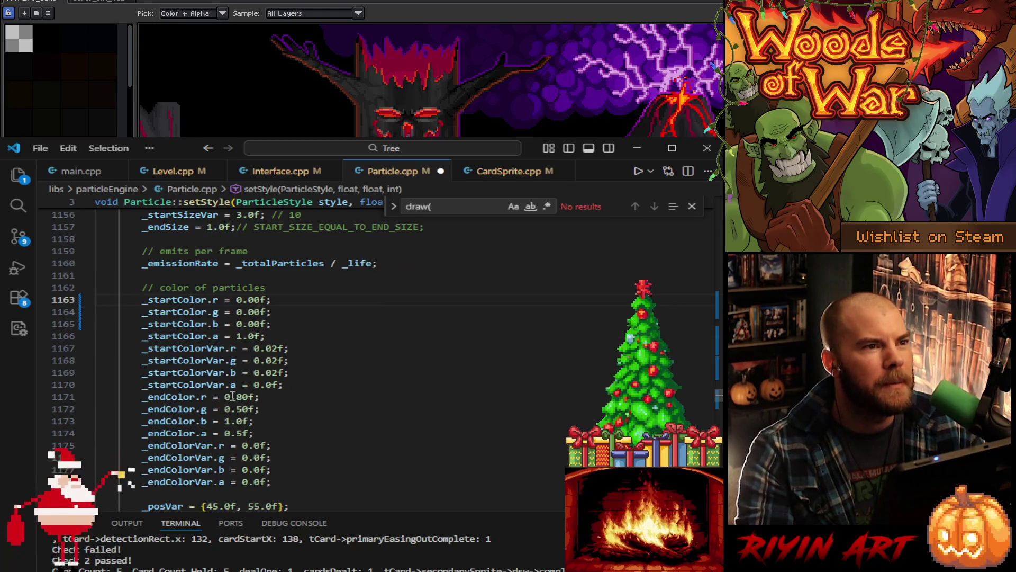
{"action": "left_click_drag", "start_coordinate": [237, 396], "coordinate": [242, 397]}
{"action": "type", "text": "0"}
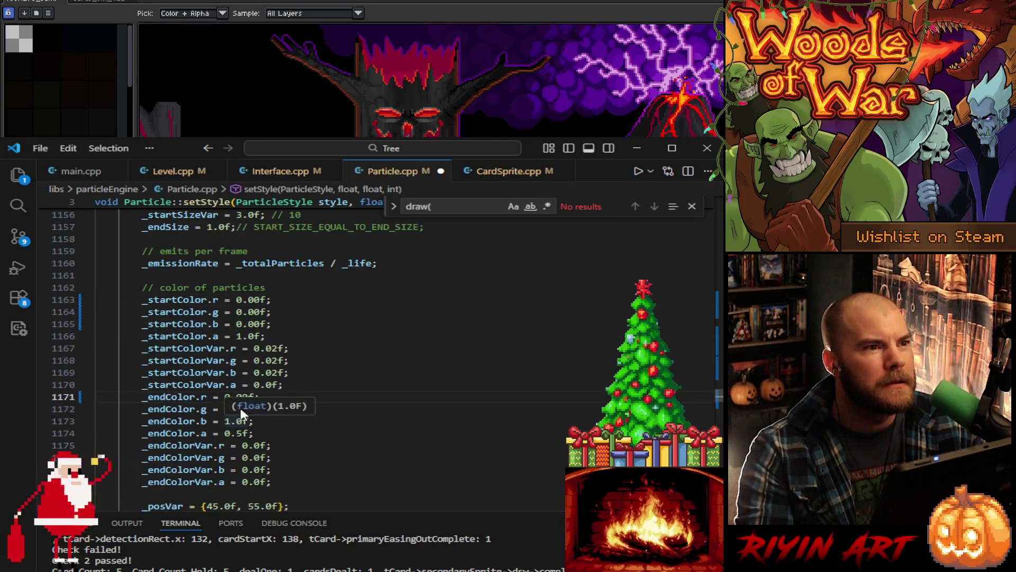
{"action": "left_click", "coordinate": [241, 420]}
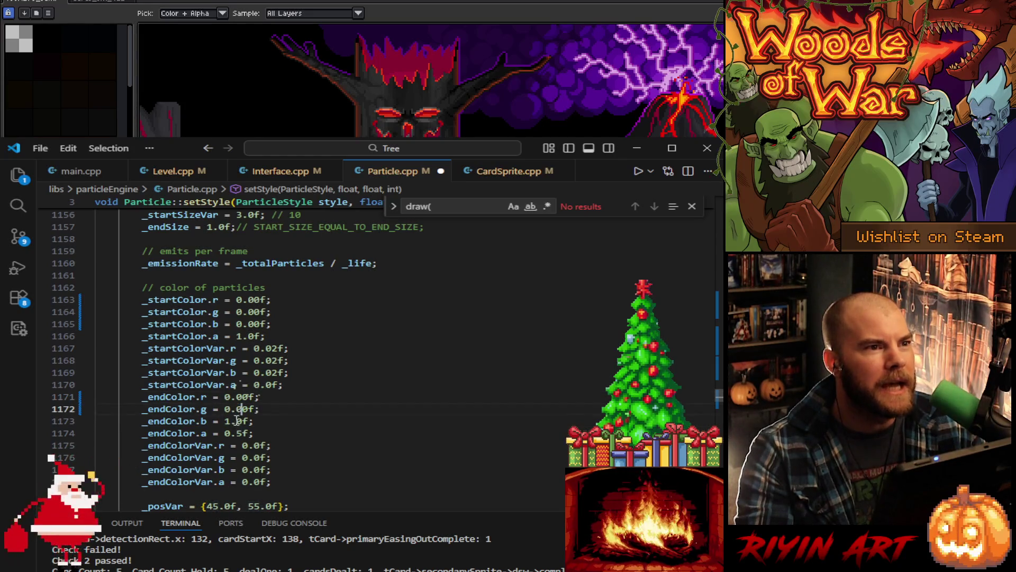
{"action": "left_click", "coordinate": [228, 421]}
{"action": "key", "text": "Delete"}
{"action": "type", "text": "0"}
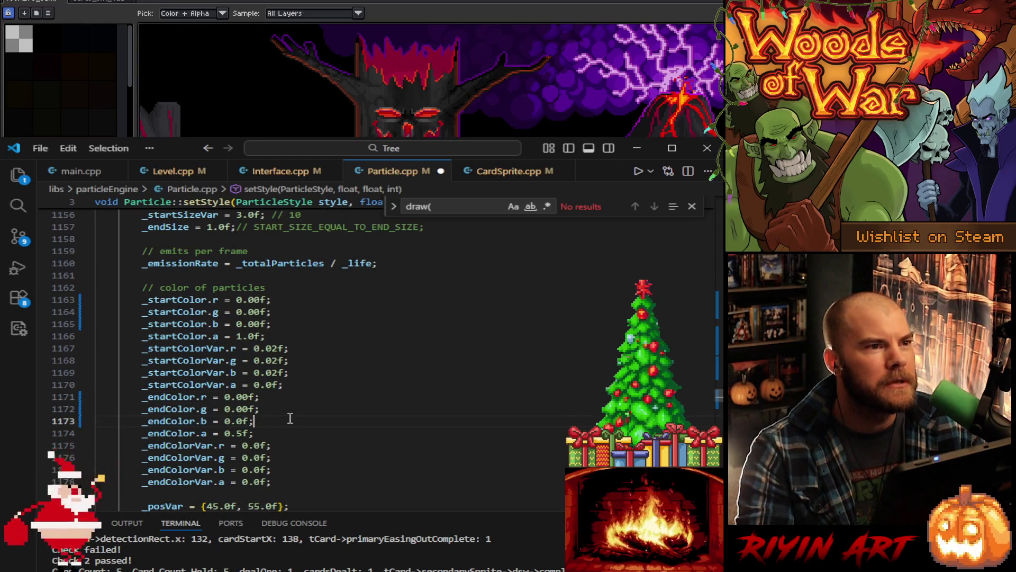
{"action": "key", "text": "End"}
{"action": "scroll", "coordinate": [296, 423], "scroll_direction": "down", "scroll_amount": 2}
{"action": "scroll", "coordinate": [301, 427], "scroll_direction": "down", "scroll_amount": 1}
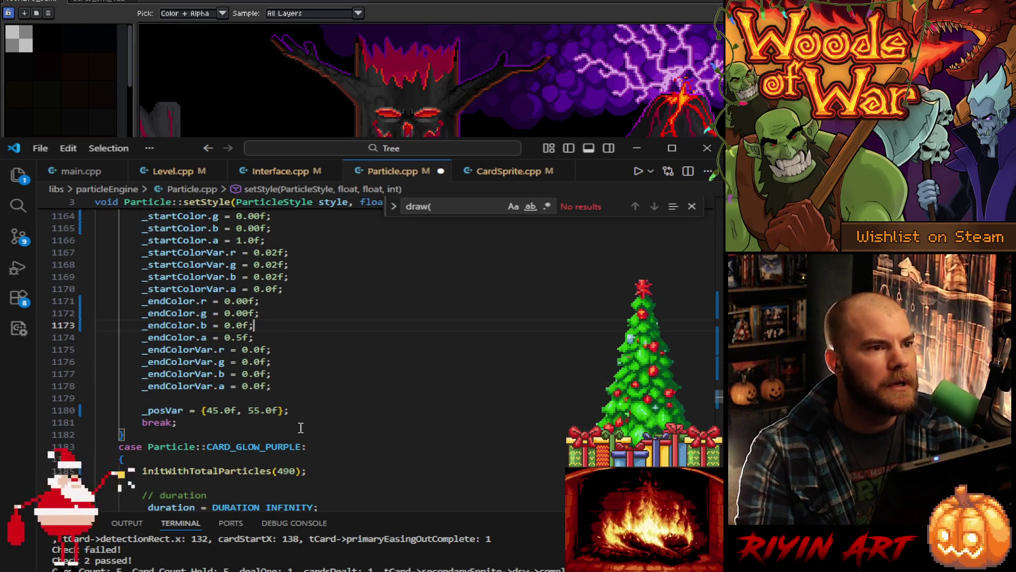
{"action": "scroll", "coordinate": [300, 427], "scroll_direction": "down", "scroll_amount": 7}
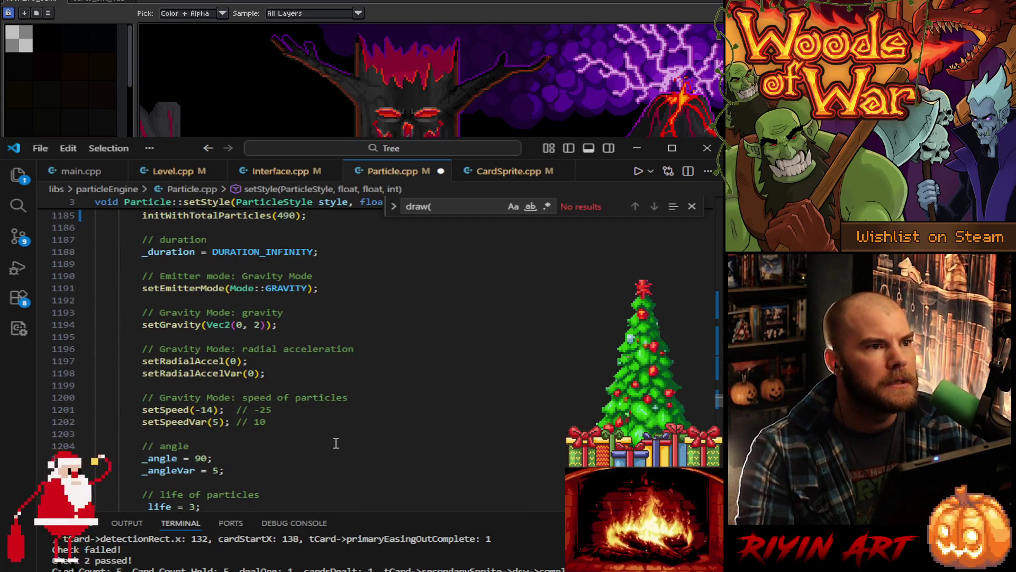
Step: Change the particle start size to 28
{"action": "scroll", "coordinate": [335, 443], "scroll_direction": "down", "scroll_amount": 4}
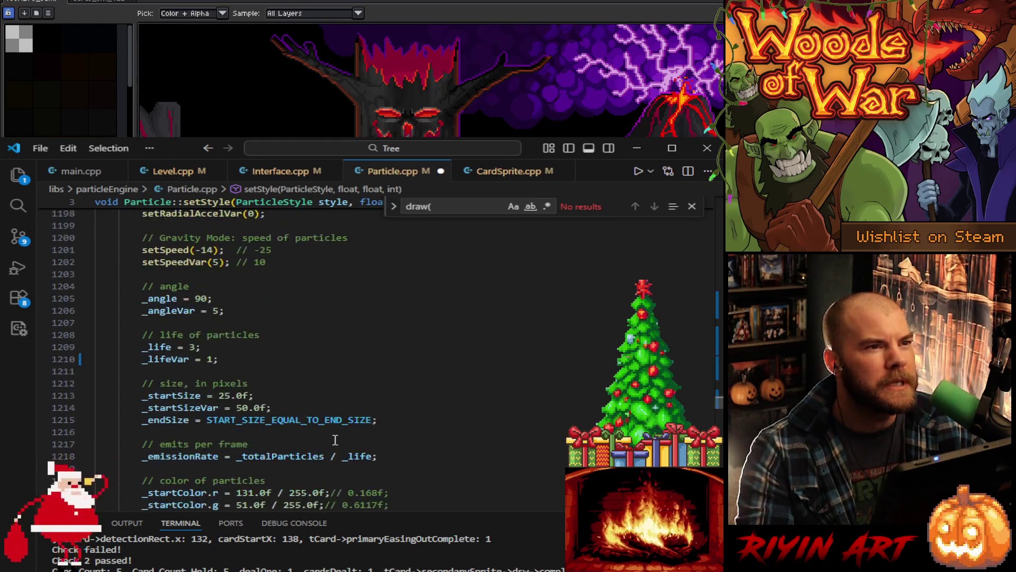
{"action": "scroll", "coordinate": [335, 440], "scroll_direction": "down", "scroll_amount": 3}
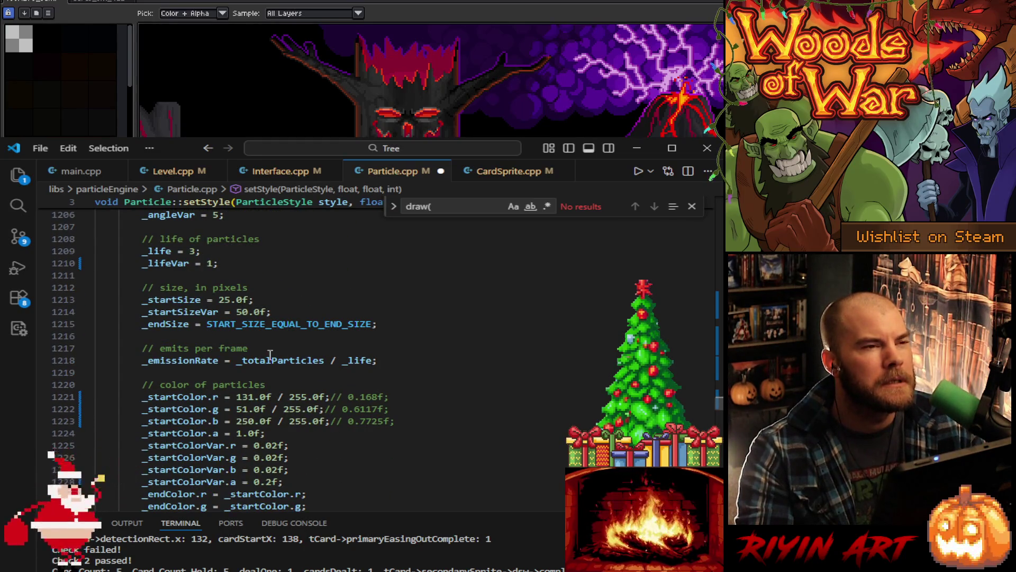
{"action": "double_click", "coordinate": [225, 299]}
{"action": "type", "text": "28"}
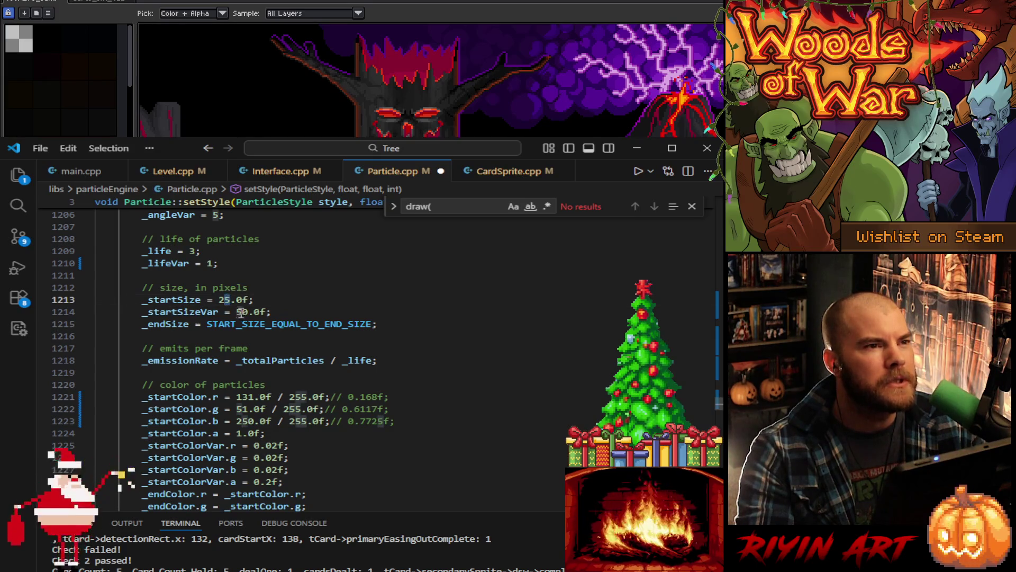
Step: Duplicate the size lines below a commented-out end size, setting start size 20 and variation 45
{"action": "left_click_drag", "start_coordinate": [297, 312], "coordinate": [302, 287]}
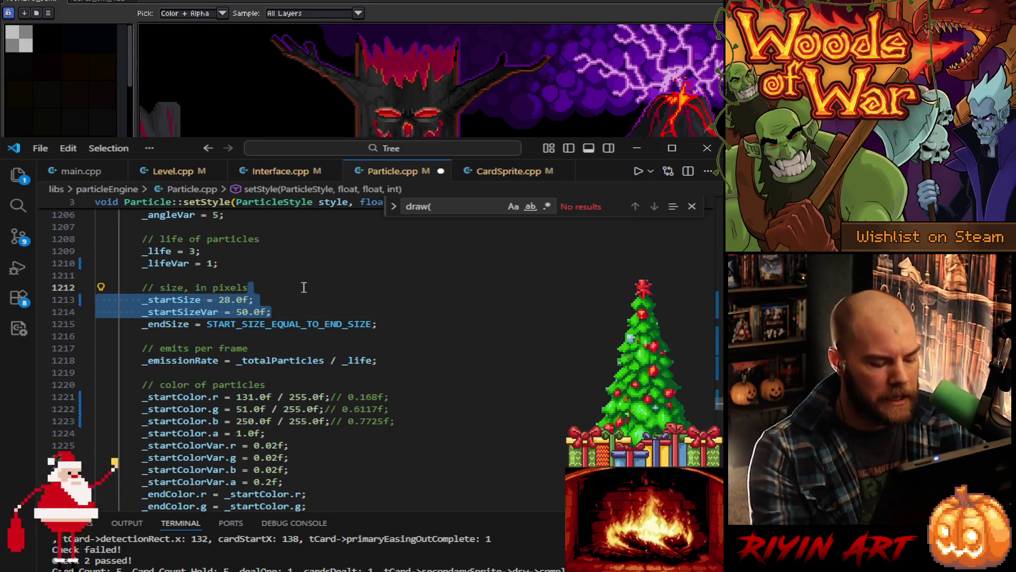
{"action": "key", "text": "ctrl+c"}
{"action": "left_click", "coordinate": [404, 324]}
{"action": "key", "text": "ctrl+v"}
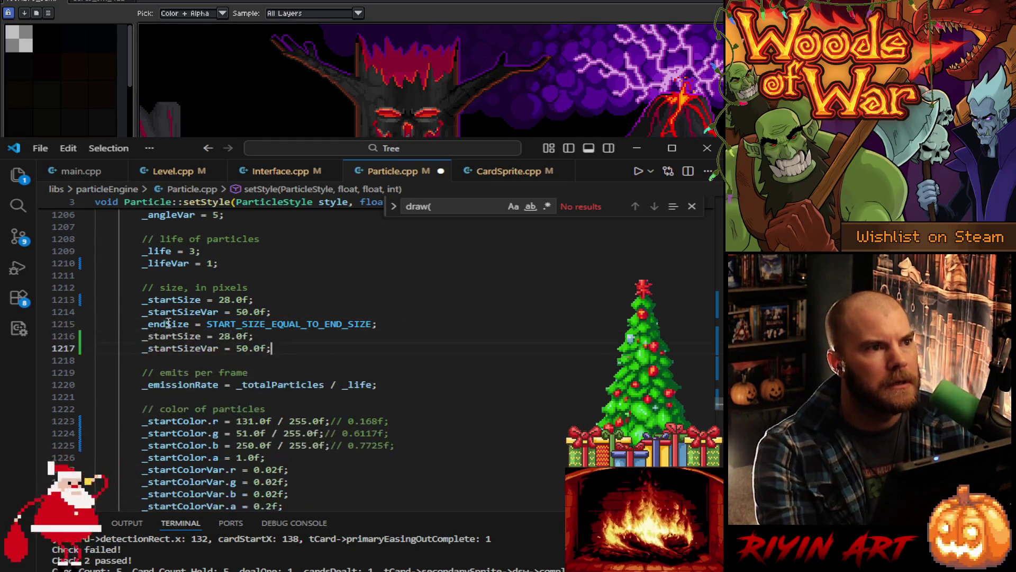
{"action": "left_click", "coordinate": [144, 324]}
{"action": "type", "text": "//"}
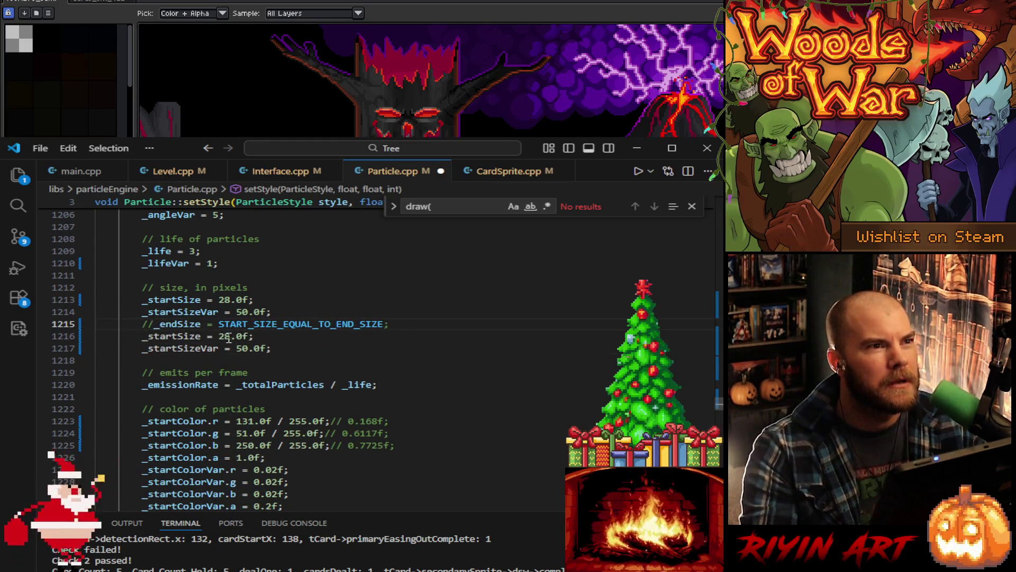
{"action": "double_click", "coordinate": [223, 337]}
{"action": "type", "text": "20"}
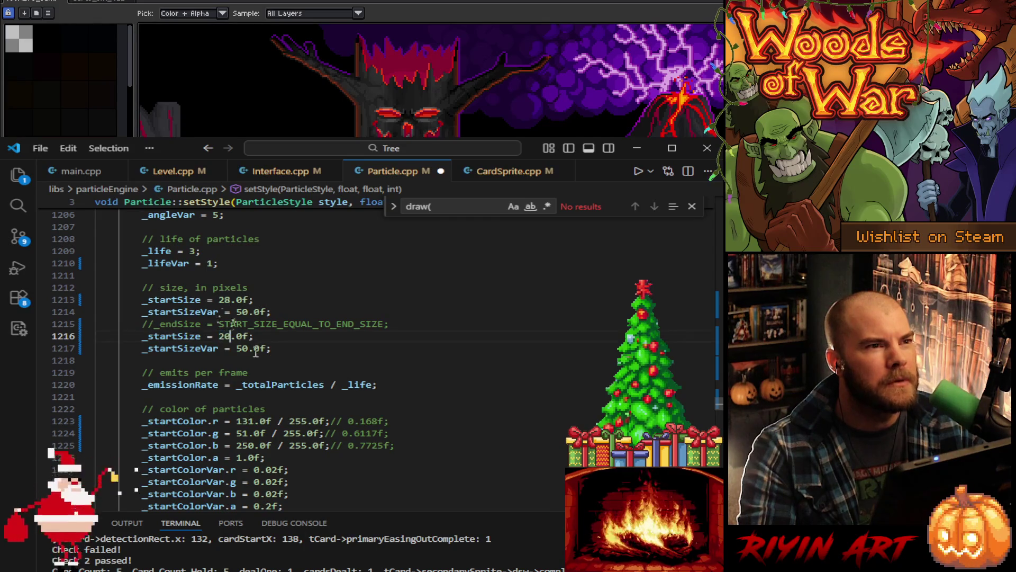
{"action": "double_click", "coordinate": [243, 348]}
{"action": "type", "text": "35"}
{"action": "left_click", "coordinate": [286, 348]}
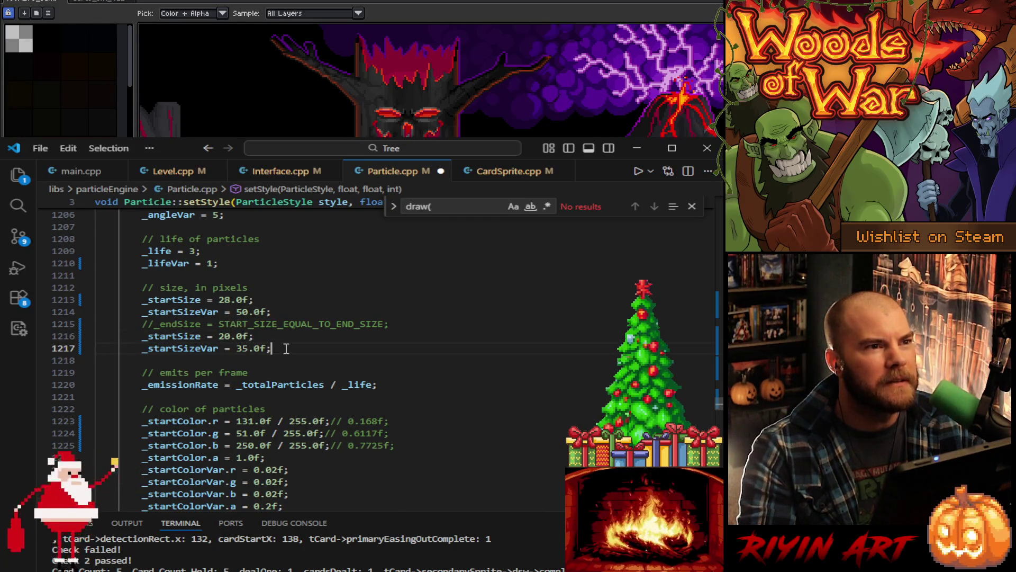
{"action": "double_click", "coordinate": [243, 348]}
{"action": "type", "text": "45"}
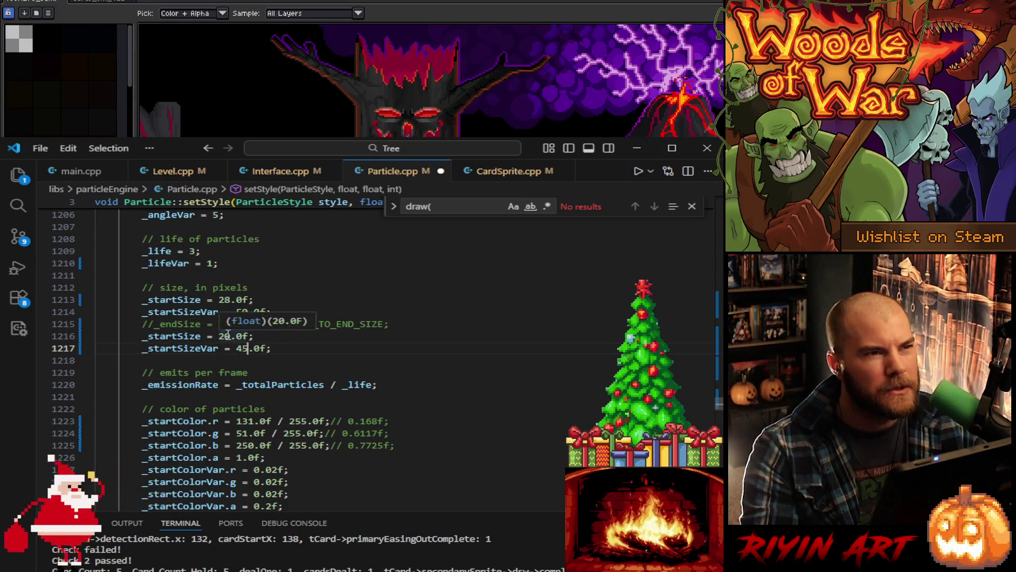
{"action": "left_click", "coordinate": [224, 335]}
{"action": "left_click", "coordinate": [272, 348]}
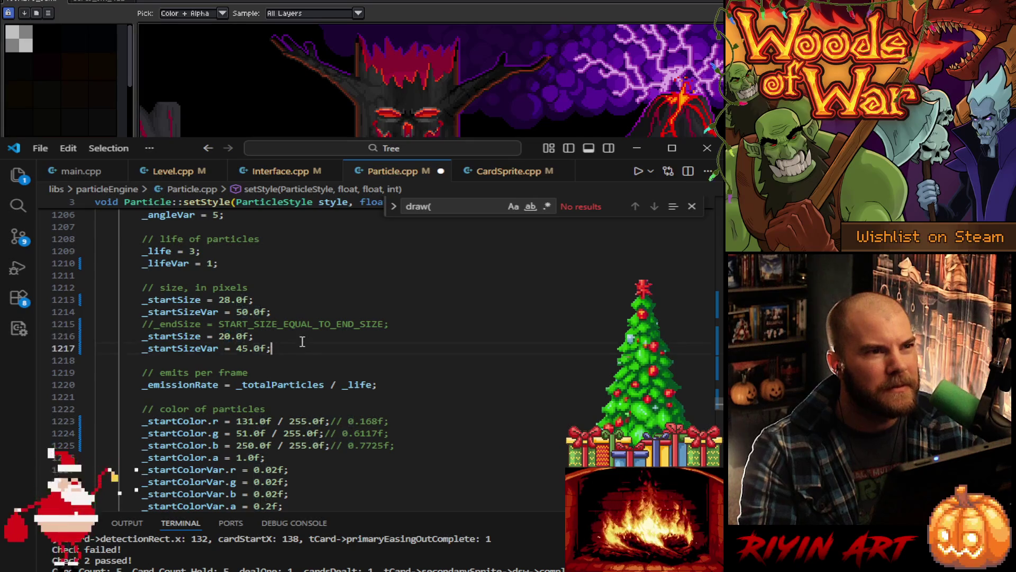
Step: Set the start alpha to 0.8 and save Particle.cpp
{"action": "scroll", "coordinate": [318, 344], "scroll_direction": "down", "scroll_amount": 3}
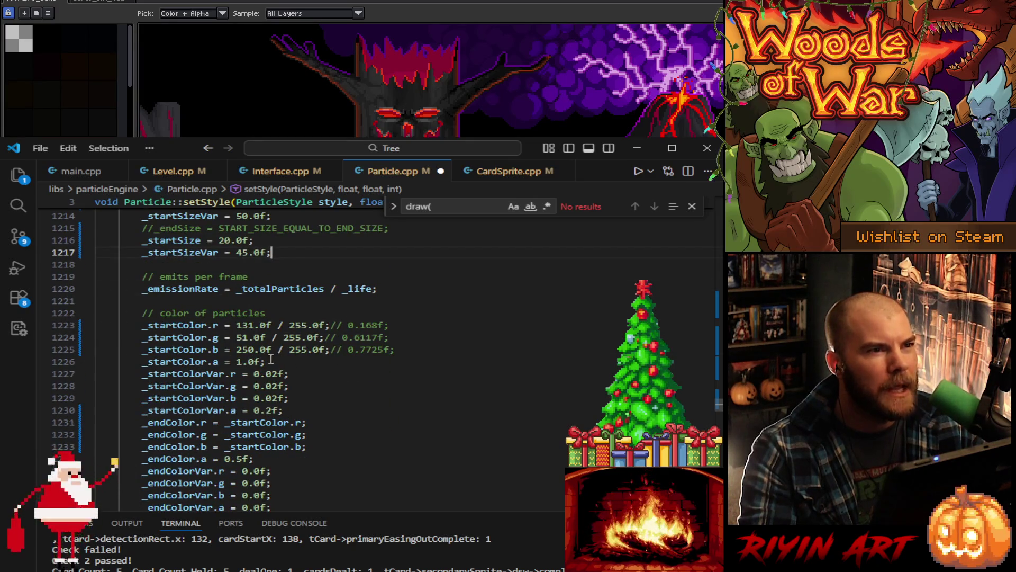
{"action": "double_click", "coordinate": [241, 362]}
{"action": "type", "text": "0"}
{"action": "left_click", "coordinate": [256, 362]}
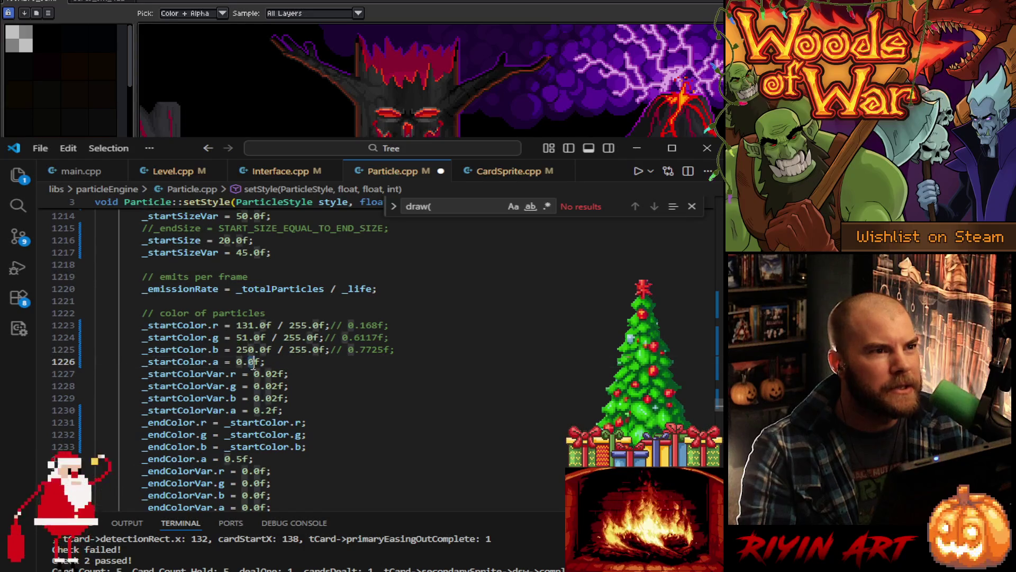
{"action": "key", "text": "BackSpace"}
{"action": "type", "text": "8"}
{"action": "scroll", "coordinate": [338, 382], "scroll_direction": "down", "scroll_amount": 1}
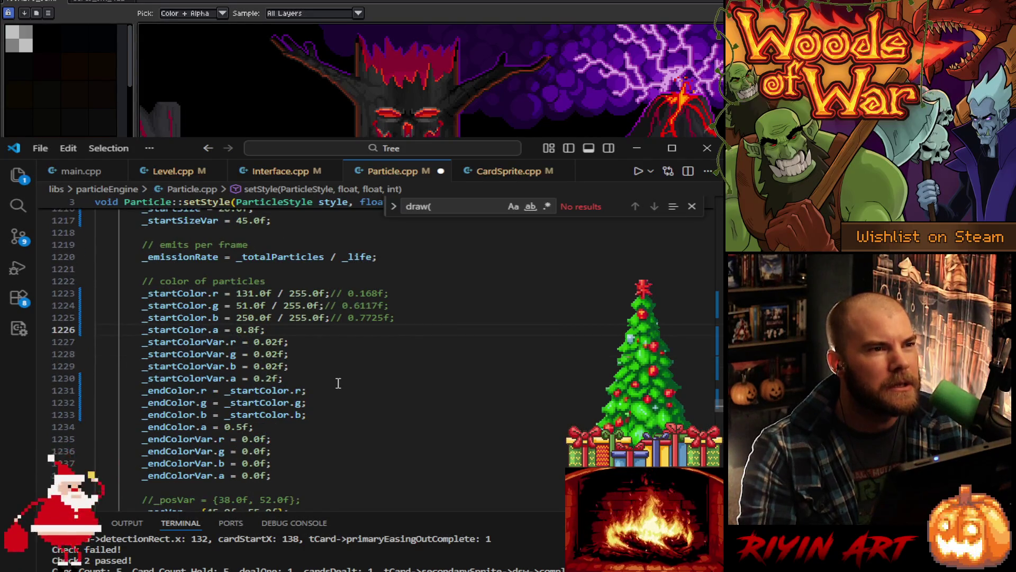
{"action": "scroll", "coordinate": [339, 383], "scroll_direction": "down", "scroll_amount": 2}
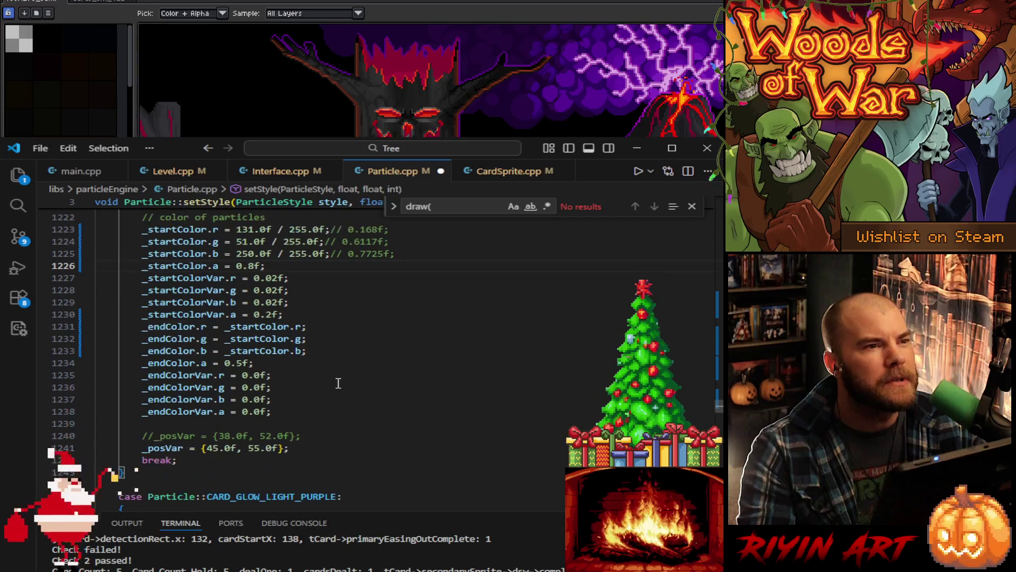
{"action": "scroll", "coordinate": [338, 383], "scroll_direction": "down", "scroll_amount": 3}
{"action": "scroll", "coordinate": [338, 383], "scroll_direction": "down", "scroll_amount": 20}
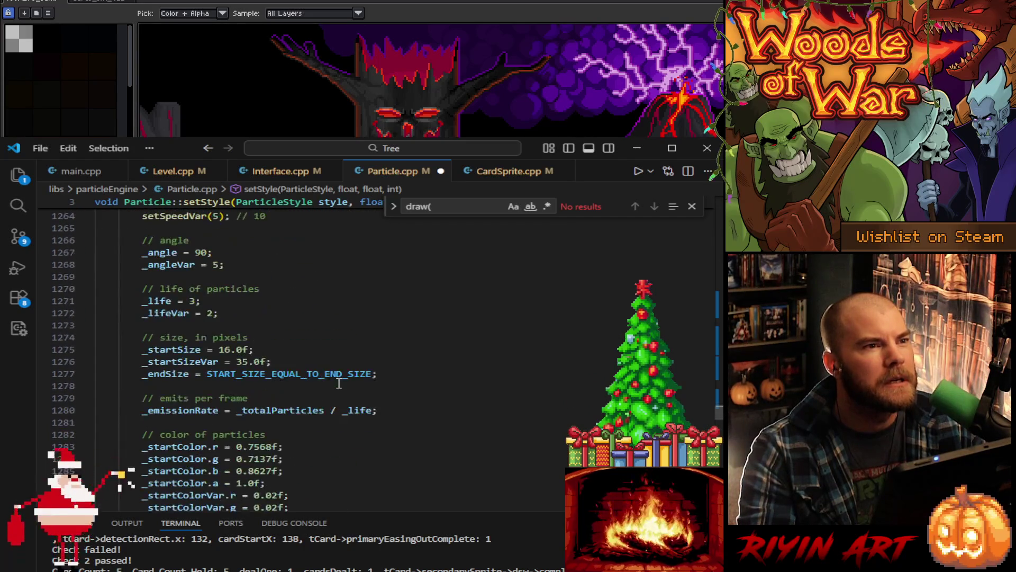
{"action": "scroll", "coordinate": [339, 383], "scroll_direction": "down", "scroll_amount": 6}
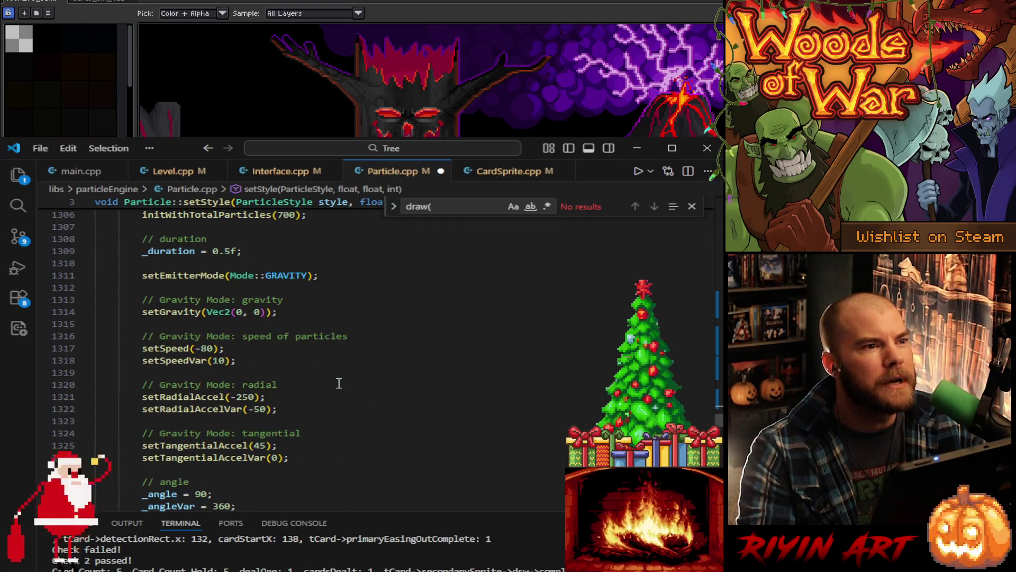
{"action": "scroll", "coordinate": [339, 382], "scroll_direction": "up", "scroll_amount": 18}
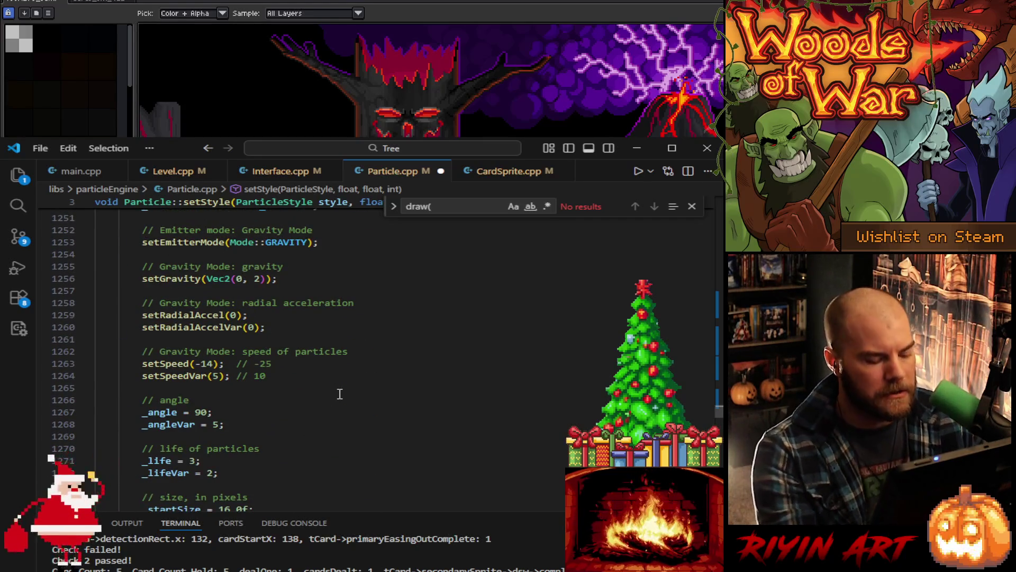
{"action": "scroll", "coordinate": [340, 394], "scroll_direction": "up", "scroll_amount": 4}
{"action": "key", "text": "ctrl+s"}
{"action": "scroll", "coordinate": [340, 394], "scroll_direction": "up", "scroll_amount": 5}
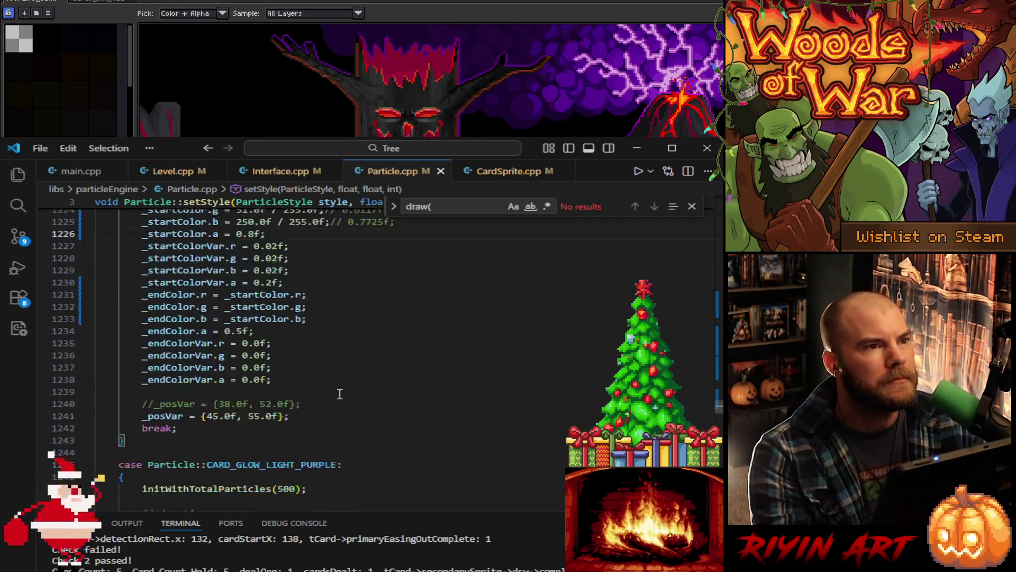
{"action": "scroll", "coordinate": [340, 394], "scroll_direction": "up", "scroll_amount": 14}
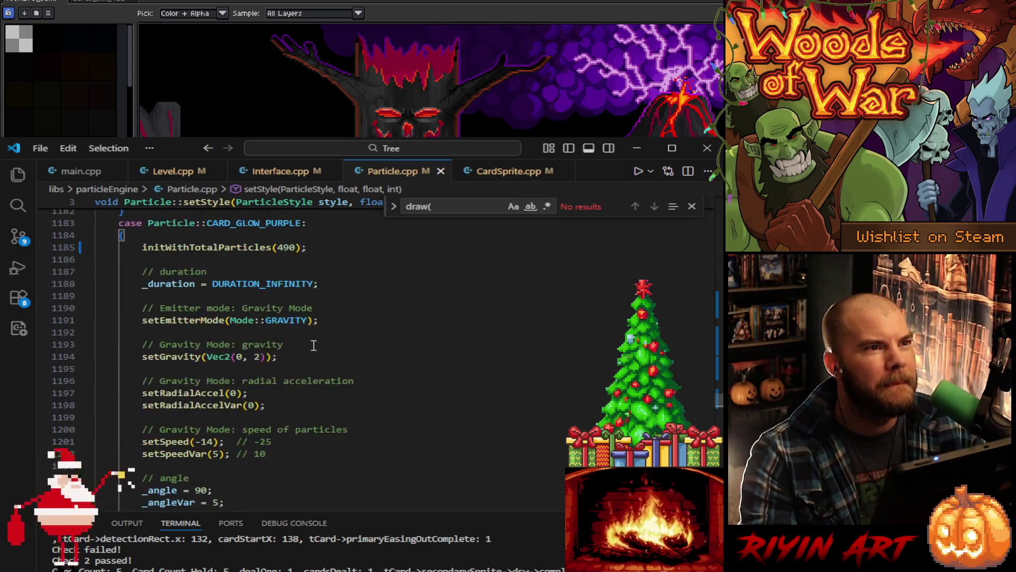
{"action": "scroll", "coordinate": [314, 345], "scroll_direction": "up", "scroll_amount": 3}
{"action": "scroll", "coordinate": [314, 345], "scroll_direction": "up", "scroll_amount": 20}
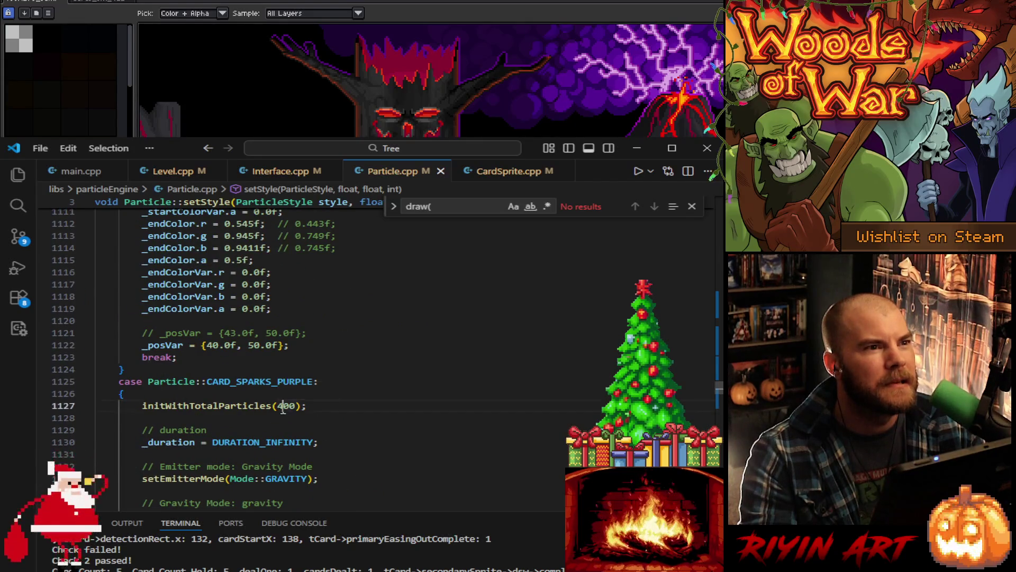
Step: Set the purple sparks particle count to 200 and scroll up to CARD_SPARKS_GREEN
{"action": "double_click", "coordinate": [286, 405]}
{"action": "type", "text": "200"}
{"action": "scroll", "coordinate": [333, 412], "scroll_direction": "up", "scroll_amount": 10}
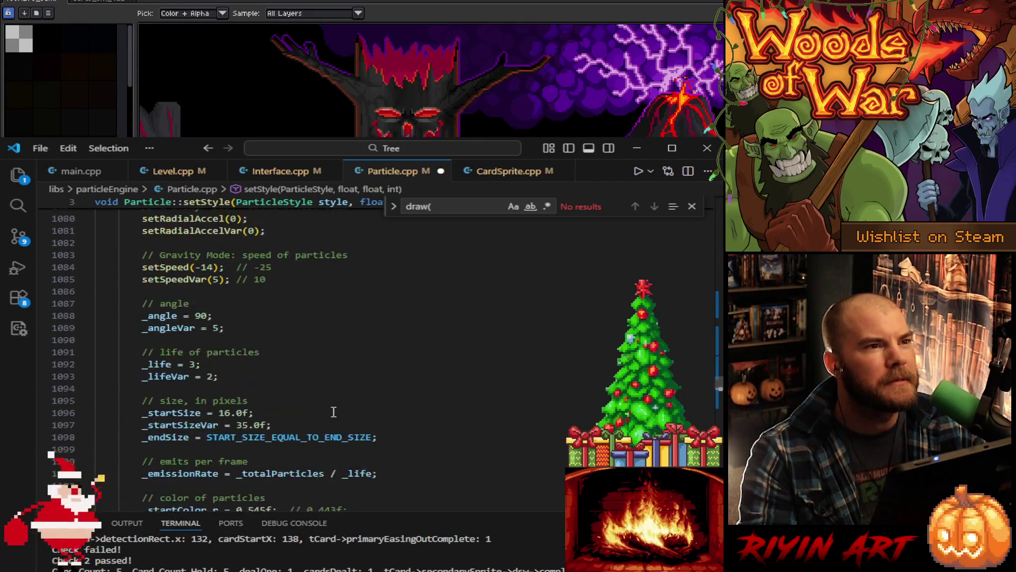
{"action": "scroll", "coordinate": [333, 412], "scroll_direction": "up", "scroll_amount": 7}
{"action": "scroll", "coordinate": [332, 394], "scroll_direction": "up", "scroll_amount": 18}
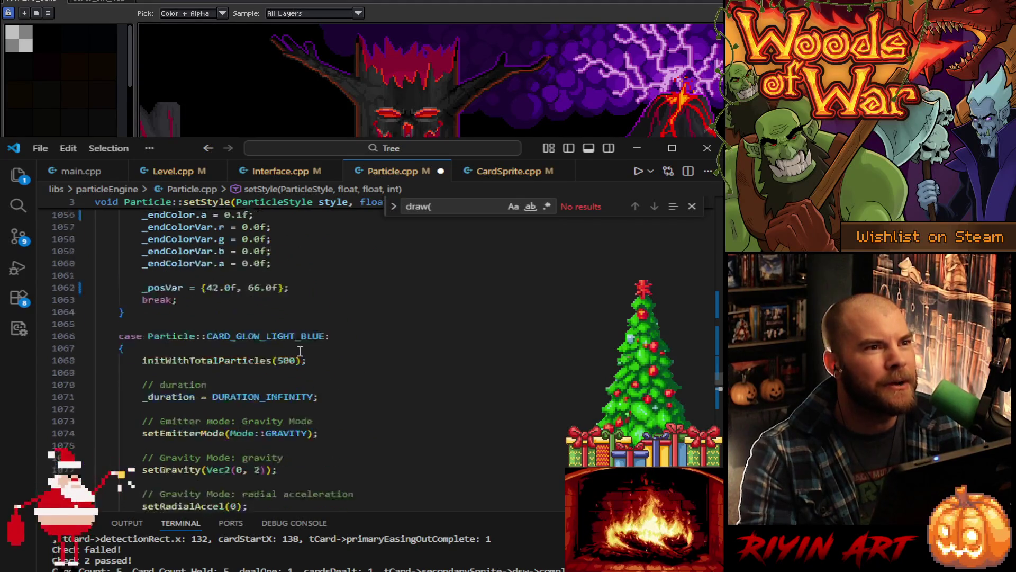
{"action": "scroll", "coordinate": [307, 410], "scroll_direction": "up", "scroll_amount": 4}
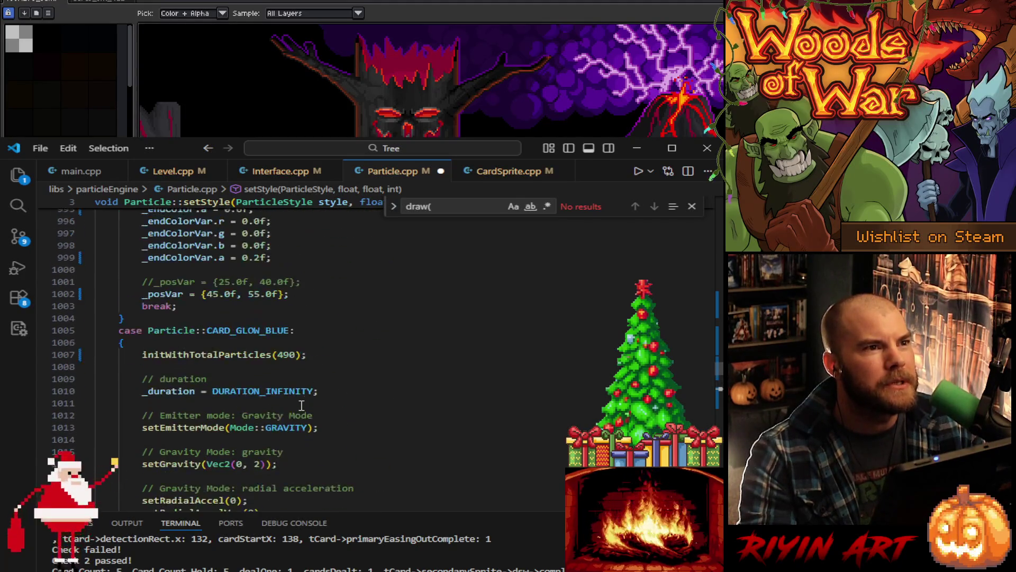
{"action": "scroll", "coordinate": [320, 429], "scroll_direction": "up", "scroll_amount": 14}
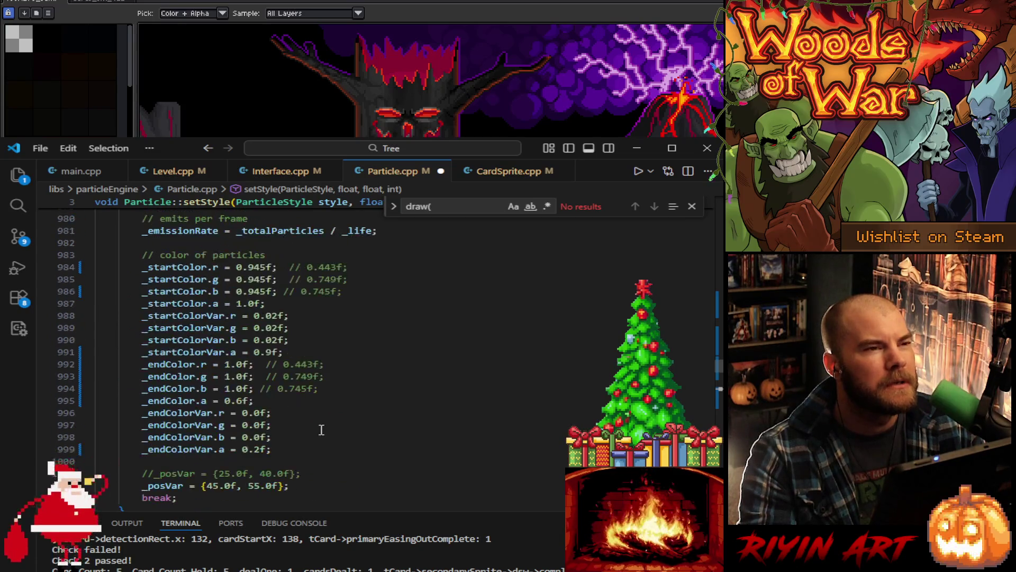
{"action": "scroll", "coordinate": [321, 430], "scroll_direction": "up", "scroll_amount": 4}
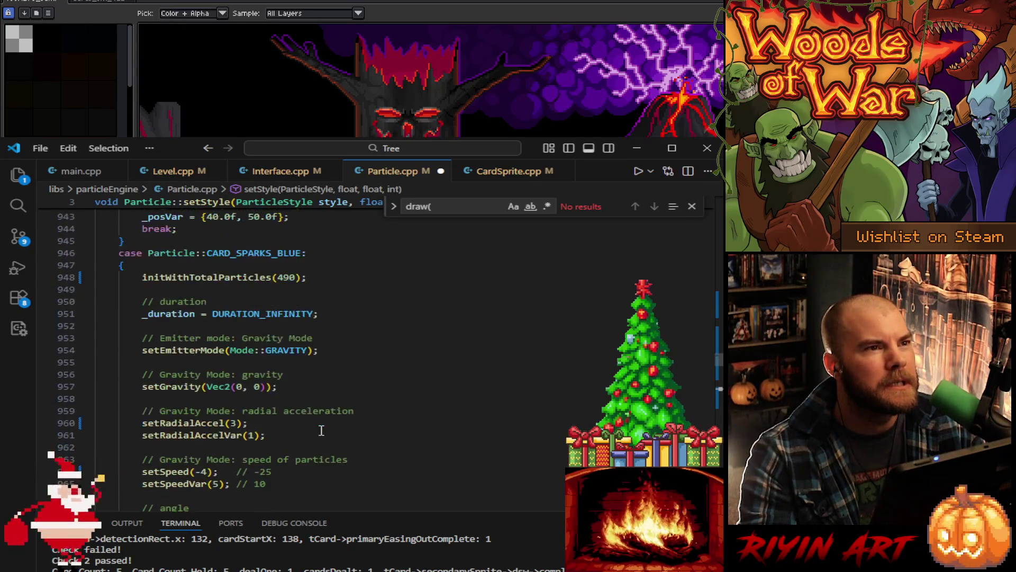
{"action": "scroll", "coordinate": [307, 423], "scroll_direction": "up", "scroll_amount": 13}
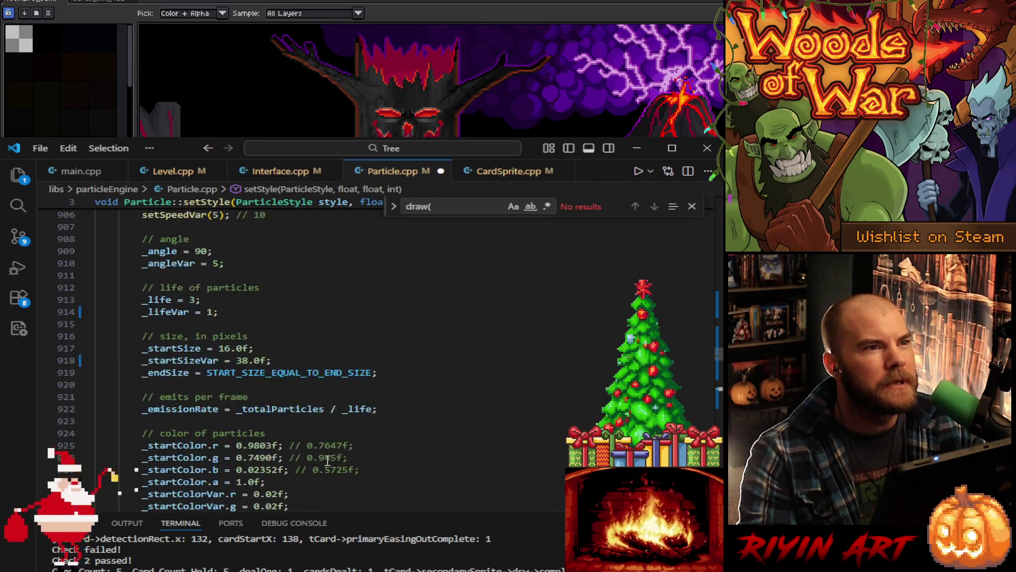
{"action": "scroll", "coordinate": [328, 456], "scroll_direction": "up", "scroll_amount": 18}
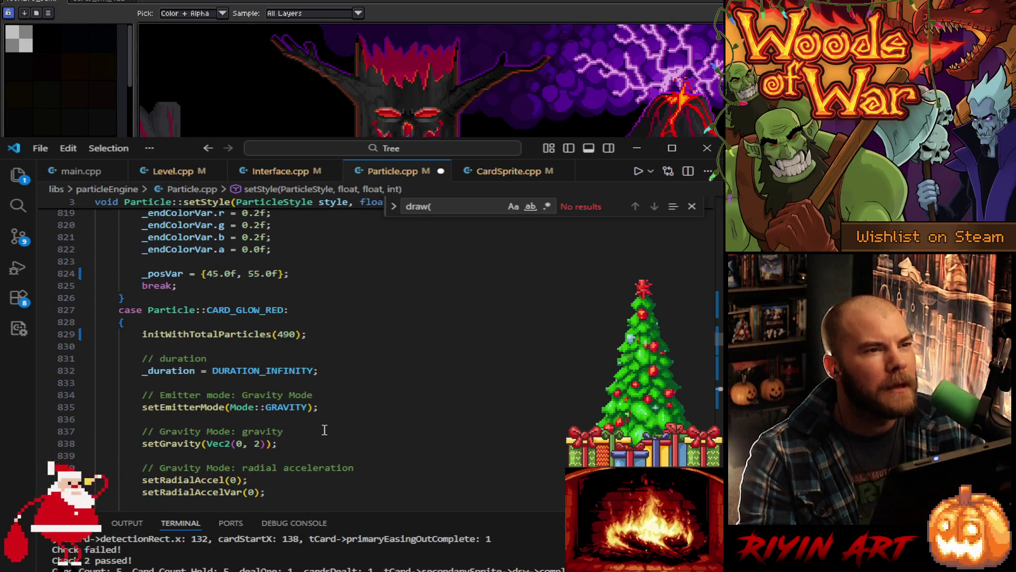
{"action": "scroll", "coordinate": [324, 430], "scroll_direction": "up", "scroll_amount": 16}
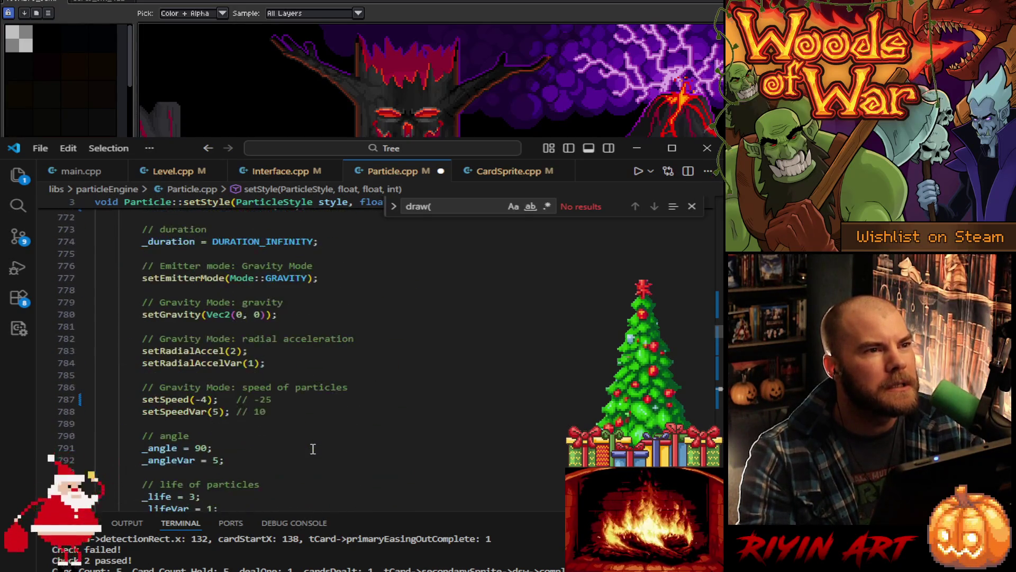
{"action": "scroll", "coordinate": [313, 449], "scroll_direction": "up", "scroll_amount": 3}
{"action": "scroll", "coordinate": [313, 449], "scroll_direction": "up", "scroll_amount": 14}
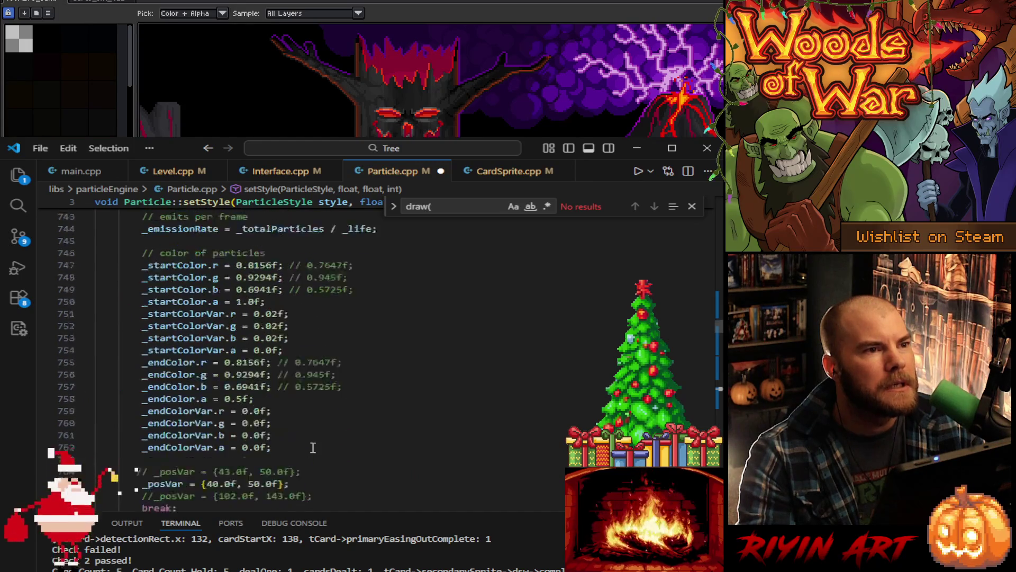
{"action": "scroll", "coordinate": [314, 442], "scroll_direction": "up", "scroll_amount": 7}
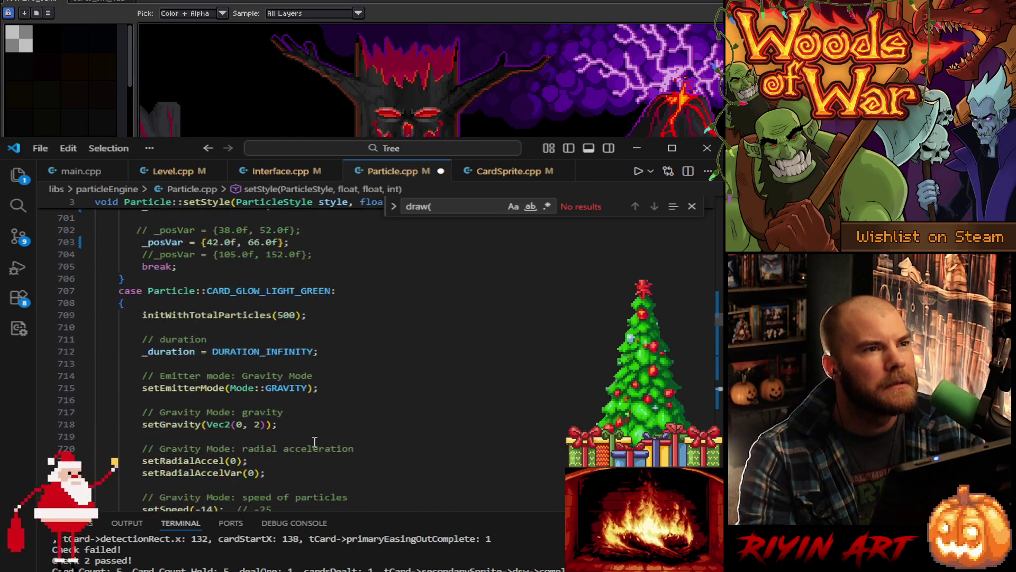
{"action": "scroll", "coordinate": [314, 442], "scroll_direction": "up", "scroll_amount": 18}
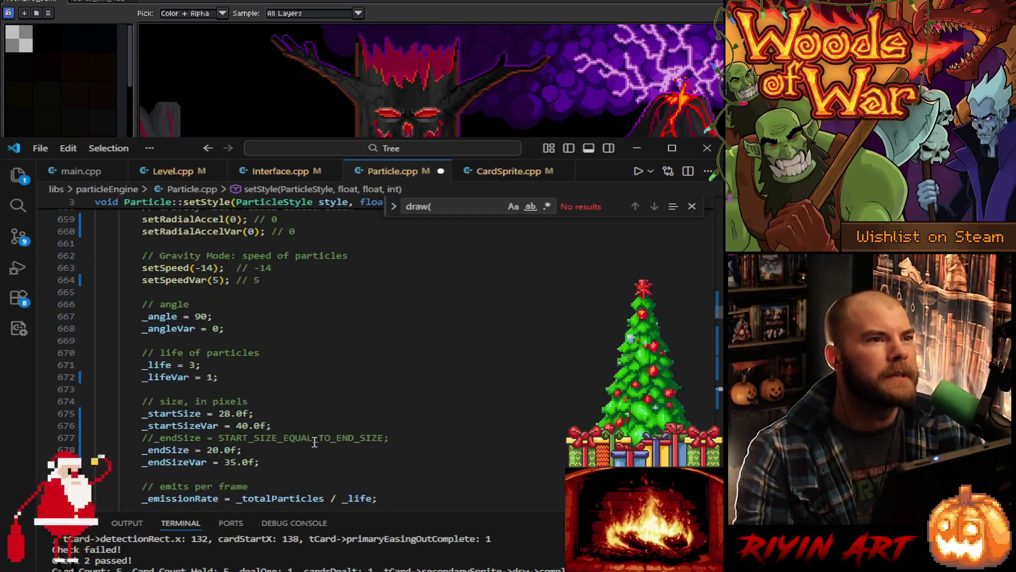
{"action": "scroll", "coordinate": [314, 442], "scroll_direction": "up", "scroll_amount": 12}
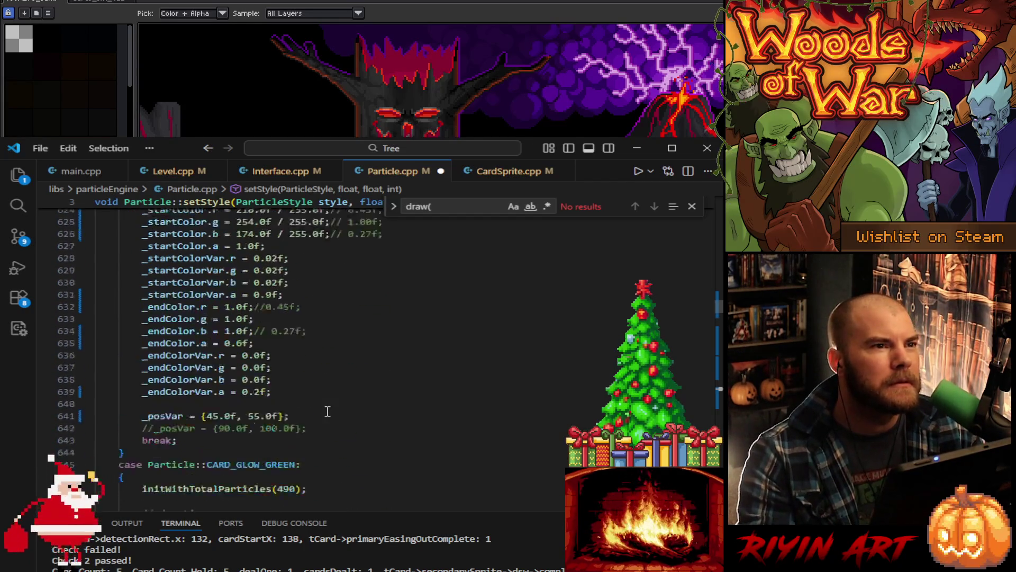
{"action": "scroll", "coordinate": [323, 456], "scroll_direction": "up", "scroll_amount": 12}
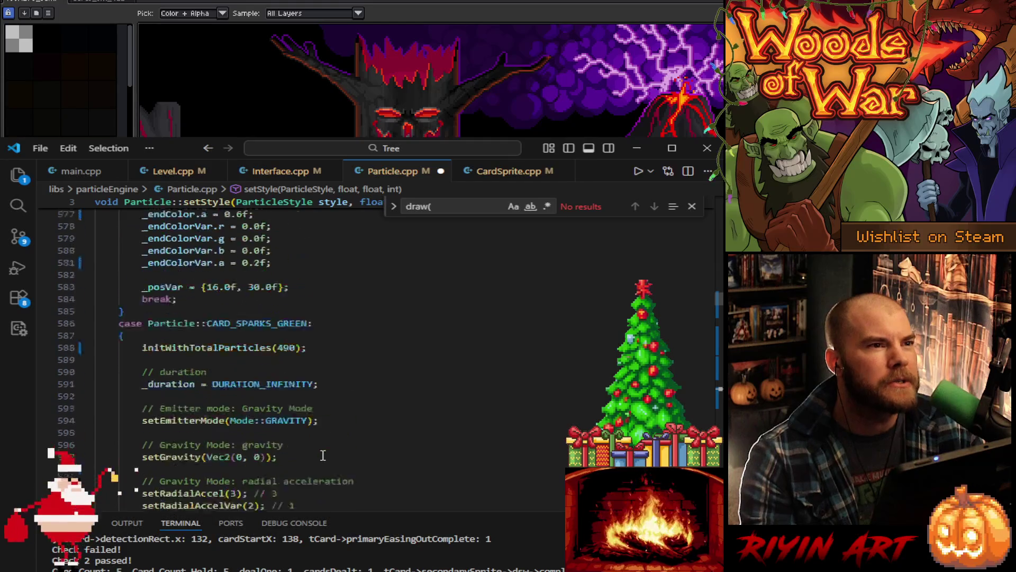
{"action": "scroll", "coordinate": [361, 440], "scroll_direction": "down", "scroll_amount": 3}
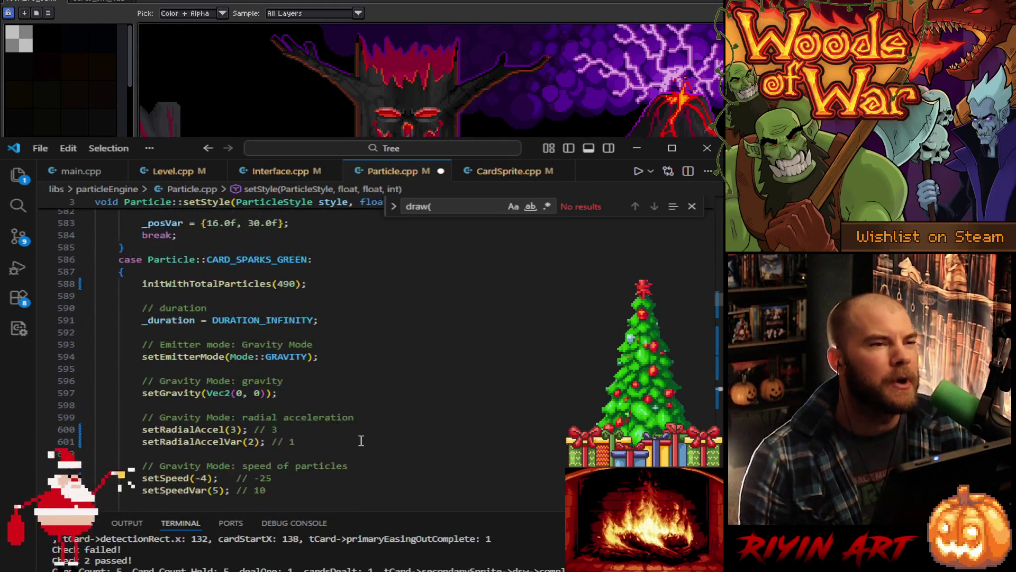
Step: Scroll past the green styles to CARD_SPARKS_RED and select its setRadialAccel value 2
{"action": "scroll", "coordinate": [361, 440], "scroll_direction": "down", "scroll_amount": 3}
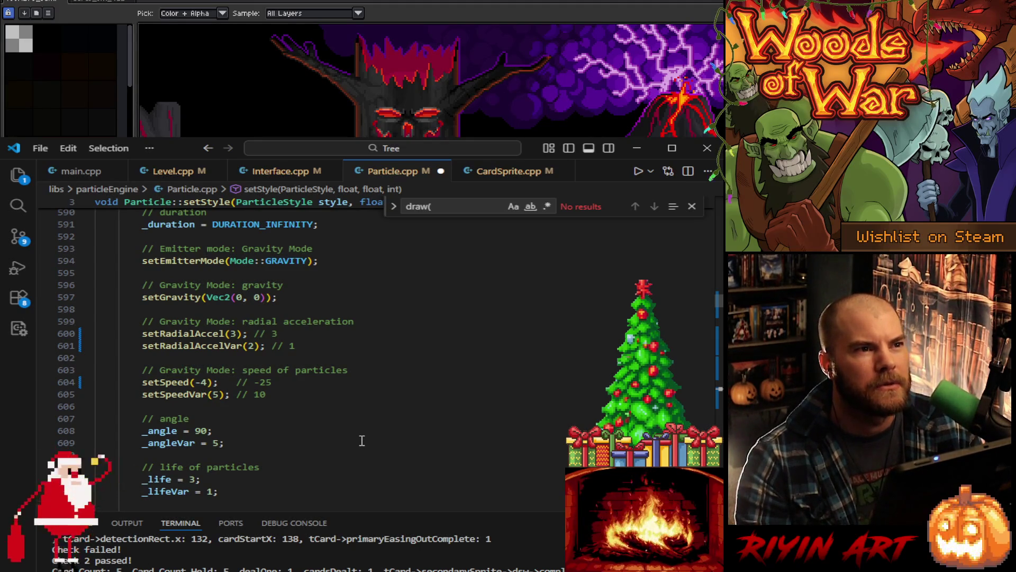
{"action": "scroll", "coordinate": [362, 441], "scroll_direction": "down", "scroll_amount": 4}
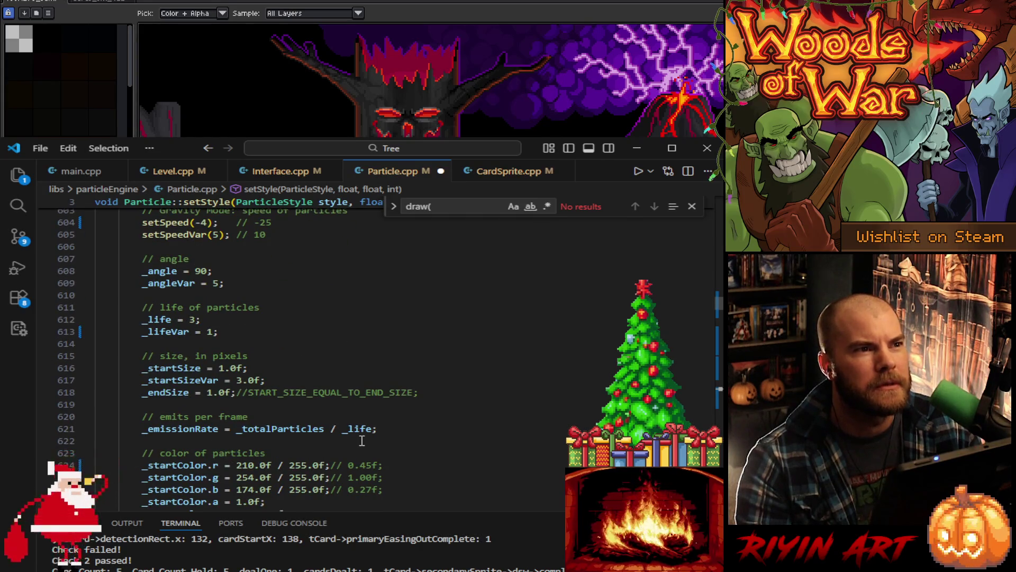
{"action": "scroll", "coordinate": [361, 440], "scroll_direction": "down", "scroll_amount": 2}
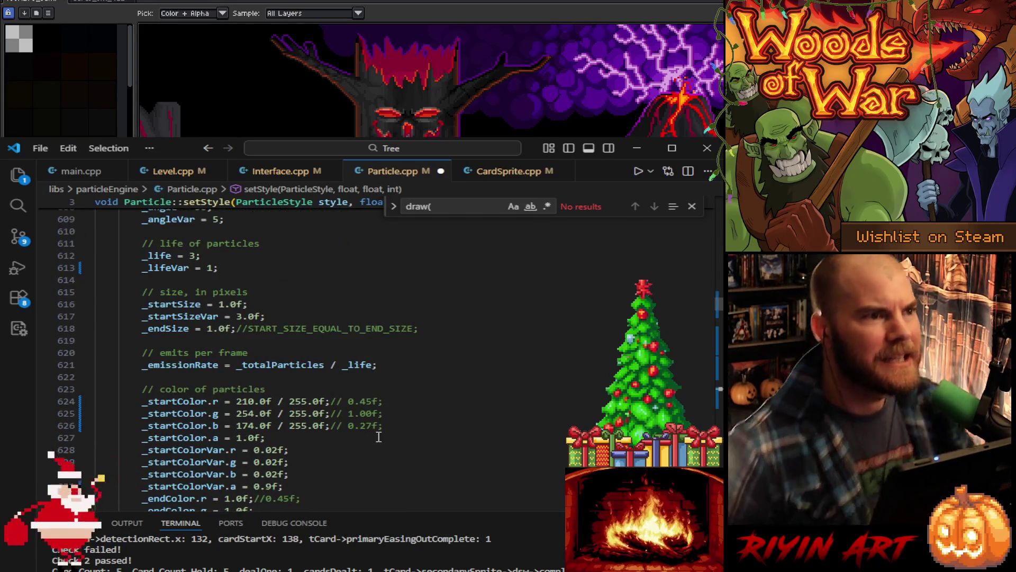
{"action": "scroll", "coordinate": [378, 437], "scroll_direction": "down", "scroll_amount": 15}
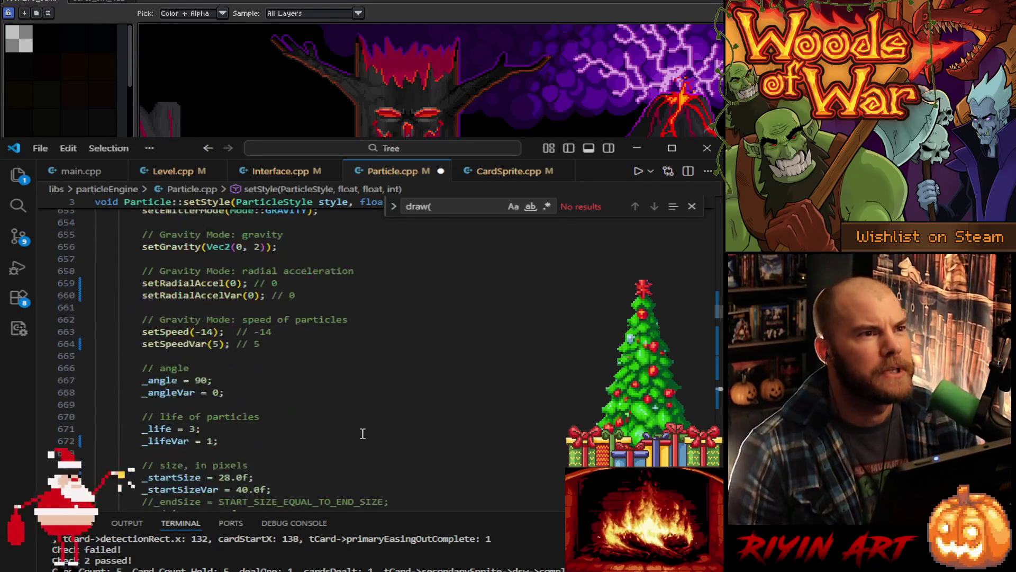
{"action": "scroll", "coordinate": [362, 433], "scroll_direction": "down", "scroll_amount": 15}
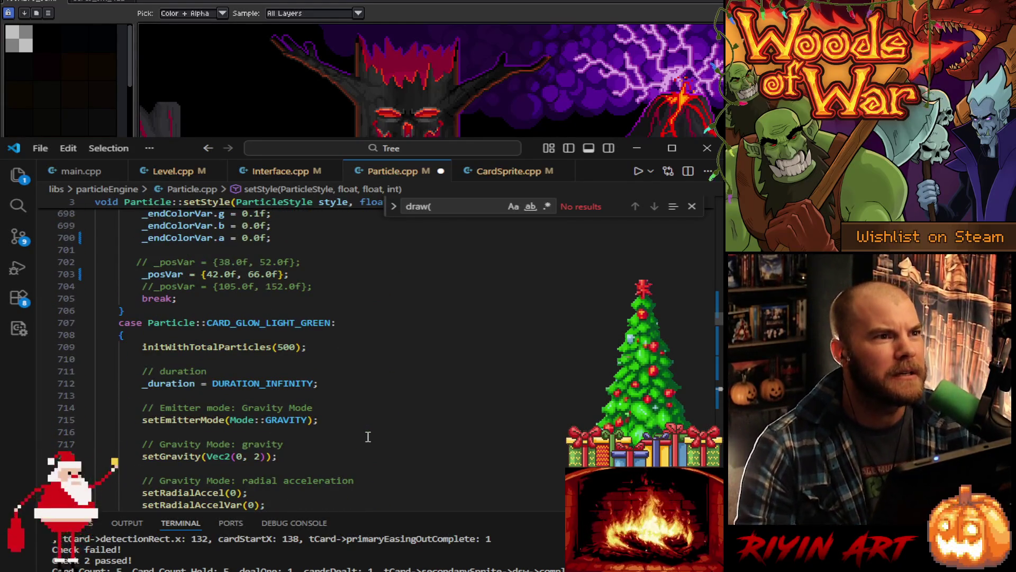
{"action": "scroll", "coordinate": [368, 436], "scroll_direction": "down", "scroll_amount": 19}
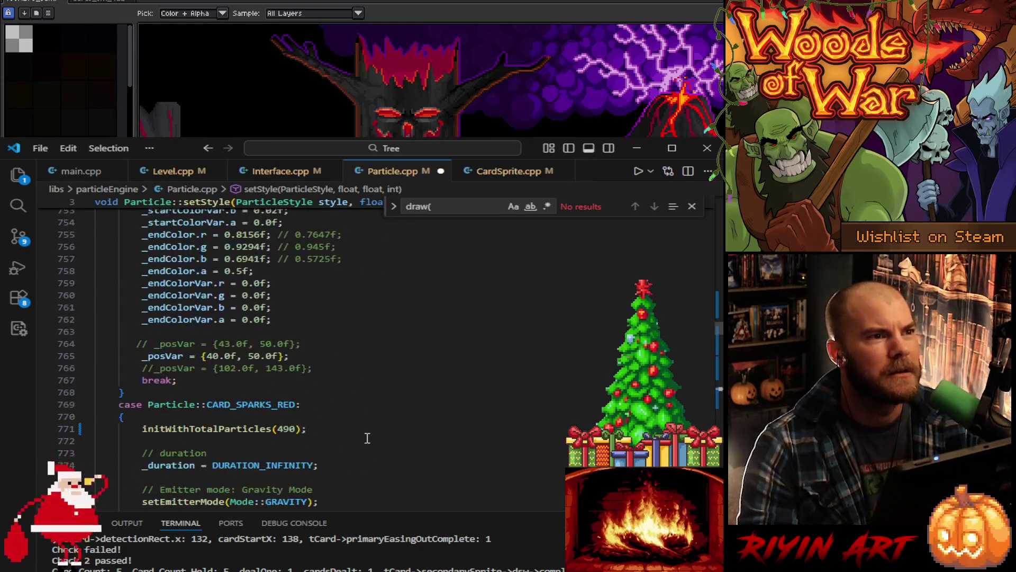
{"action": "scroll", "coordinate": [368, 437], "scroll_direction": "down", "scroll_amount": 6}
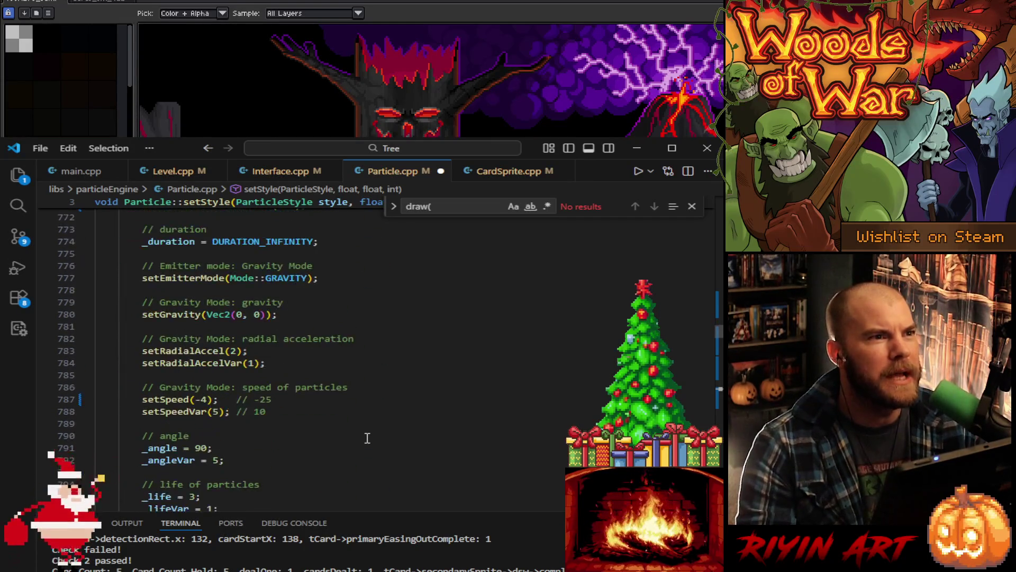
{"action": "double_click", "coordinate": [234, 350]}
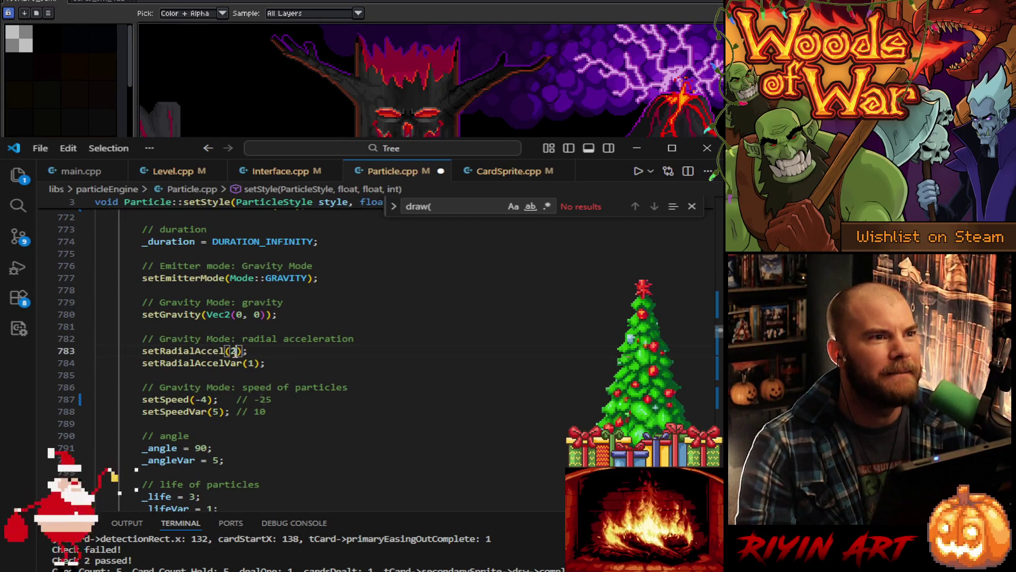
Step: Set CARD_SPARKS_RED radial acceleration to 3 and look over the neighbouring sparks values
{"action": "type", "text": "3"}
{"action": "double_click", "coordinate": [249, 363]}
{"action": "type", "text": "2"}
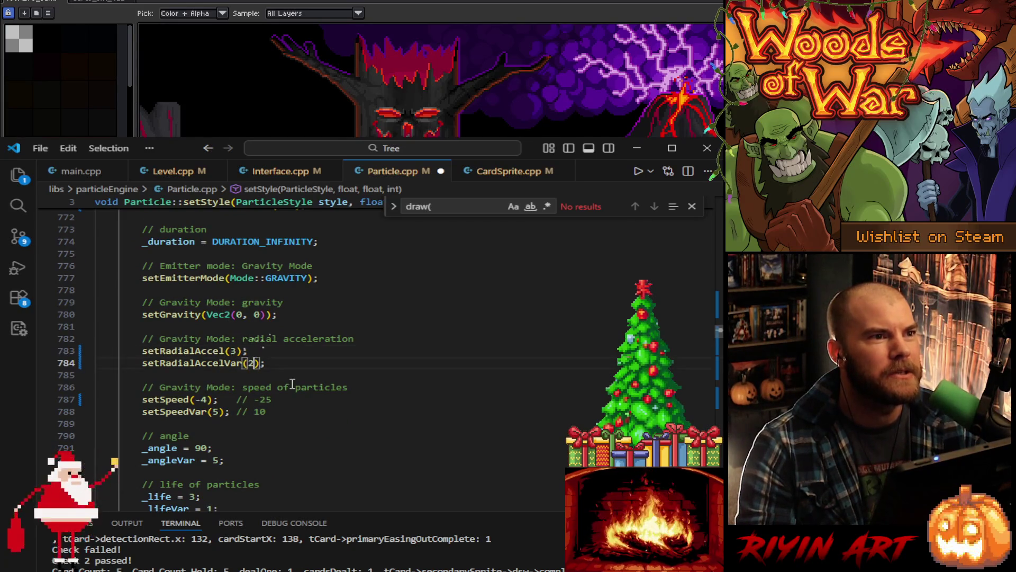
{"action": "scroll", "coordinate": [296, 402], "scroll_direction": "down", "scroll_amount": 10}
{"action": "scroll", "coordinate": [307, 434], "scroll_direction": "up", "scroll_amount": 10}
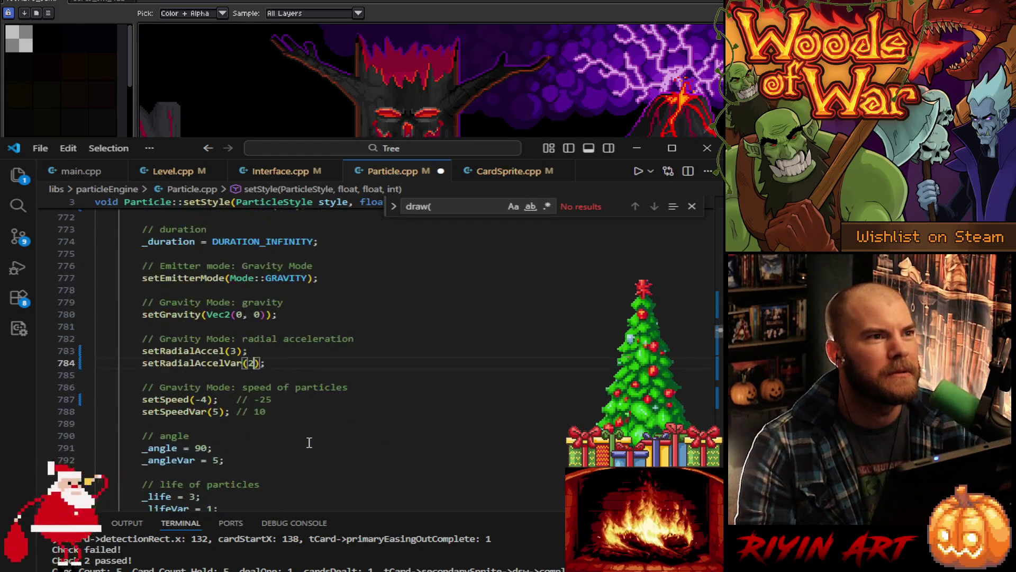
{"action": "scroll", "coordinate": [309, 443], "scroll_direction": "down", "scroll_amount": 20}
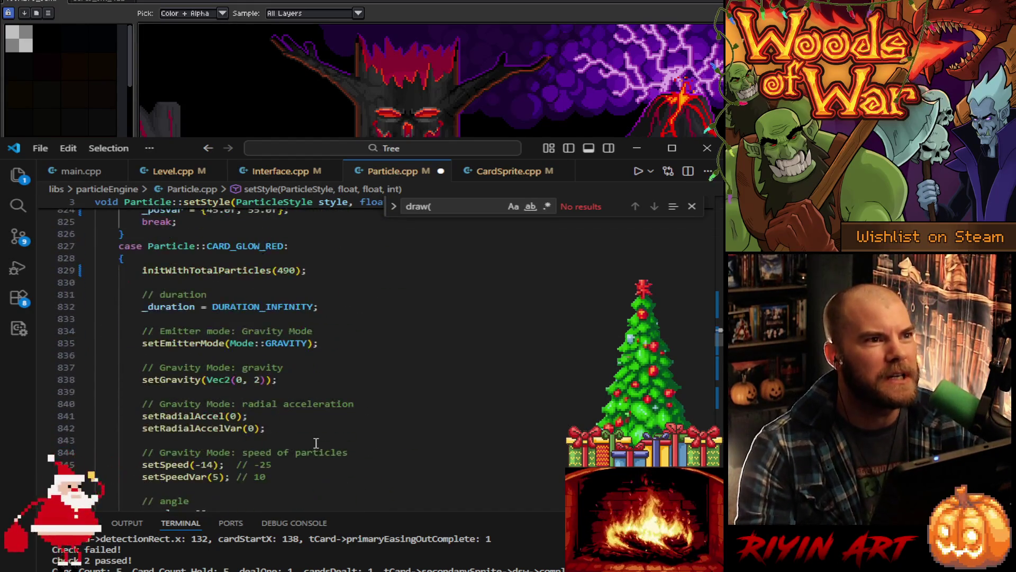
{"action": "scroll", "coordinate": [316, 443], "scroll_direction": "up", "scroll_amount": 10}
{"action": "scroll", "coordinate": [316, 443], "scroll_direction": "down", "scroll_amount": 16}
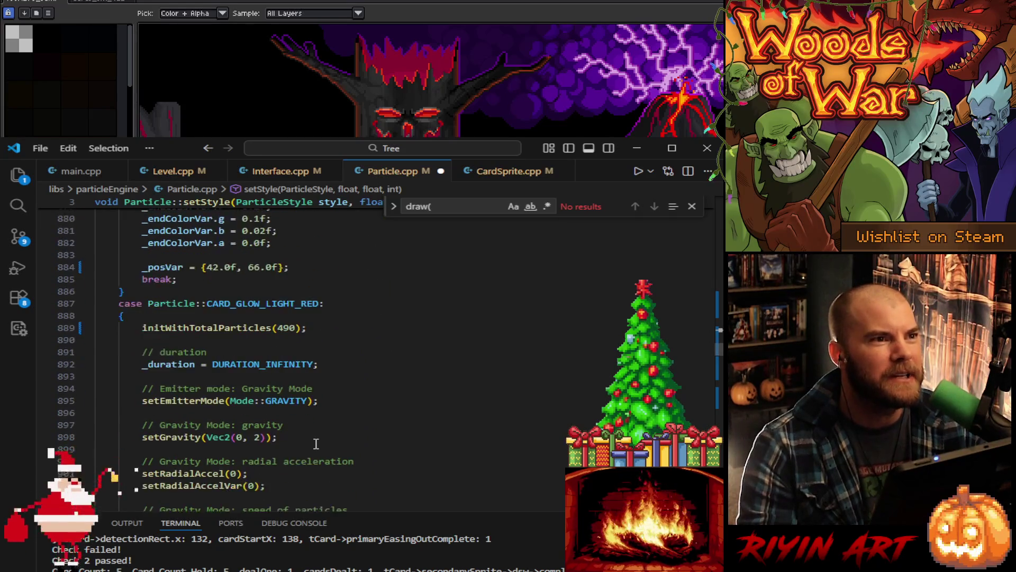
{"action": "scroll", "coordinate": [317, 443], "scroll_direction": "down", "scroll_amount": 15}
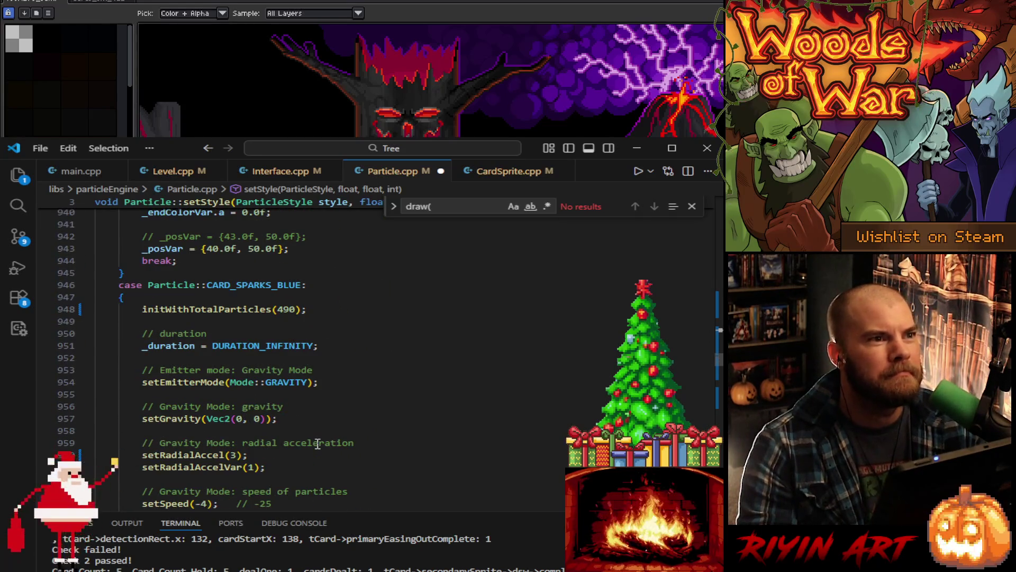
{"action": "scroll", "coordinate": [318, 443], "scroll_direction": "down", "scroll_amount": 3}
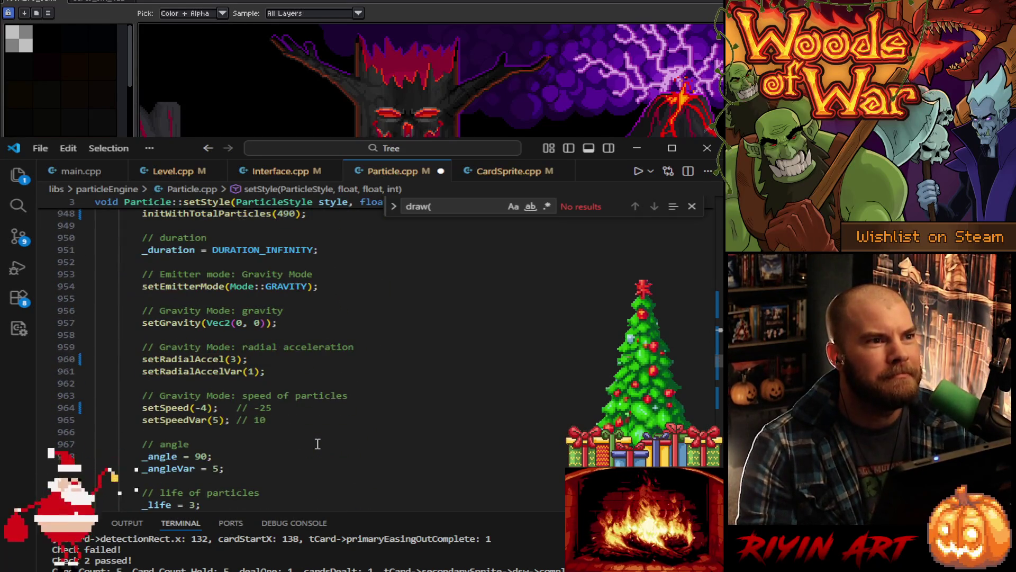
{"action": "left_click", "coordinate": [238, 359]}
{"action": "left_click", "coordinate": [253, 371]}
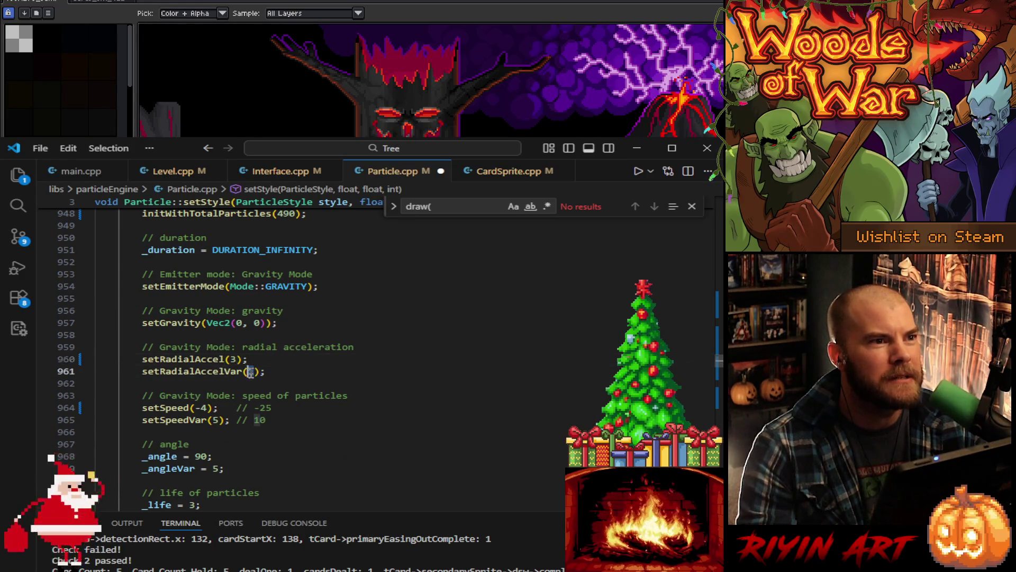
{"action": "type", "text": "2"}
Step: Change CARD_SPARKS_PURPLE's setRadialAccelVar from 1 to 2 and save Particle.cpp
{"action": "scroll", "coordinate": [315, 430], "scroll_direction": "down", "scroll_amount": 12}
{"action": "scroll", "coordinate": [315, 430], "scroll_direction": "down", "scroll_amount": 17}
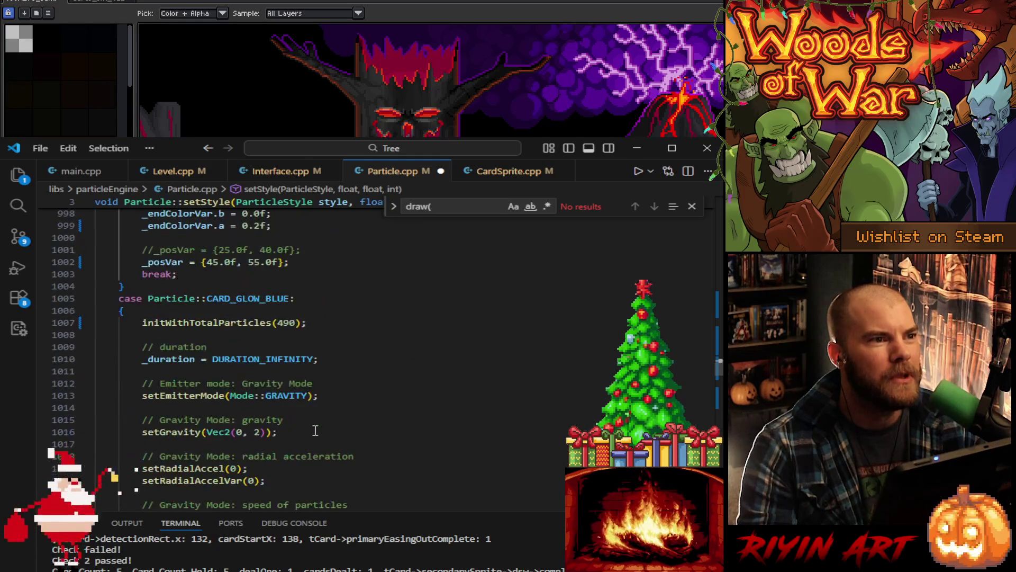
{"action": "scroll", "coordinate": [315, 430], "scroll_direction": "down", "scroll_amount": 4}
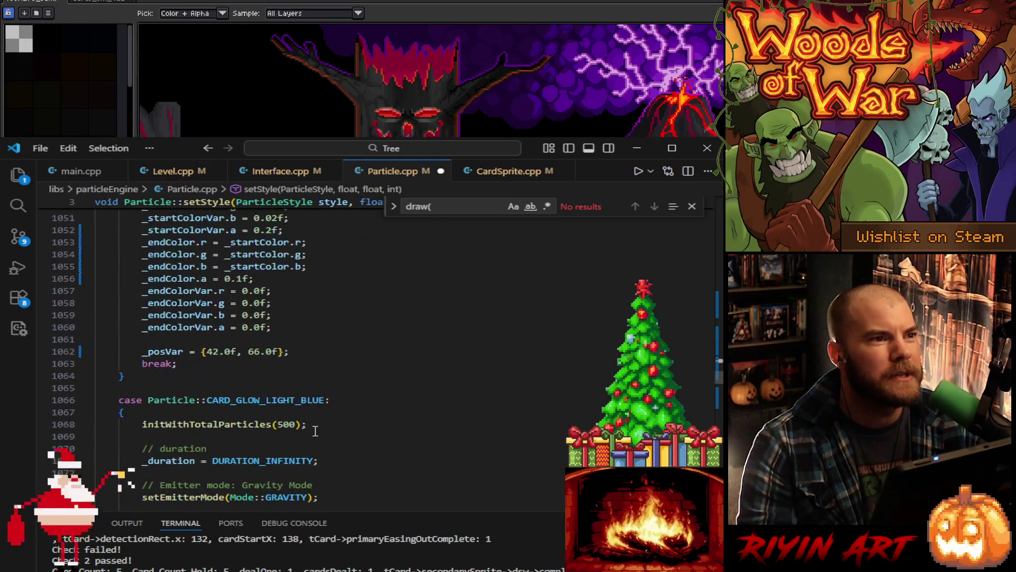
{"action": "scroll", "coordinate": [316, 430], "scroll_direction": "down", "scroll_amount": 20}
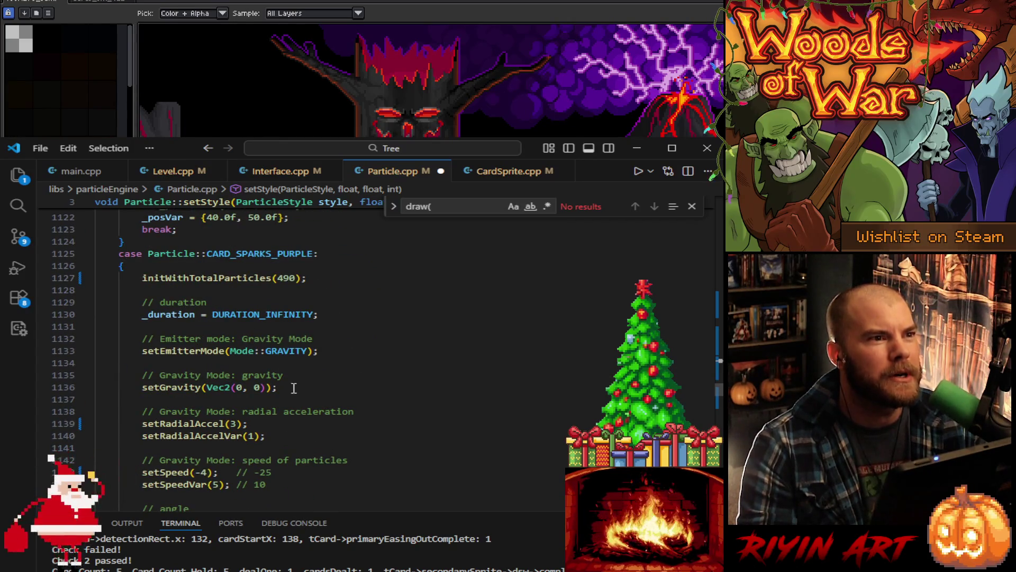
{"action": "double_click", "coordinate": [249, 435]}
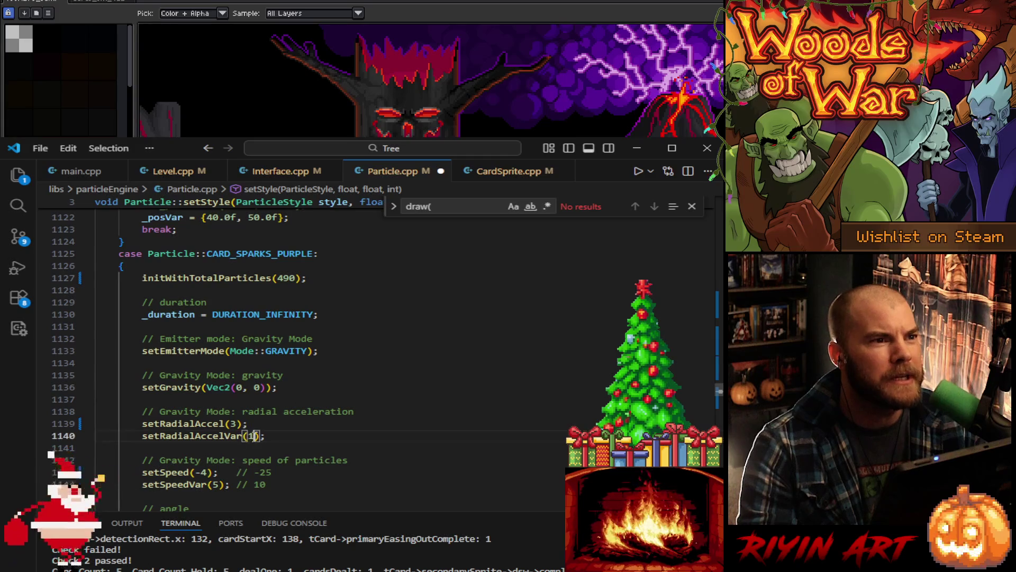
{"action": "type", "text": "2"}
{"action": "left_click", "coordinate": [316, 430]}
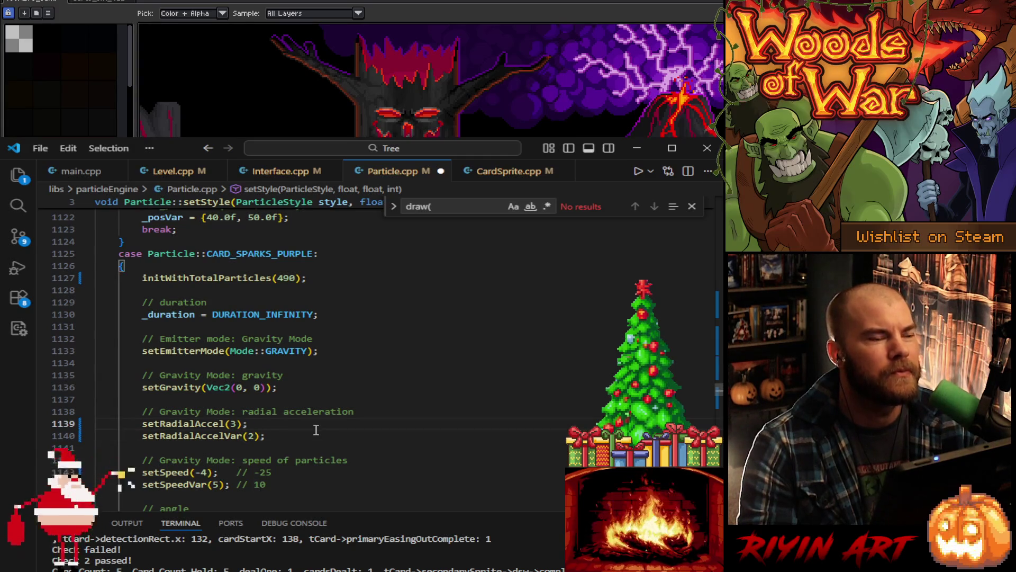
{"action": "scroll", "coordinate": [316, 429], "scroll_direction": "down", "scroll_amount": 3}
{"action": "key", "text": "ctrl+s"}
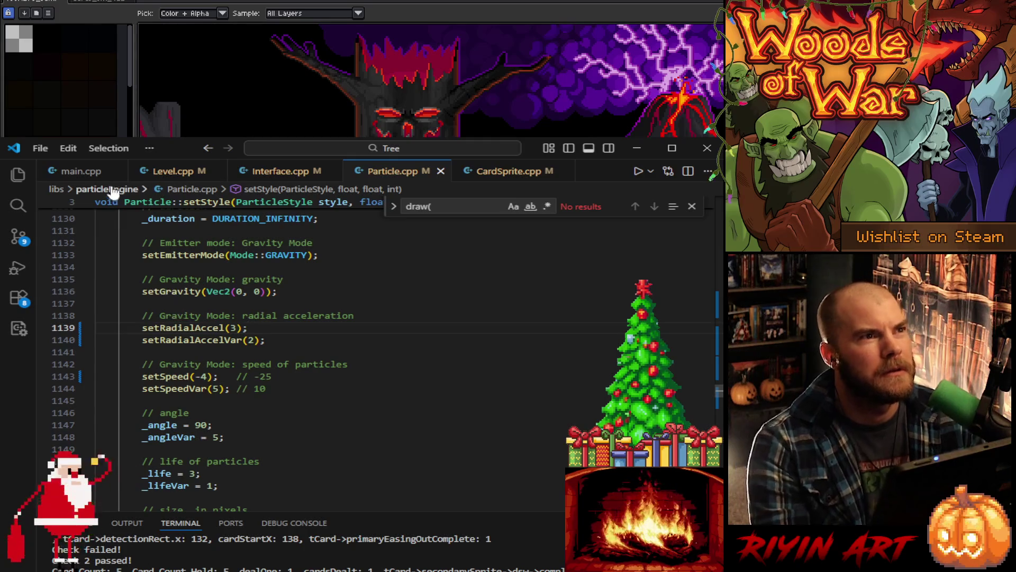
Step: Run the game from main.cpp, then bring up the card frame artwork in Aseprite
{"action": "left_click", "coordinate": [95, 172]}
{"action": "left_click", "coordinate": [637, 172]}
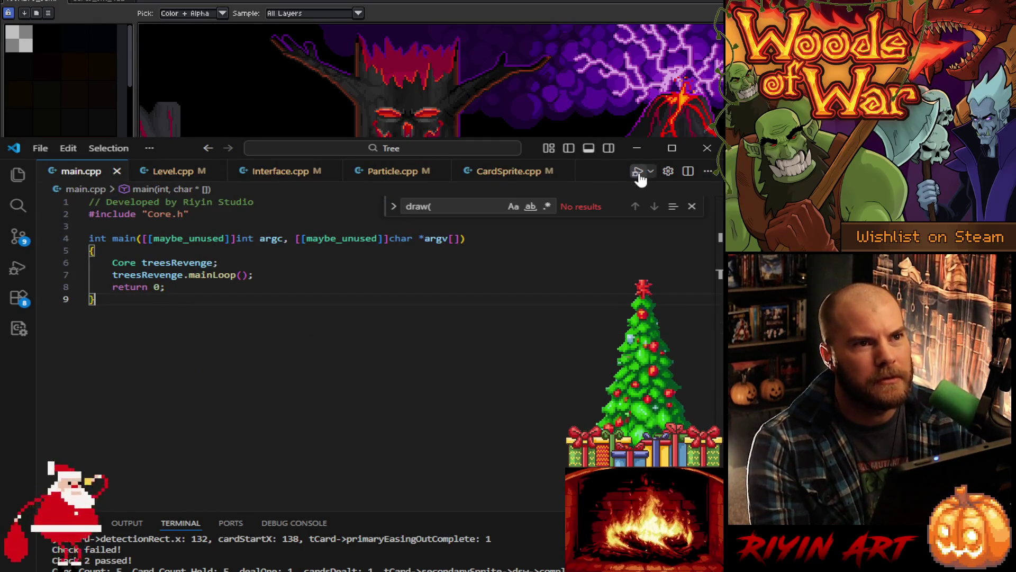
{"action": "left_click", "coordinate": [637, 149]}
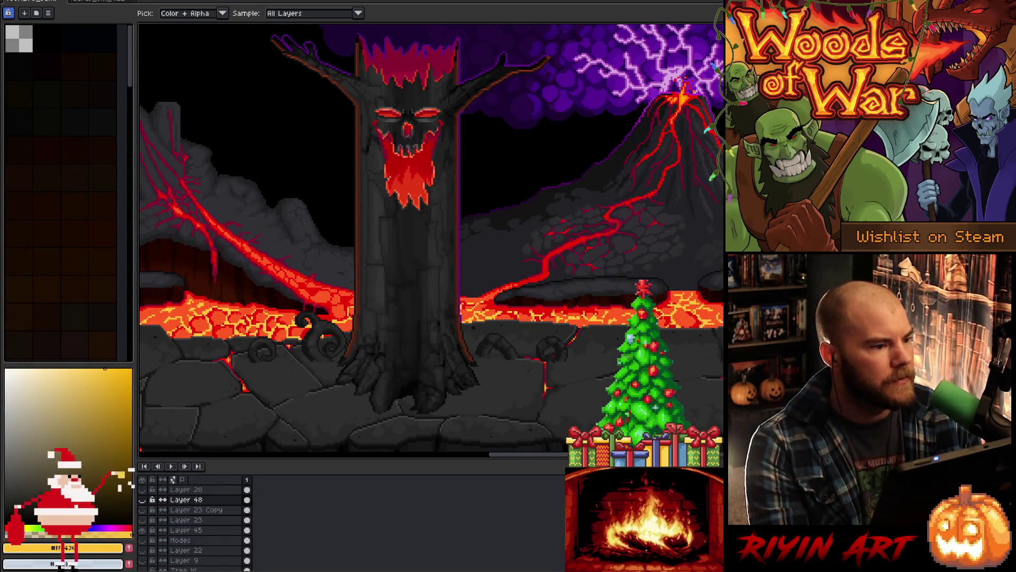
{"action": "left_click", "coordinate": [98, 3]}
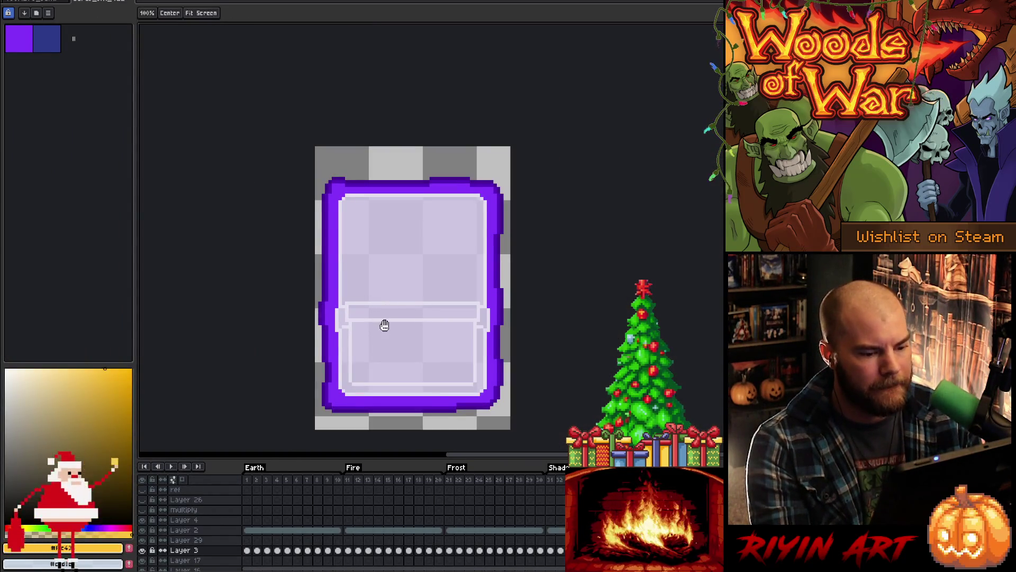
Step: Zoom in on the card frame, advance to its dark blue frame, and return to VS Code
{"action": "left_click_drag", "start_coordinate": [381, 325], "coordinate": [427, 283]}
{"action": "scroll", "coordinate": [497, 270], "scroll_direction": "up", "scroll_amount": 1}
{"action": "key", "text": "Right"}
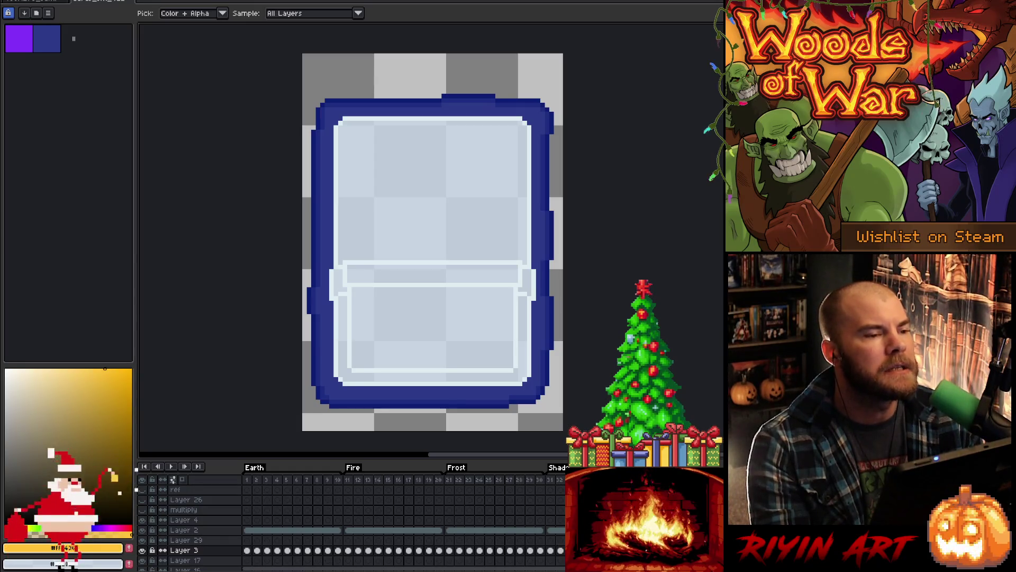
{"action": "key", "text": "alt+Tab"}
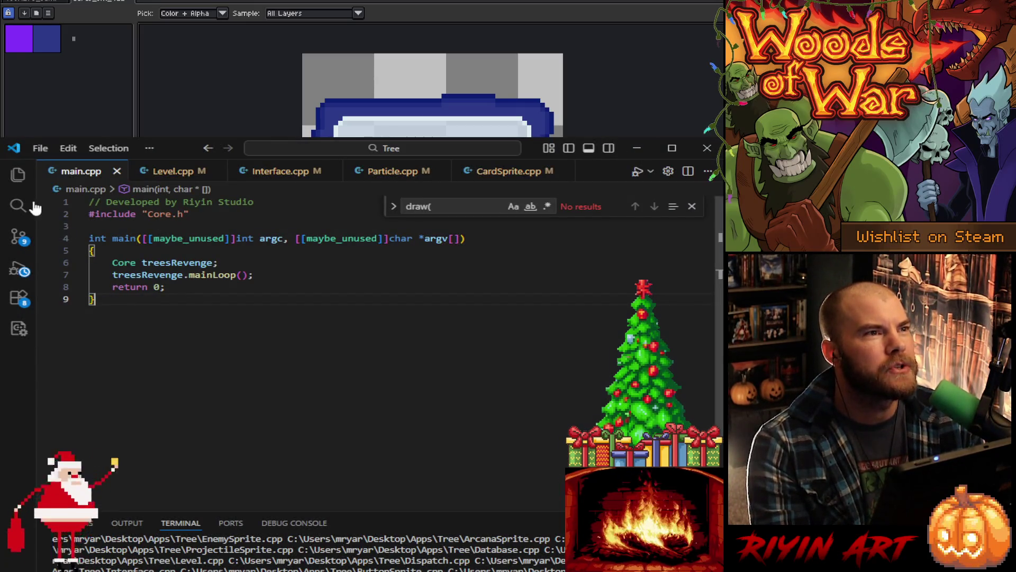
Step: Open Particle.h from the Explorer and scroll to the ParticleStyle enum
{"action": "left_click", "coordinate": [392, 171]}
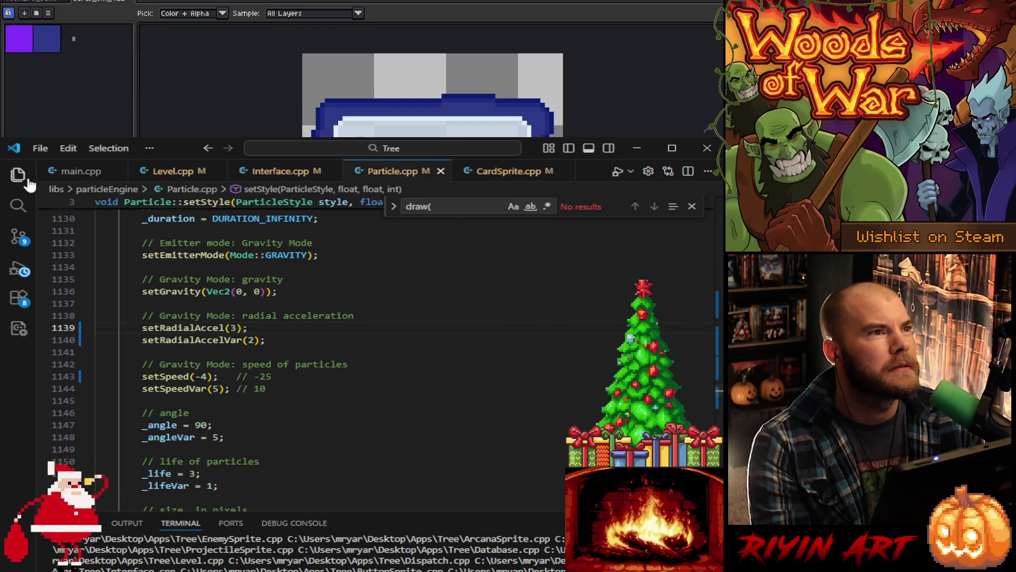
{"action": "left_click", "coordinate": [18, 174]}
{"action": "left_click", "coordinate": [112, 414]}
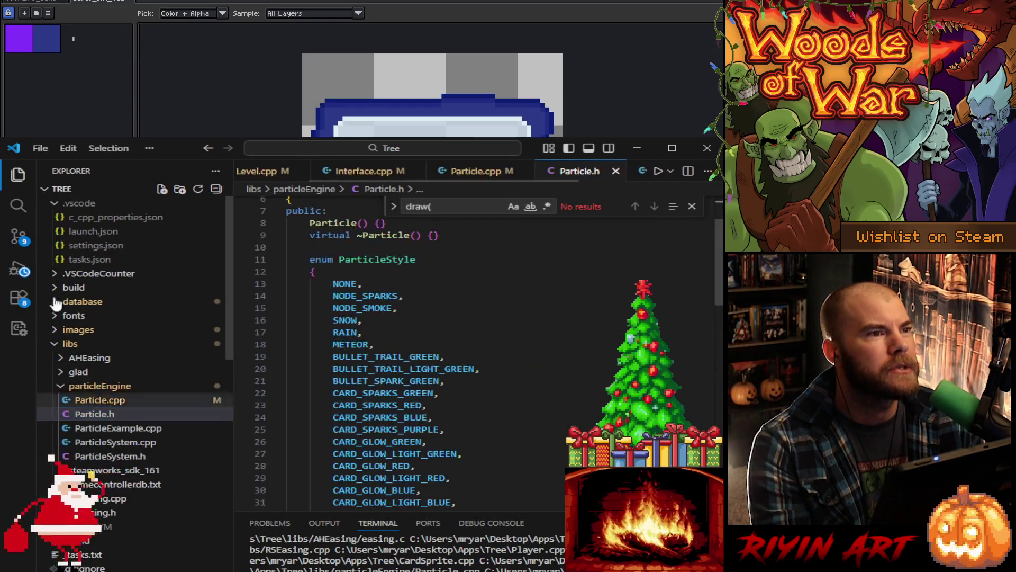
{"action": "left_click", "coordinate": [18, 176]}
{"action": "scroll", "coordinate": [254, 356], "scroll_direction": "down", "scroll_amount": 4}
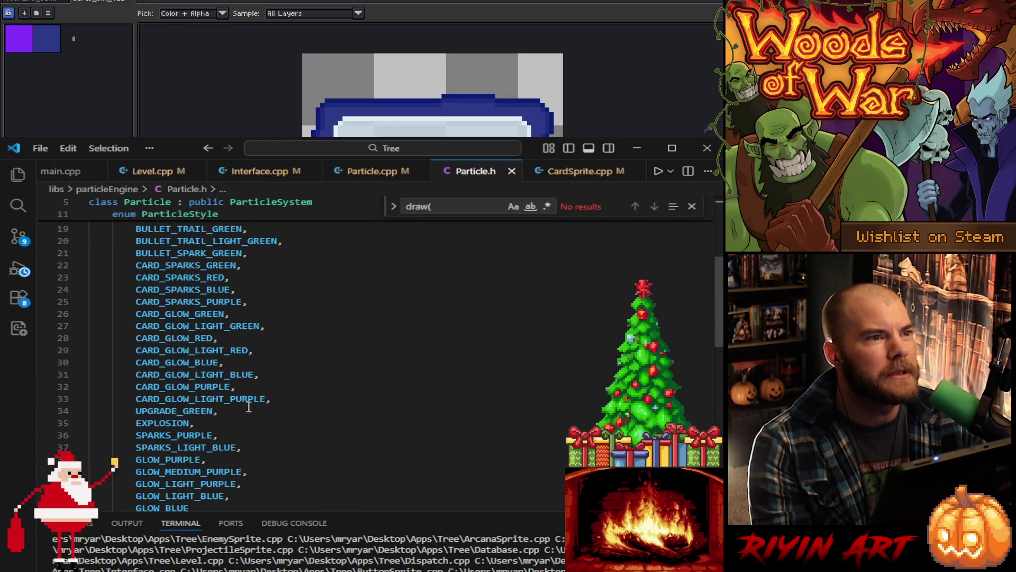
Step: Copy the purple glow entry and rename the copy to CARD_GLOW_INSIGHT
{"action": "left_click", "coordinate": [227, 412]}
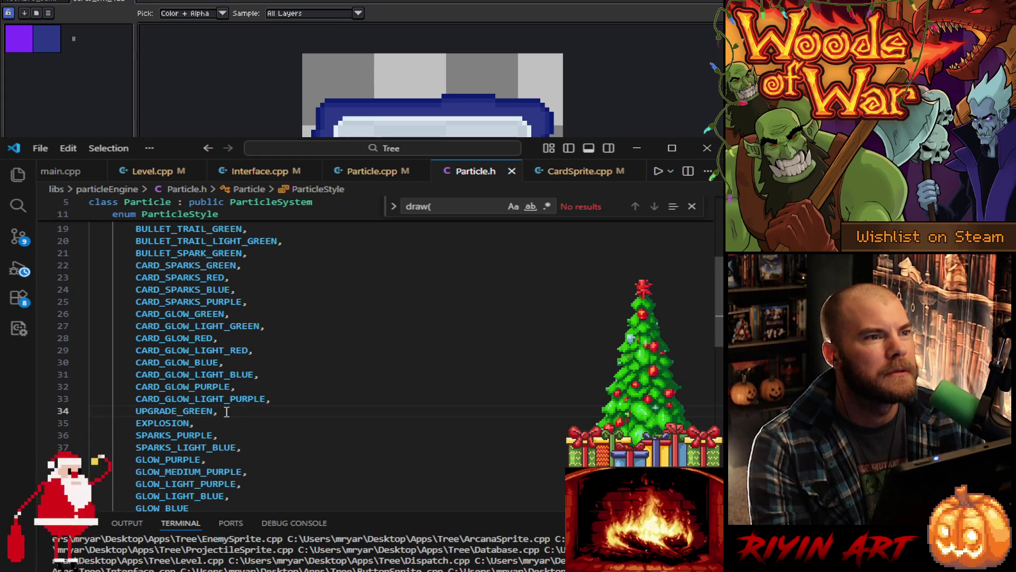
{"action": "scroll", "coordinate": [232, 410], "scroll_direction": "down", "scroll_amount": 1}
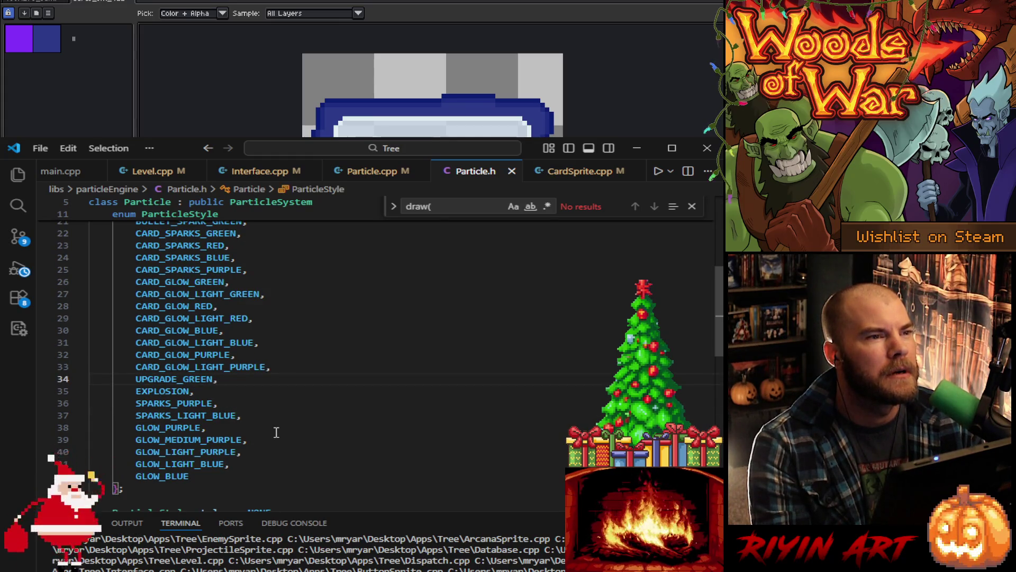
{"action": "scroll", "coordinate": [249, 442], "scroll_direction": "down", "scroll_amount": 1}
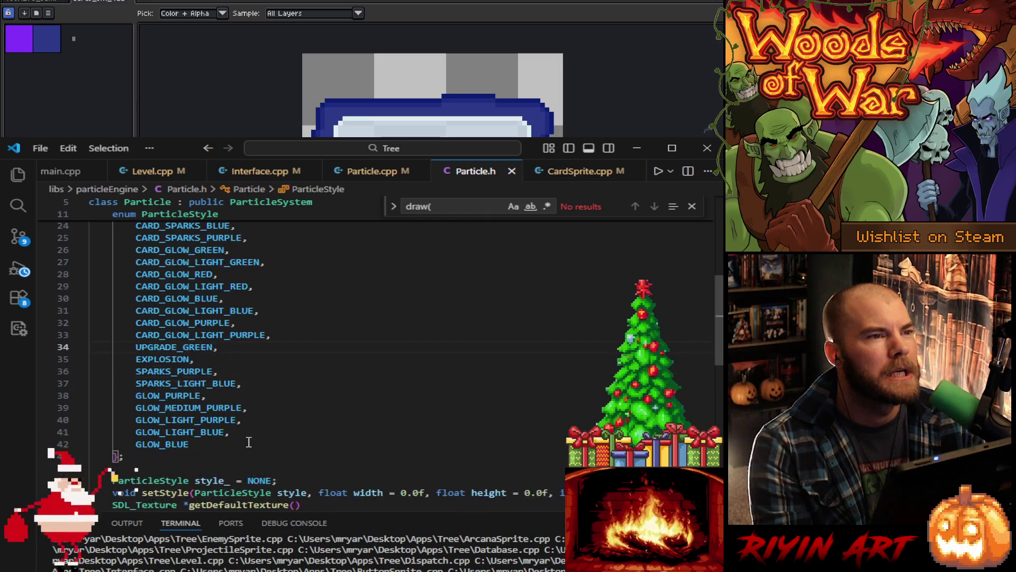
{"action": "scroll", "coordinate": [249, 441], "scroll_direction": "up", "scroll_amount": 3}
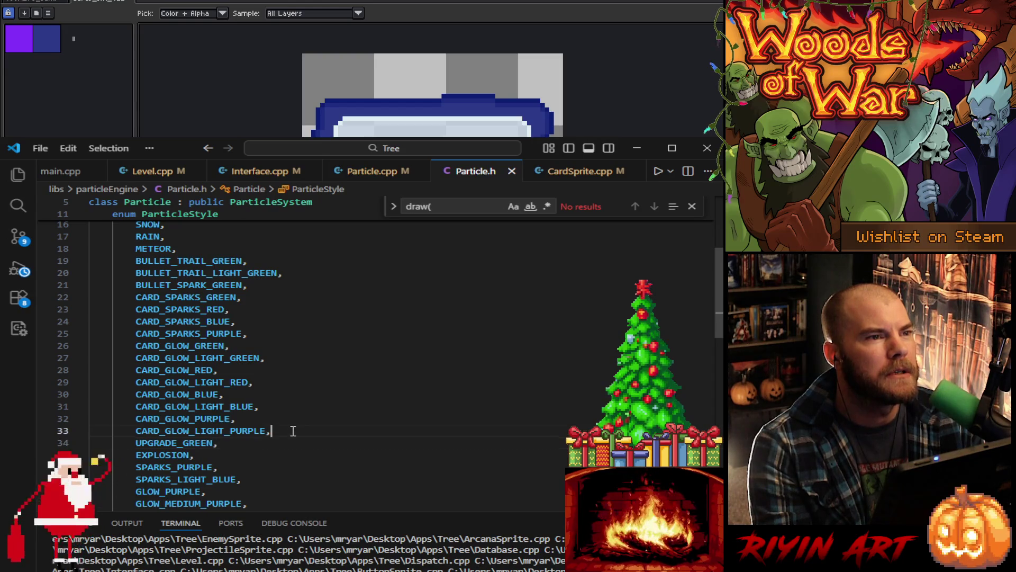
{"action": "left_click_drag", "start_coordinate": [292, 430], "coordinate": [292, 405]}
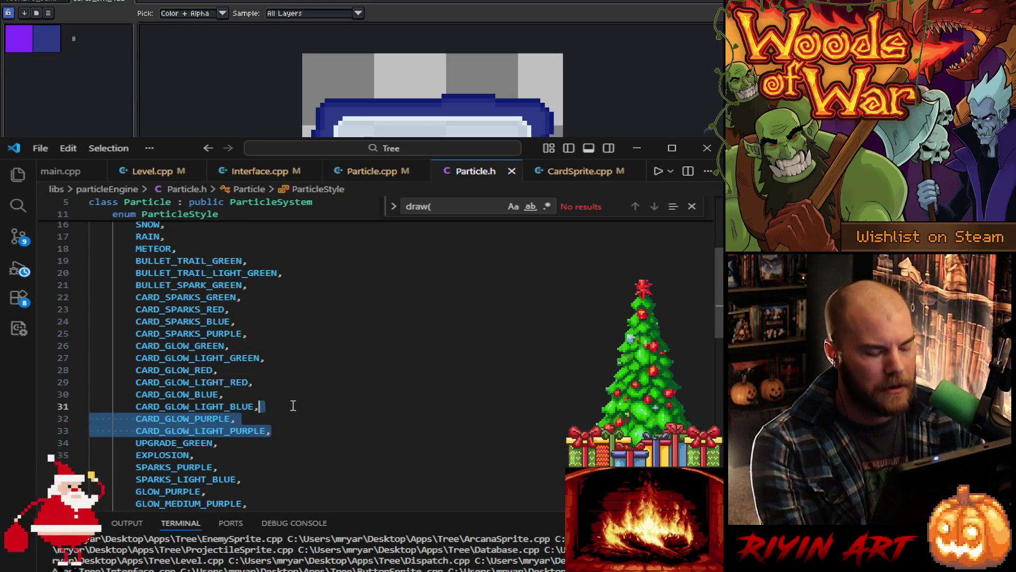
{"action": "key", "text": "ctrl+c"}
{"action": "left_click", "coordinate": [297, 432]}
{"action": "key", "text": "ctrl+v"}
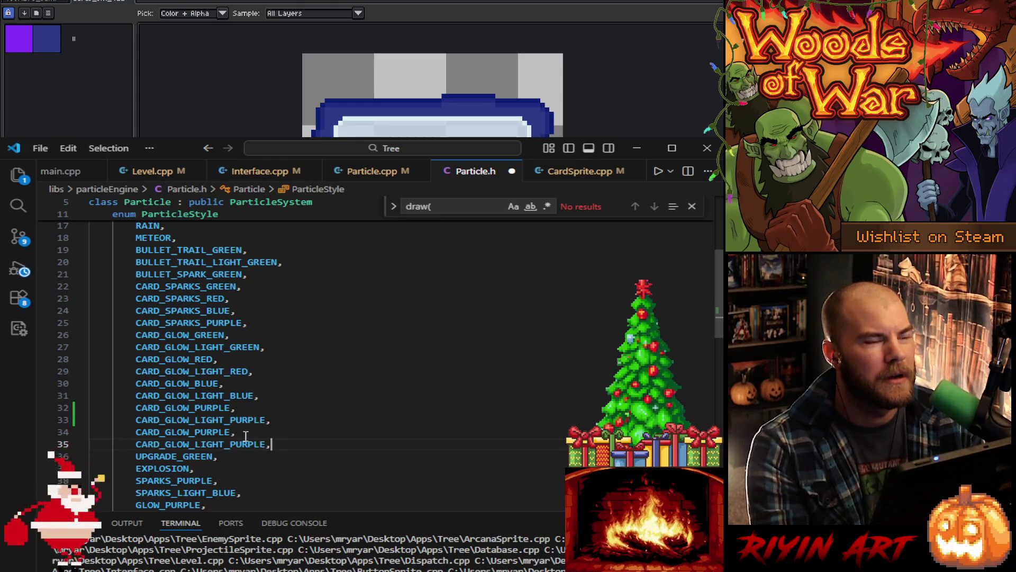
{"action": "left_click", "coordinate": [242, 431], "text": "shift"}
{"action": "key", "text": "BackSpace"}
{"action": "key", "text": "Left"}
{"action": "key", "text": "BackSpace"}
{"action": "key", "text": "BackSpace"}
{"action": "key", "text": "BackSpace"}
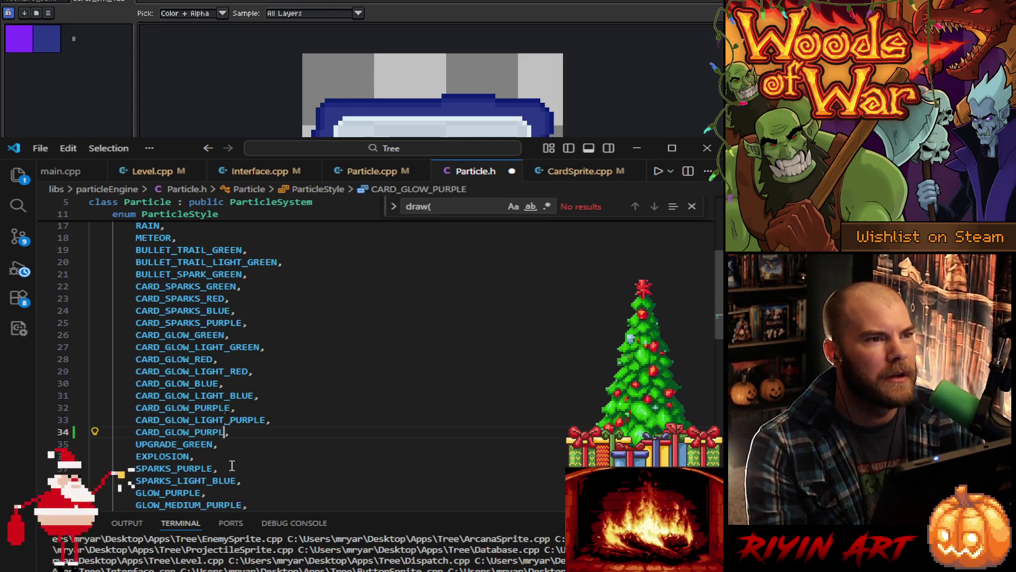
{"action": "key", "text": "BackSpace"}
{"action": "key", "text": "BackSpace"}
{"action": "type", "text": "INSIGHT"}
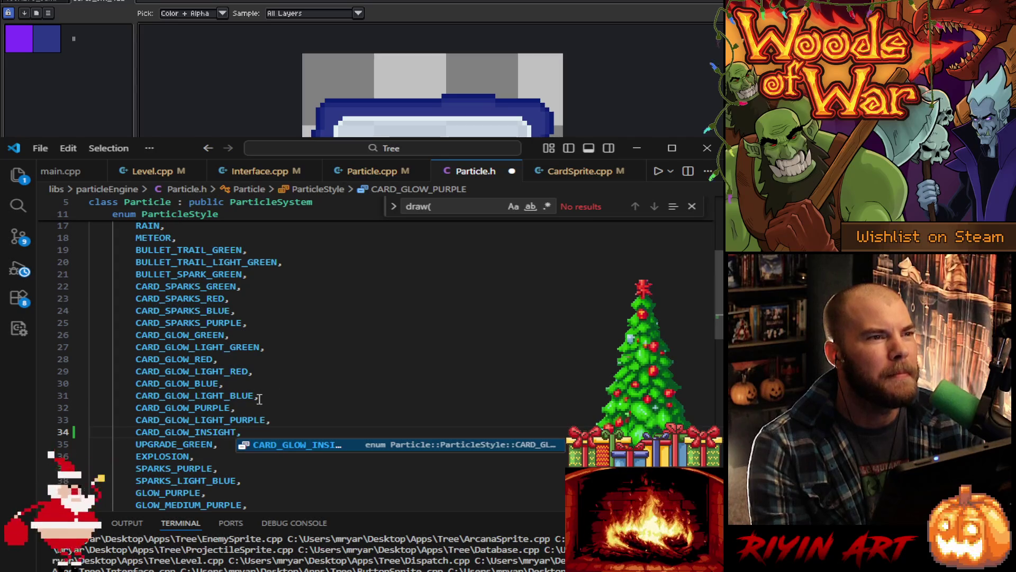
Step: Duplicate the CARD_SPARKS_PURPLE line and rename the copy to CARD_SPARKS_INSIGHT
{"action": "left_click", "coordinate": [261, 325]}
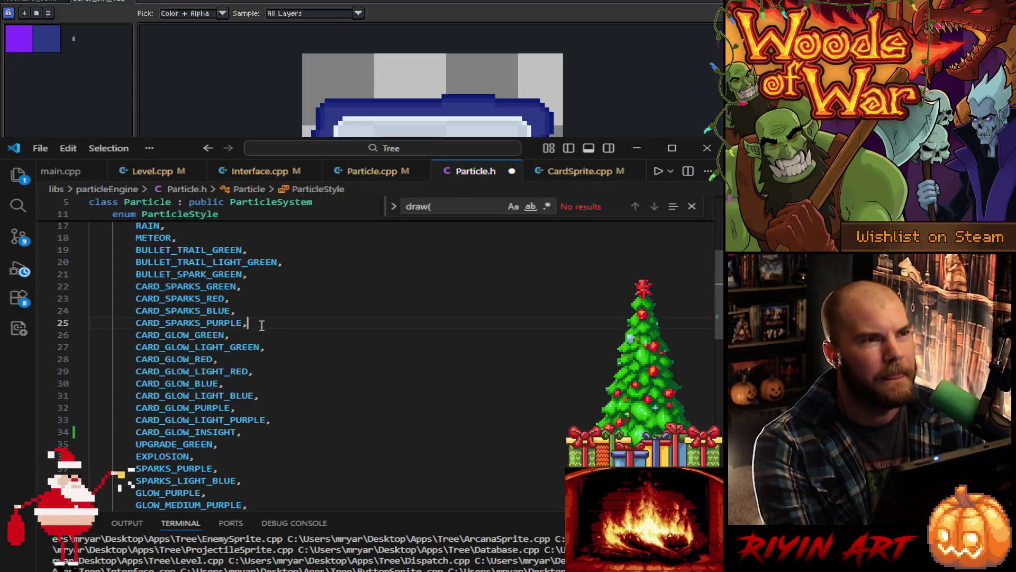
{"action": "key", "text": "shift+alt+Down"}
{"action": "key", "text": "Left"}
{"action": "key", "text": "BackSpace"}
{"action": "key", "text": "BackSpace"}
{"action": "key", "text": "BackSpace"}
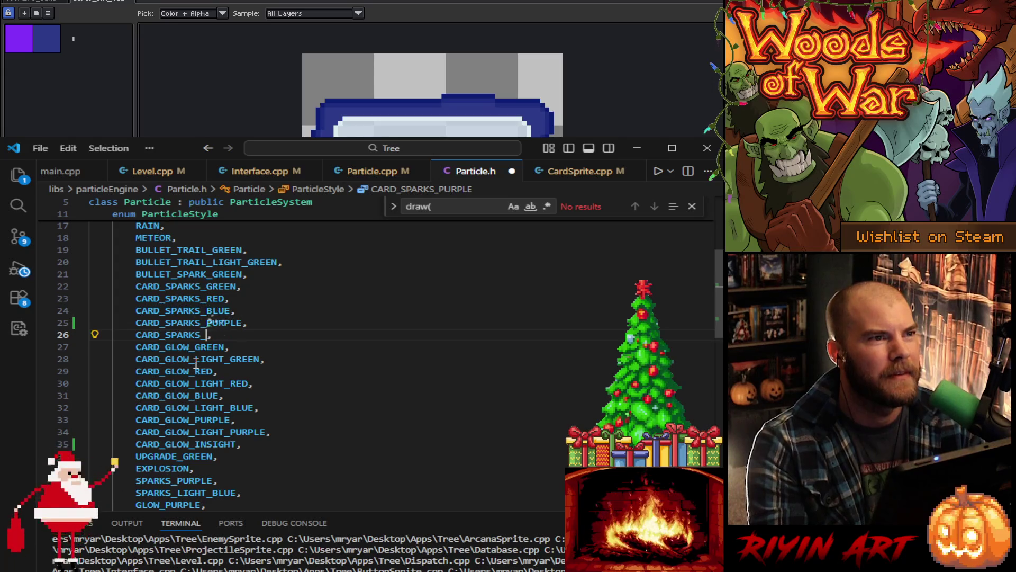
{"action": "type", "text": "INSIGH"}
{"action": "type", "text": "HT"}
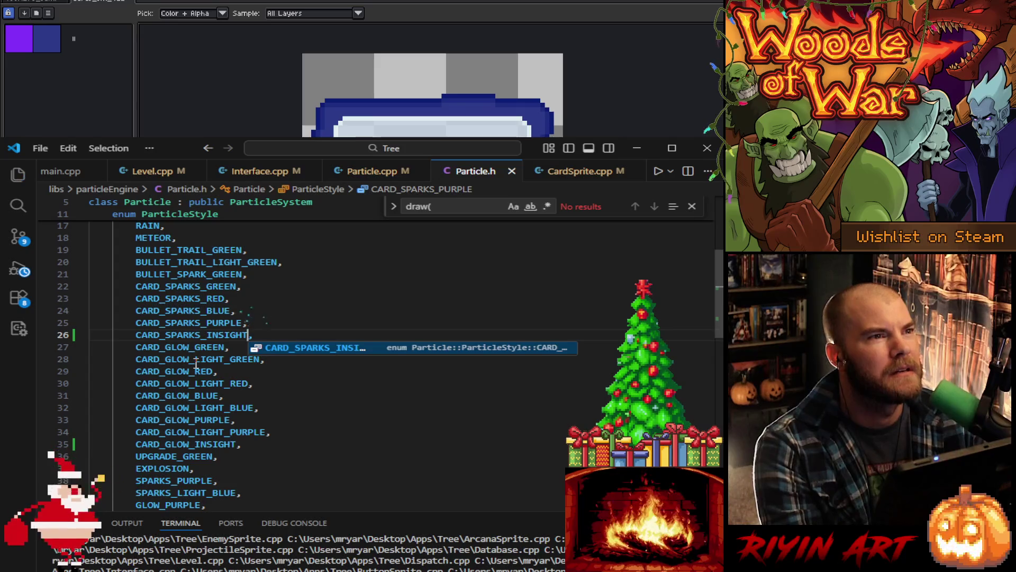
{"action": "left_click", "coordinate": [299, 323]}
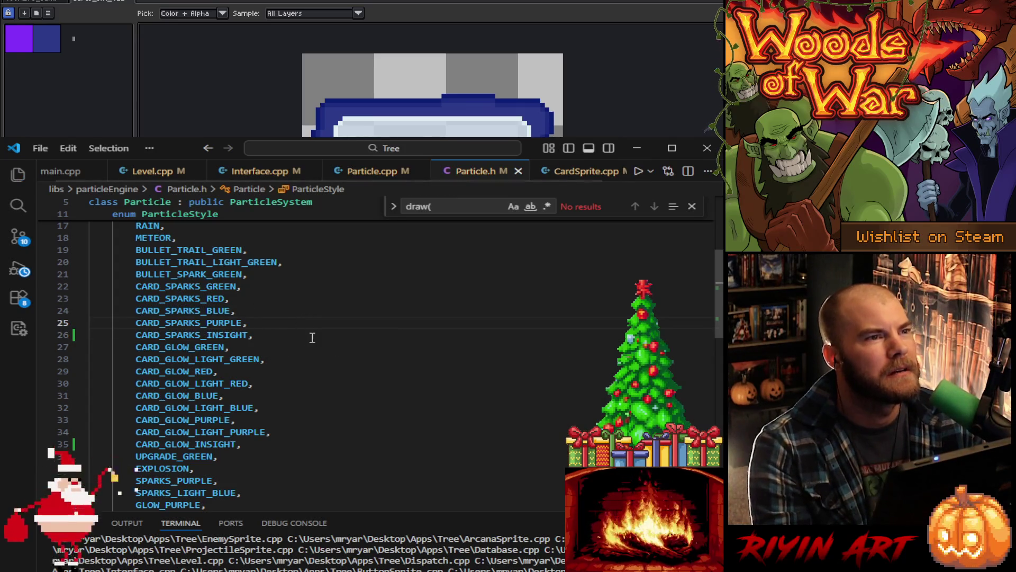
{"action": "scroll", "coordinate": [323, 372], "scroll_direction": "down", "scroll_amount": 1}
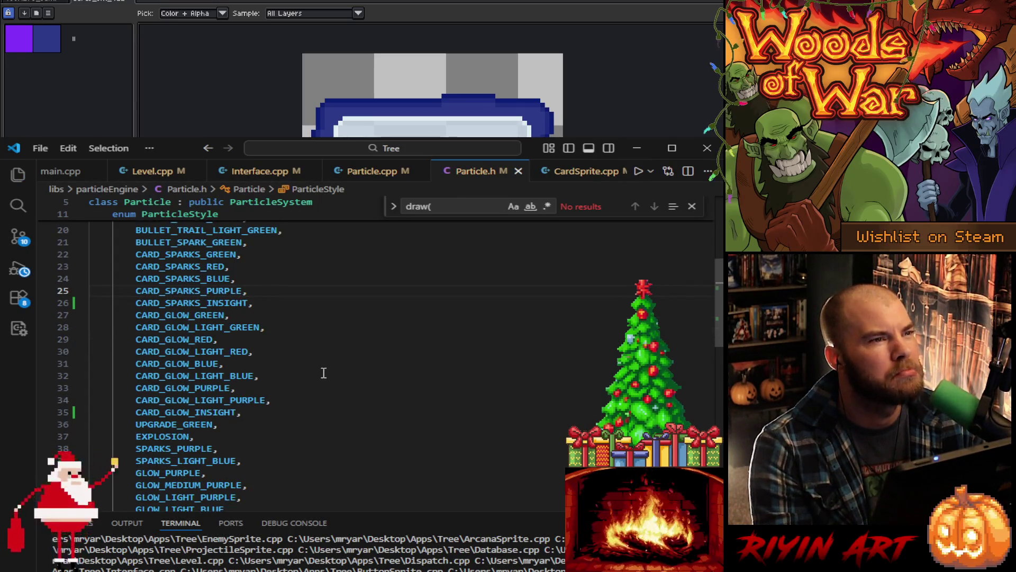
{"action": "scroll", "coordinate": [323, 373], "scroll_direction": "down", "scroll_amount": 1}
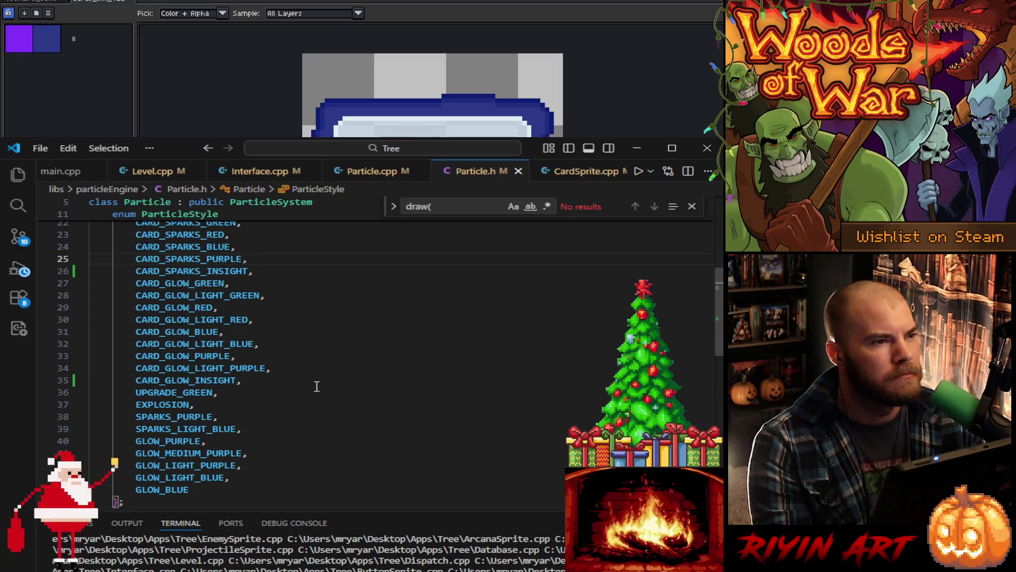
{"action": "scroll", "coordinate": [316, 386], "scroll_direction": "up", "scroll_amount": 4}
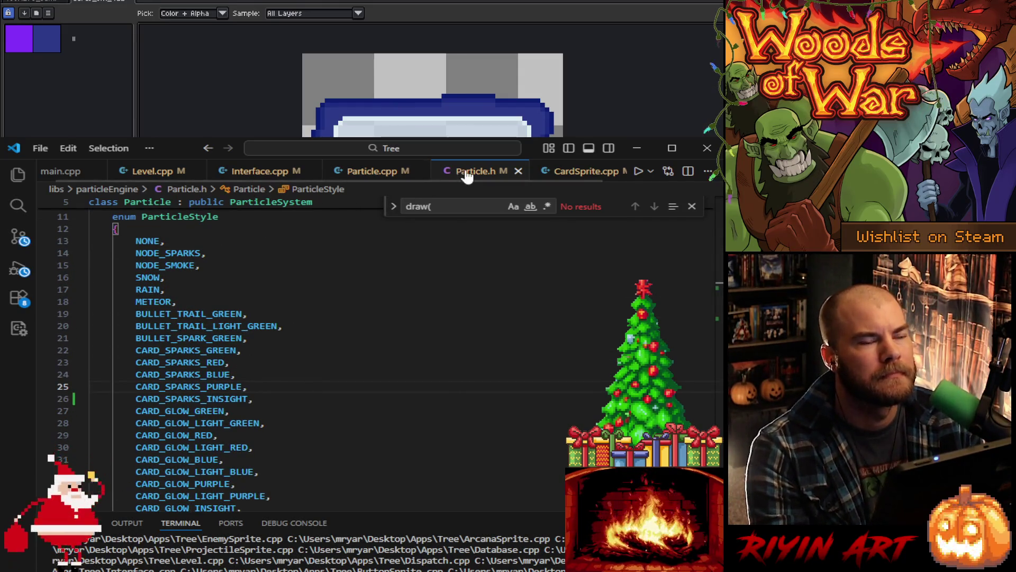
{"action": "scroll", "coordinate": [466, 184], "scroll_direction": "down", "scroll_amount": 1}
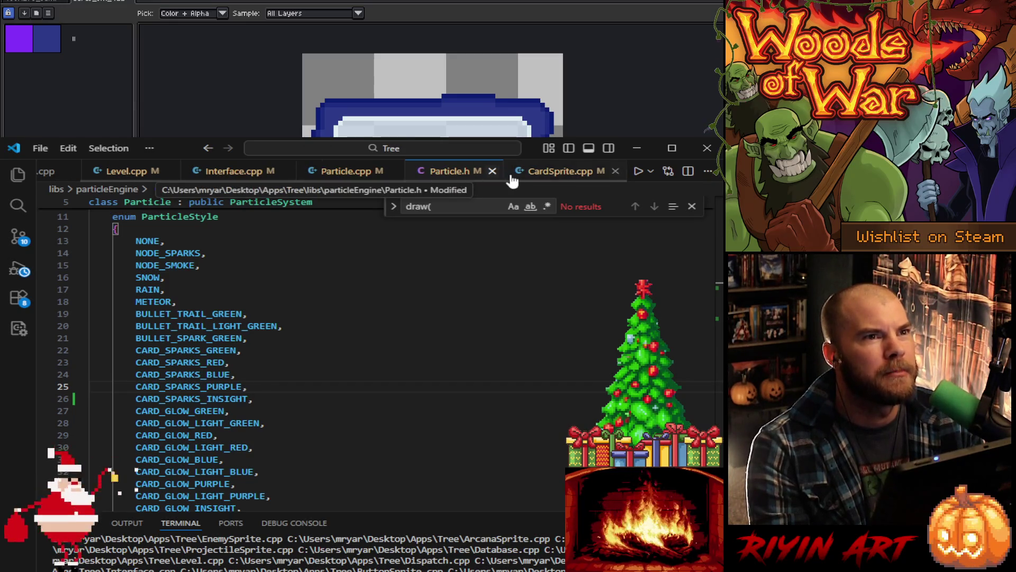
Step: In Particle.cpp, select the CARD_SPARKS_PURPLE and CARD_GLOW_PURPLE case blocks
{"action": "left_click", "coordinate": [362, 170]}
{"action": "scroll", "coordinate": [360, 412], "scroll_direction": "up", "scroll_amount": 5}
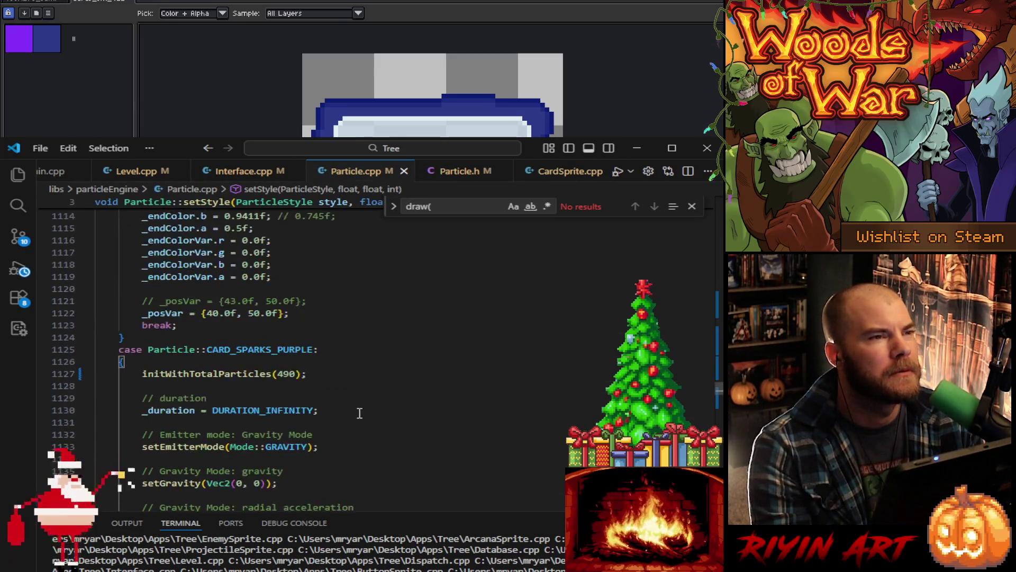
{"action": "scroll", "coordinate": [358, 413], "scroll_direction": "up", "scroll_amount": 13}
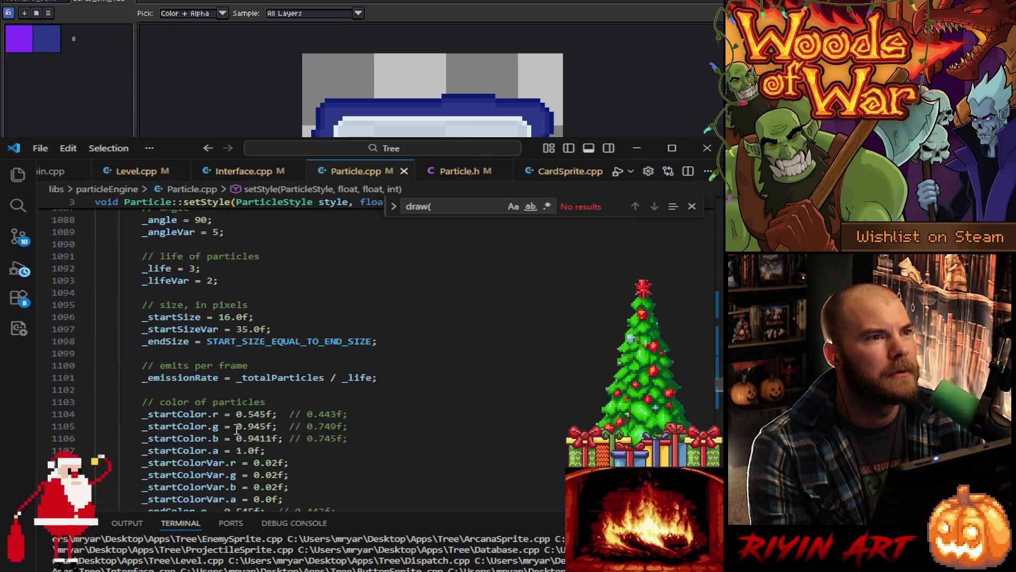
{"action": "scroll", "coordinate": [236, 429], "scroll_direction": "up", "scroll_amount": 5}
{"action": "scroll", "coordinate": [268, 409], "scroll_direction": "down", "scroll_amount": 13}
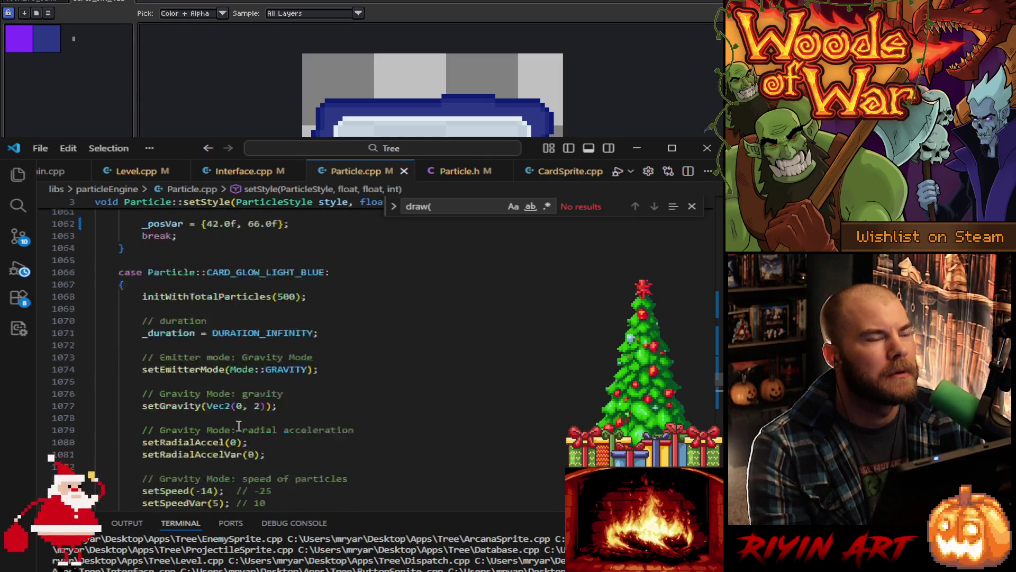
{"action": "scroll", "coordinate": [267, 413], "scroll_direction": "down", "scroll_amount": 4}
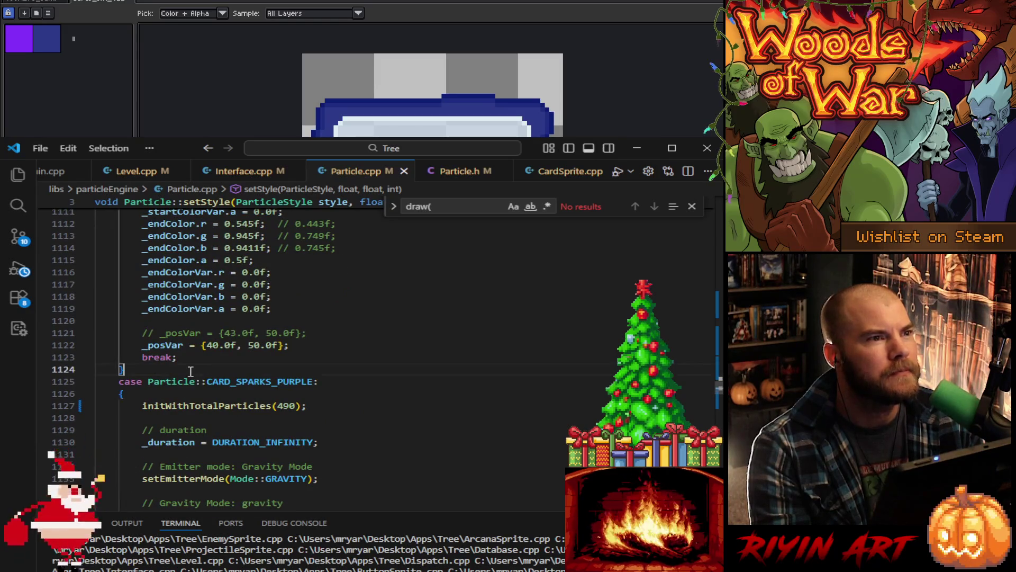
{"action": "scroll", "coordinate": [190, 370], "scroll_direction": "down", "scroll_amount": 19}
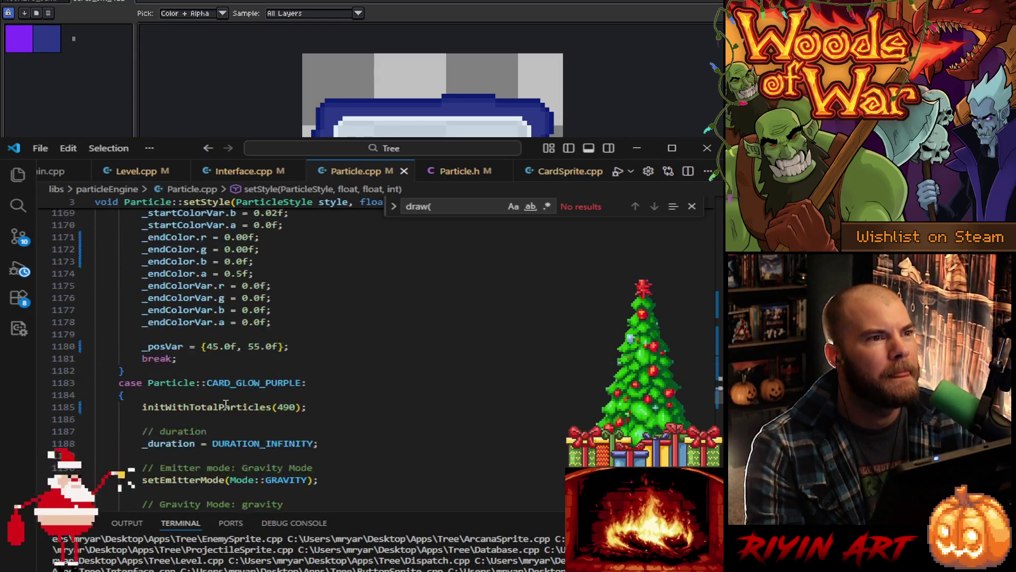
{"action": "scroll", "coordinate": [226, 405], "scroll_direction": "down", "scroll_amount": 18}
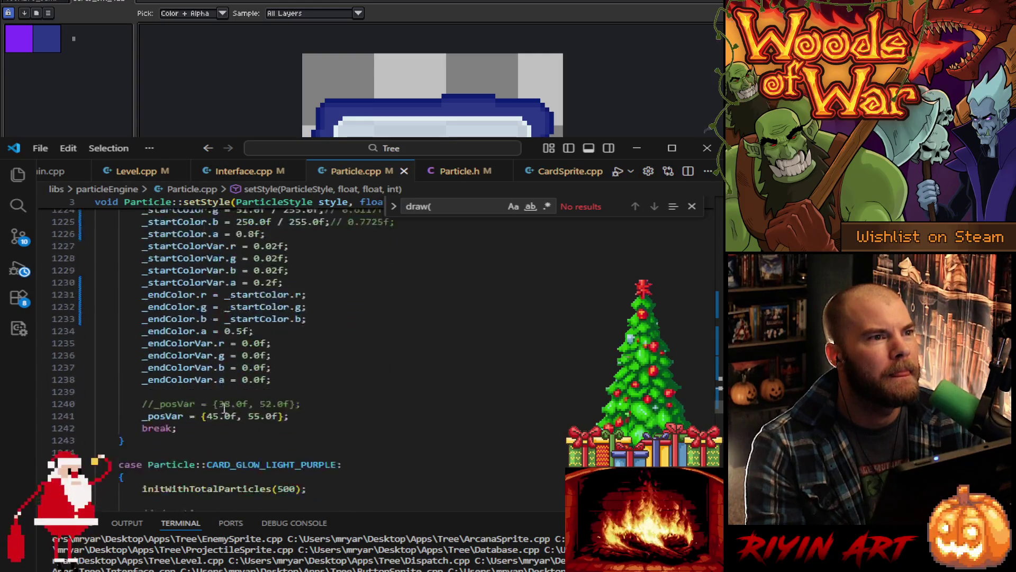
{"action": "scroll", "coordinate": [225, 408], "scroll_direction": "down", "scroll_amount": 1}
{"action": "left_click", "coordinate": [159, 409], "text": "shift"}
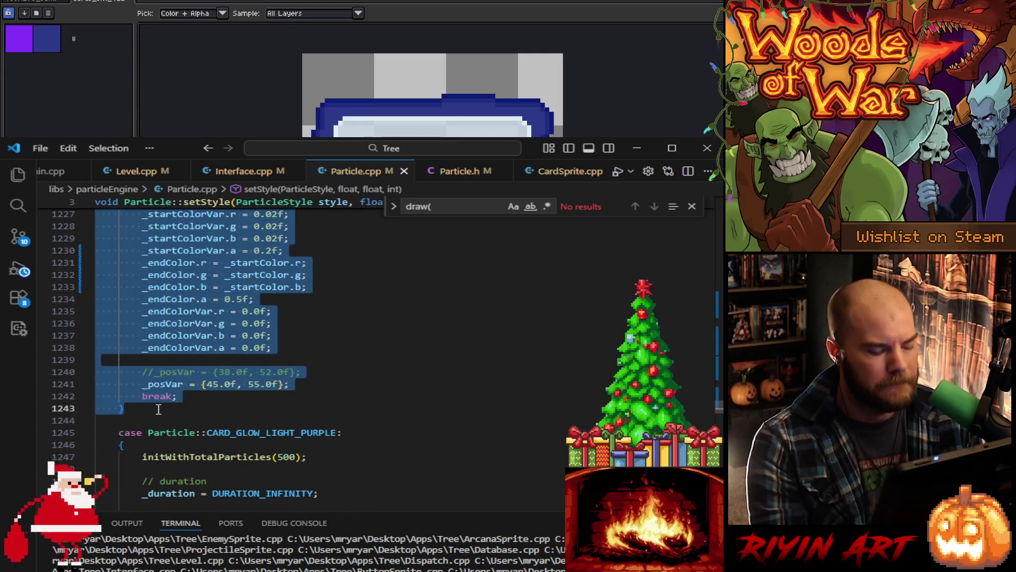
{"action": "left_click", "coordinate": [160, 422]}
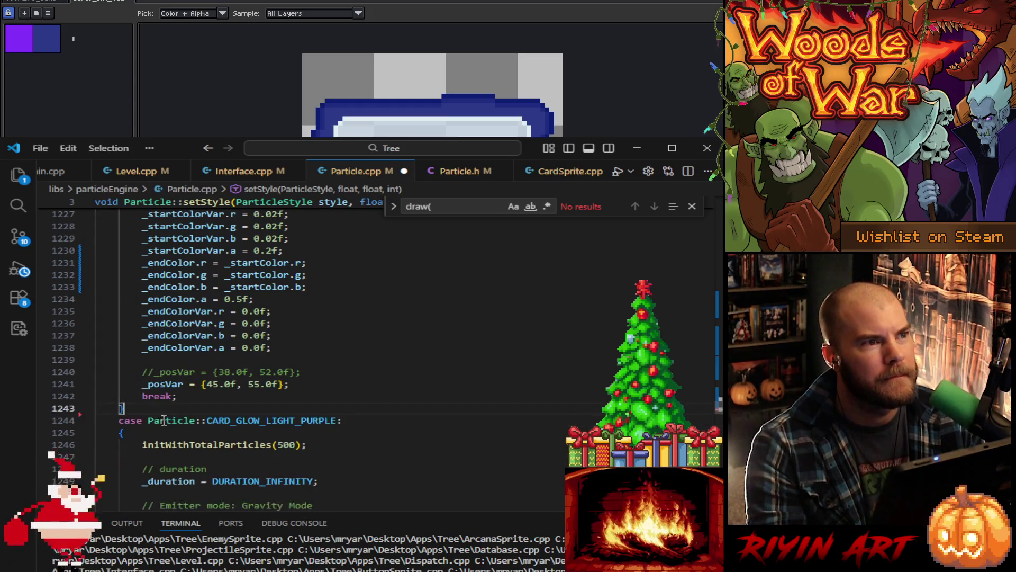
{"action": "scroll", "coordinate": [159, 418], "scroll_direction": "down", "scroll_amount": 18}
{"action": "scroll", "coordinate": [146, 388], "scroll_direction": "down", "scroll_amount": 2}
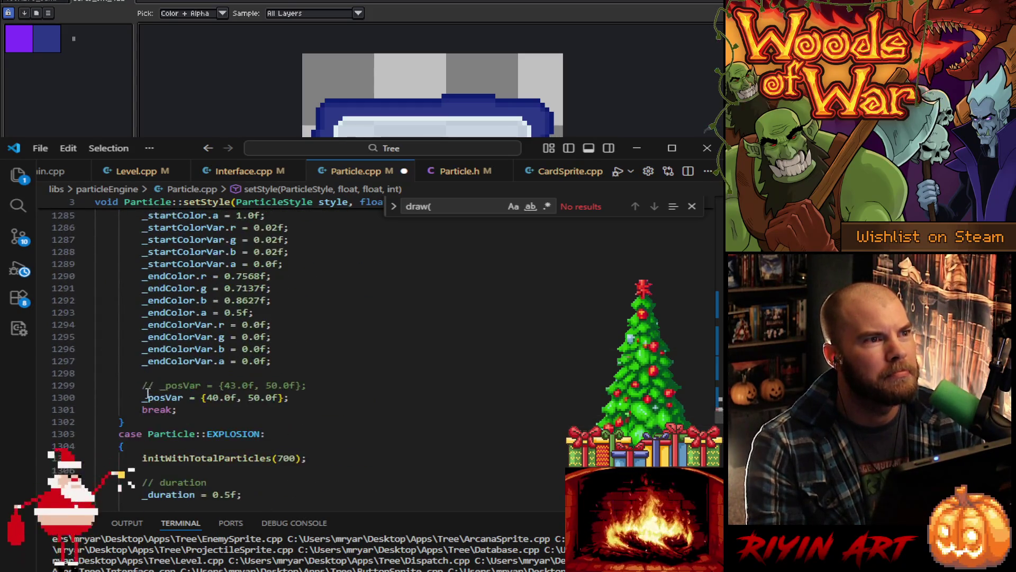
Step: Paste the cases above EXPLOSION and rename the glow copy to CARD_GLOW_INSIGHT
{"action": "left_click", "coordinate": [148, 389]}
{"action": "key", "text": "Return"}
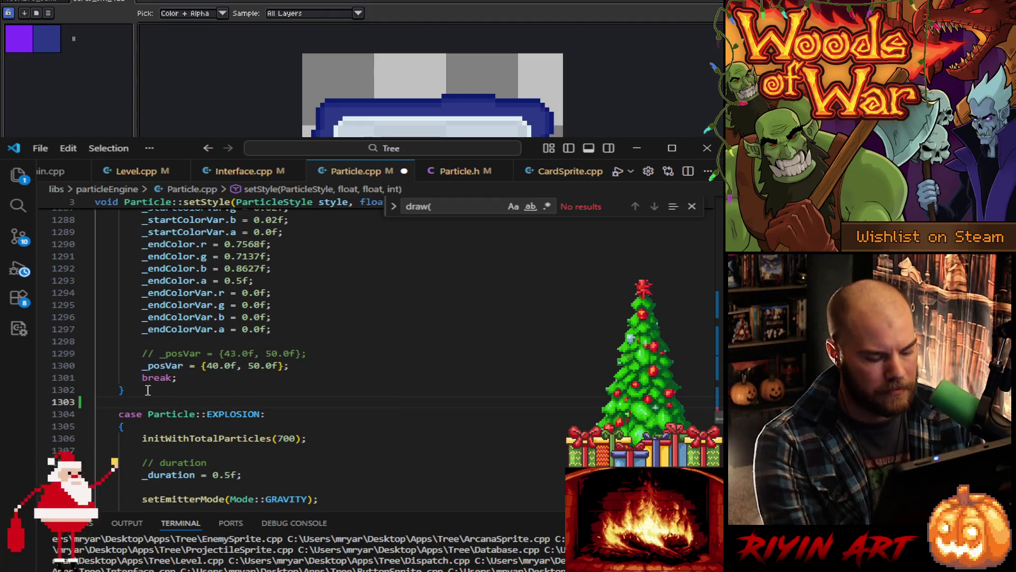
{"action": "key", "text": "ctrl+v"}
{"action": "scroll", "coordinate": [155, 390], "scroll_direction": "up", "scroll_amount": 15}
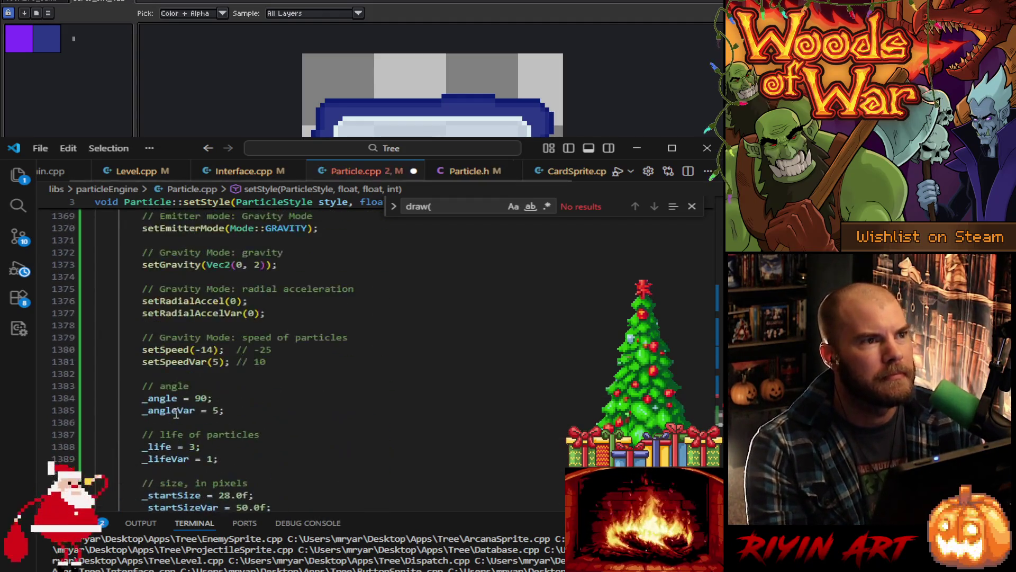
{"action": "mouse_move", "coordinate": [167, 324]}
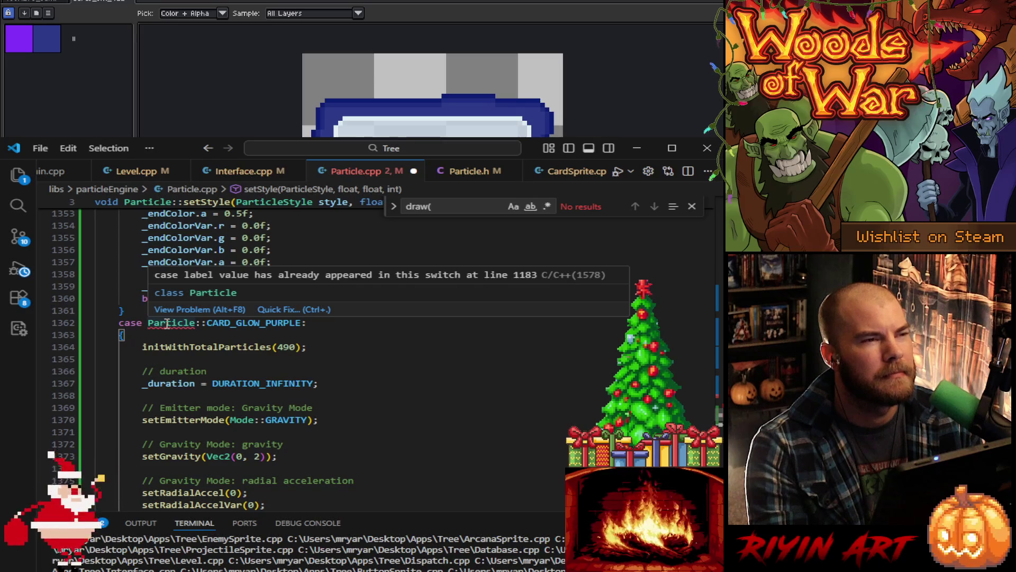
{"action": "double_click", "coordinate": [252, 324]}
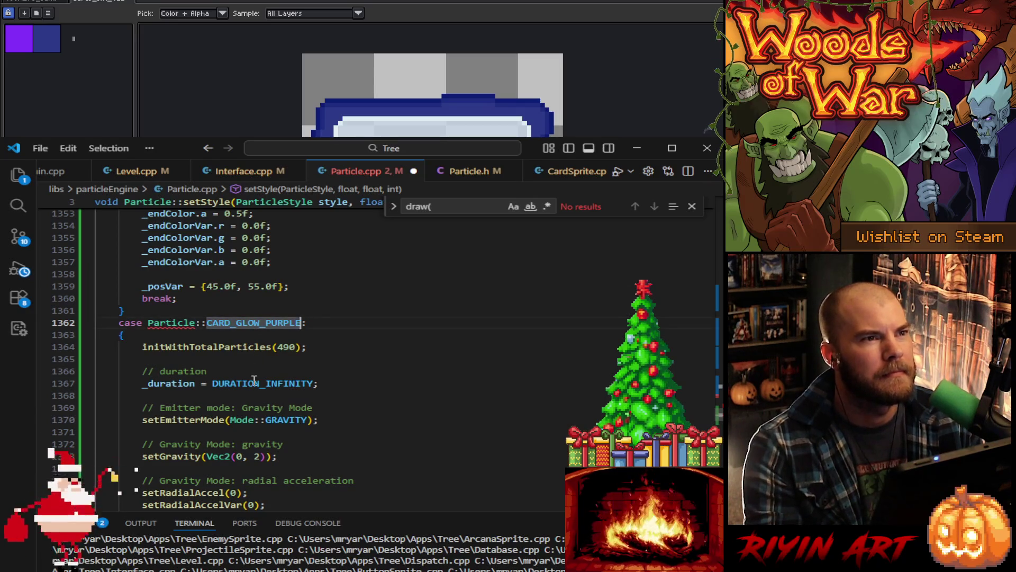
{"action": "key", "text": "BackSpace"}
{"action": "key", "text": "BackSpace"}
{"action": "key", "text": "BackSpace"}
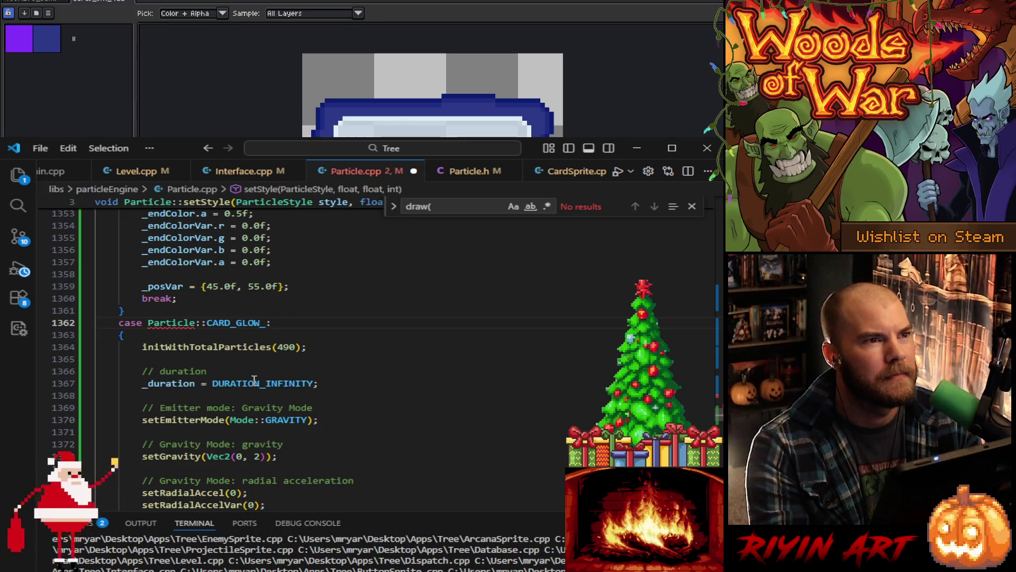
{"action": "type", "text": "INSIGHT"}
{"action": "scroll", "coordinate": [240, 360], "scroll_direction": "up", "scroll_amount": 3}
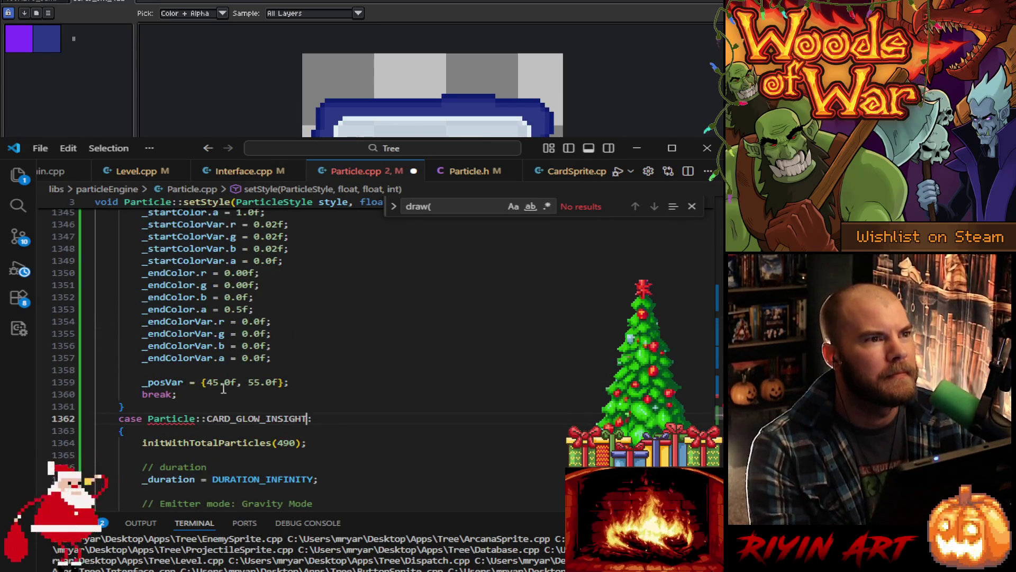
{"action": "scroll", "coordinate": [224, 389], "scroll_direction": "up", "scroll_amount": 15}
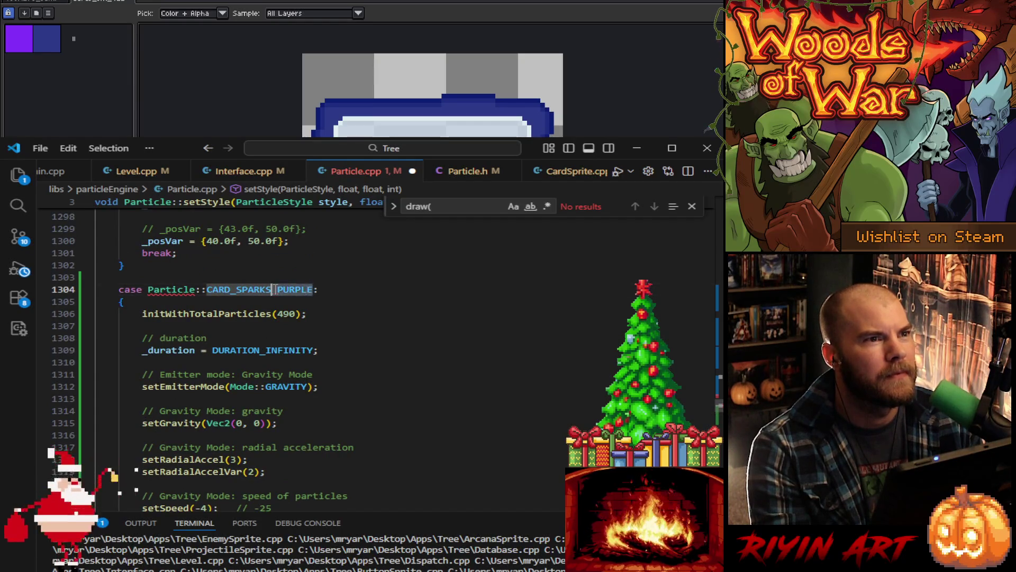
Step: Relabel the pasted CARD_SPARKS_PURPLE case on line 1304 as CARD_SPARKS_INSIGHT and review its values
{"action": "scroll", "coordinate": [274, 289], "scroll_direction": "up", "scroll_amount": 1}
{"action": "key", "text": "BackSpace"}
{"action": "key", "text": "BackSpace"}
{"action": "key", "text": "BackSpace"}
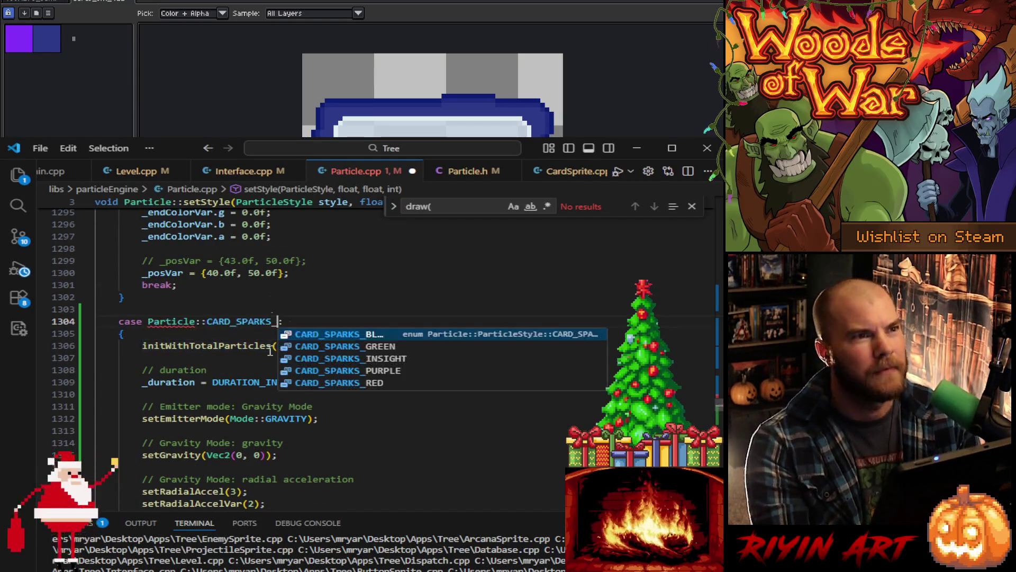
{"action": "type", "text": "INSIGHT"}
{"action": "scroll", "coordinate": [271, 353], "scroll_direction": "down", "scroll_amount": 10}
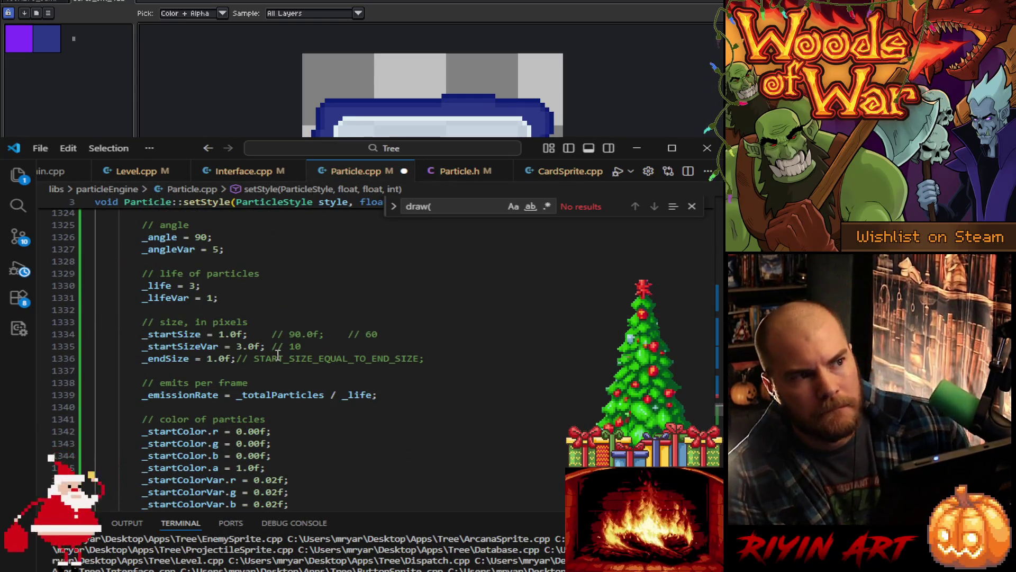
{"action": "scroll", "coordinate": [277, 354], "scroll_direction": "down", "scroll_amount": 3}
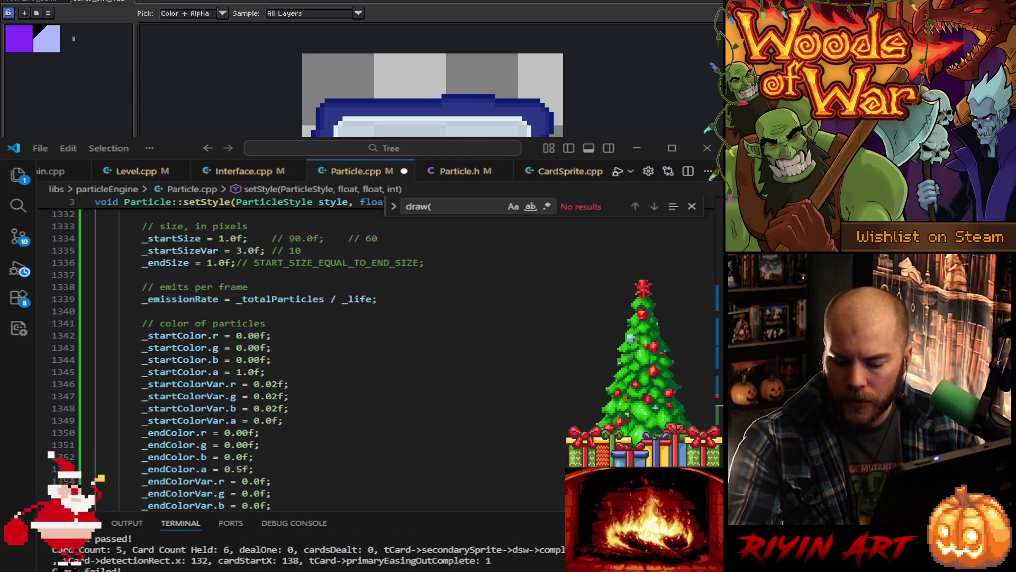
Step: Launch Woods of War with F5, load the save, and start the Level 1-1 gauntlet with the starting hand
{"action": "key", "text": "F5"}
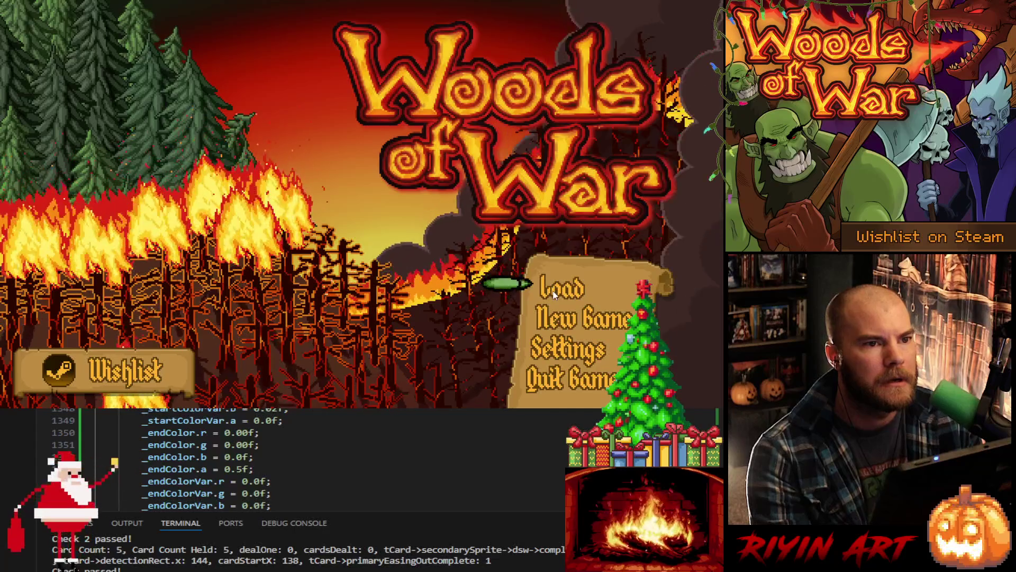
{"action": "left_click", "coordinate": [554, 293]}
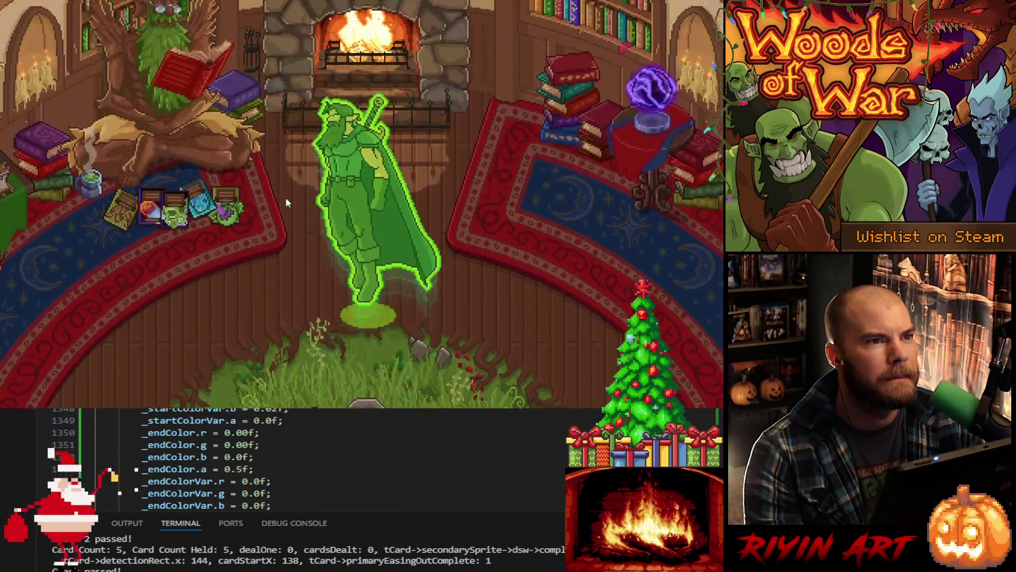
{"action": "key", "text": "e"}
{"action": "key", "text": "Escape"}
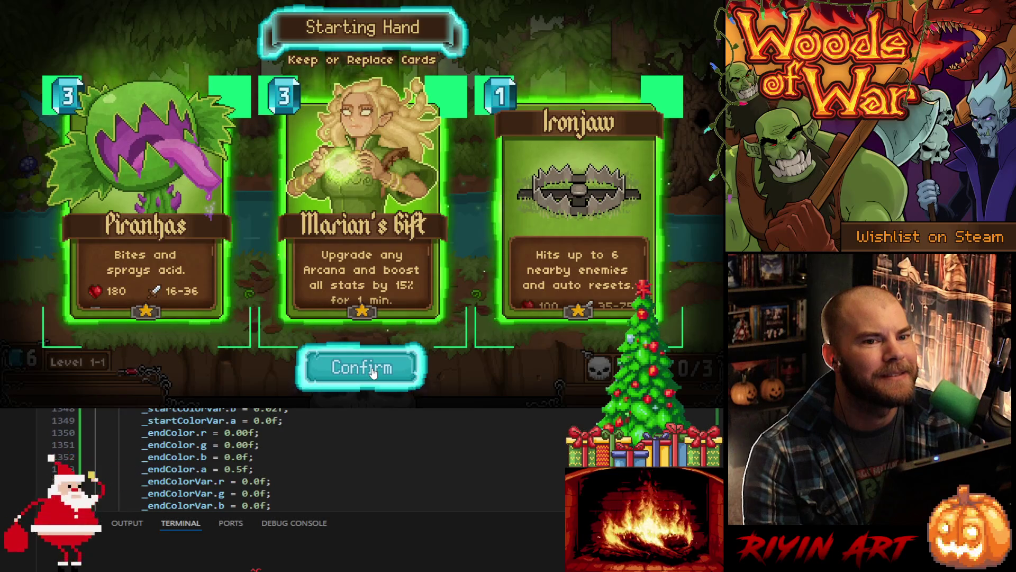
{"action": "left_click", "coordinate": [373, 372]}
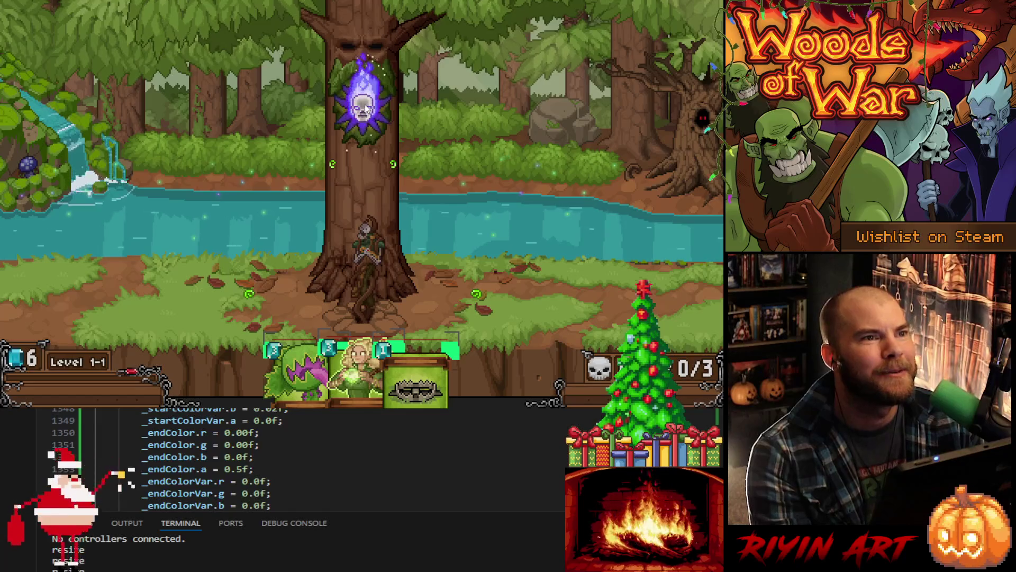
Step: Claim card rewards from the tree, taking Flash Freeze and Meteor Storm
{"action": "left_click", "coordinate": [365, 107]}
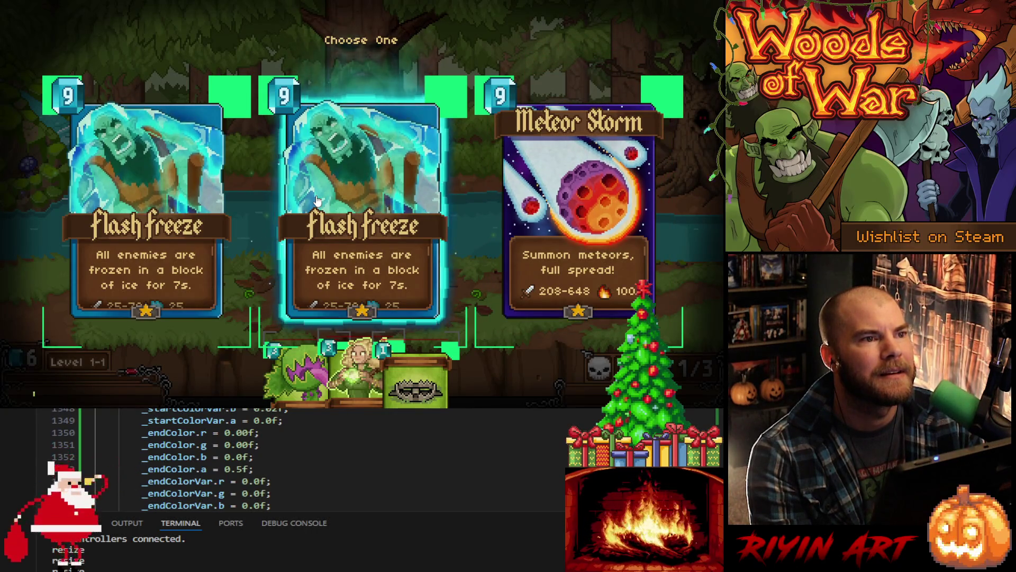
{"action": "left_click", "coordinate": [355, 200]}
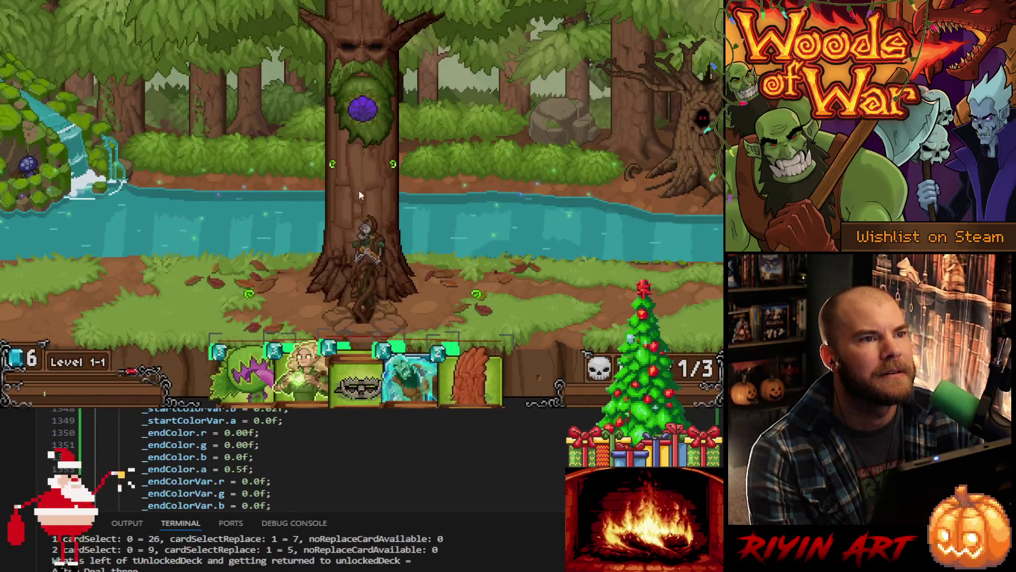
{"action": "left_click", "coordinate": [367, 113]}
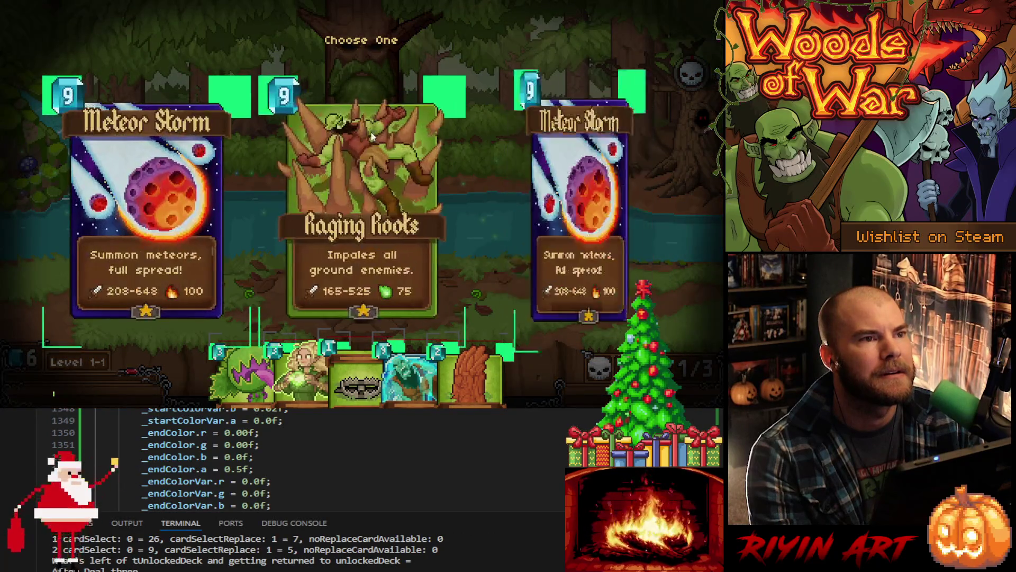
{"action": "left_click", "coordinate": [130, 217]}
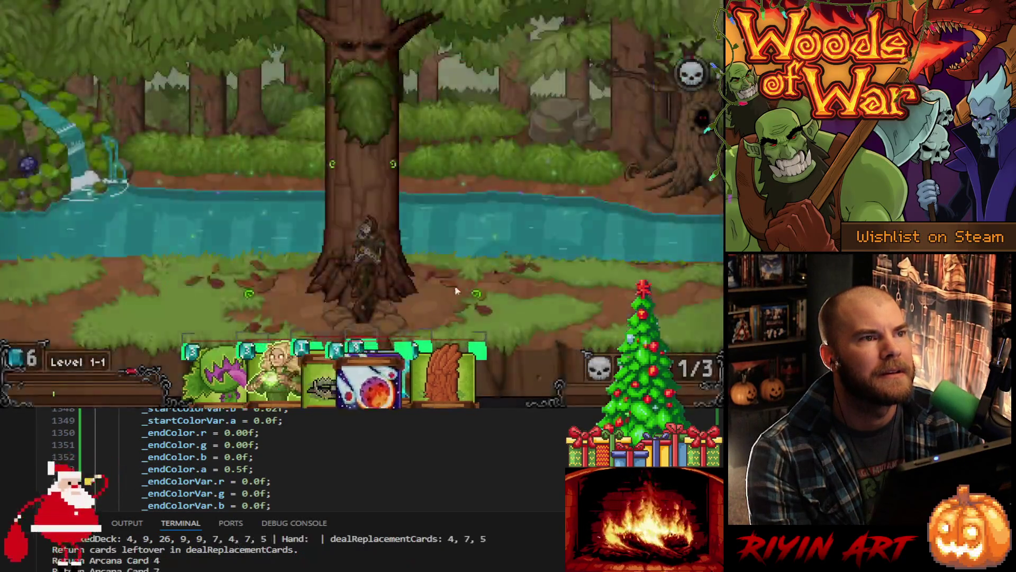
Step: Drag the Meteor Storm and fireball cards over the battlefield toward the orcs, then close the game
{"action": "mouse_move", "coordinate": [381, 378]}
{"action": "left_mouse_down"}
{"action": "mouse_move", "coordinate": [416, 210]}
{"action": "mouse_move", "coordinate": [547, 210]}
{"action": "mouse_move", "coordinate": [541, 275]}
{"action": "mouse_move", "coordinate": [259, 170]}
{"action": "mouse_move", "coordinate": [379, 190]}
{"action": "mouse_move", "coordinate": [468, 233]}
{"action": "mouse_move", "coordinate": [259, 238]}
{"action": "mouse_move", "coordinate": [520, 263]}
{"action": "mouse_move", "coordinate": [503, 281]}
{"action": "mouse_move", "coordinate": [448, 228]}
{"action": "mouse_move", "coordinate": [231, 205]}
{"action": "mouse_move", "coordinate": [180, 181]}
{"action": "mouse_move", "coordinate": [500, 152]}
{"action": "mouse_move", "coordinate": [536, 340]}
{"action": "mouse_move", "coordinate": [495, 275]}
{"action": "mouse_move", "coordinate": [609, 149]}
{"action": "mouse_move", "coordinate": [538, 168]}
{"action": "mouse_move", "coordinate": [528, 210]}
{"action": "mouse_move", "coordinate": [236, 215]}
{"action": "mouse_move", "coordinate": [133, 252]}
{"action": "mouse_move", "coordinate": [204, 261]}
{"action": "left_mouse_up"}
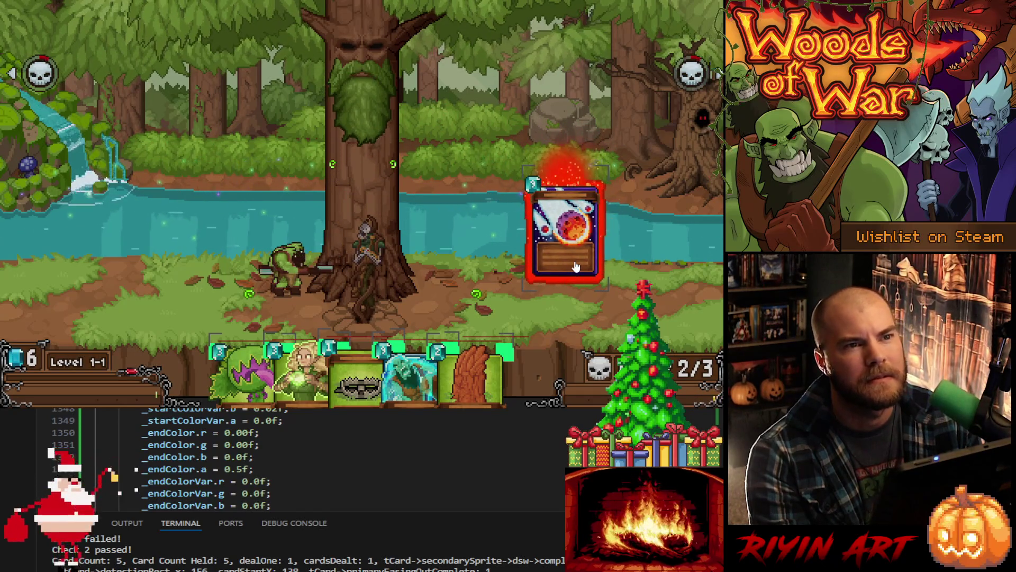
{"action": "left_click_drag", "start_coordinate": [574, 269], "coordinate": [429, 263]}
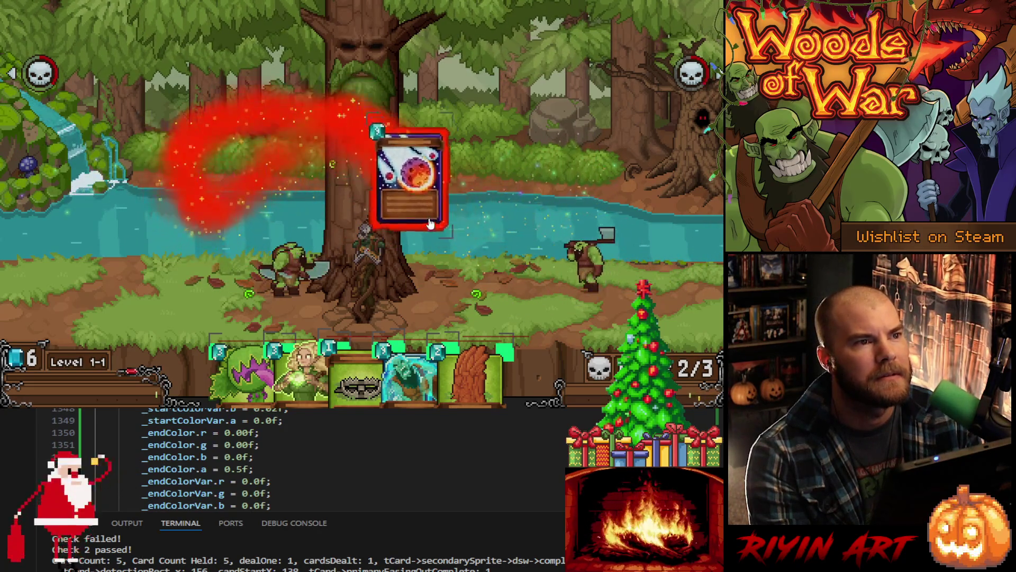
{"action": "left_click_drag", "start_coordinate": [576, 134], "coordinate": [446, 293]}
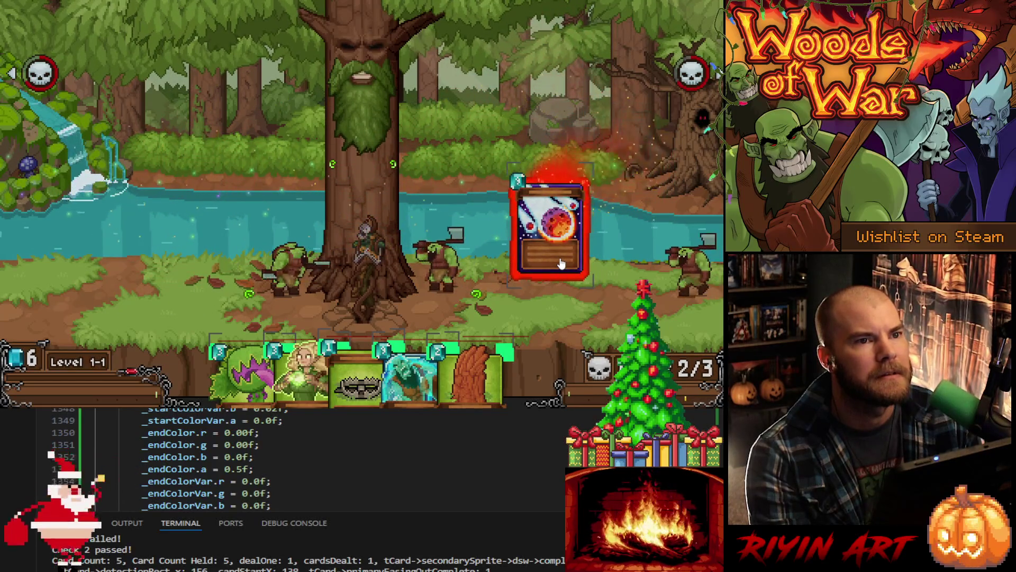
{"action": "mouse_move", "coordinate": [561, 263]}
{"action": "left_mouse_down"}
{"action": "mouse_move", "coordinate": [444, 282]}
{"action": "mouse_move", "coordinate": [268, 272]}
{"action": "mouse_move", "coordinate": [363, 150]}
{"action": "mouse_move", "coordinate": [614, 171]}
{"action": "mouse_move", "coordinate": [558, 178]}
{"action": "mouse_move", "coordinate": [419, 275]}
{"action": "mouse_move", "coordinate": [235, 234]}
{"action": "mouse_move", "coordinate": [182, 284]}
{"action": "mouse_move", "coordinate": [204, 125]}
{"action": "mouse_move", "coordinate": [476, 245]}
{"action": "mouse_move", "coordinate": [671, 98]}
{"action": "mouse_move", "coordinate": [531, 257]}
{"action": "mouse_move", "coordinate": [264, 161]}
{"action": "mouse_move", "coordinate": [191, 294]}
{"action": "mouse_move", "coordinate": [473, 150]}
{"action": "mouse_move", "coordinate": [645, 273]}
{"action": "mouse_move", "coordinate": [404, 170]}
{"action": "mouse_move", "coordinate": [79, 200]}
{"action": "mouse_move", "coordinate": [476, 254]}
{"action": "mouse_move", "coordinate": [602, 203]}
{"action": "mouse_move", "coordinate": [582, 254]}
{"action": "mouse_move", "coordinate": [466, 270]}
{"action": "mouse_move", "coordinate": [381, 279]}
{"action": "mouse_move", "coordinate": [228, 254]}
{"action": "mouse_move", "coordinate": [545, 209]}
{"action": "mouse_move", "coordinate": [595, 293]}
{"action": "left_mouse_up"}
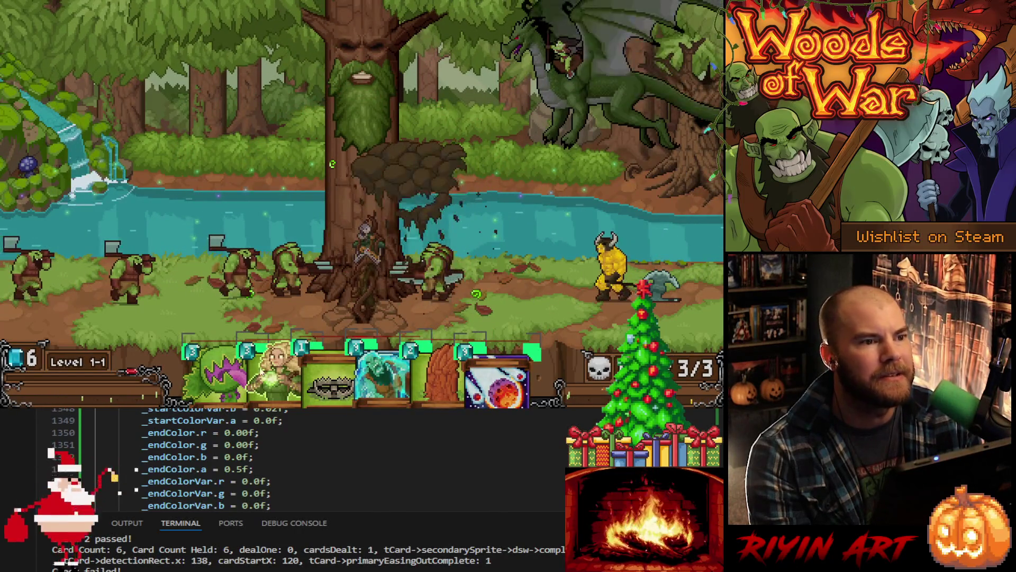
{"action": "key", "text": "Escape"}
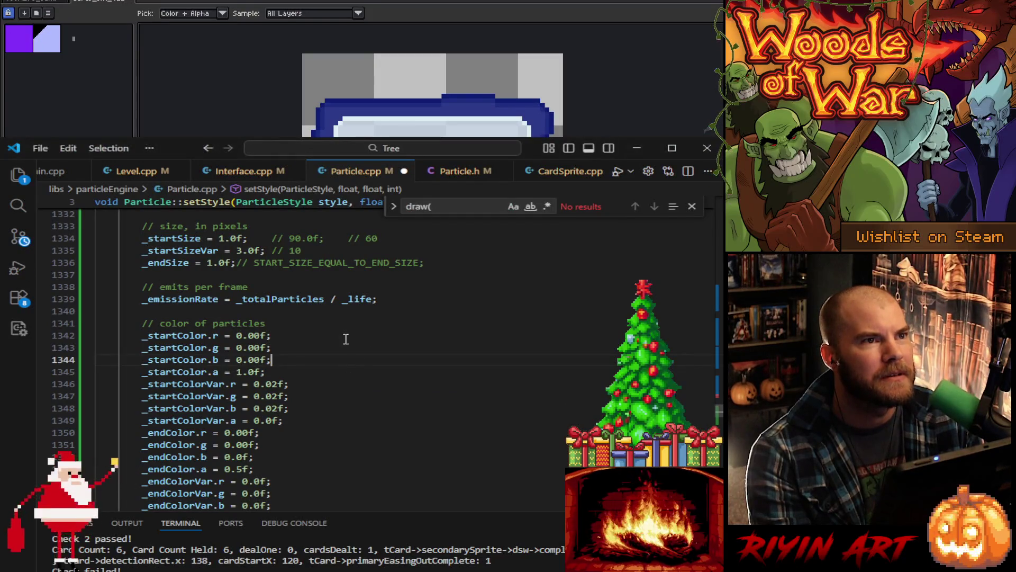
Step: Close the Find widget and review the ParticleStyle enum in Particle.h
{"action": "left_click", "coordinate": [692, 206]}
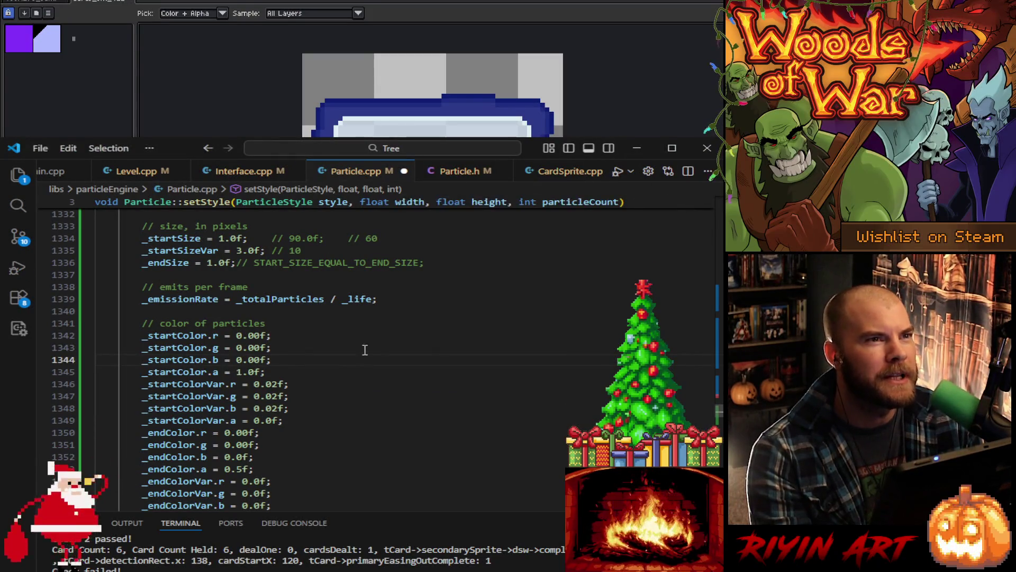
{"action": "scroll", "coordinate": [353, 392], "scroll_direction": "up", "scroll_amount": 5}
{"action": "scroll", "coordinate": [354, 392], "scroll_direction": "up", "scroll_amount": 2}
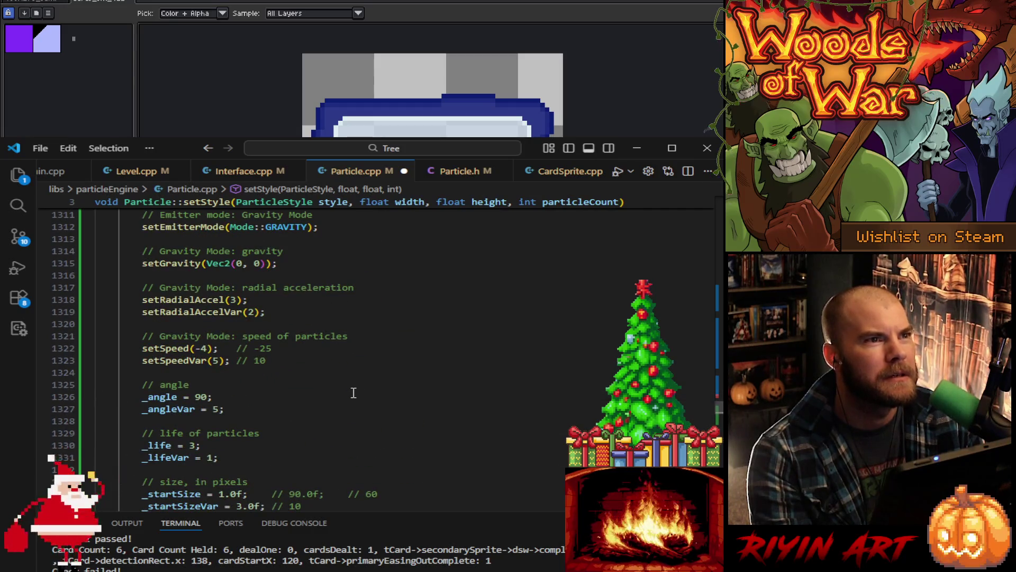
{"action": "scroll", "coordinate": [353, 393], "scroll_direction": "down", "scroll_amount": 4}
{"action": "left_click", "coordinate": [461, 175]}
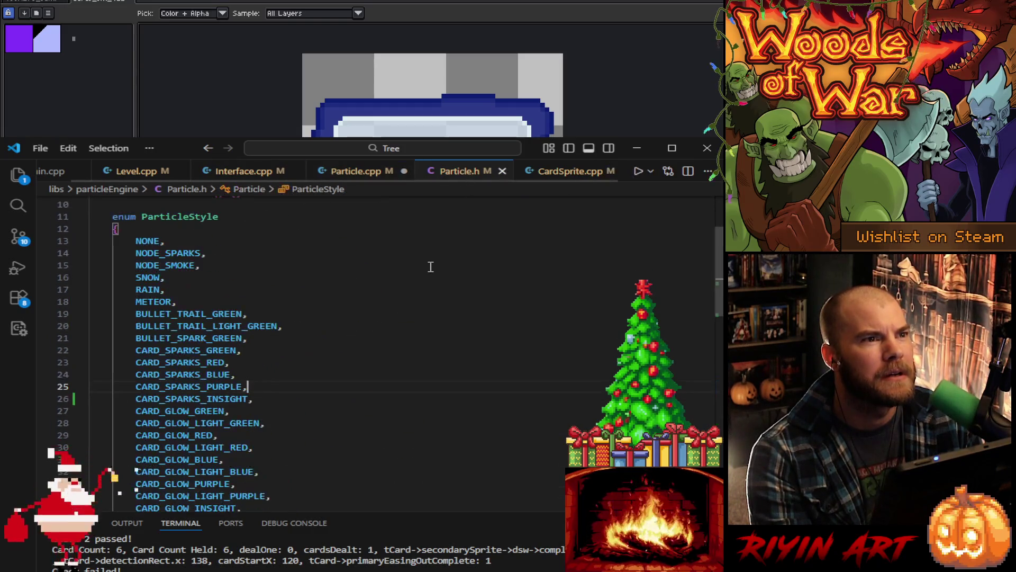
{"action": "scroll", "coordinate": [422, 356], "scroll_direction": "down", "scroll_amount": 4}
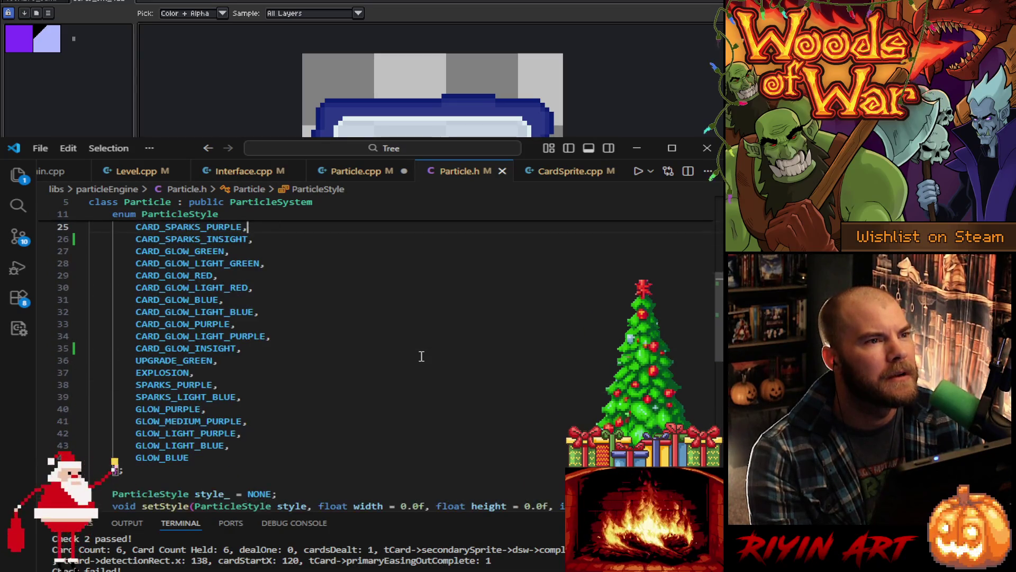
{"action": "scroll", "coordinate": [421, 356], "scroll_direction": "up", "scroll_amount": 2}
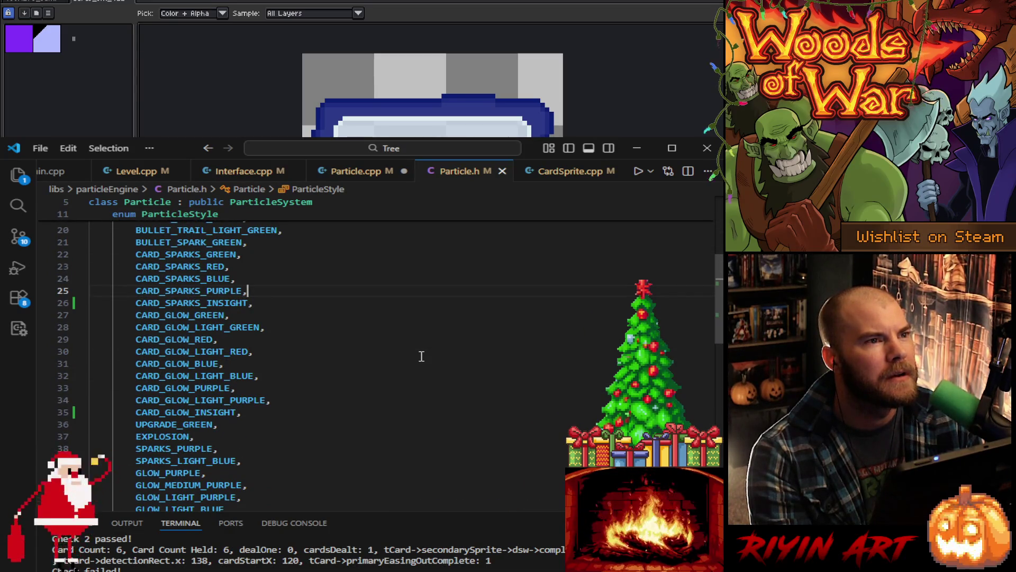
Step: Return to Particle.cpp and scroll to the CARD_GLOW_INSIGHT start colour (131, 51, 250)
{"action": "left_click", "coordinate": [356, 171]}
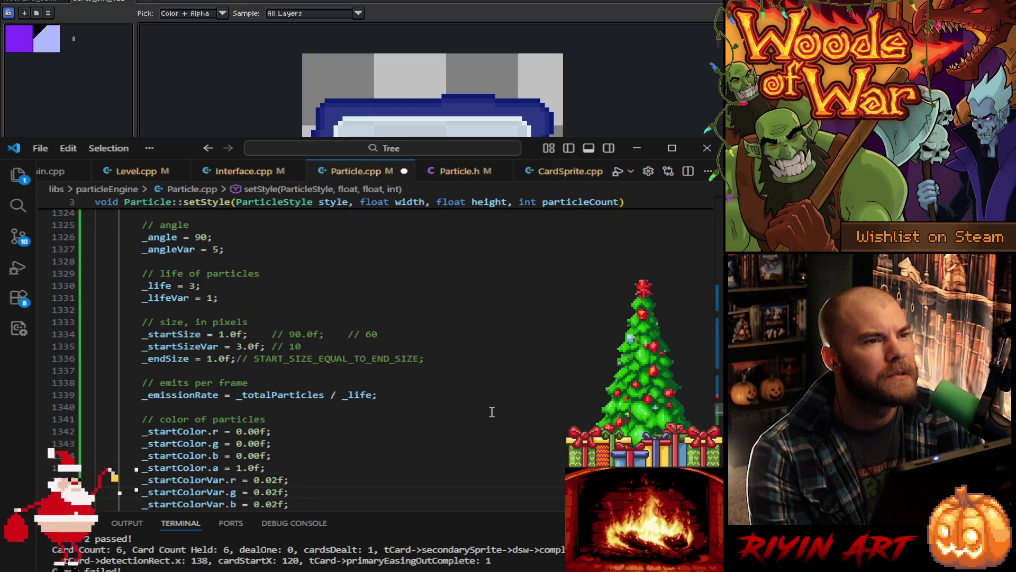
{"action": "scroll", "coordinate": [492, 411], "scroll_direction": "down", "scroll_amount": 6}
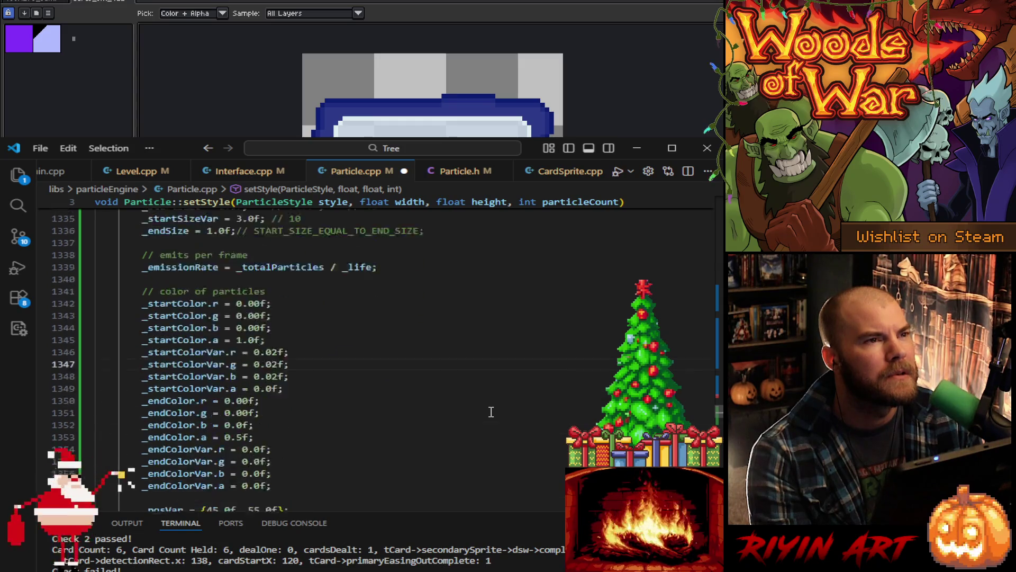
{"action": "scroll", "coordinate": [483, 411], "scroll_direction": "down", "scroll_amount": 3}
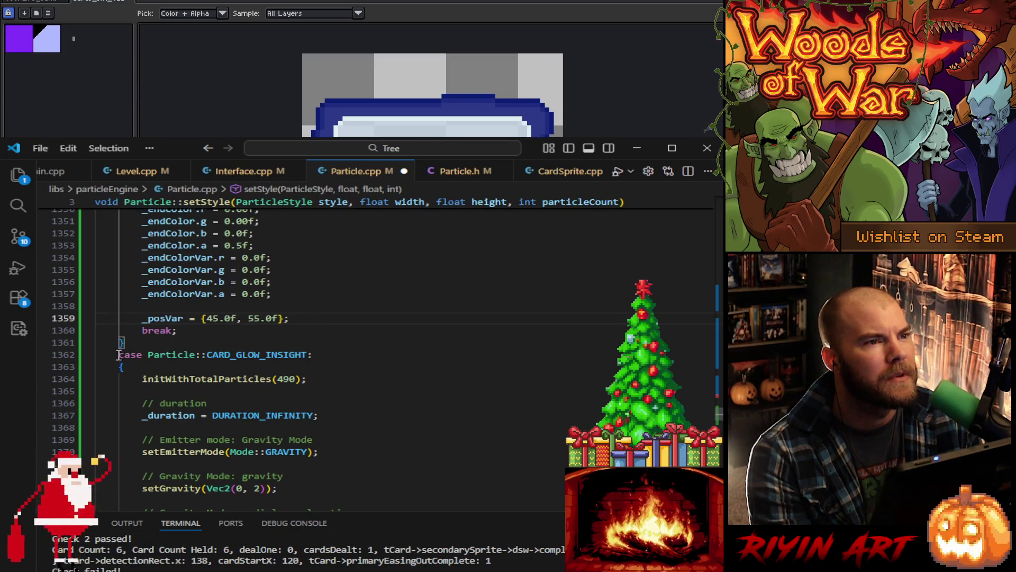
{"action": "scroll", "coordinate": [120, 367], "scroll_direction": "down", "scroll_amount": 4}
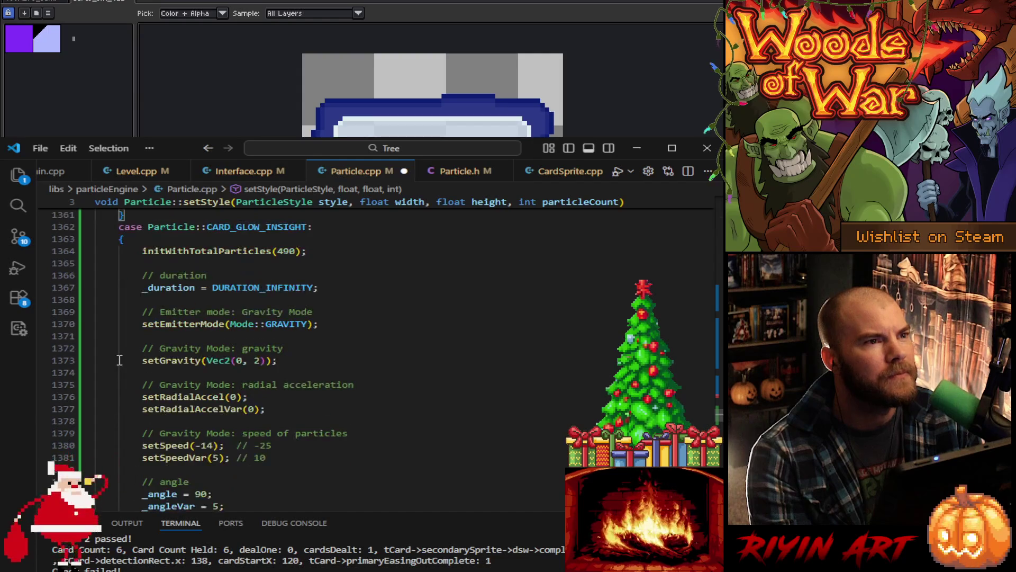
{"action": "scroll", "coordinate": [118, 360], "scroll_direction": "down", "scroll_amount": 12}
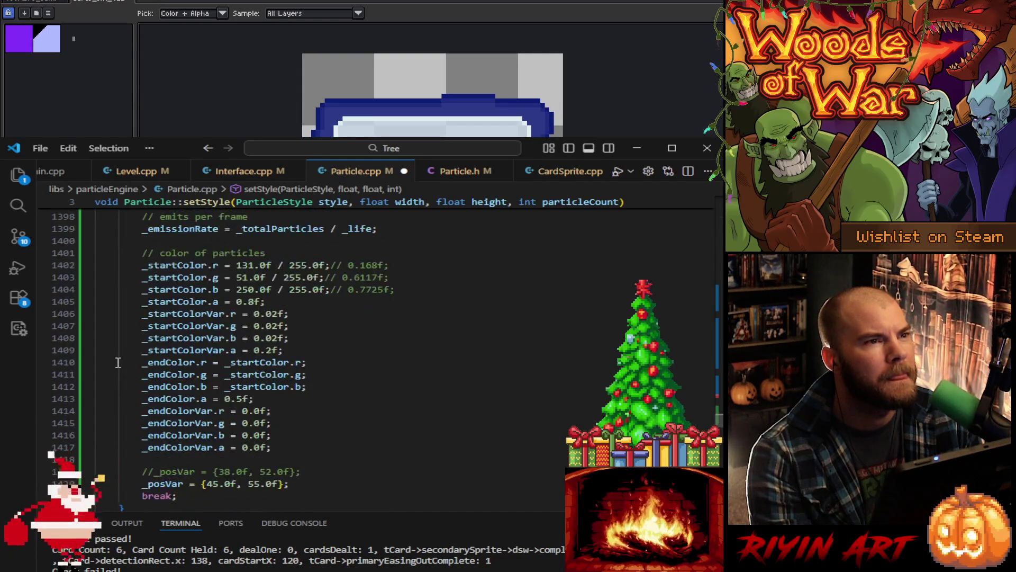
{"action": "scroll", "coordinate": [118, 362], "scroll_direction": "up", "scroll_amount": 15}
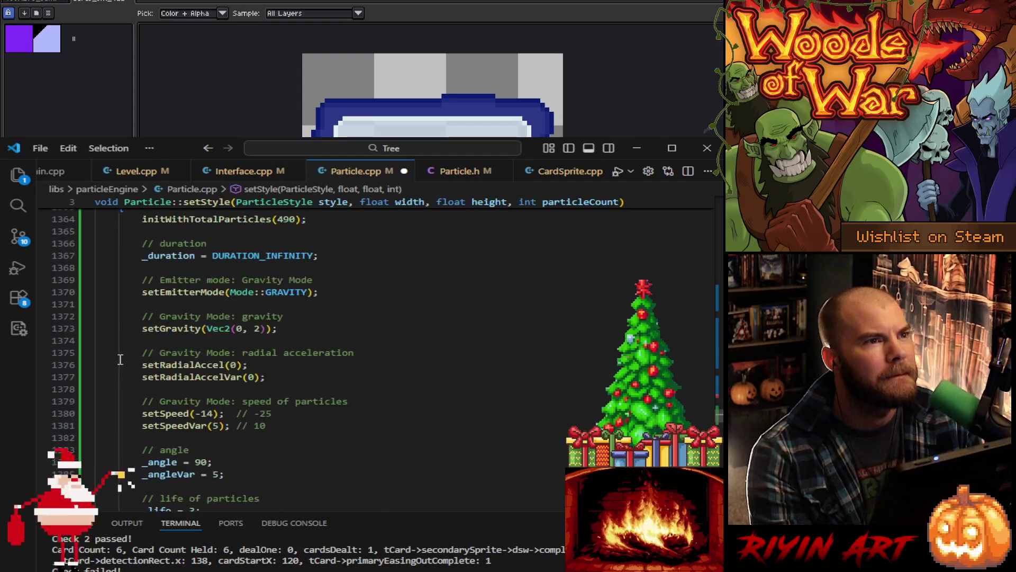
{"action": "scroll", "coordinate": [120, 360], "scroll_direction": "down", "scroll_amount": 7}
{"action": "scroll", "coordinate": [127, 355], "scroll_direction": "up", "scroll_amount": 5}
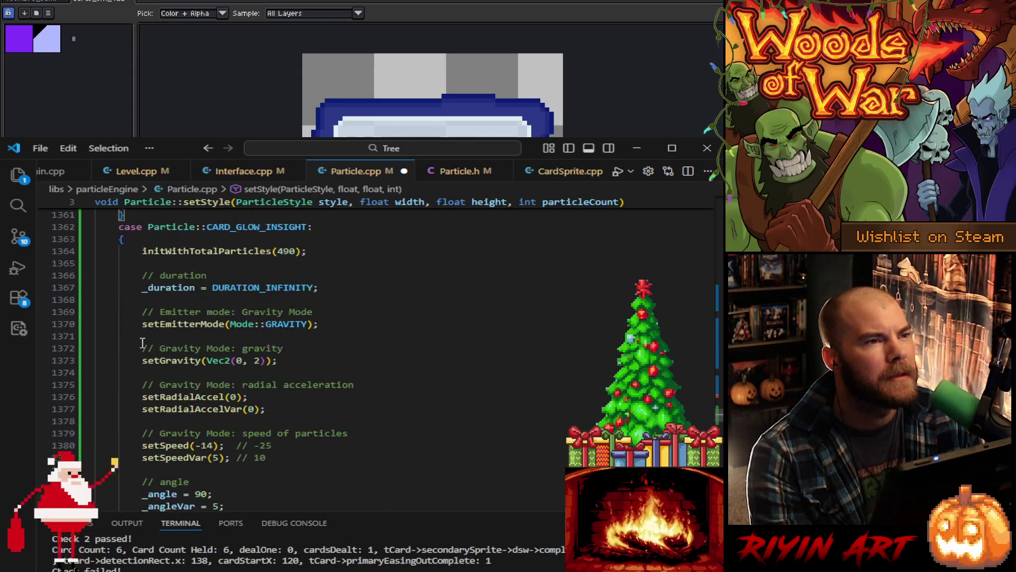
{"action": "scroll", "coordinate": [149, 344], "scroll_direction": "down", "scroll_amount": 6}
{"action": "scroll", "coordinate": [149, 344], "scroll_direction": "down", "scroll_amount": 3}
{"action": "scroll", "coordinate": [248, 337], "scroll_direction": "down", "scroll_amount": 2}
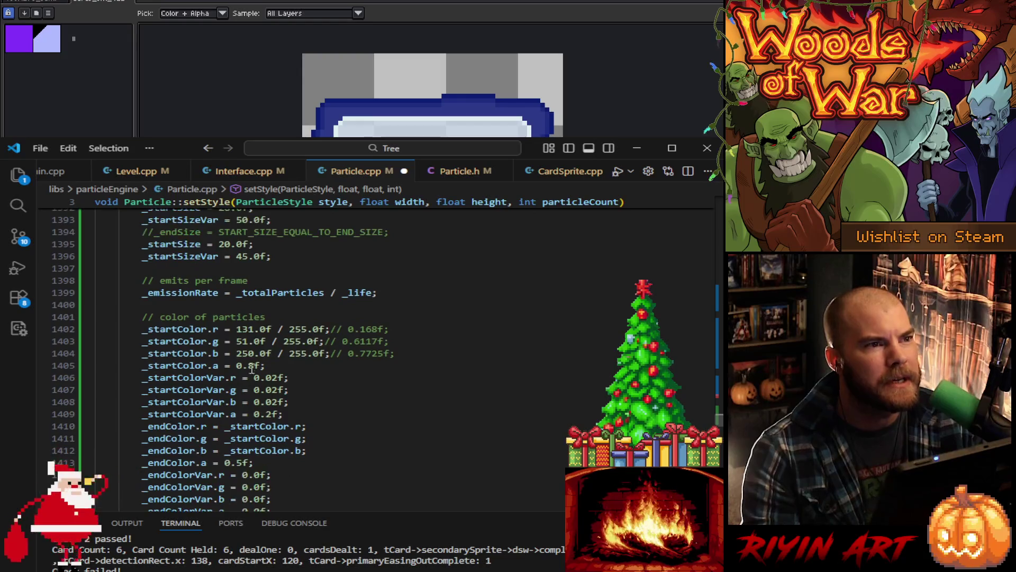
Step: Rewrite the CARD_GLOW_INSIGHT _startColor numerators on lines 1402–1404, setting red to 176 and retyping green and blue
{"action": "left_click", "coordinate": [237, 328]}
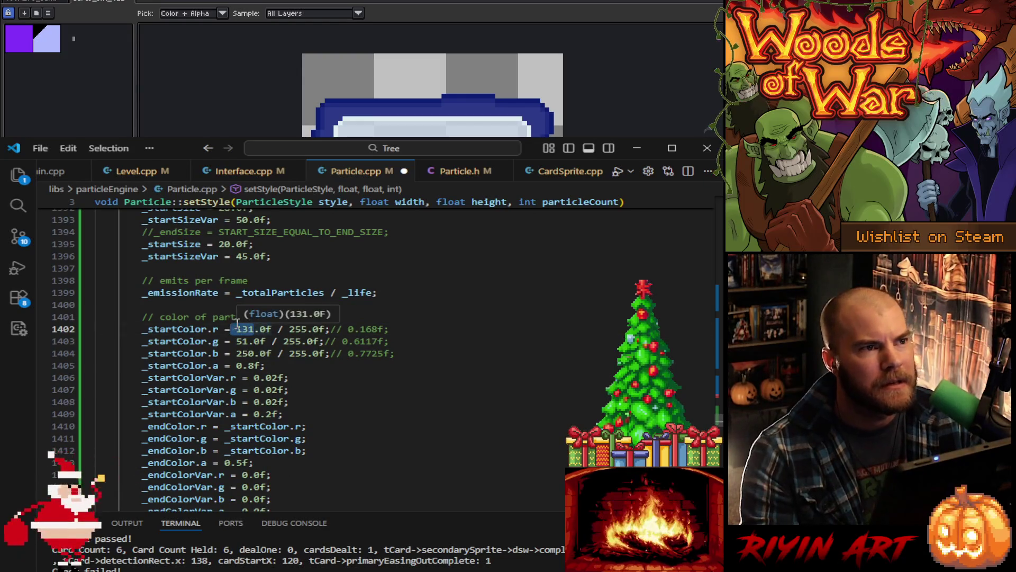
{"action": "double_click", "coordinate": [242, 328]}
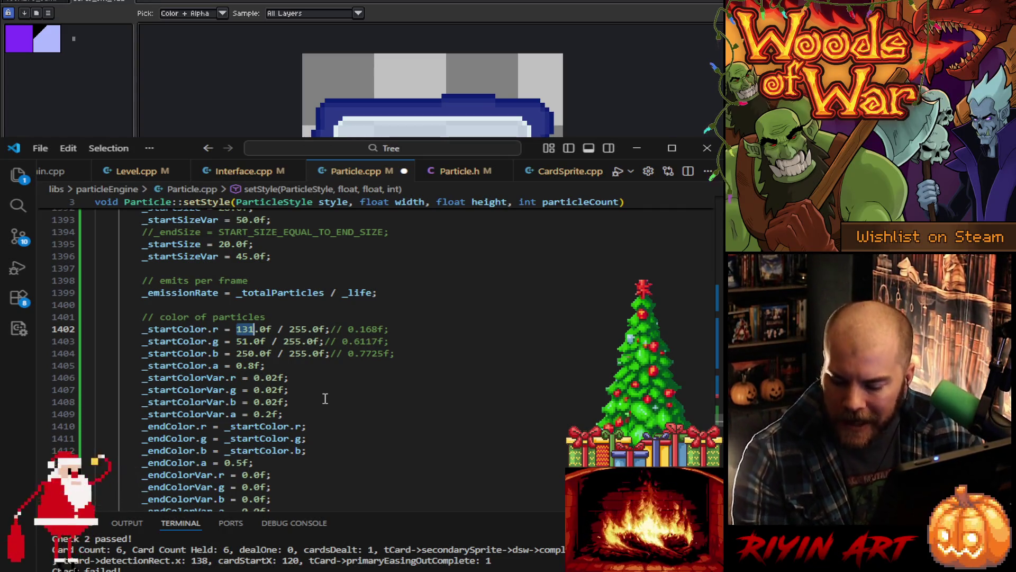
{"action": "type", "text": "176"}
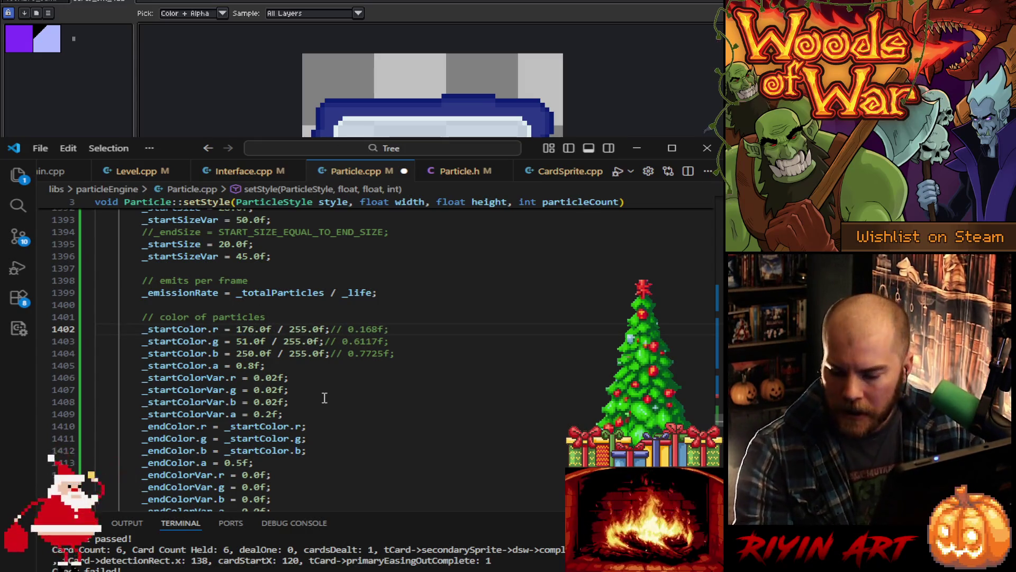
{"action": "left_click_drag", "start_coordinate": [248, 341], "coordinate": [236, 341]}
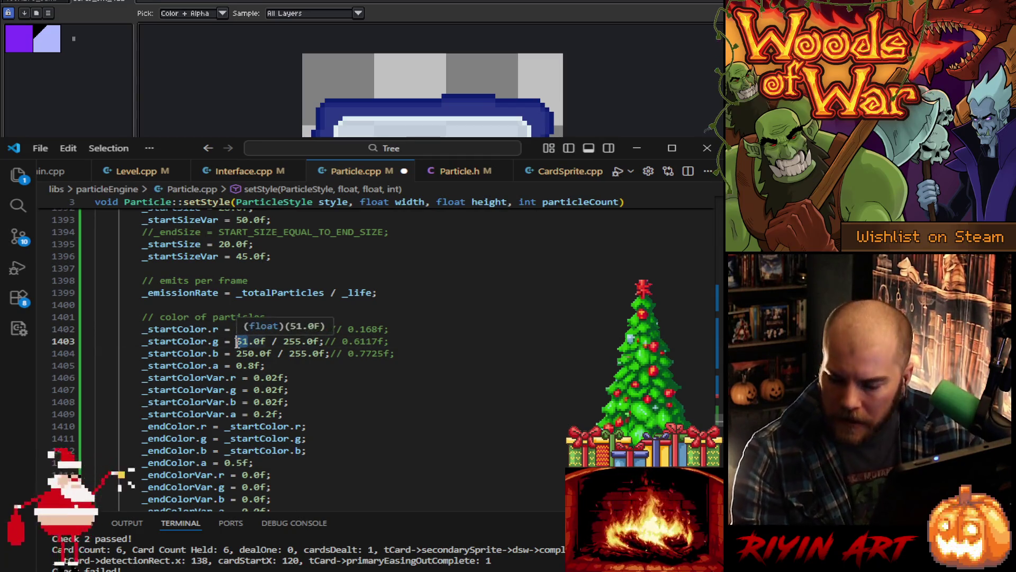
{"action": "type", "text": "180"}
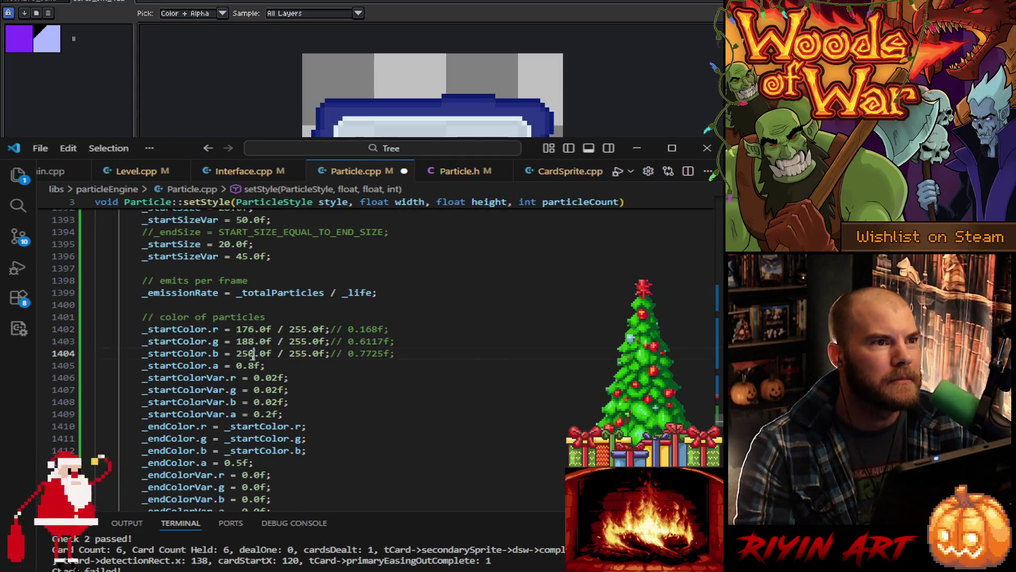
{"action": "left_click_drag", "start_coordinate": [254, 353], "coordinate": [236, 353]}
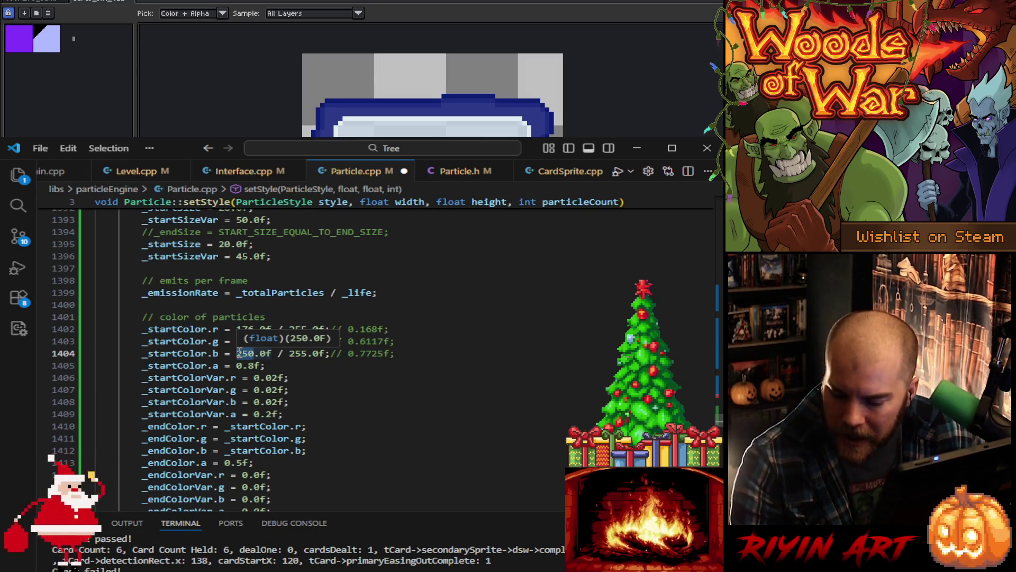
{"action": "type", "text": "155"}
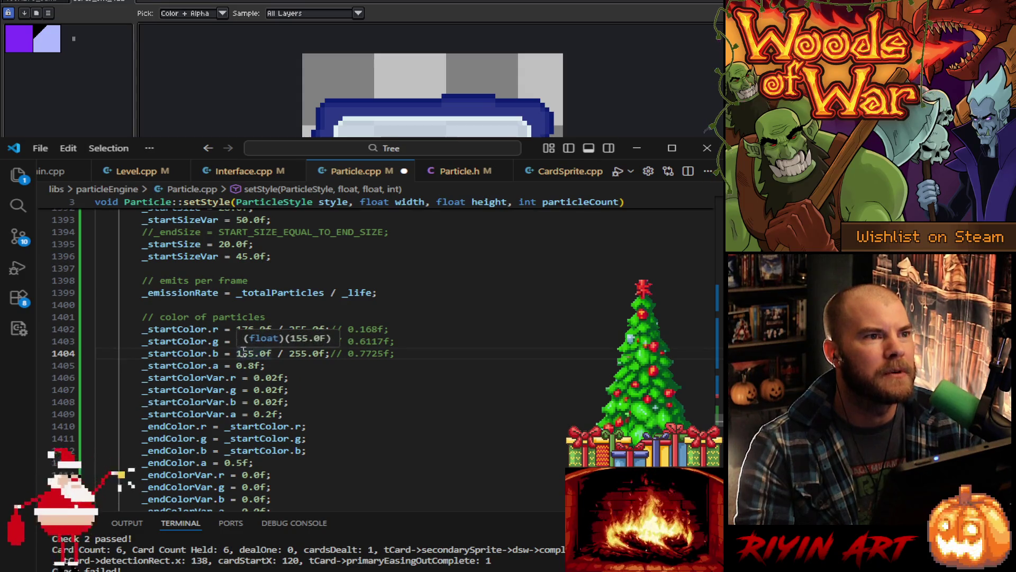
{"action": "left_click", "coordinate": [243, 353]}
{"action": "key", "text": "BackSpace"}
Step: Find the CARD_SPARKS_INSIGHT and CARD_GLOW_INSIGHT colour blocks and select the glow's start and end colour lines
{"action": "type", "text": "2"}
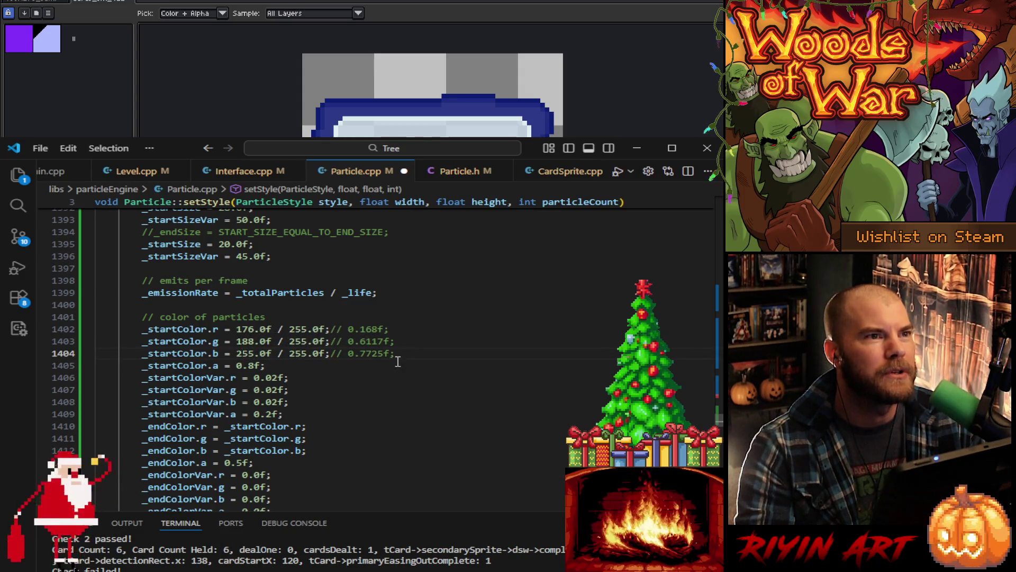
{"action": "scroll", "coordinate": [375, 379], "scroll_direction": "down", "scroll_amount": 5}
{"action": "scroll", "coordinate": [375, 379], "scroll_direction": "up", "scroll_amount": 10}
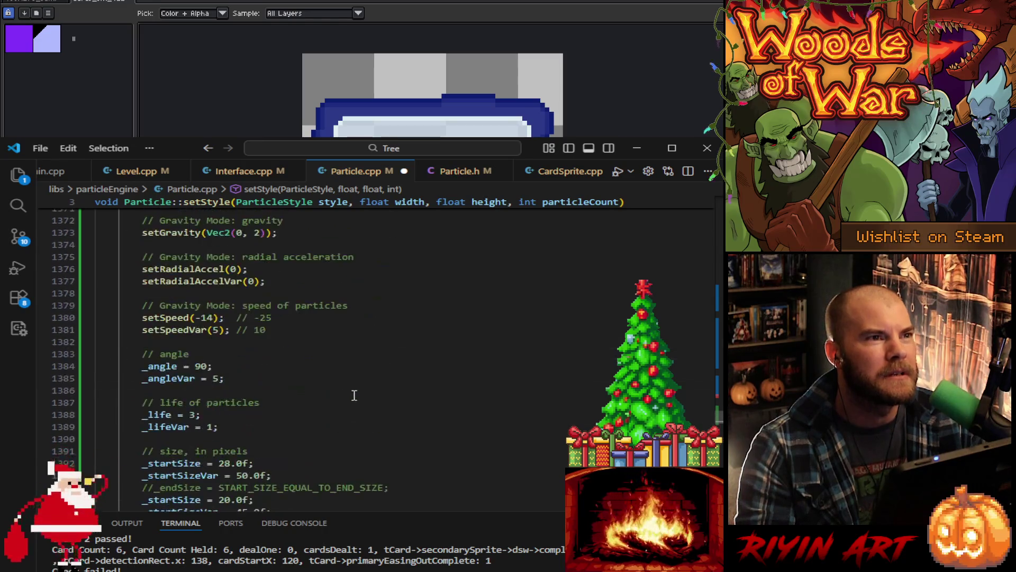
{"action": "scroll", "coordinate": [354, 396], "scroll_direction": "down", "scroll_amount": 10}
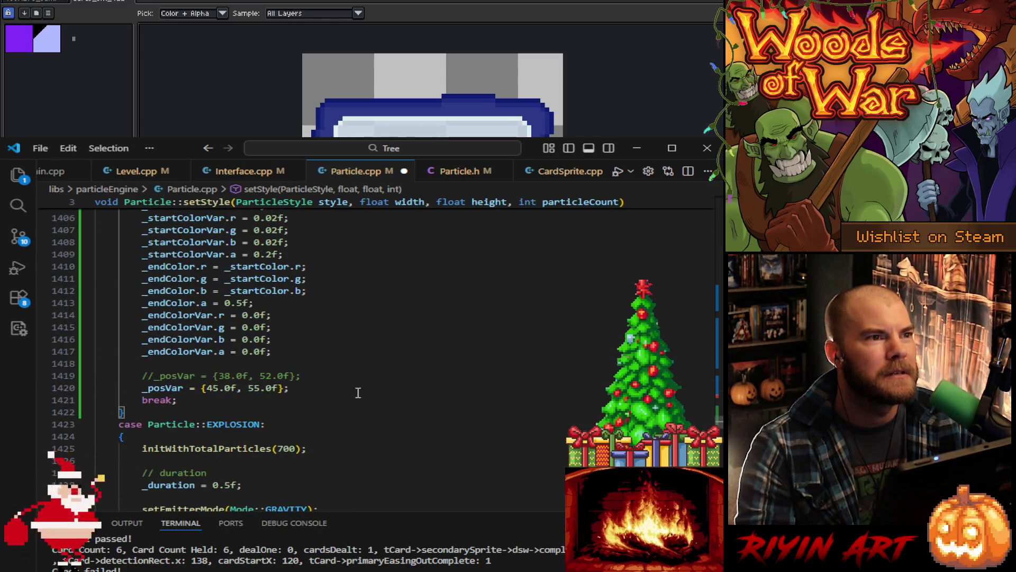
{"action": "scroll", "coordinate": [358, 392], "scroll_direction": "up", "scroll_amount": 17}
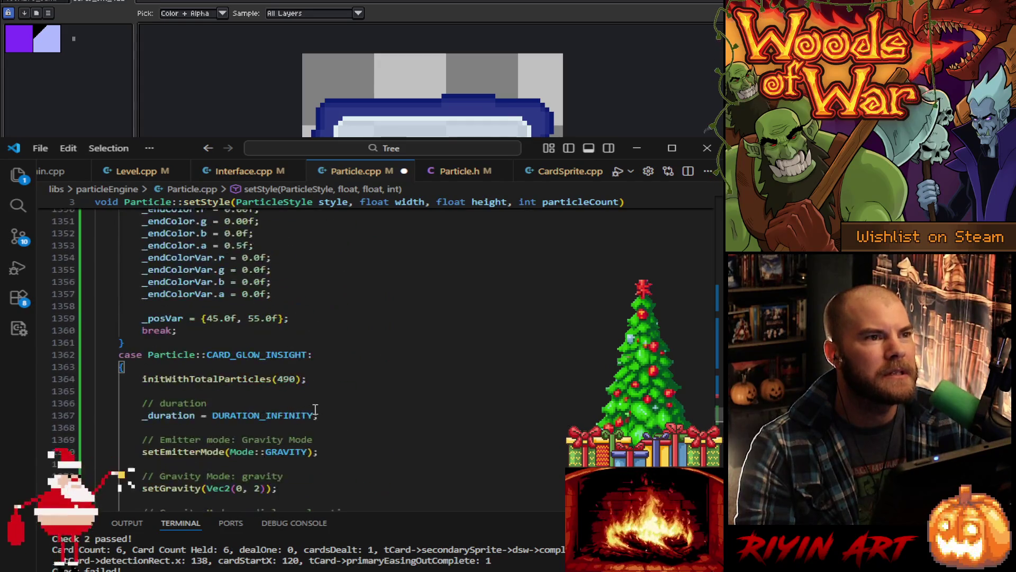
{"action": "scroll", "coordinate": [315, 410], "scroll_direction": "up", "scroll_amount": 3}
{"action": "scroll", "coordinate": [312, 407], "scroll_direction": "down", "scroll_amount": 19}
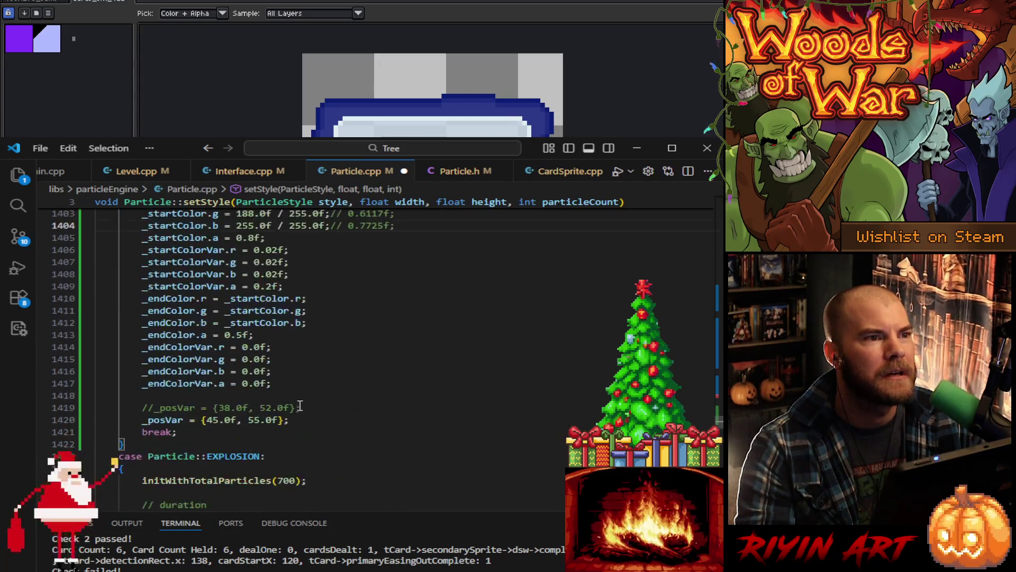
{"action": "scroll", "coordinate": [299, 405], "scroll_direction": "down", "scroll_amount": 5}
{"action": "scroll", "coordinate": [286, 401], "scroll_direction": "up", "scroll_amount": 4}
{"action": "scroll", "coordinate": [236, 377], "scroll_direction": "up", "scroll_amount": 18}
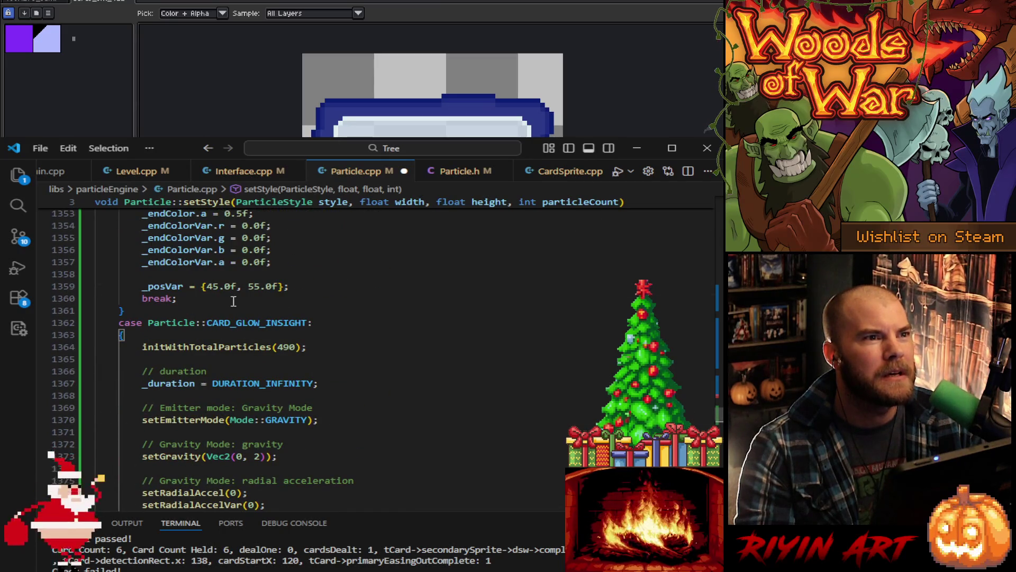
{"action": "scroll", "coordinate": [233, 300], "scroll_direction": "down", "scroll_amount": 18}
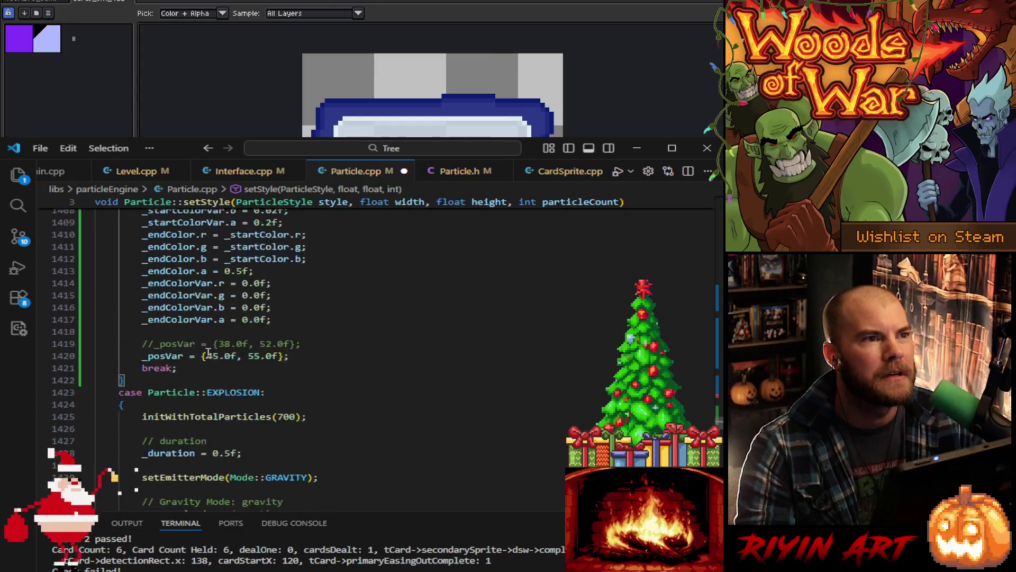
{"action": "scroll", "coordinate": [209, 355], "scroll_direction": "up", "scroll_amount": 1}
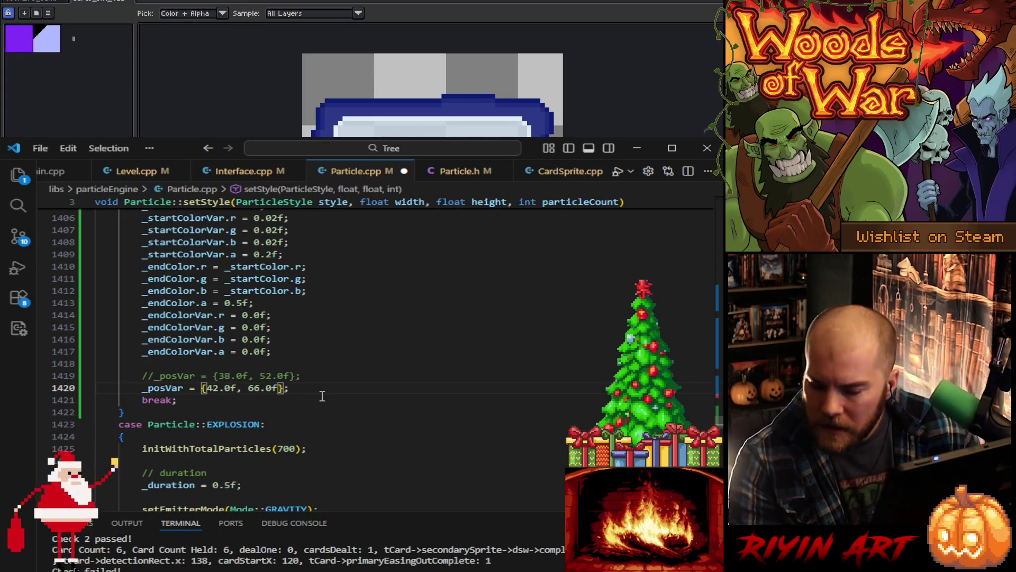
{"action": "scroll", "coordinate": [321, 395], "scroll_direction": "up", "scroll_amount": 15}
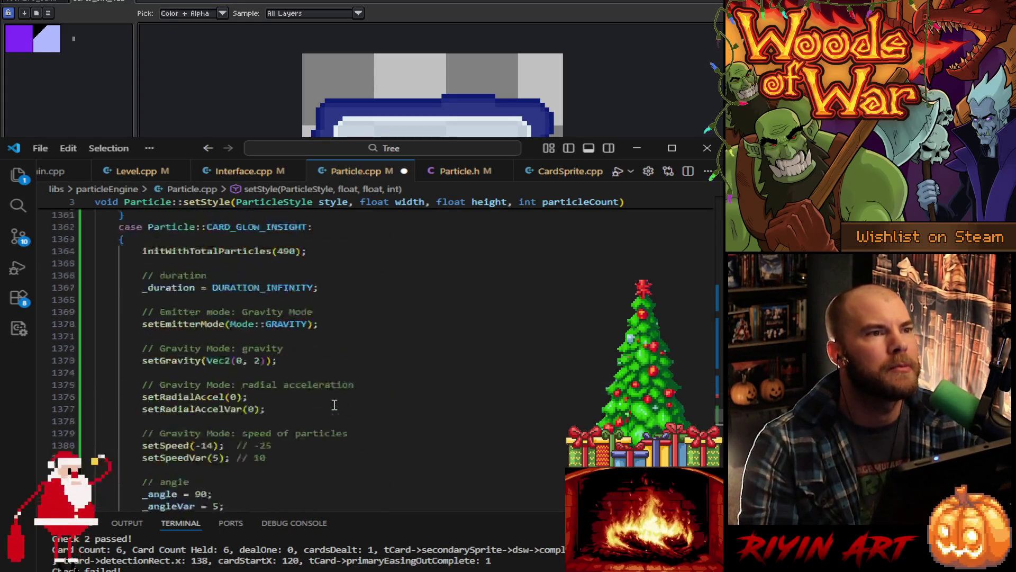
{"action": "scroll", "coordinate": [332, 413], "scroll_direction": "up", "scroll_amount": 9}
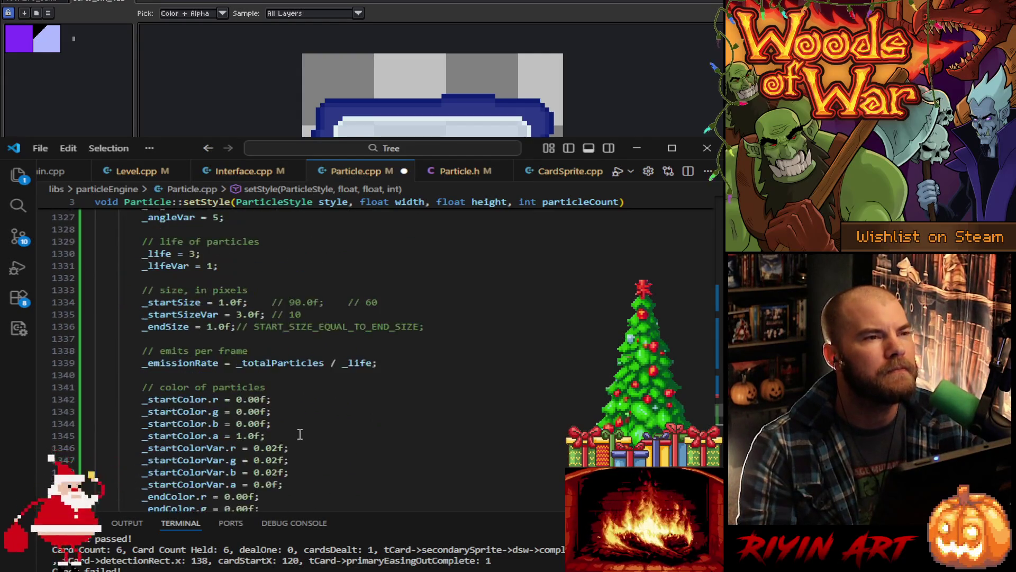
{"action": "scroll", "coordinate": [289, 433], "scroll_direction": "up", "scroll_amount": 3}
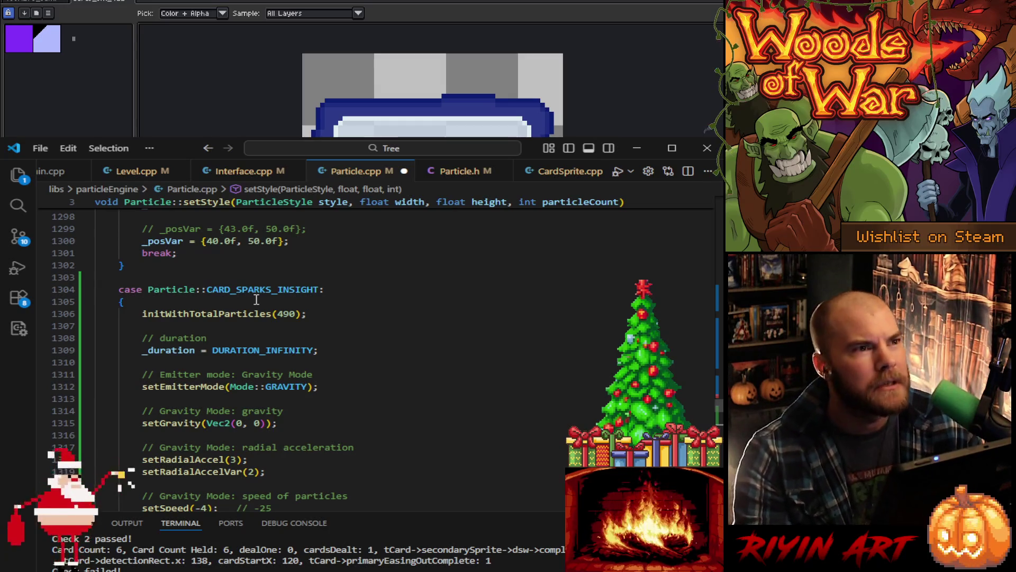
{"action": "scroll", "coordinate": [256, 299], "scroll_direction": "down", "scroll_amount": 11}
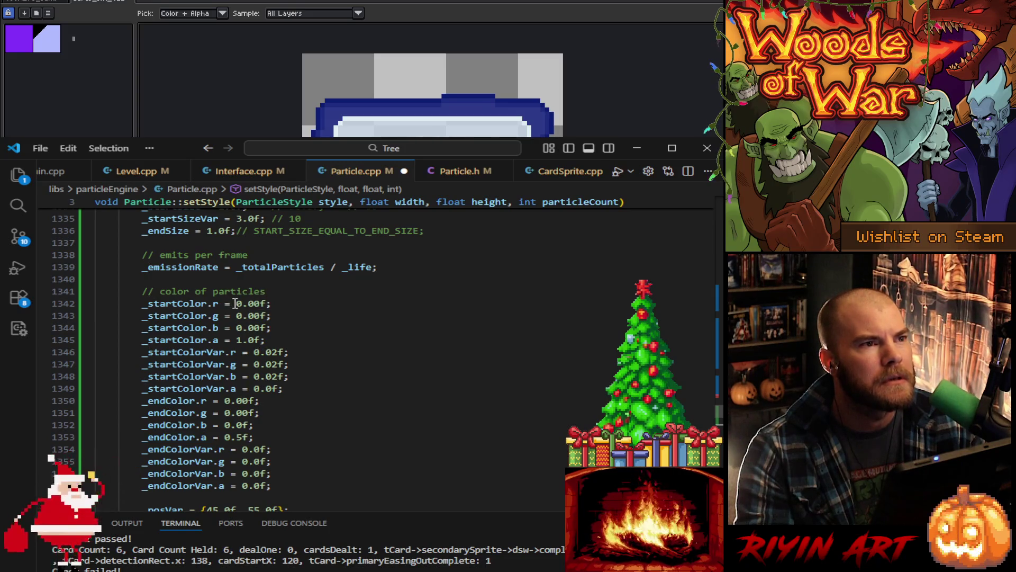
{"action": "left_click_drag", "start_coordinate": [237, 303], "coordinate": [259, 301]}
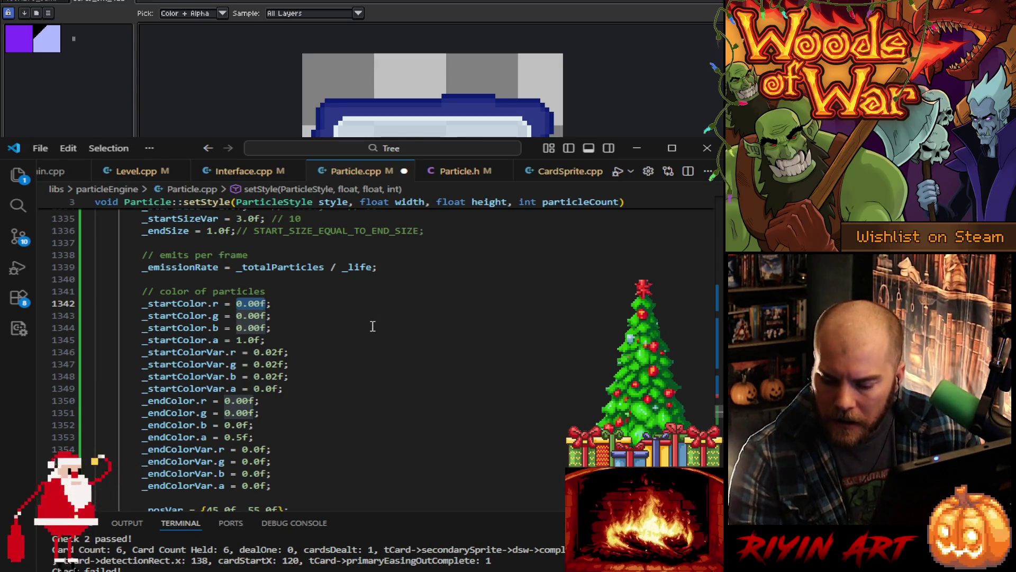
{"action": "scroll", "coordinate": [372, 326], "scroll_direction": "down", "scroll_amount": 15}
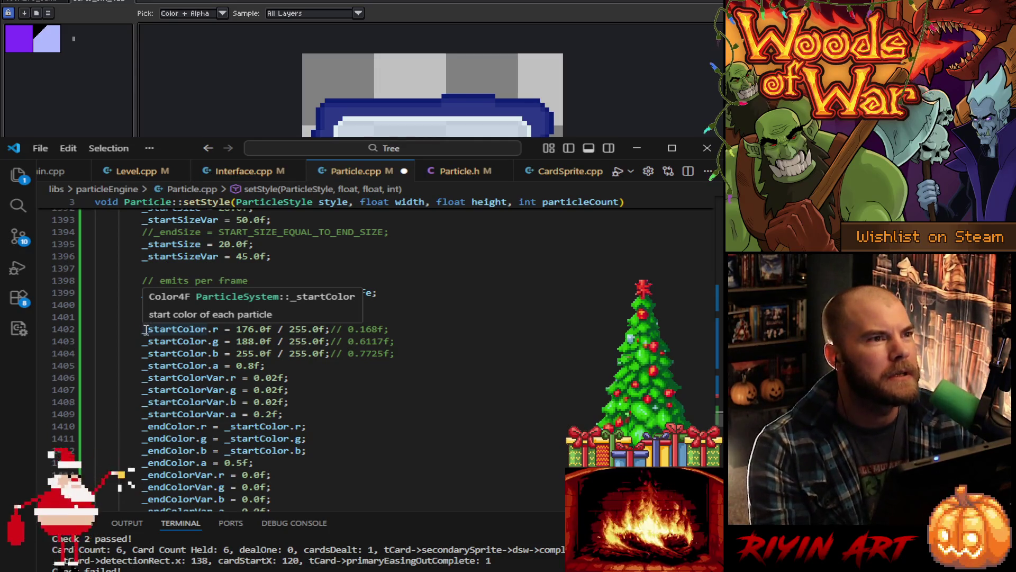
{"action": "mouse_move", "coordinate": [139, 330]}
{"action": "left_mouse_down"}
{"action": "mouse_move", "coordinate": [318, 413]}
{"action": "mouse_move", "coordinate": [335, 448]}
{"action": "left_mouse_up"}
{"action": "key", "text": "ctrl+c"}
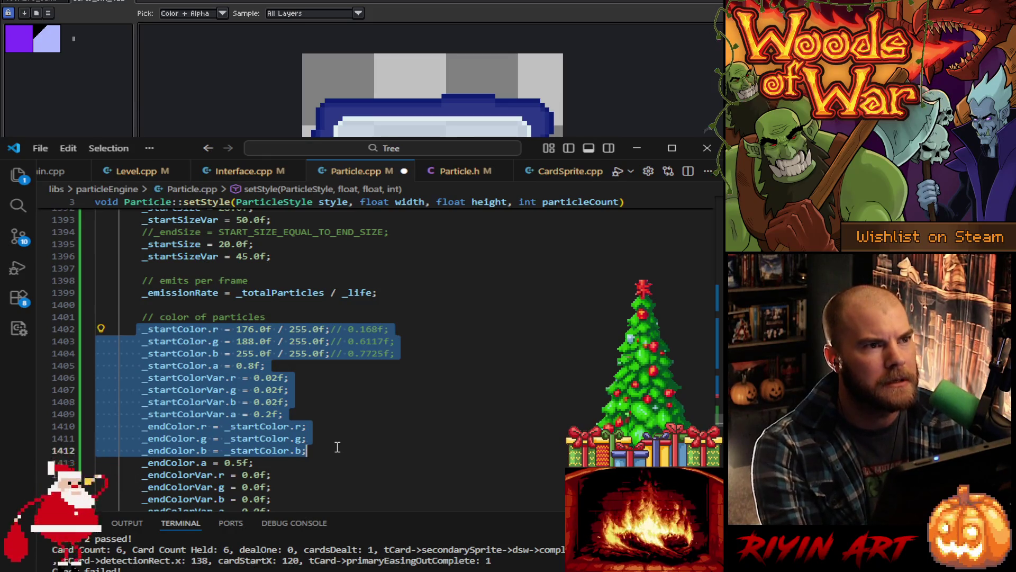
Step: Paste the glow colours over CARD_SPARKS_INSIGHT's, with start alpha 1.0 and alpha variance 0
{"action": "scroll", "coordinate": [336, 448], "scroll_direction": "up", "scroll_amount": 15}
{"action": "scroll", "coordinate": [336, 426], "scroll_direction": "up", "scroll_amount": 5}
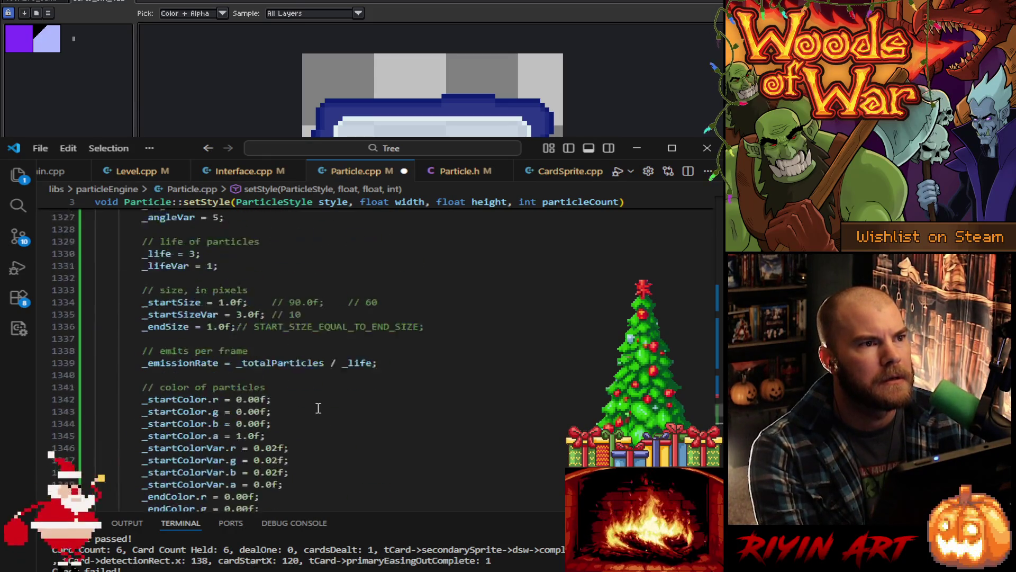
{"action": "scroll", "coordinate": [134, 337], "scroll_direction": "down", "scroll_amount": 3}
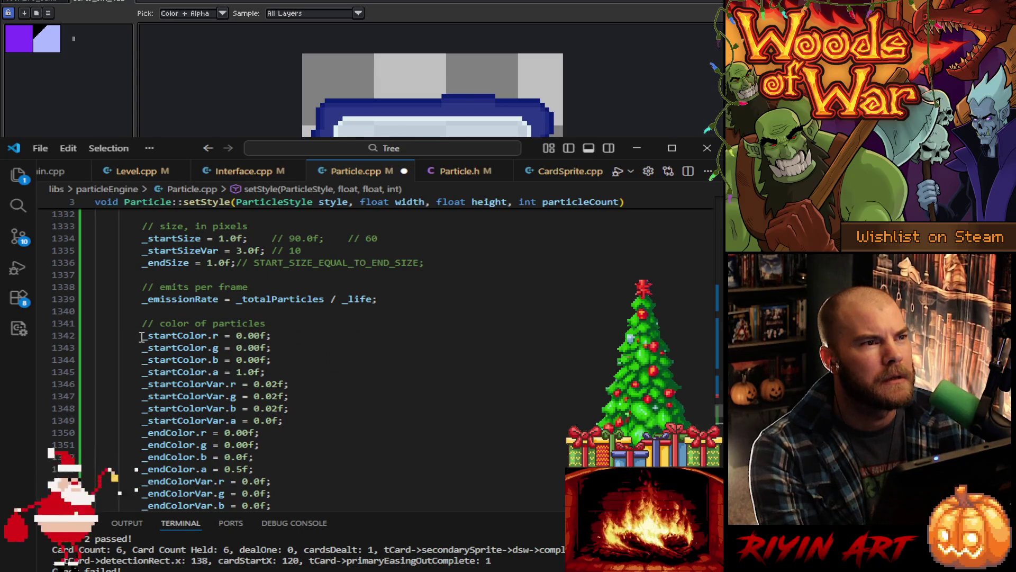
{"action": "mouse_move", "coordinate": [139, 337]}
{"action": "left_mouse_down"}
{"action": "mouse_move", "coordinate": [222, 341]}
{"action": "mouse_move", "coordinate": [259, 362]}
{"action": "mouse_move", "coordinate": [319, 407]}
{"action": "mouse_move", "coordinate": [327, 454]}
{"action": "left_mouse_up"}
{"action": "scroll", "coordinate": [327, 456], "scroll_direction": "down", "scroll_amount": 3}
{"action": "key", "text": "ctrl+v"}
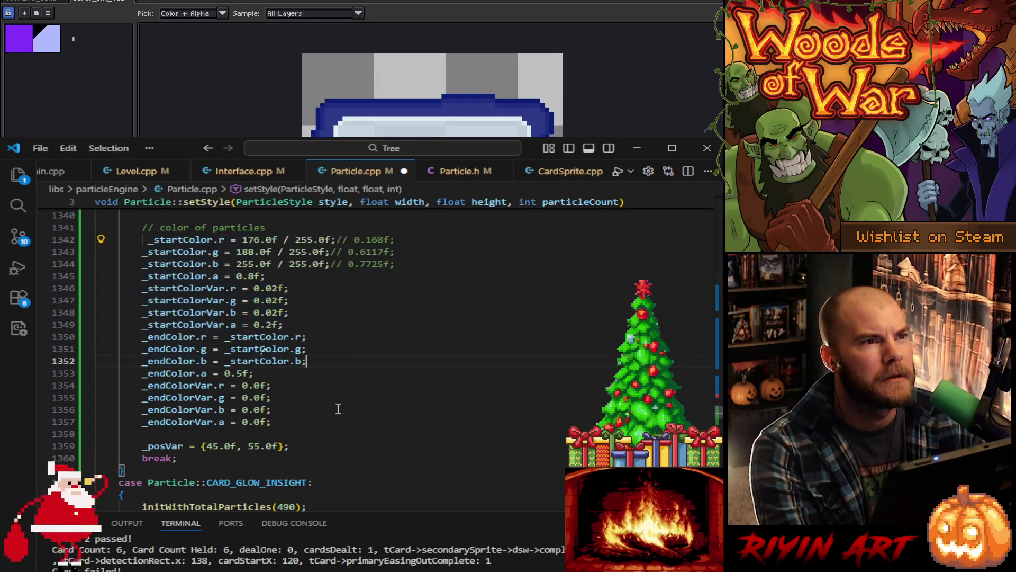
{"action": "left_click", "coordinate": [272, 324]}
{"action": "key", "text": "BackSpace"}
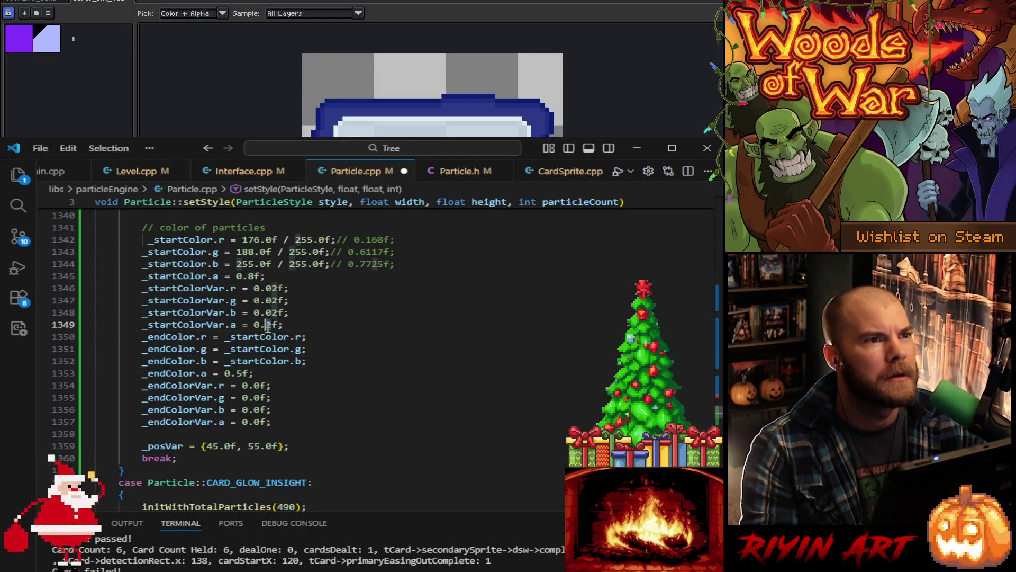
{"action": "type", "text": "0"}
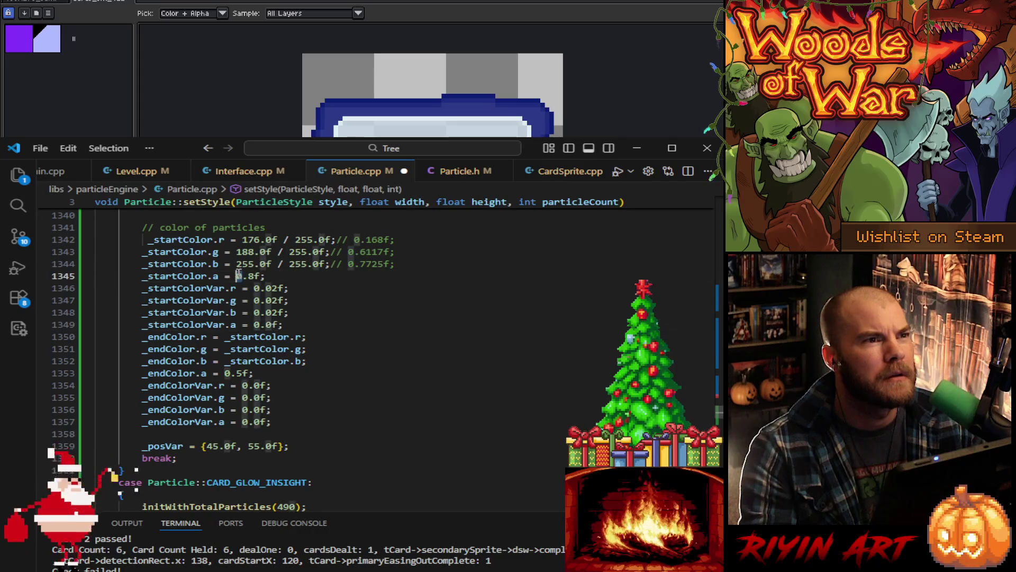
{"action": "left_click_drag", "start_coordinate": [237, 276], "coordinate": [253, 275]}
{"action": "type", "text": "1.0"}
Step: Remove the extra leading space on line 1342
{"action": "scroll", "coordinate": [254, 276], "scroll_direction": "up", "scroll_amount": 4}
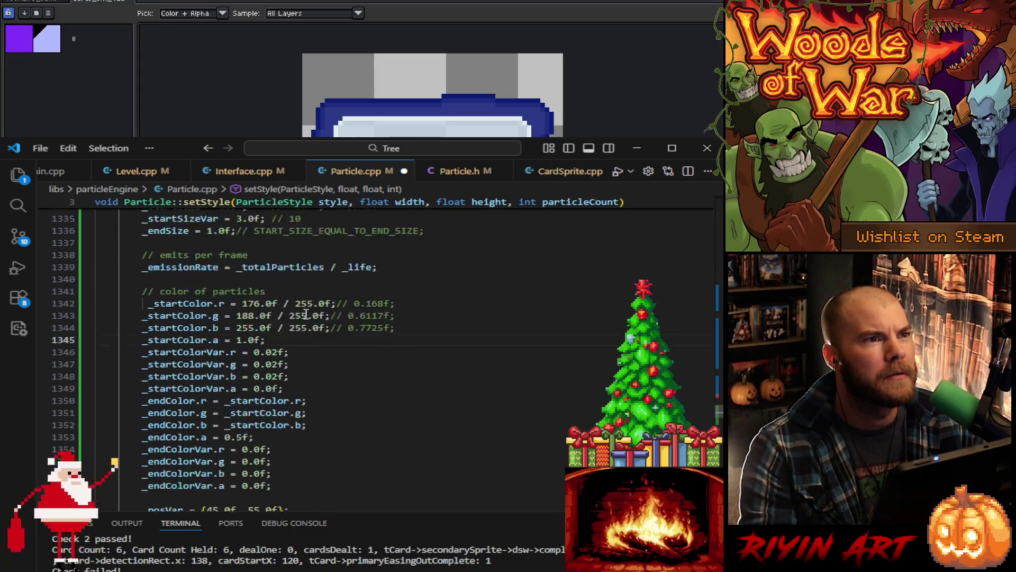
{"action": "scroll", "coordinate": [295, 322], "scroll_direction": "down", "scroll_amount": 4}
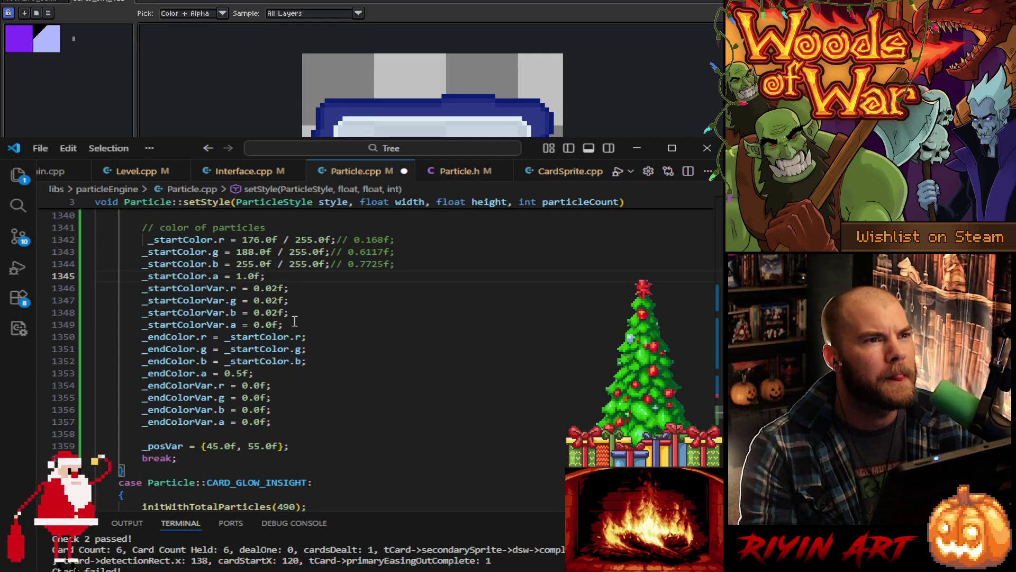
{"action": "left_click", "coordinate": [149, 240]}
{"action": "key", "text": "BackSpace"}
{"action": "scroll", "coordinate": [351, 311], "scroll_direction": "up", "scroll_amount": 1}
{"action": "scroll", "coordinate": [376, 360], "scroll_direction": "down", "scroll_amount": 1}
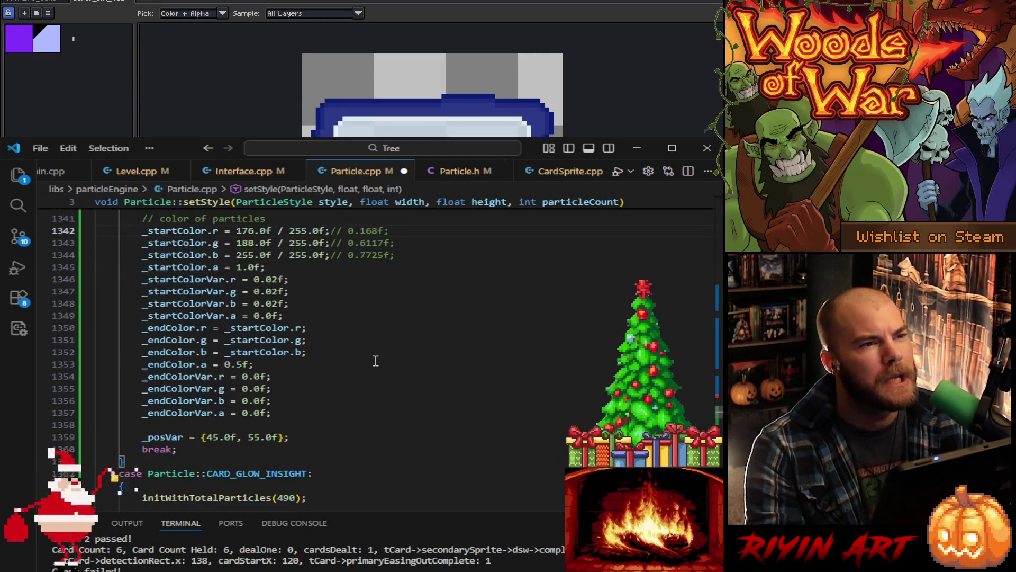
{"action": "scroll", "coordinate": [372, 364], "scroll_direction": "down", "scroll_amount": 1}
{"action": "scroll", "coordinate": [371, 365], "scroll_direction": "down", "scroll_amount": 1}
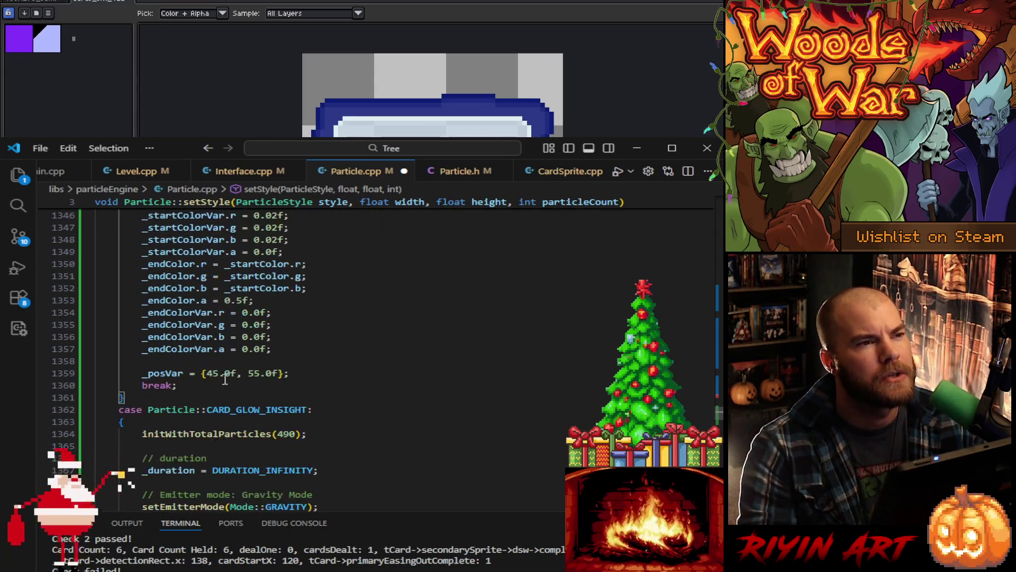
{"action": "scroll", "coordinate": [223, 370], "scroll_direction": "down", "scroll_amount": 4}
{"action": "scroll", "coordinate": [222, 370], "scroll_direction": "down", "scroll_amount": 12}
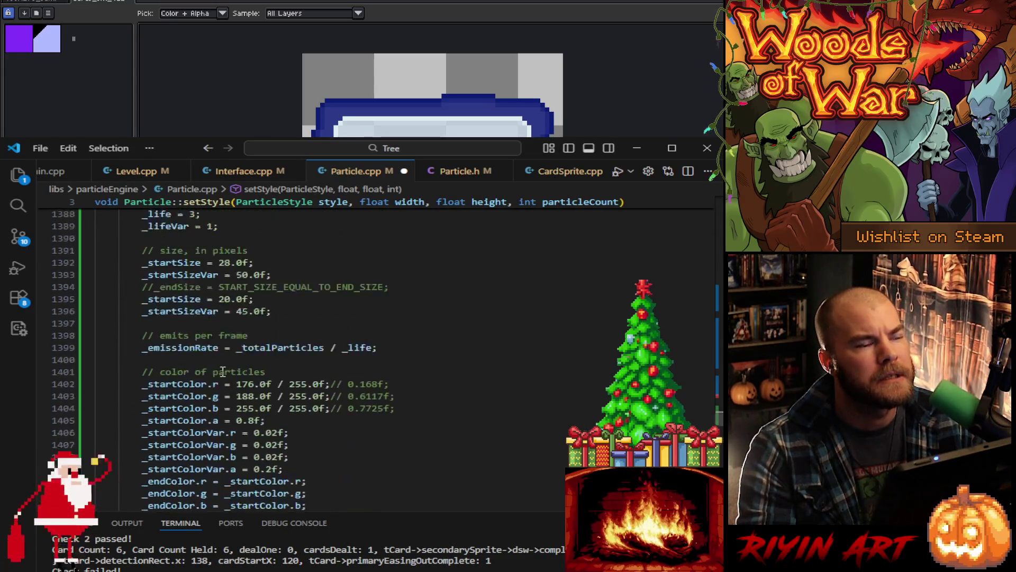
Step: Replace CARD_GLOW_INSIGHT's 176/188/255 start colour values with 44, 58 and 137
{"action": "double_click", "coordinate": [246, 320]}
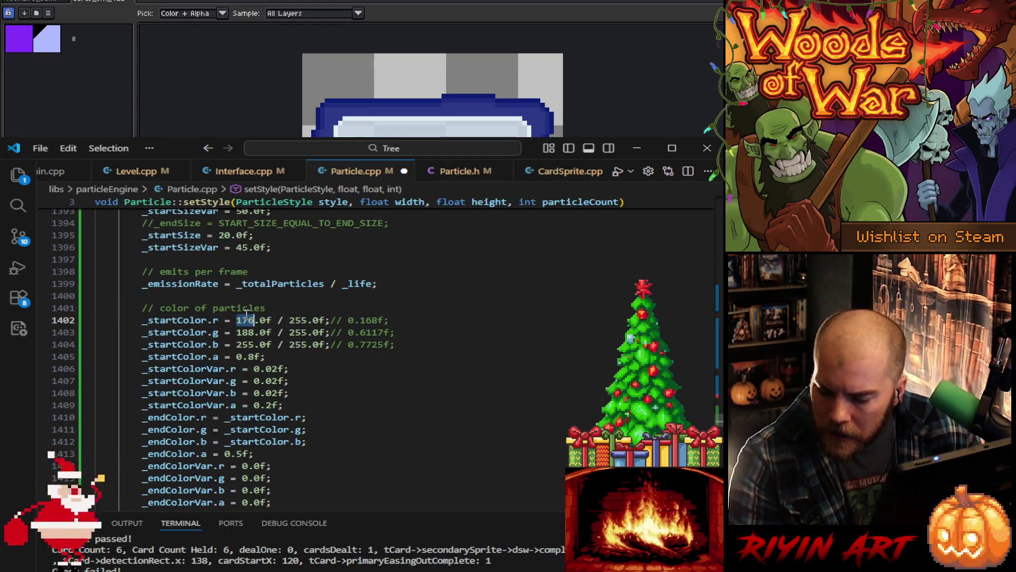
{"action": "type", "text": "43"}
{"action": "double_click", "coordinate": [245, 332]}
{"action": "type", "text": "50"}
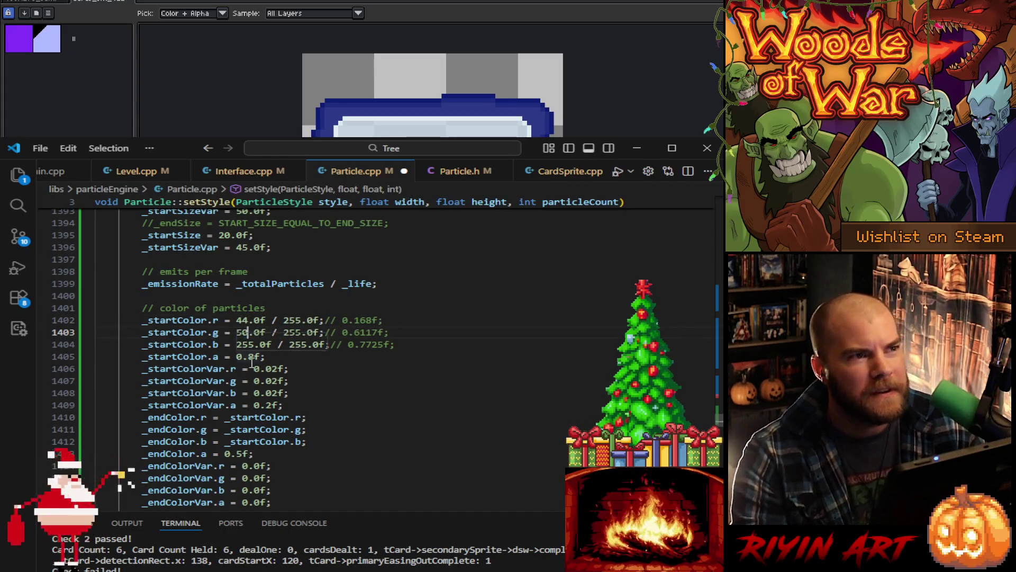
{"action": "type", "text": "54"}
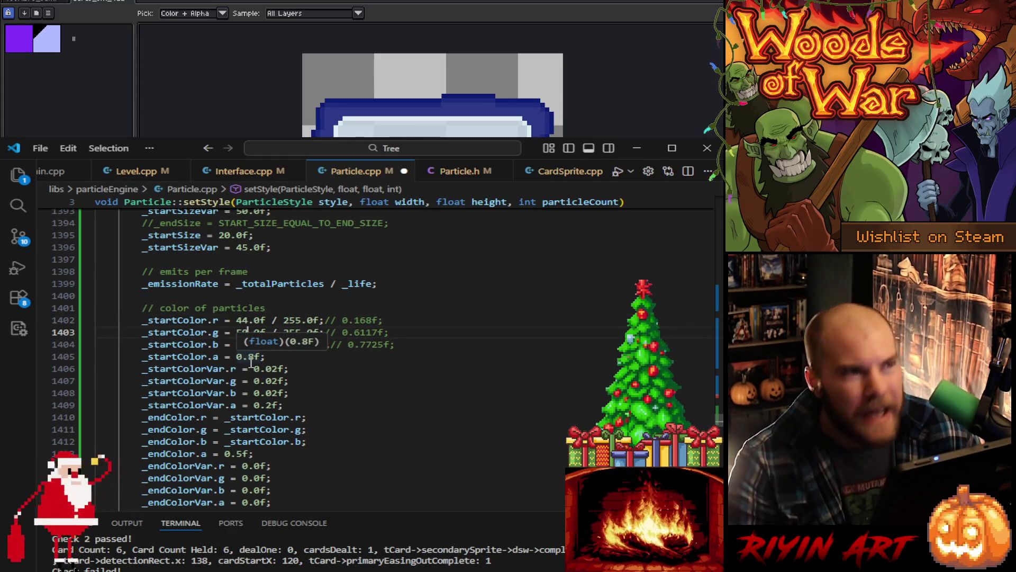
{"action": "key", "text": "BackSpace"}
{"action": "type", "text": "8"}
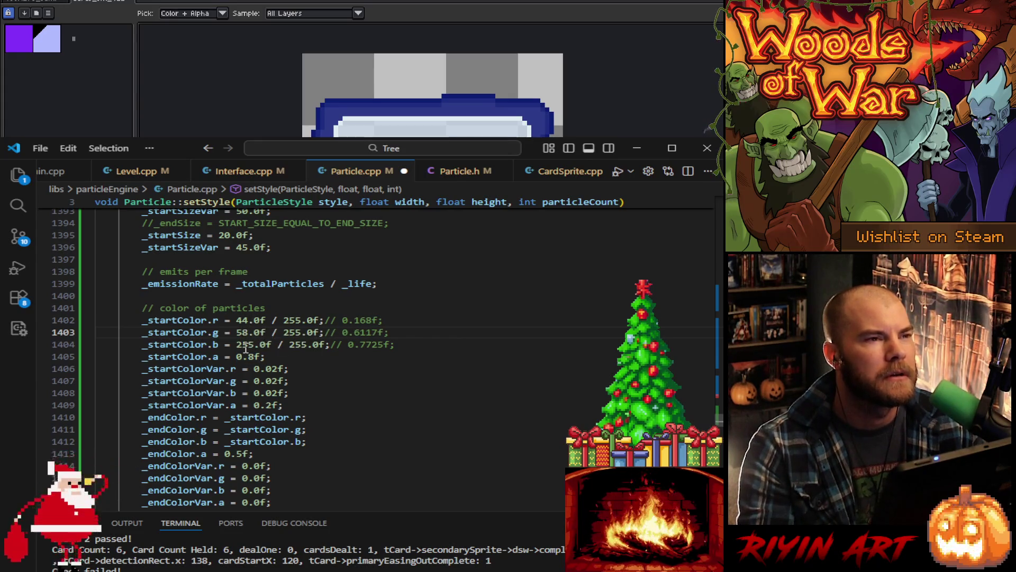
{"action": "double_click", "coordinate": [246, 347]}
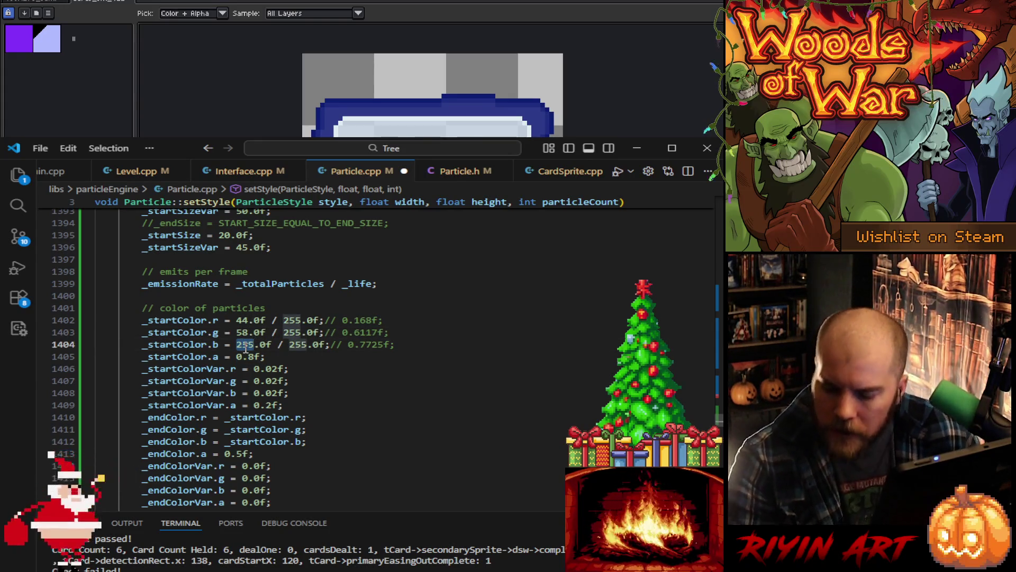
{"action": "type", "text": "137"}
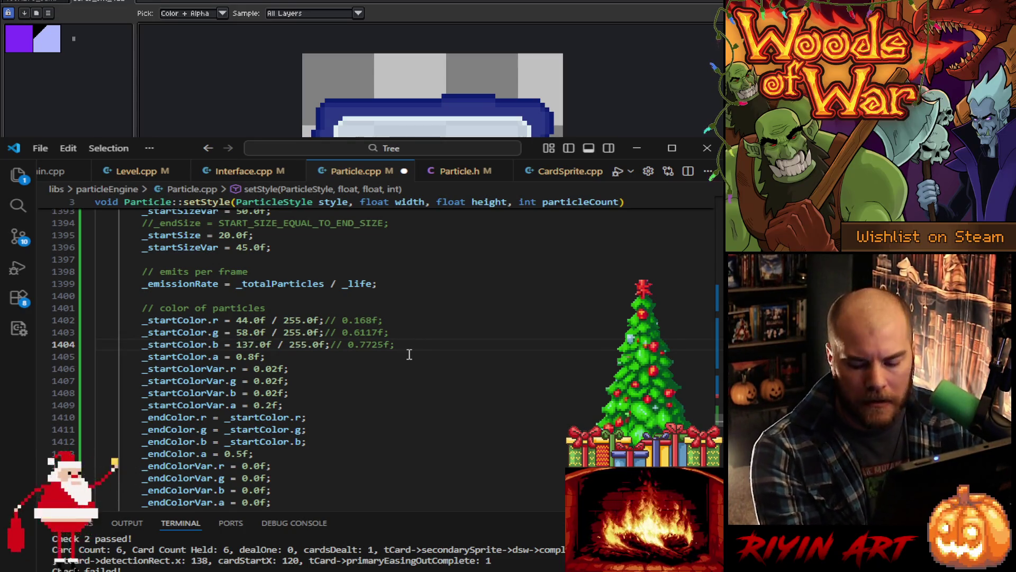
{"action": "scroll", "coordinate": [370, 394], "scroll_direction": "up", "scroll_amount": 20}
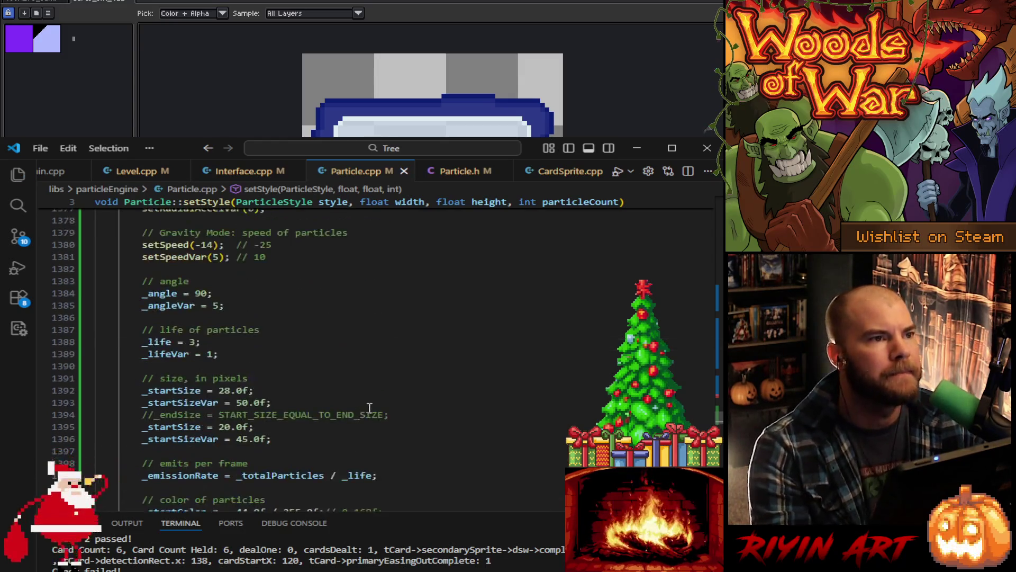
Step: Change the 55 in line 1241's _posVar to 66, making it {45.0f, 66.0f}
{"action": "scroll", "coordinate": [369, 403], "scroll_direction": "down", "scroll_amount": 11}
{"action": "scroll", "coordinate": [367, 400], "scroll_direction": "up", "scroll_amount": 6}
{"action": "scroll", "coordinate": [367, 401], "scroll_direction": "up", "scroll_amount": 12}
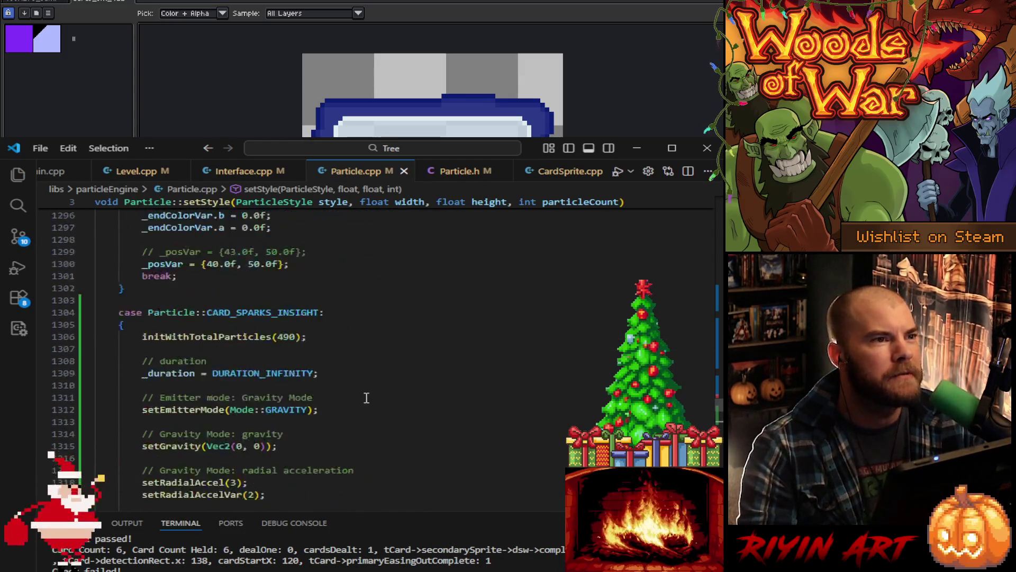
{"action": "scroll", "coordinate": [224, 423], "scroll_direction": "up", "scroll_amount": 17}
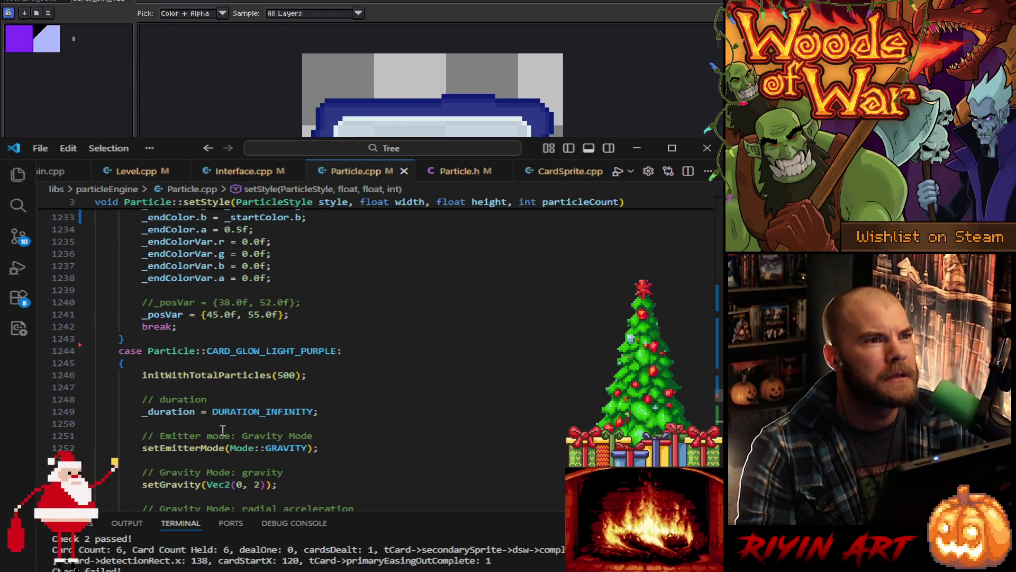
{"action": "scroll", "coordinate": [223, 429], "scroll_direction": "up", "scroll_amount": 17}
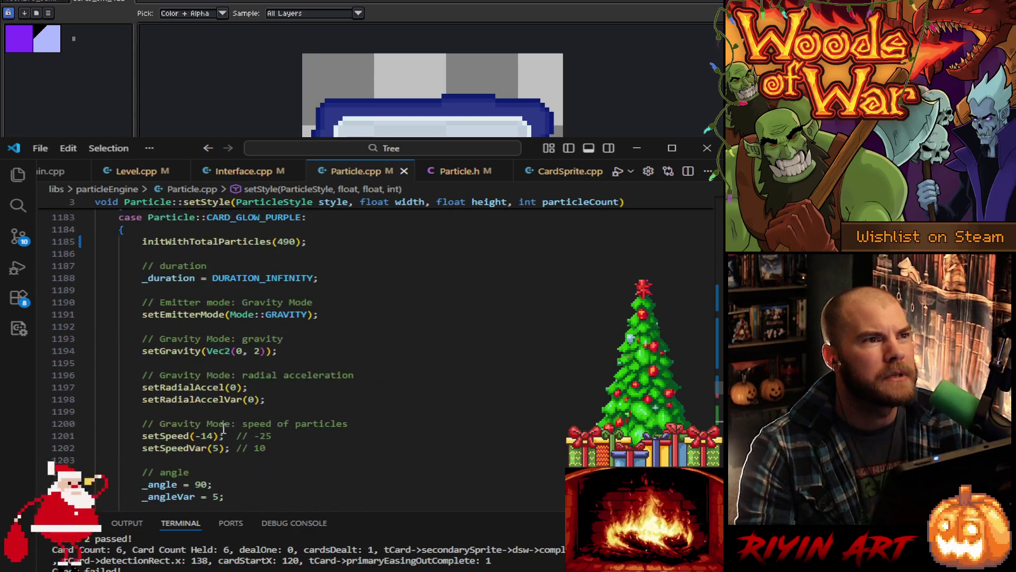
{"action": "scroll", "coordinate": [222, 429], "scroll_direction": "up", "scroll_amount": 3}
{"action": "scroll", "coordinate": [245, 318], "scroll_direction": "down", "scroll_amount": 17}
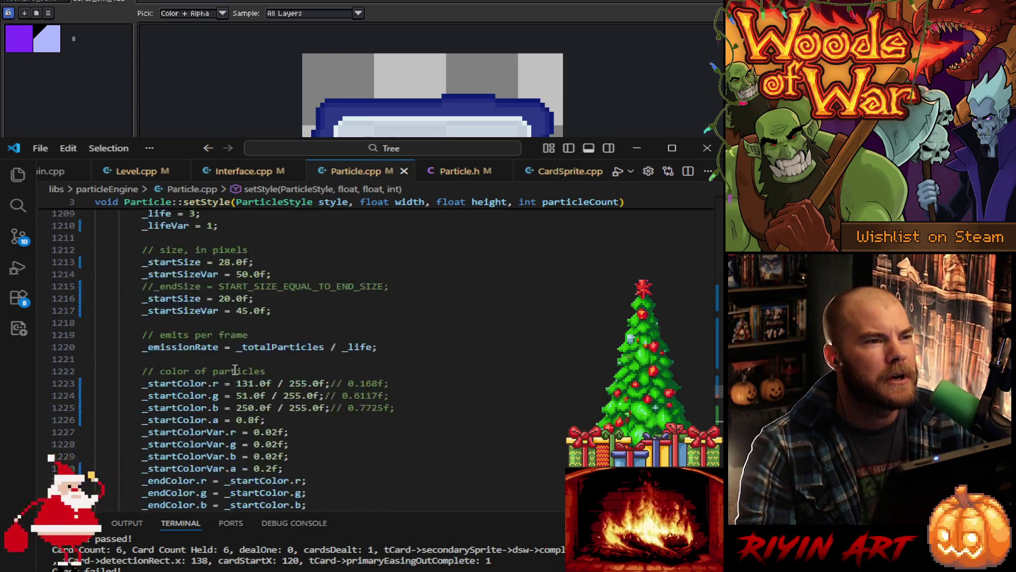
{"action": "left_click_drag", "start_coordinate": [218, 421], "coordinate": [214, 414]}
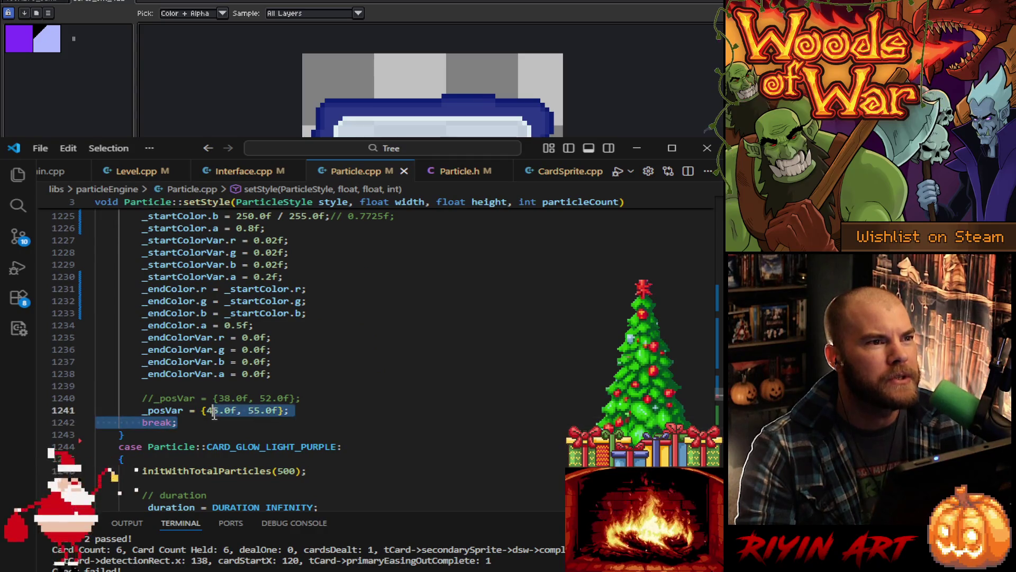
{"action": "left_click", "coordinate": [219, 410]}
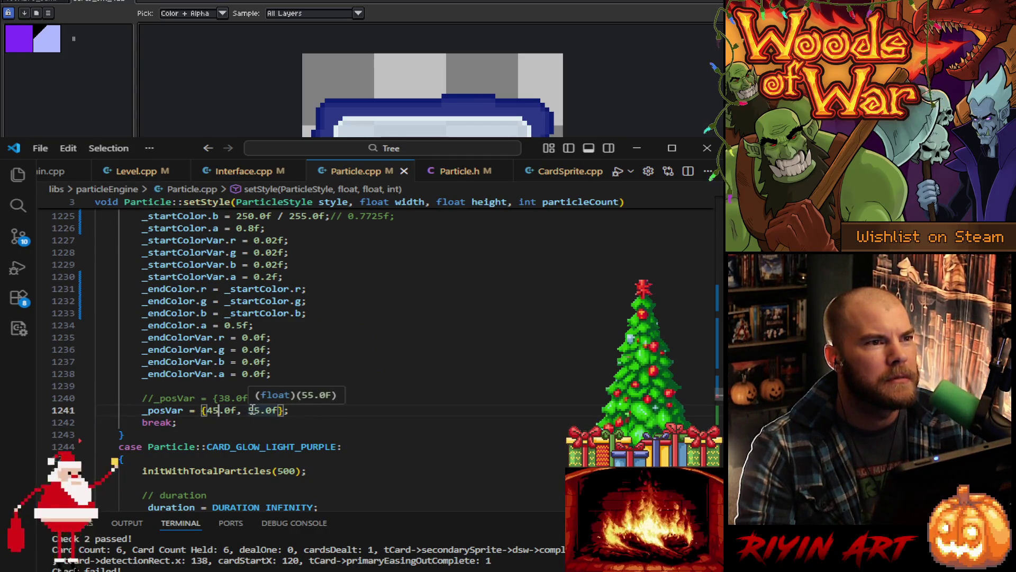
{"action": "double_click", "coordinate": [253, 410]}
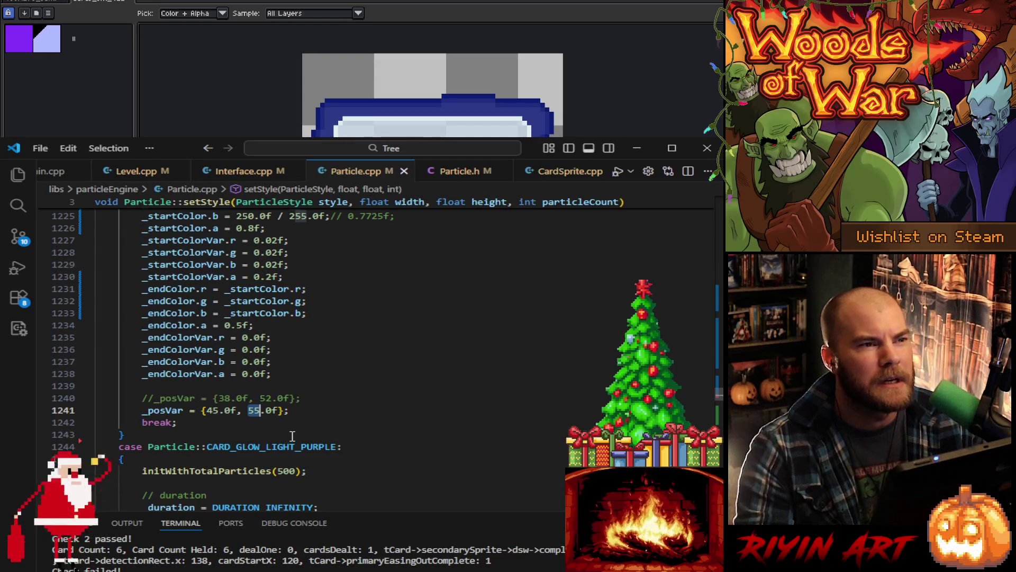
{"action": "type", "text": "66"}
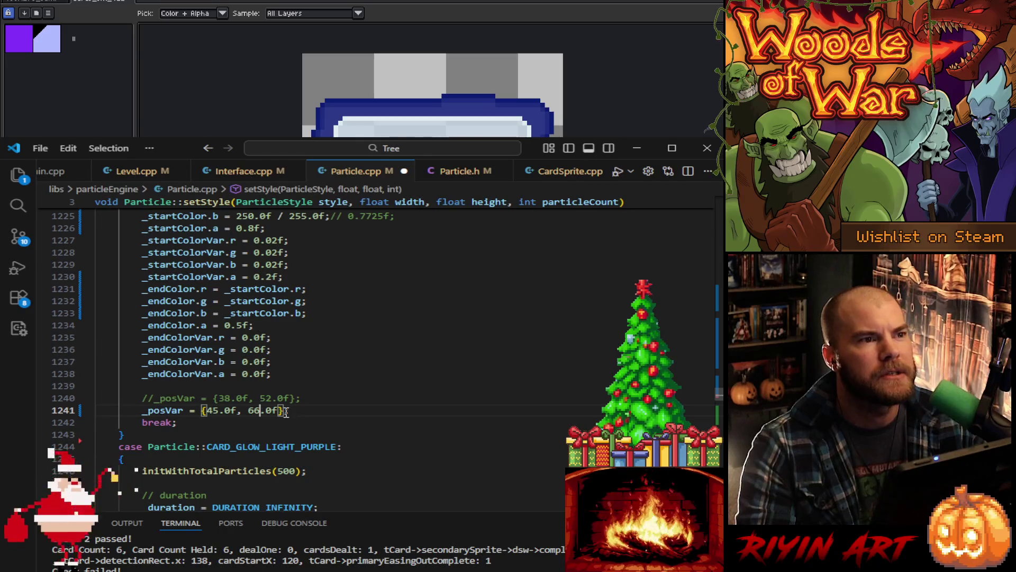
Step: Look through the remaining glow cases, then return to the purple glow settings
{"action": "scroll", "coordinate": [284, 412], "scroll_direction": "down", "scroll_amount": 20}
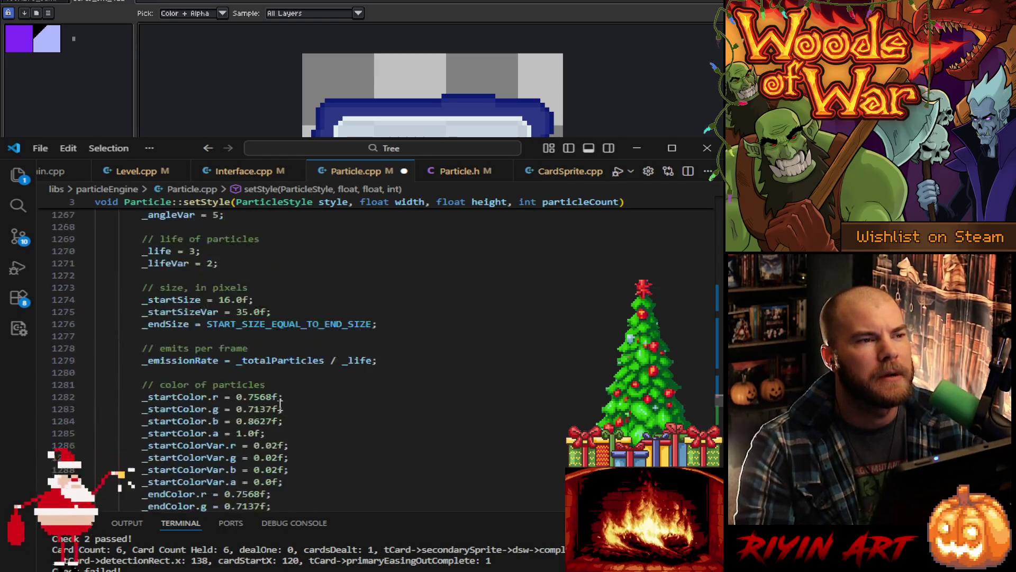
{"action": "scroll", "coordinate": [279, 402], "scroll_direction": "down", "scroll_amount": 13}
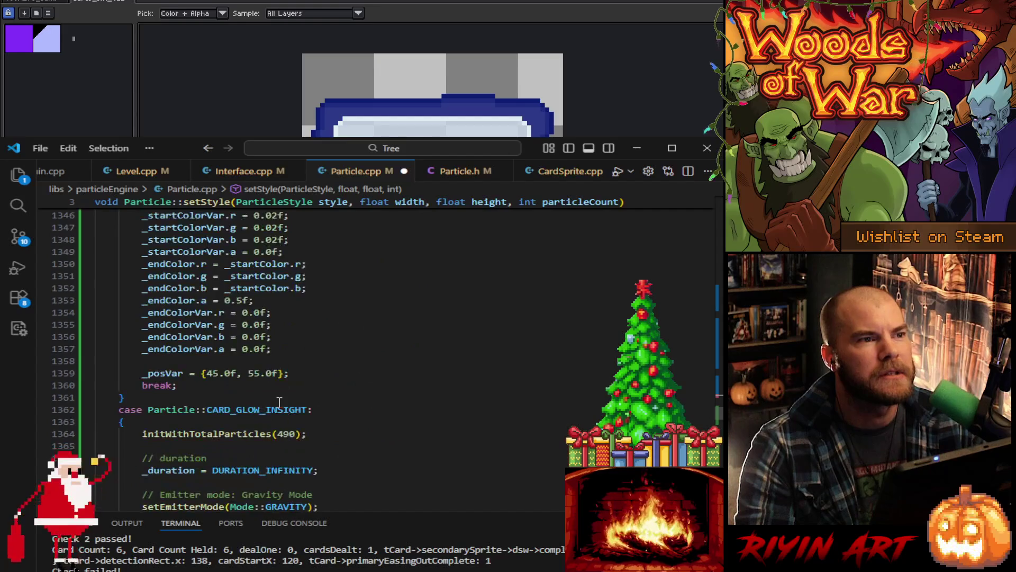
{"action": "scroll", "coordinate": [275, 404], "scroll_direction": "down", "scroll_amount": 6}
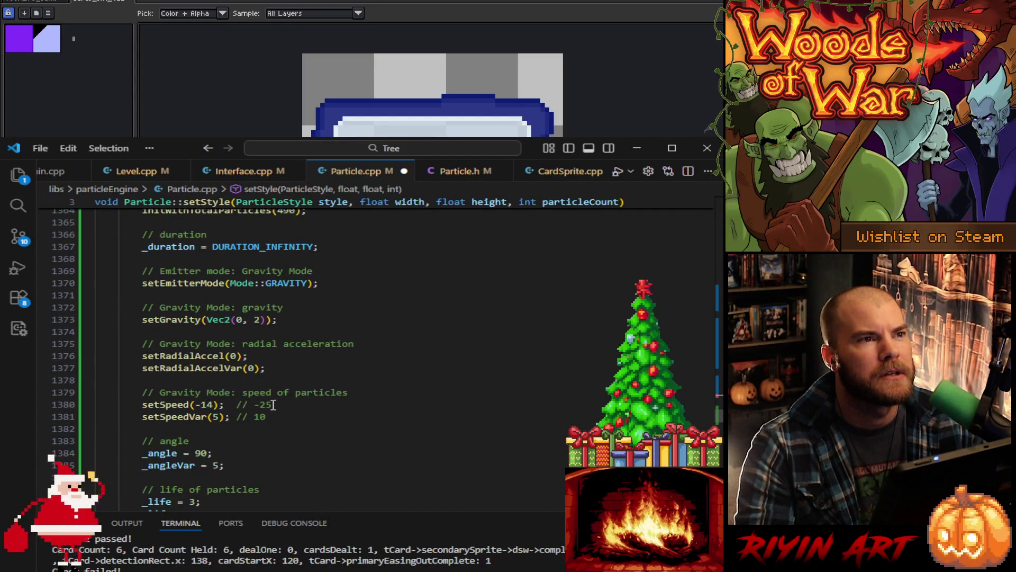
{"action": "scroll", "coordinate": [274, 405], "scroll_direction": "up", "scroll_amount": 5}
{"action": "scroll", "coordinate": [274, 404], "scroll_direction": "down", "scroll_amount": 20}
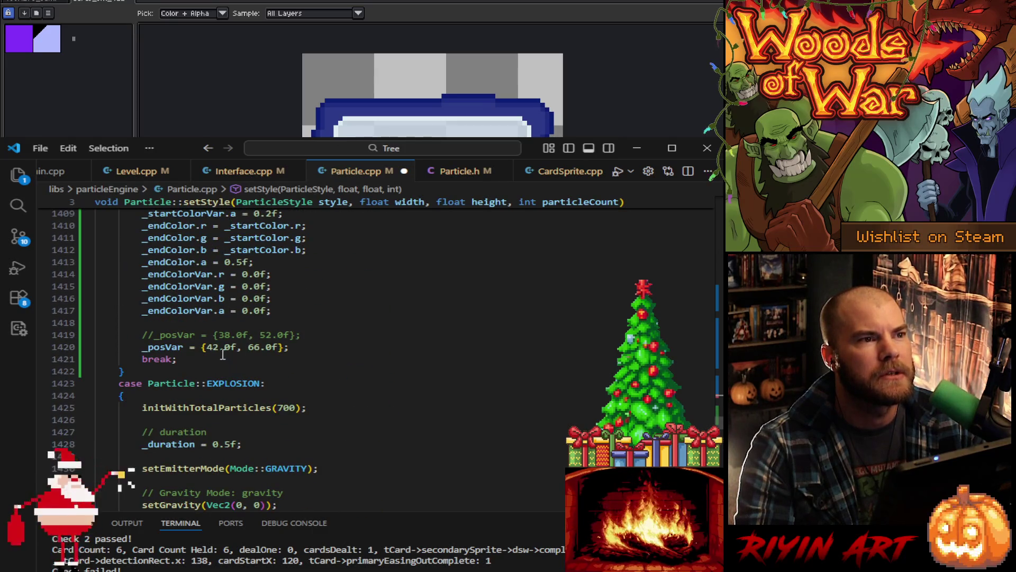
{"action": "left_click", "coordinate": [222, 351]}
{"action": "key", "text": "ctrl+z"}
{"action": "key", "text": "ctrl+z"}
{"action": "key", "text": "ctrl+z"}
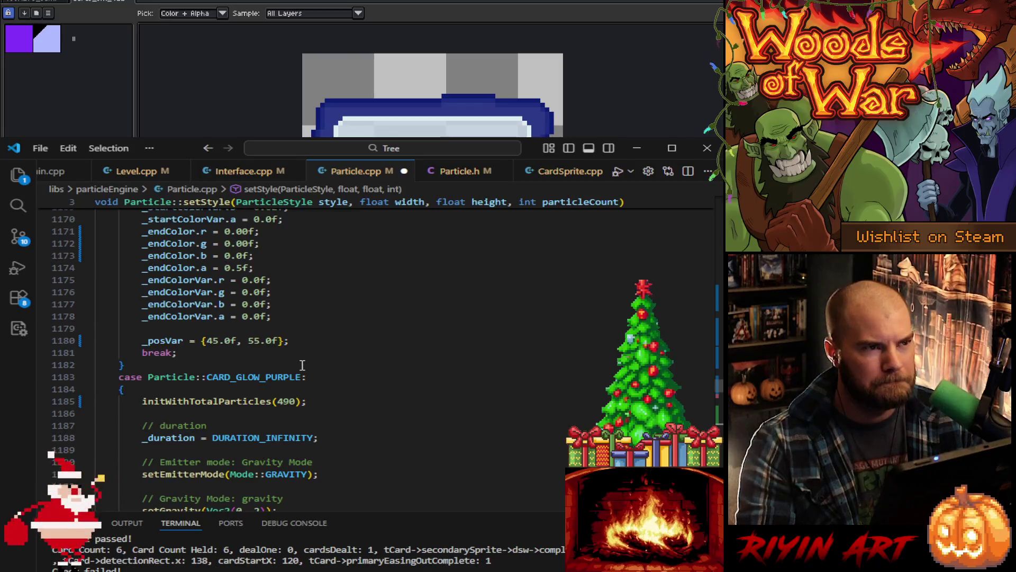
Step: Delete the old commented-out //_posVar lines at 1001 and 942
{"action": "scroll", "coordinate": [302, 366], "scroll_direction": "up", "scroll_amount": 10}
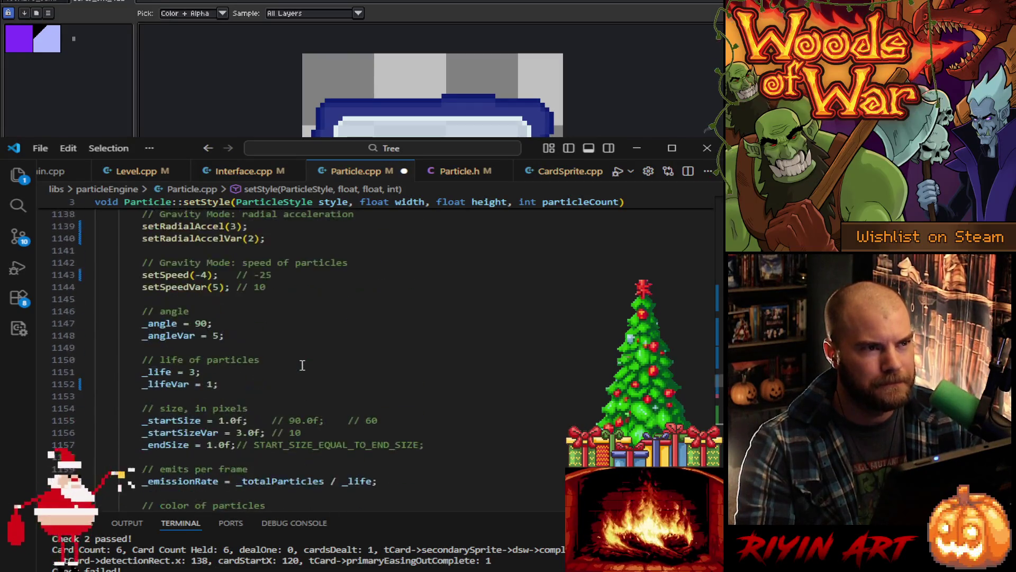
{"action": "scroll", "coordinate": [303, 365], "scroll_direction": "up", "scroll_amount": 11}
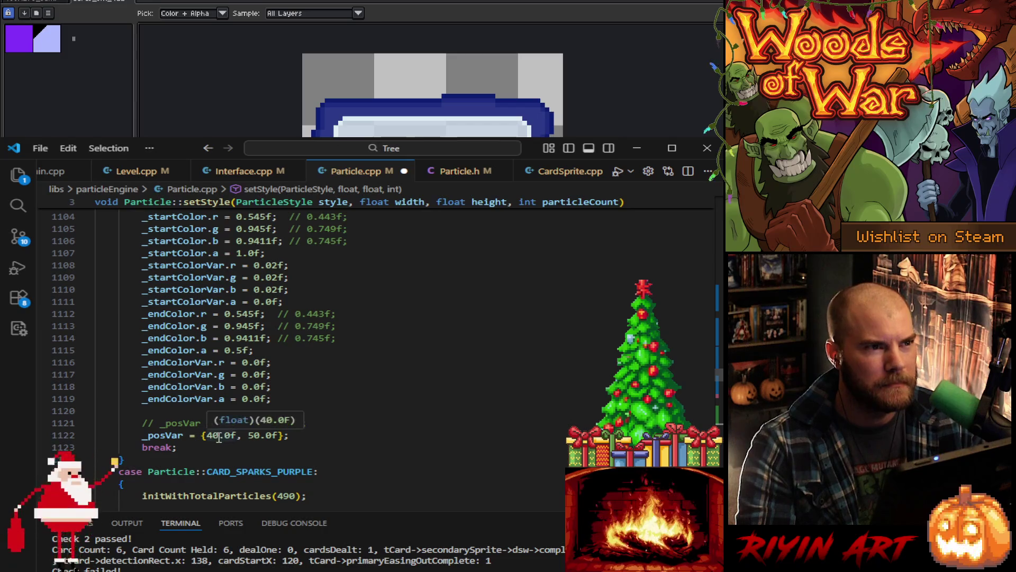
{"action": "scroll", "coordinate": [218, 437], "scroll_direction": "up", "scroll_amount": 19}
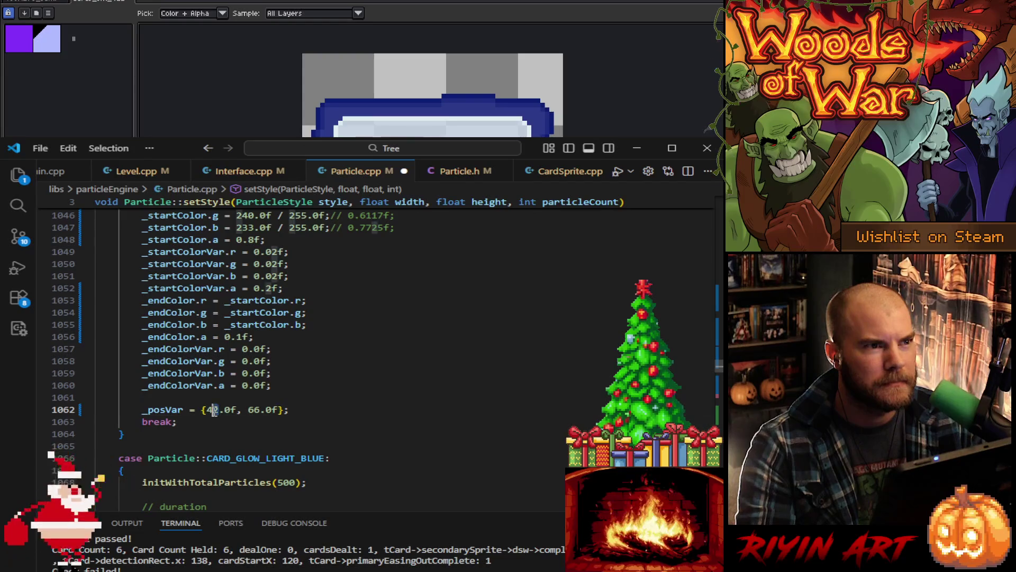
{"action": "scroll", "coordinate": [287, 396], "scroll_direction": "up", "scroll_amount": 6}
{"action": "scroll", "coordinate": [287, 396], "scroll_direction": "up", "scroll_amount": 10}
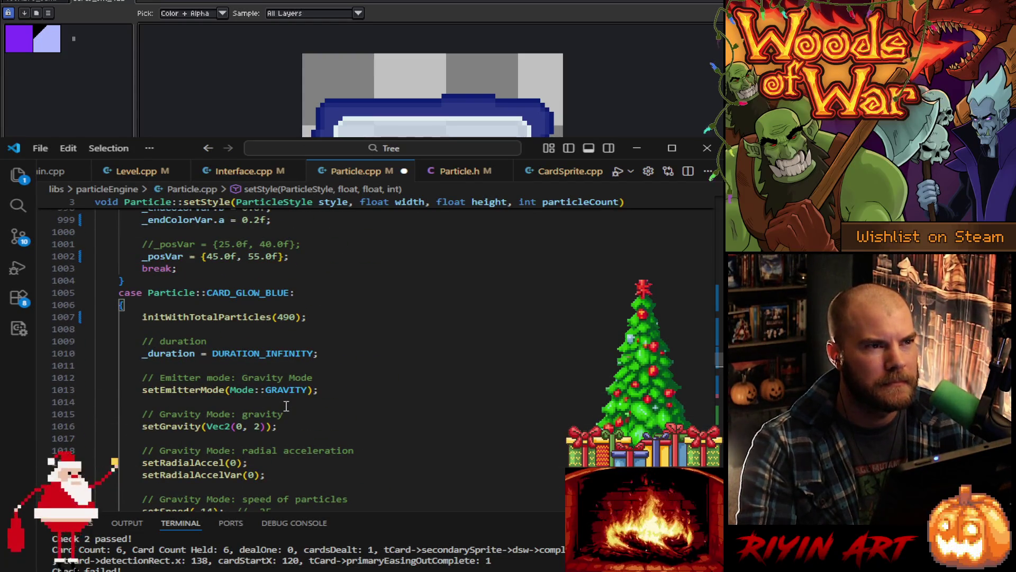
{"action": "scroll", "coordinate": [286, 406], "scroll_direction": "up", "scroll_amount": 5}
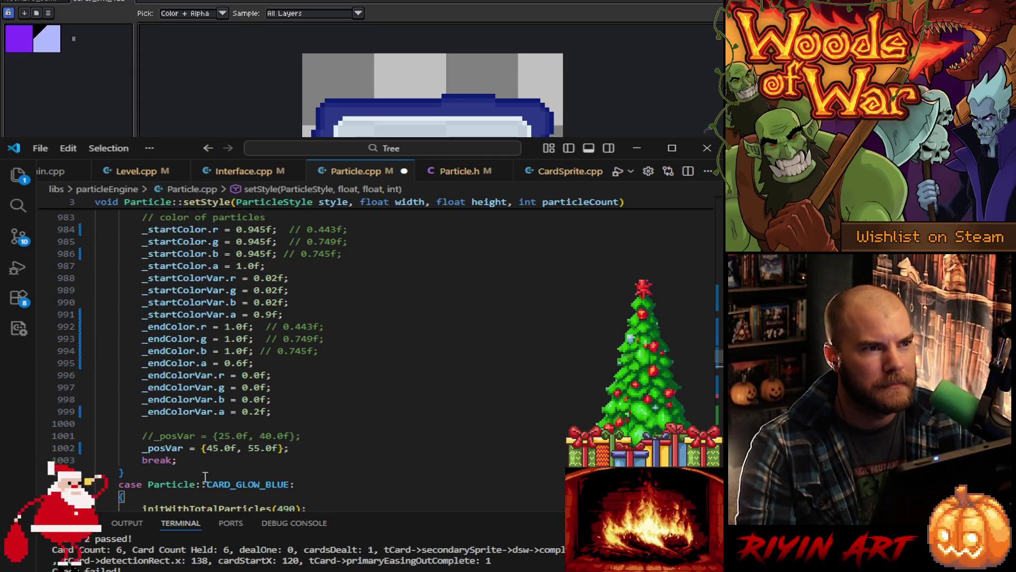
{"action": "left_click", "coordinate": [206, 453]}
{"action": "triple_click", "coordinate": [323, 435]}
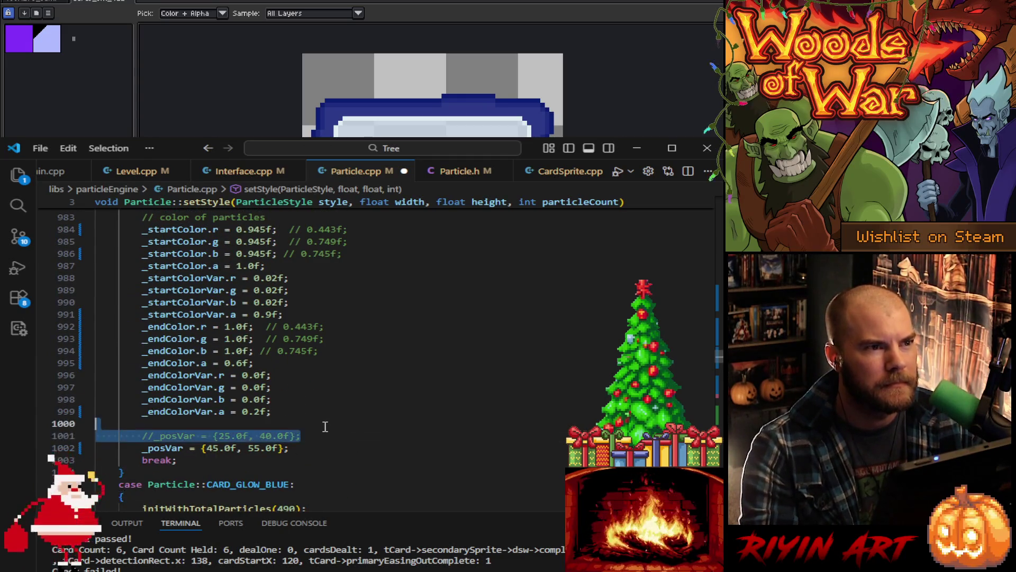
{"action": "key", "text": "BackSpace"}
{"action": "scroll", "coordinate": [309, 431], "scroll_direction": "up", "scroll_amount": 6}
{"action": "scroll", "coordinate": [309, 431], "scroll_direction": "up", "scroll_amount": 10}
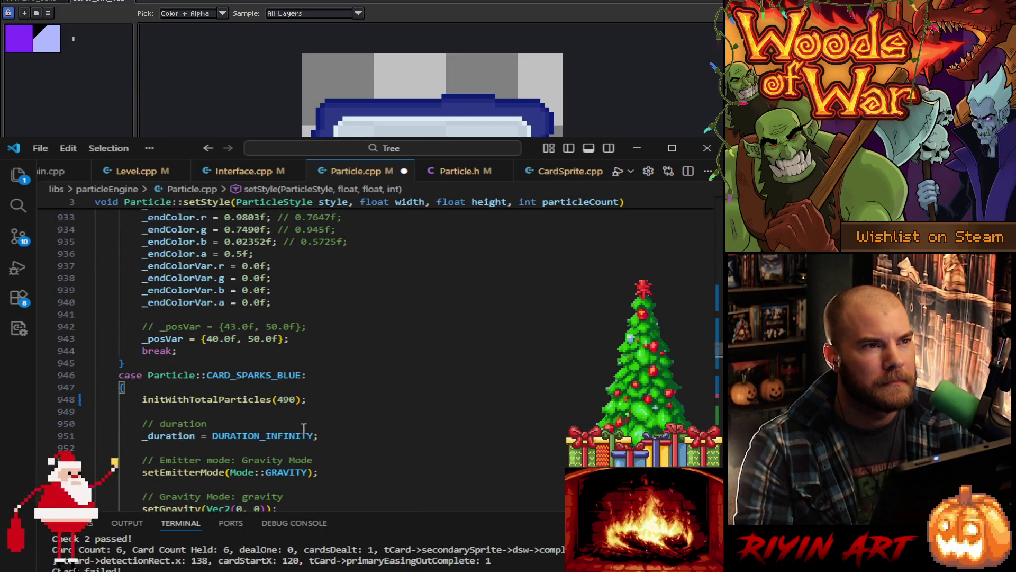
{"action": "scroll", "coordinate": [265, 419], "scroll_direction": "up", "scroll_amount": 4}
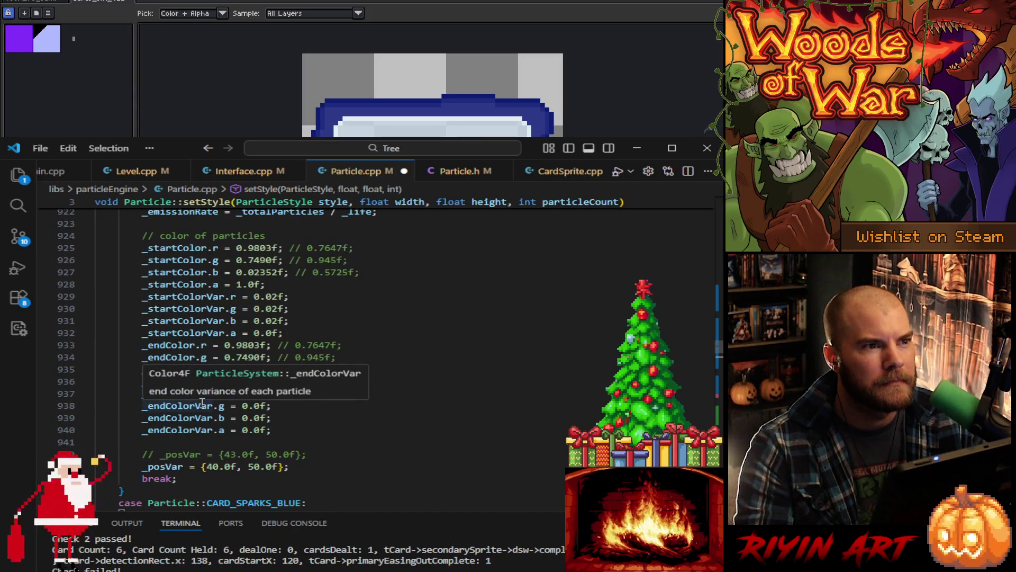
{"action": "triple_click", "coordinate": [330, 449]}
{"action": "key", "text": "BackSpace"}
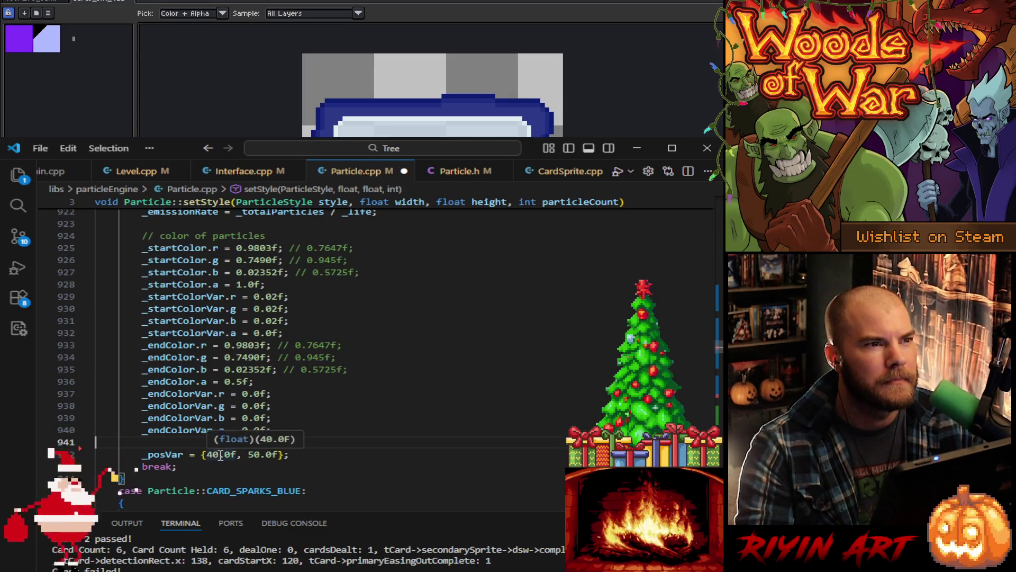
{"action": "type", "text": "4"}
Step: Change the _posVar value 42.0f to 45.0f on line 884
{"action": "scroll", "coordinate": [220, 455], "scroll_direction": "up", "scroll_amount": 15}
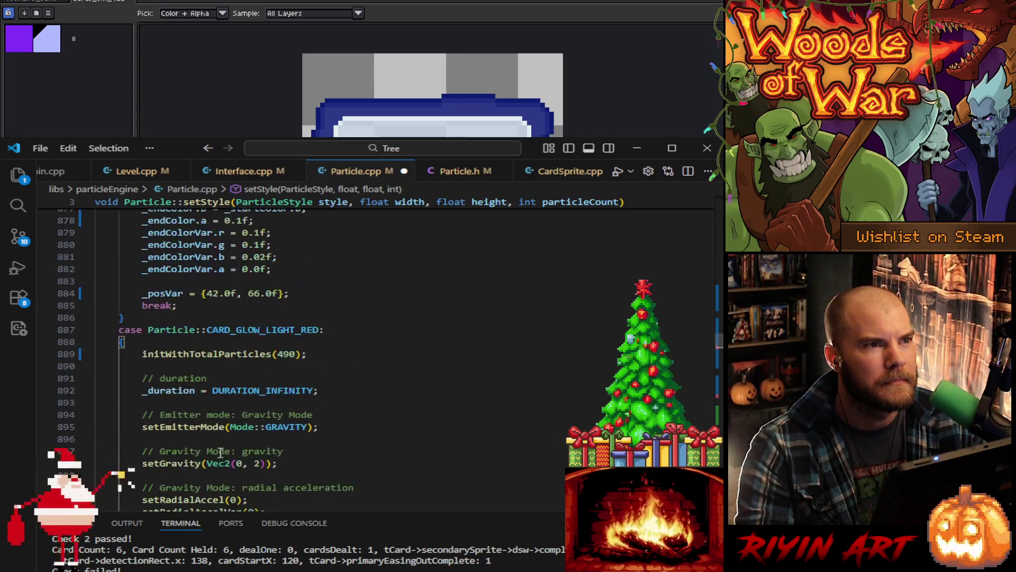
{"action": "left_click", "coordinate": [218, 358]}
{"action": "key", "text": "BackSpace"}
{"action": "type", "text": "5"}
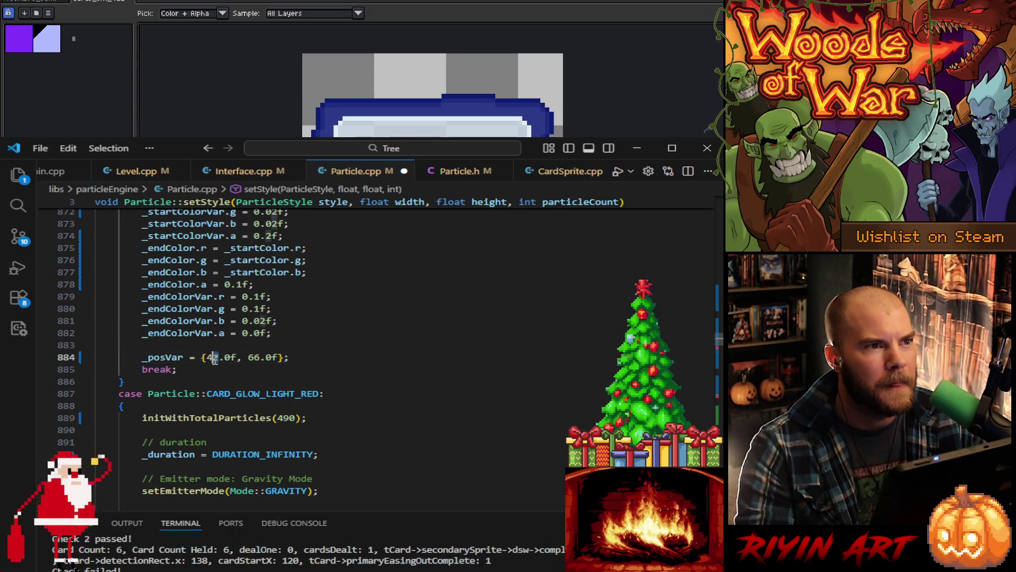
{"action": "scroll", "coordinate": [321, 363], "scroll_direction": "up", "scroll_amount": 18}
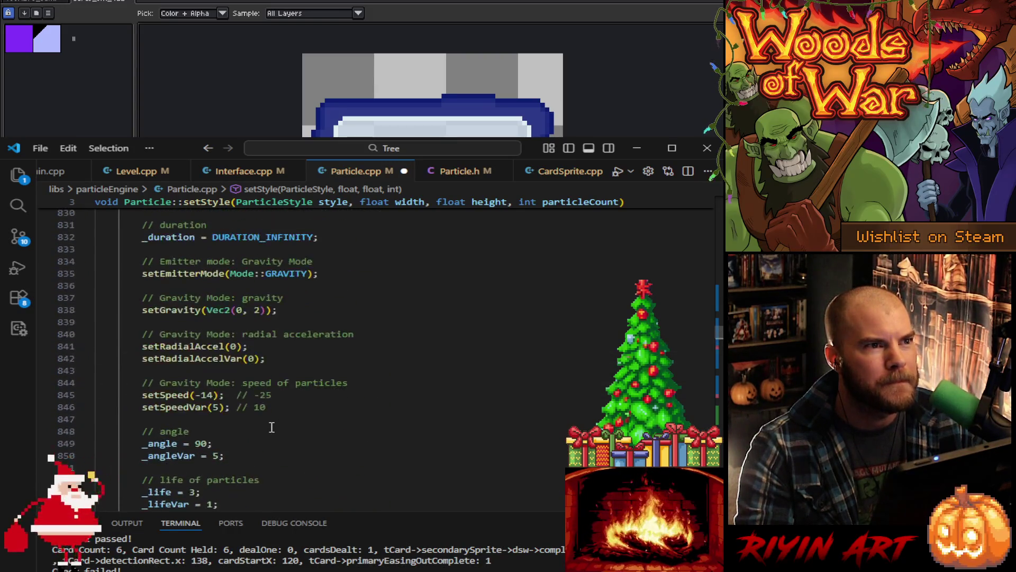
{"action": "scroll", "coordinate": [271, 426], "scroll_direction": "up", "scroll_amount": 1}
{"action": "scroll", "coordinate": [271, 426], "scroll_direction": "up", "scroll_amount": 1}
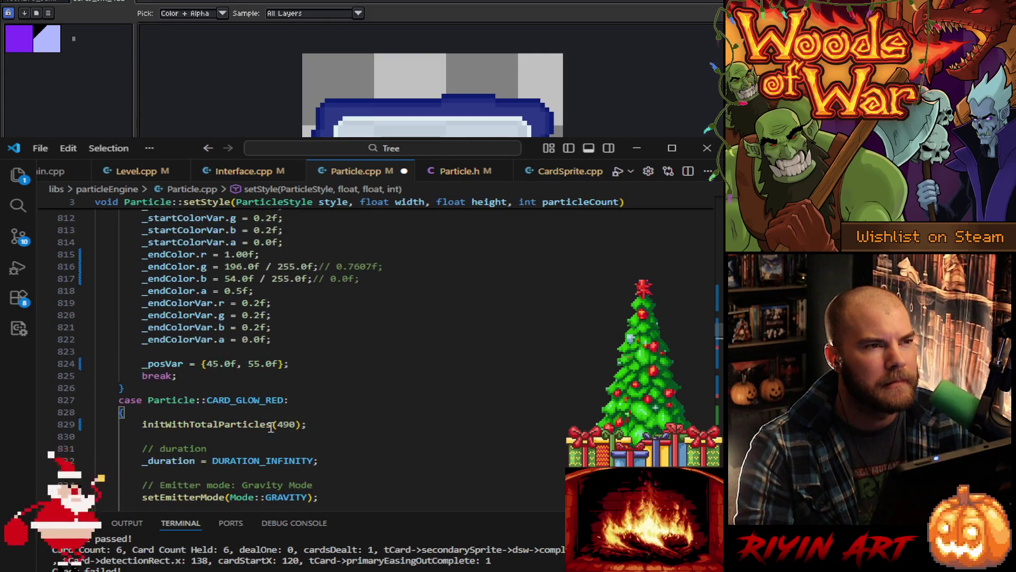
{"action": "scroll", "coordinate": [271, 426], "scroll_direction": "up", "scroll_amount": 4}
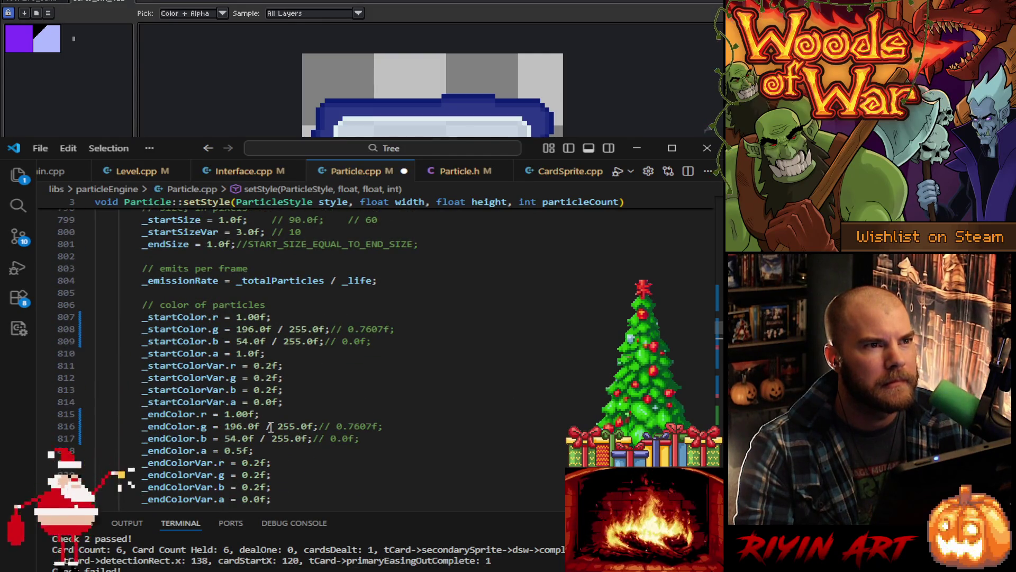
{"action": "scroll", "coordinate": [271, 427], "scroll_direction": "down", "scroll_amount": 1}
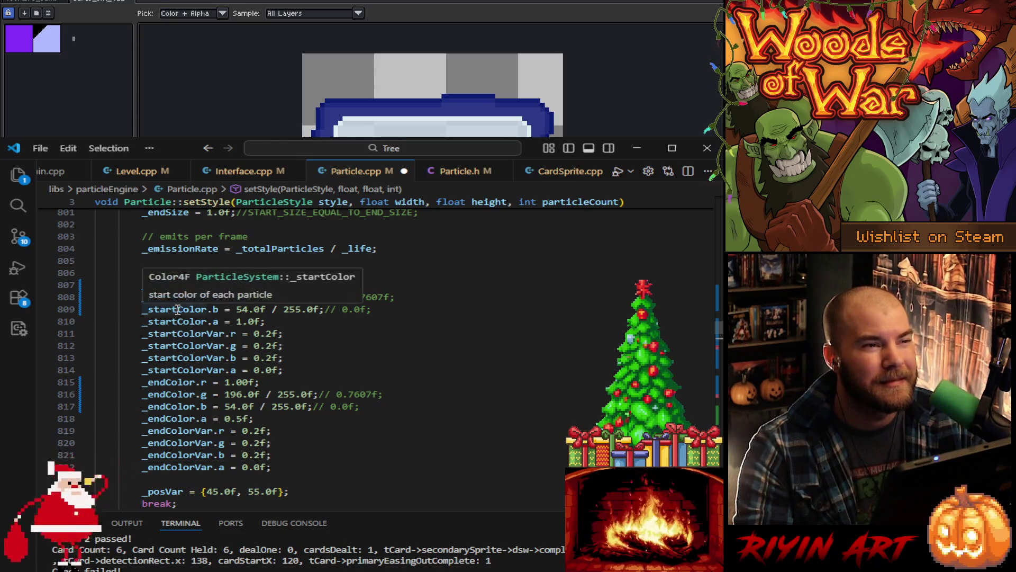
Step: Bring Aseprite forward on Fire frame 14 and sample the card border's red
{"action": "left_click", "coordinate": [636, 148]}
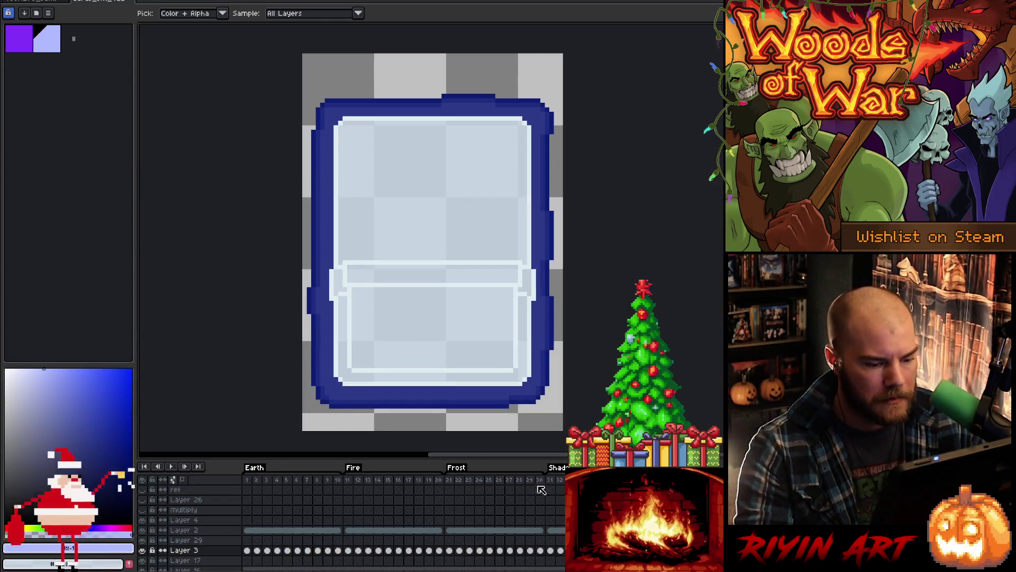
{"action": "left_click", "coordinate": [377, 480]}
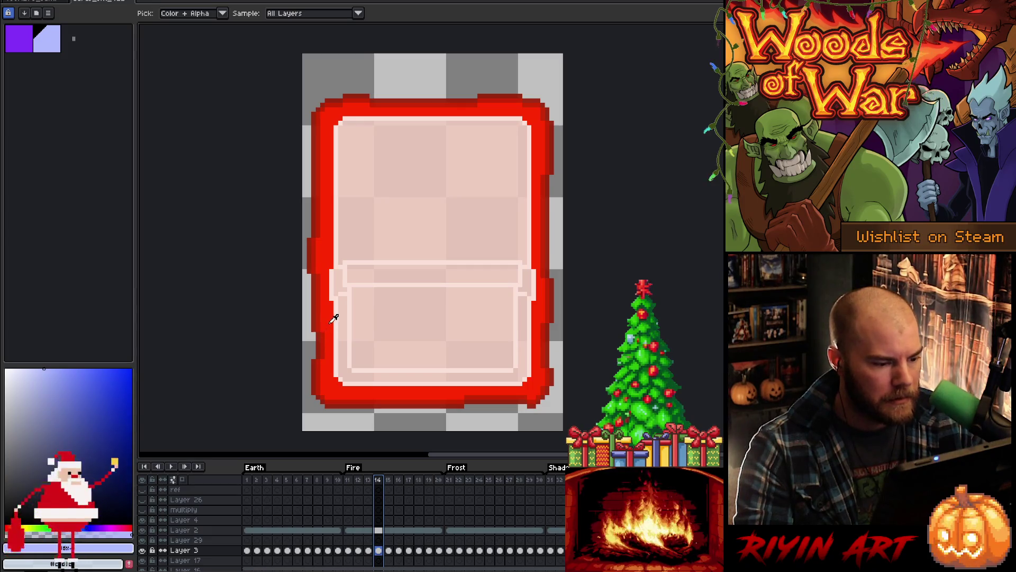
{"action": "left_click", "coordinate": [329, 339]}
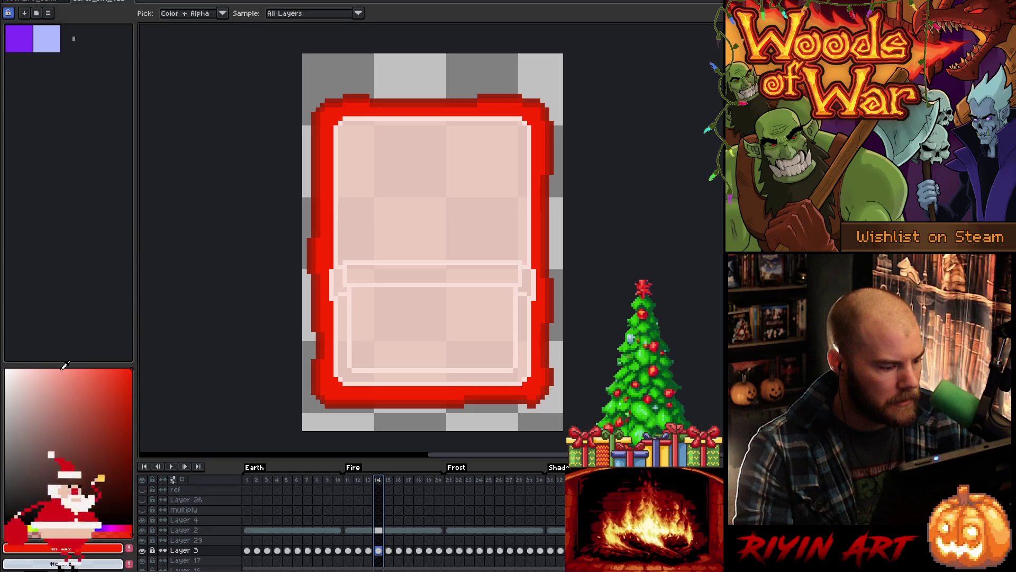
Step: Adjust the sampled red toward a pale peach-pink highlight colour
{"action": "left_click", "coordinate": [22, 527]}
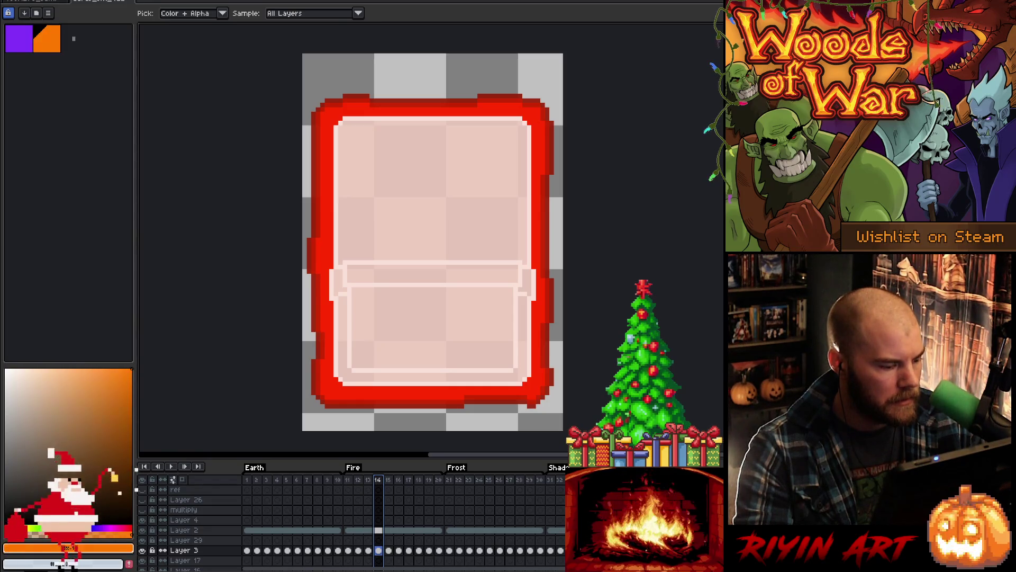
{"action": "left_click", "coordinate": [77, 370]}
{"action": "mouse_move", "coordinate": [79, 357]}
{"action": "left_mouse_down"}
{"action": "mouse_move", "coordinate": [67, 338]}
{"action": "mouse_move", "coordinate": [40, 333]}
{"action": "mouse_move", "coordinate": [57, 333]}
{"action": "left_mouse_up"}
{"action": "mouse_move", "coordinate": [15, 529]}
{"action": "left_mouse_down"}
{"action": "mouse_move", "coordinate": [111, 528]}
{"action": "mouse_move", "coordinate": [14, 528]}
{"action": "mouse_move", "coordinate": [23, 517]}
{"action": "left_mouse_up"}
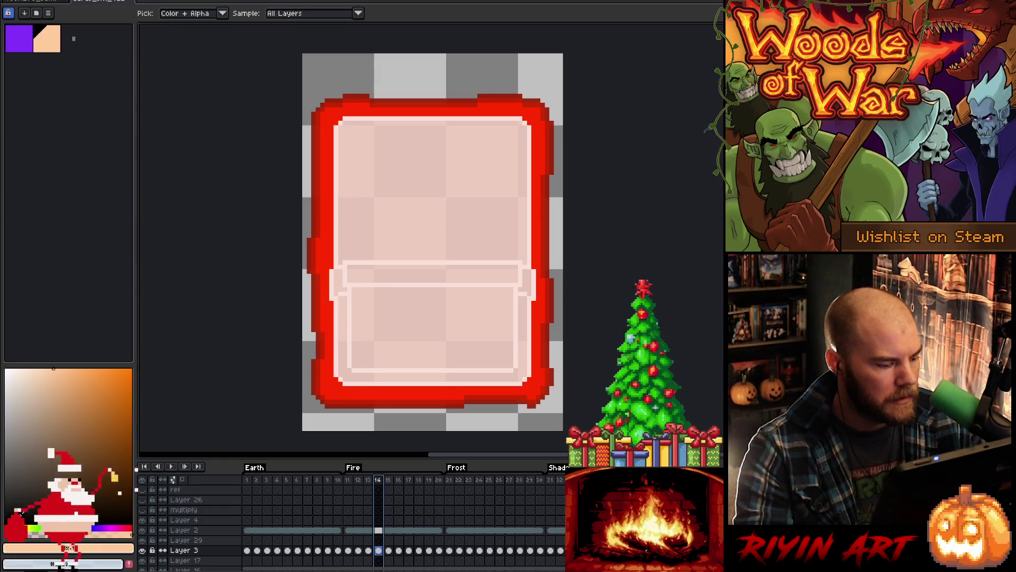
{"action": "left_click_drag", "start_coordinate": [10, 512], "coordinate": [6, 509]}
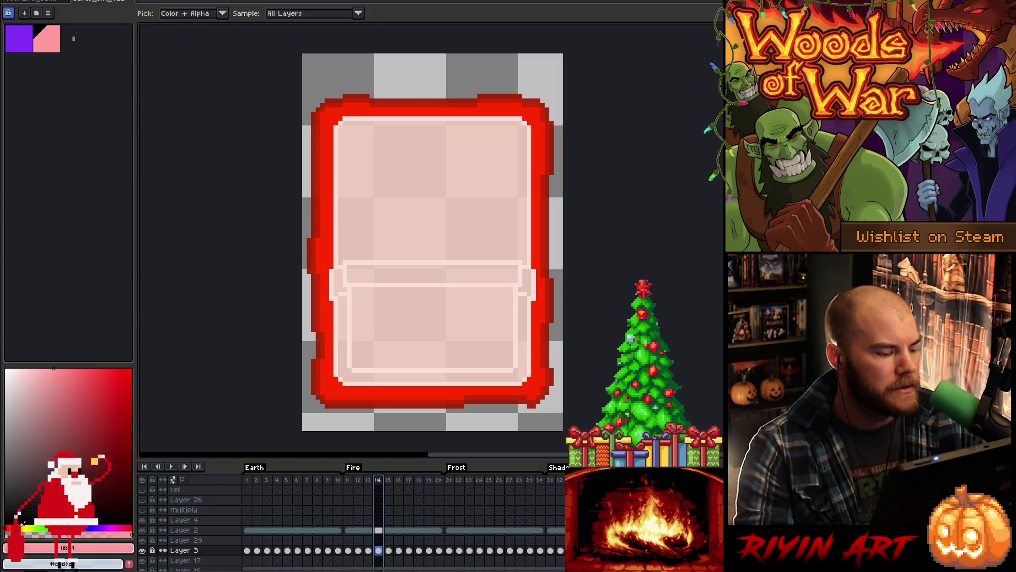
{"action": "left_click", "coordinate": [20, 525]}
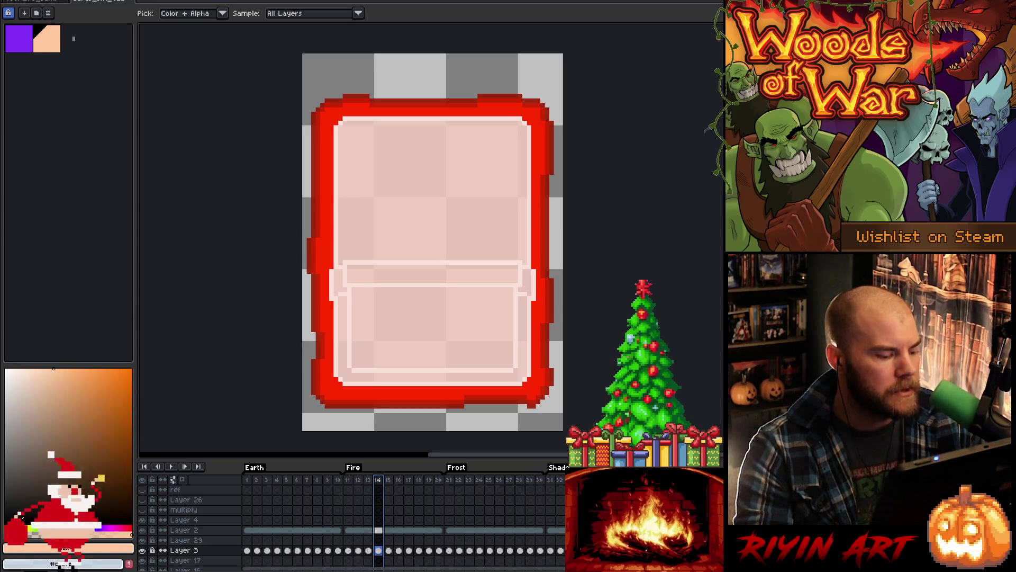
{"action": "left_click", "coordinate": [18, 525]}
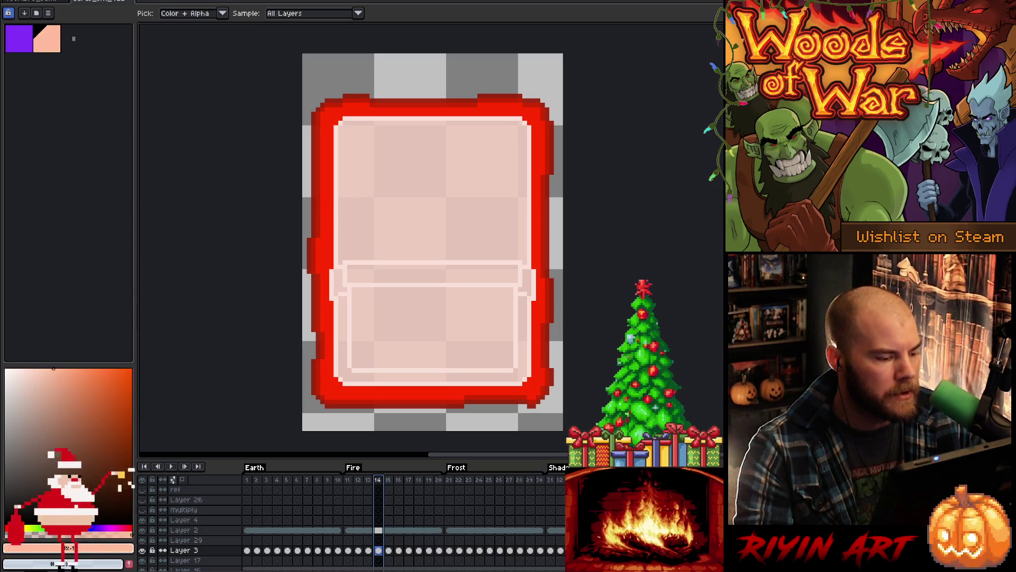
{"action": "left_click", "coordinate": [13, 525]}
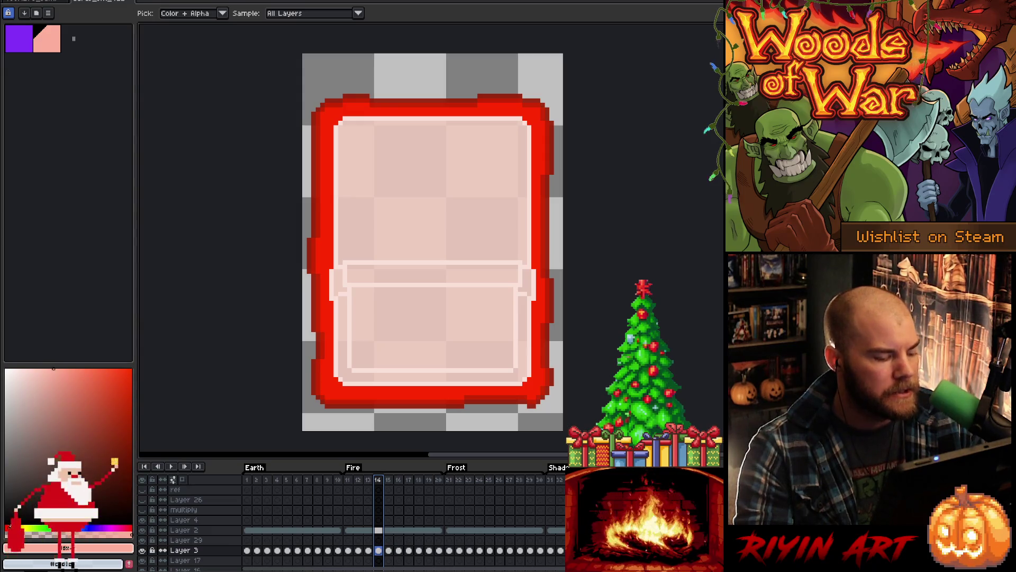
{"action": "left_click", "coordinate": [20, 525]}
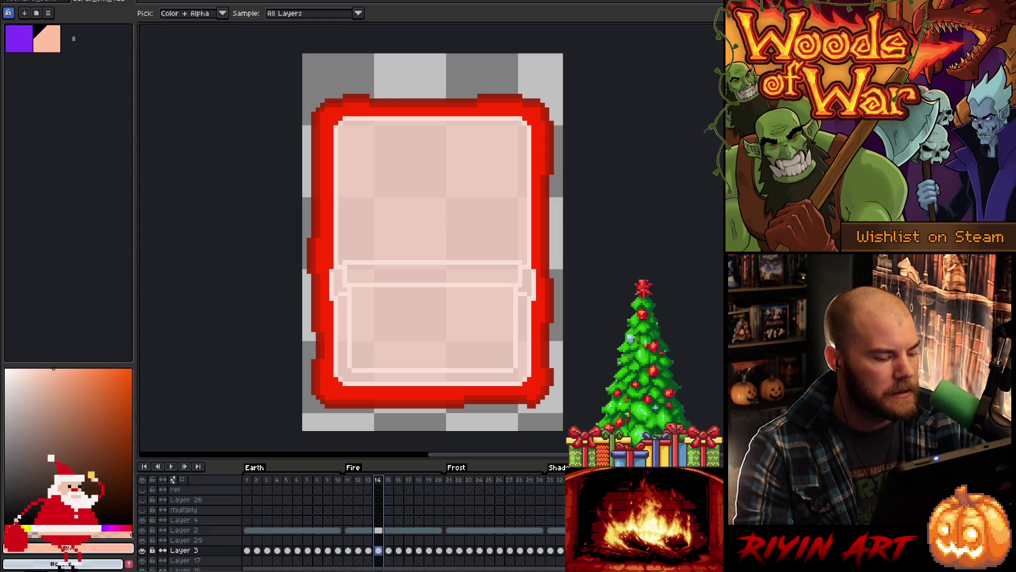
{"action": "left_click", "coordinate": [16, 526]}
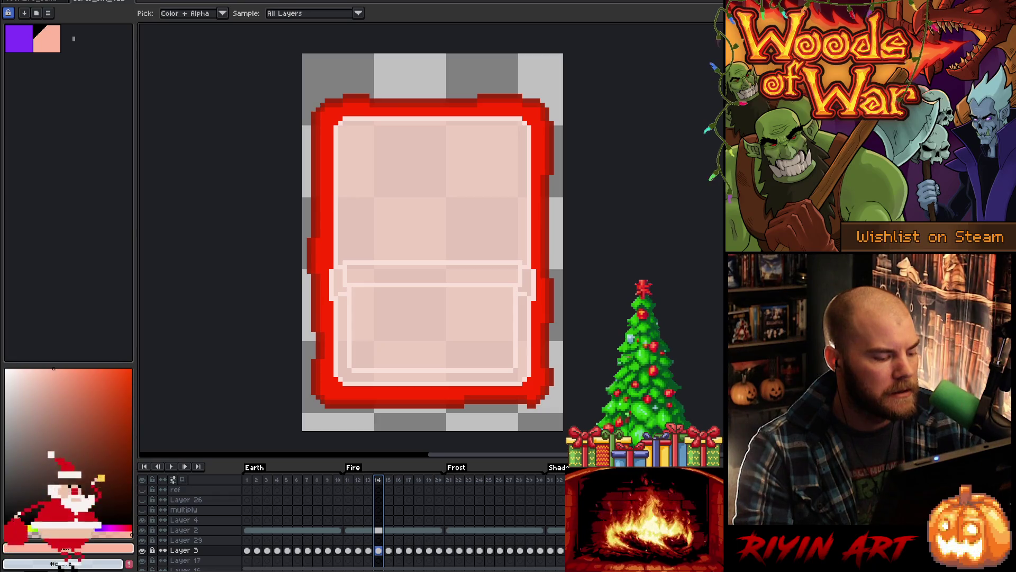
{"action": "left_click", "coordinate": [327, 190]}
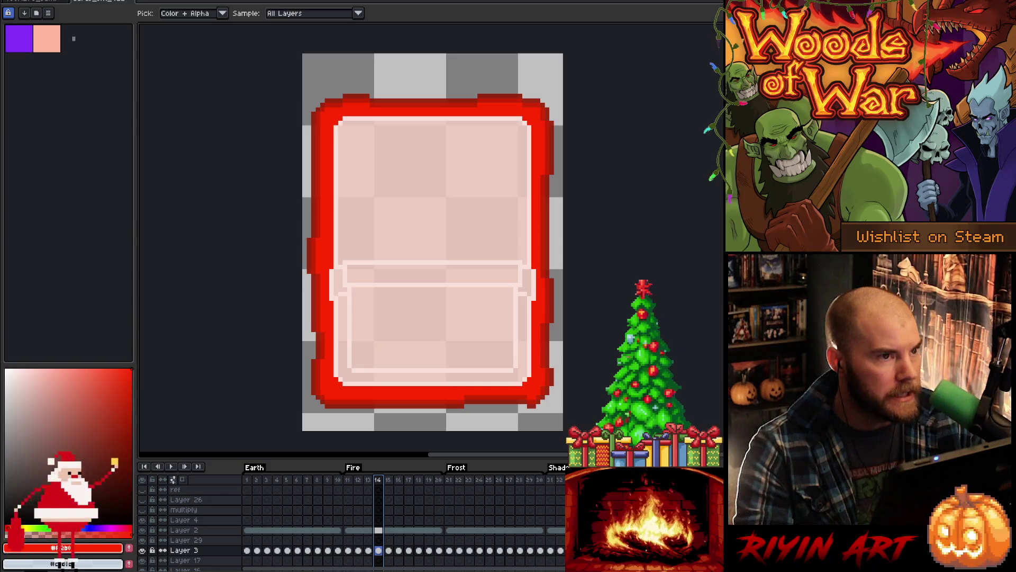
{"action": "left_click_drag", "start_coordinate": [11, 527], "coordinate": [20, 527]}
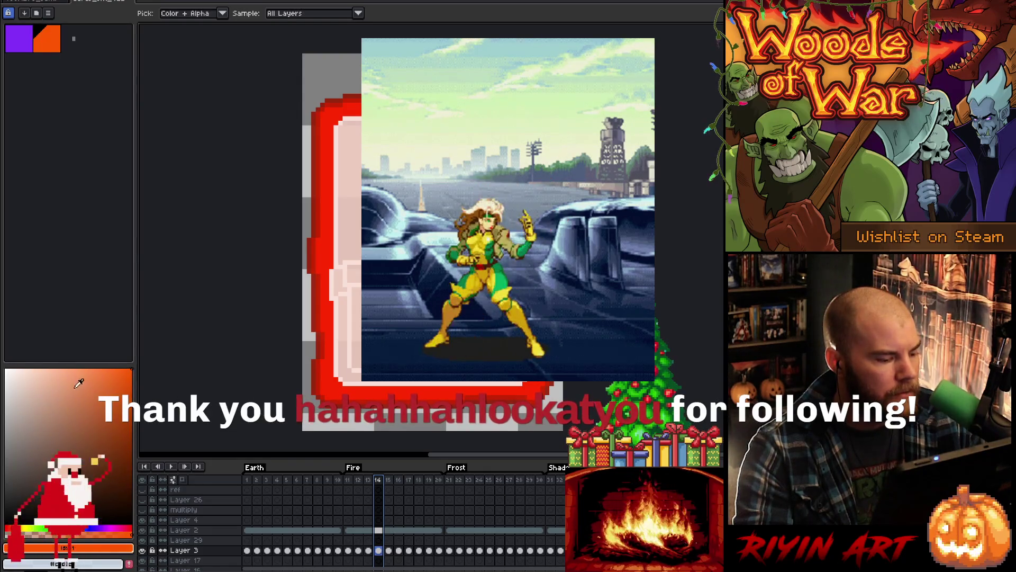
{"action": "left_click", "coordinate": [62, 369]}
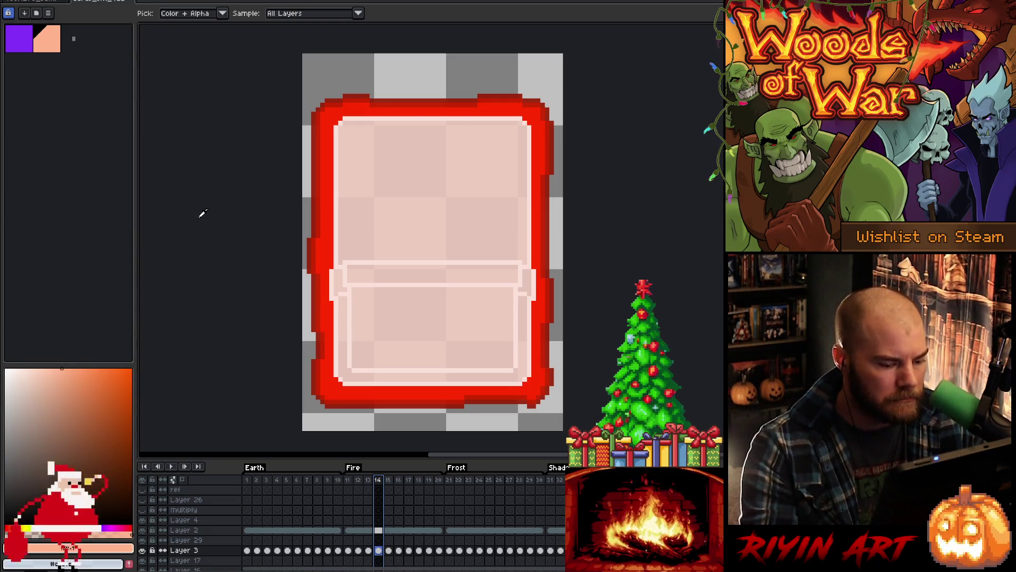
{"action": "key", "text": "b"}
Step: Place a light highlight pixel on the border's top edge, then pick orange for the Pencil
{"action": "left_click", "coordinate": [398, 109]}
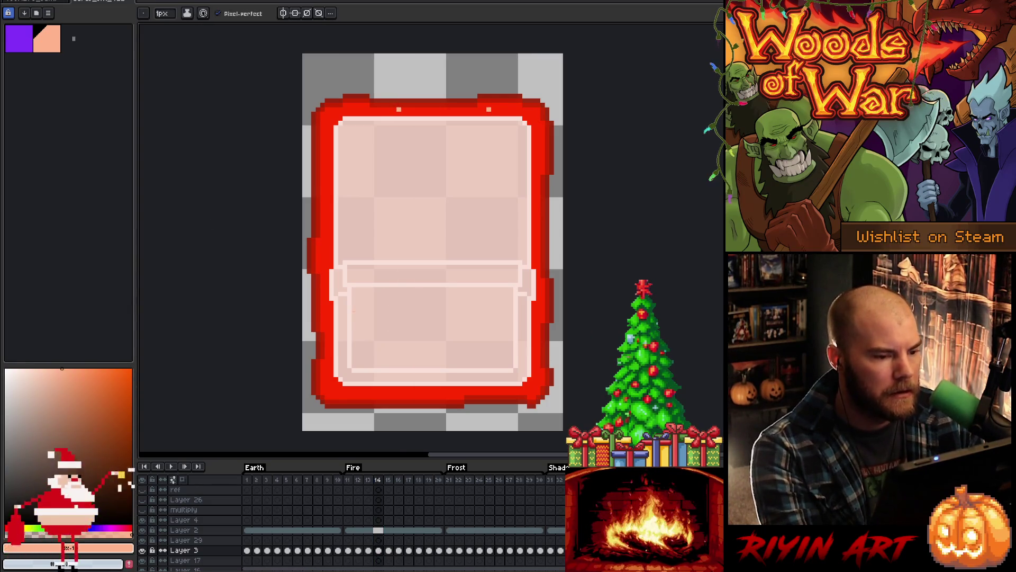
{"action": "key", "text": "v"}
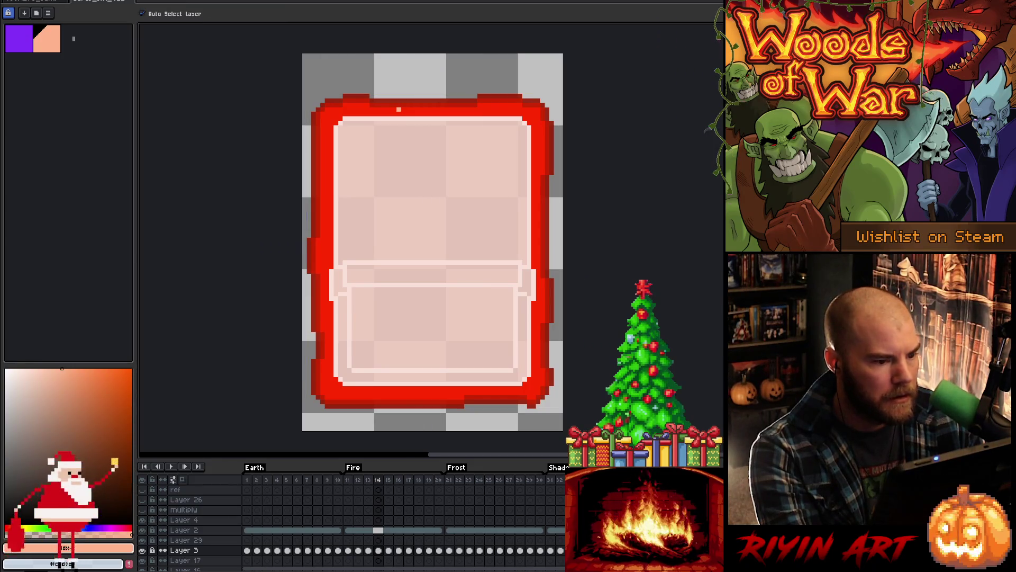
{"action": "left_click", "coordinate": [96, 367]}
{"action": "key", "text": "b"}
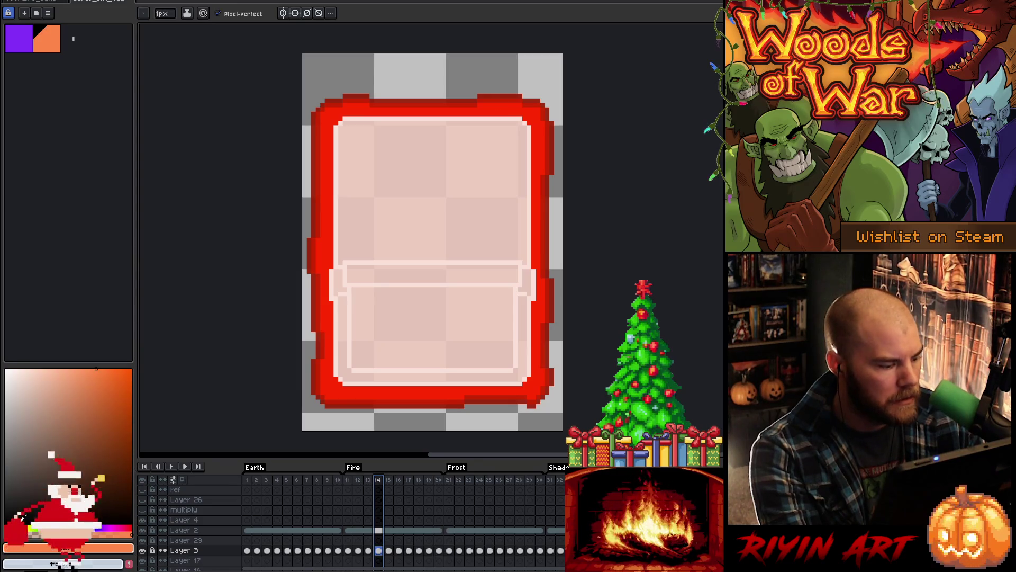
Step: Try red, light salmon, white and light pink as highlight colours
{"action": "left_click_drag", "start_coordinate": [19, 528], "coordinate": [9, 527]}
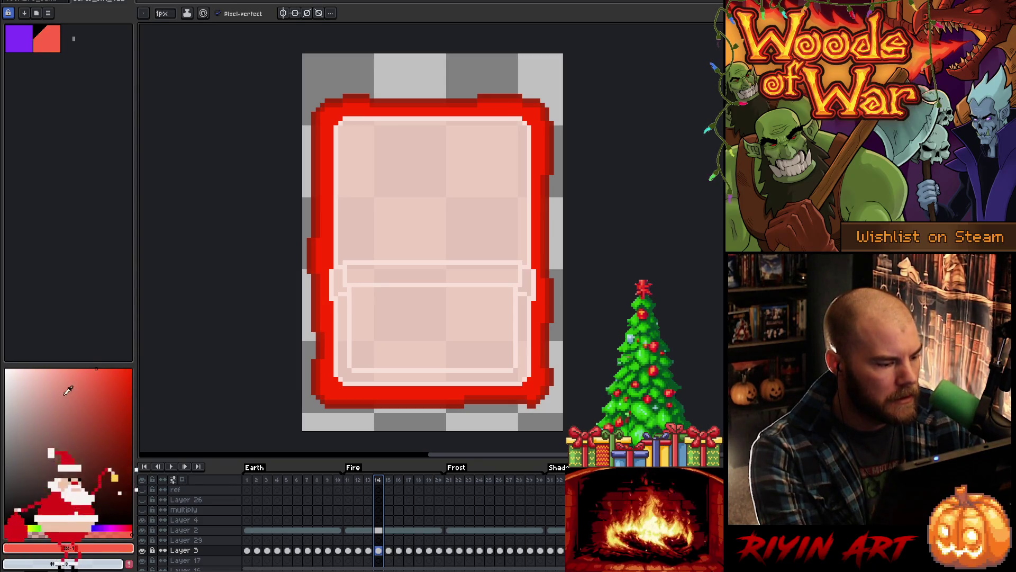
{"action": "left_click", "coordinate": [57, 365]}
{"action": "left_click_drag", "start_coordinate": [61, 353], "coordinate": [76, 350]}
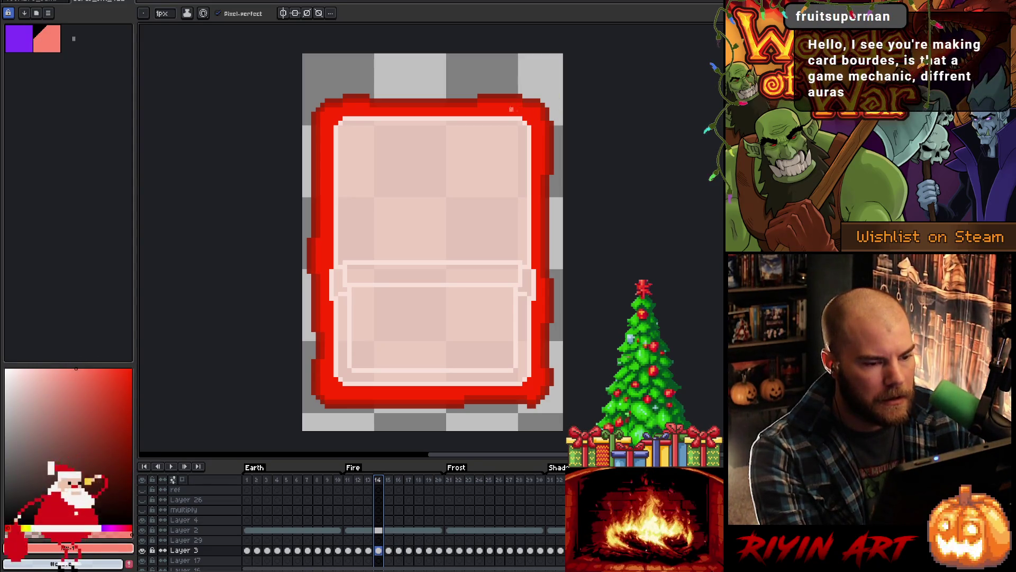
{"action": "left_click", "coordinate": [15, 390]}
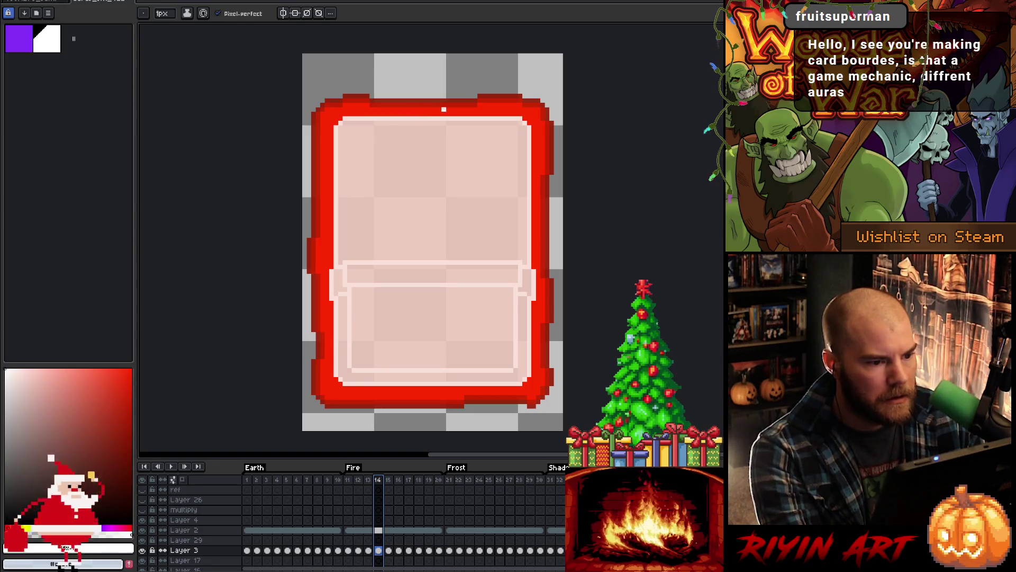
{"action": "left_click_drag", "start_coordinate": [24, 369], "coordinate": [38, 344]}
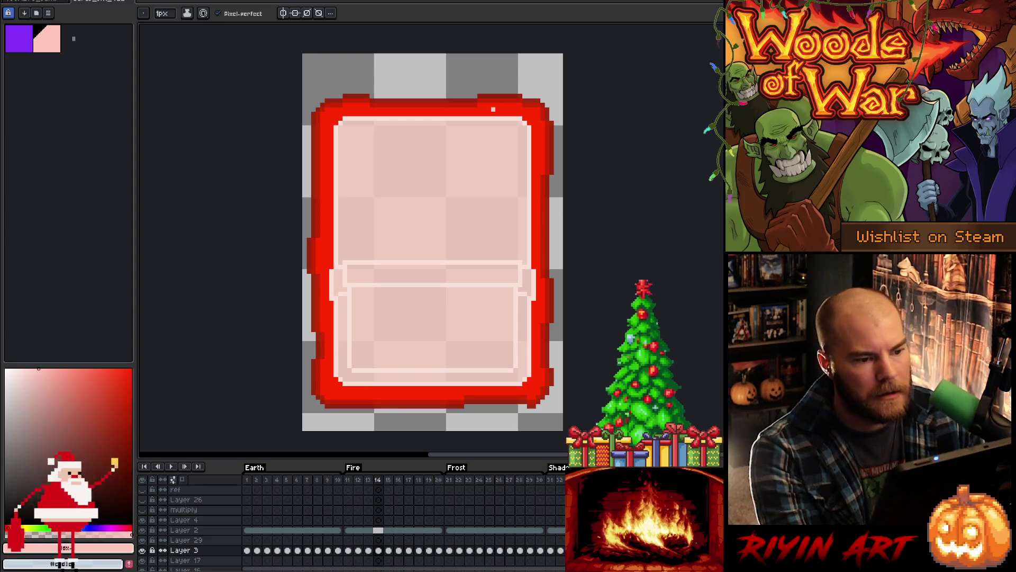
{"action": "key", "text": "alt"}
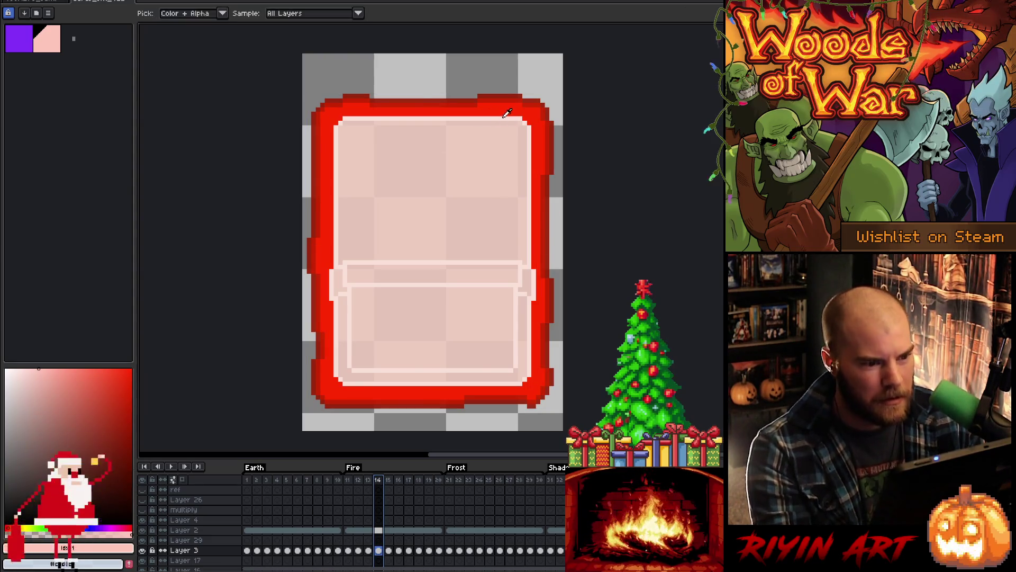
Step: Sample the card's light pink, place a highlight pixel, then undo the stray pink pixels
{"action": "left_click", "coordinate": [504, 113]}
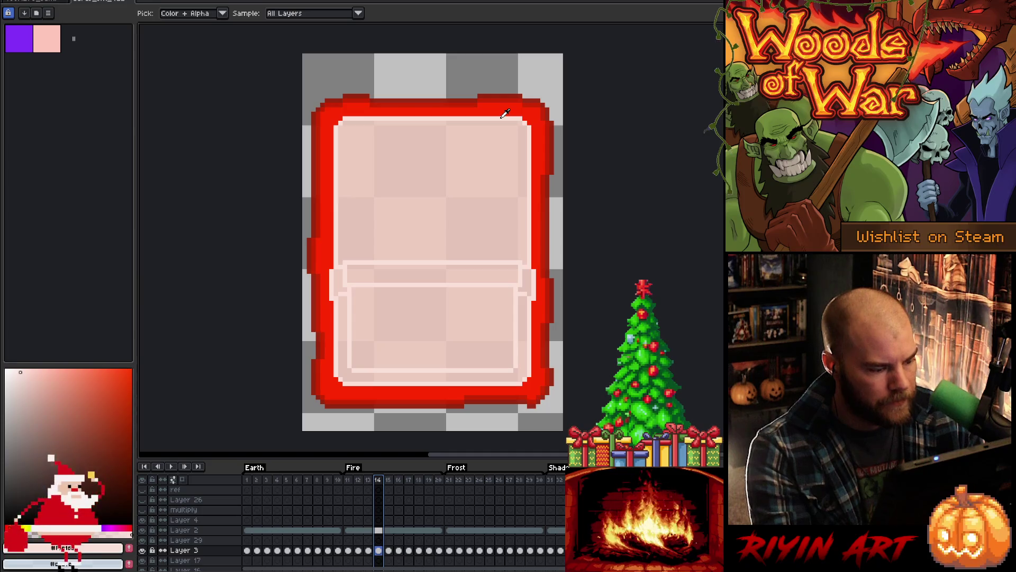
{"action": "left_click", "coordinate": [498, 105]}
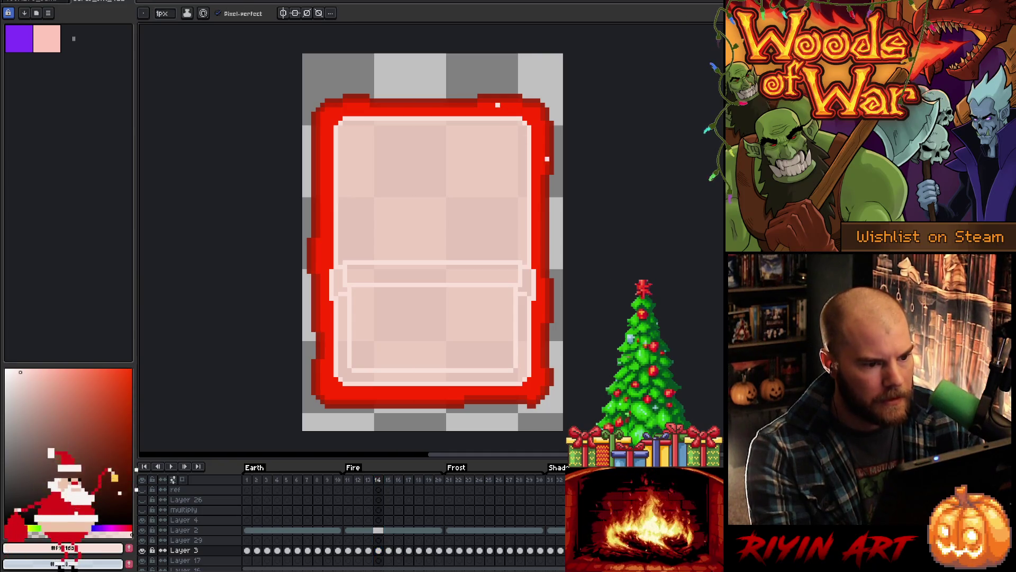
{"action": "left_click_drag", "start_coordinate": [28, 370], "coordinate": [23, 365]}
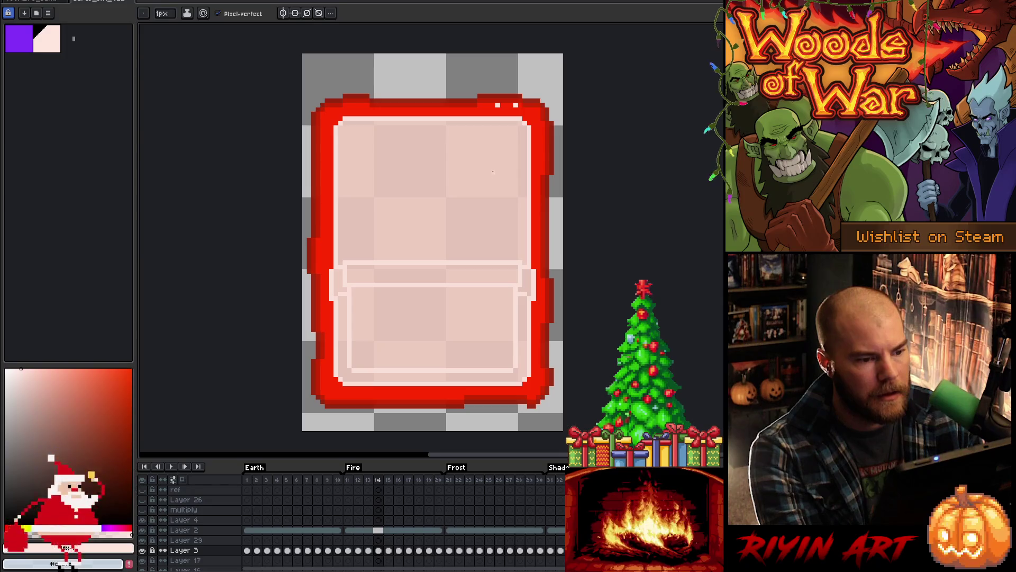
{"action": "left_click", "coordinate": [33, 368]}
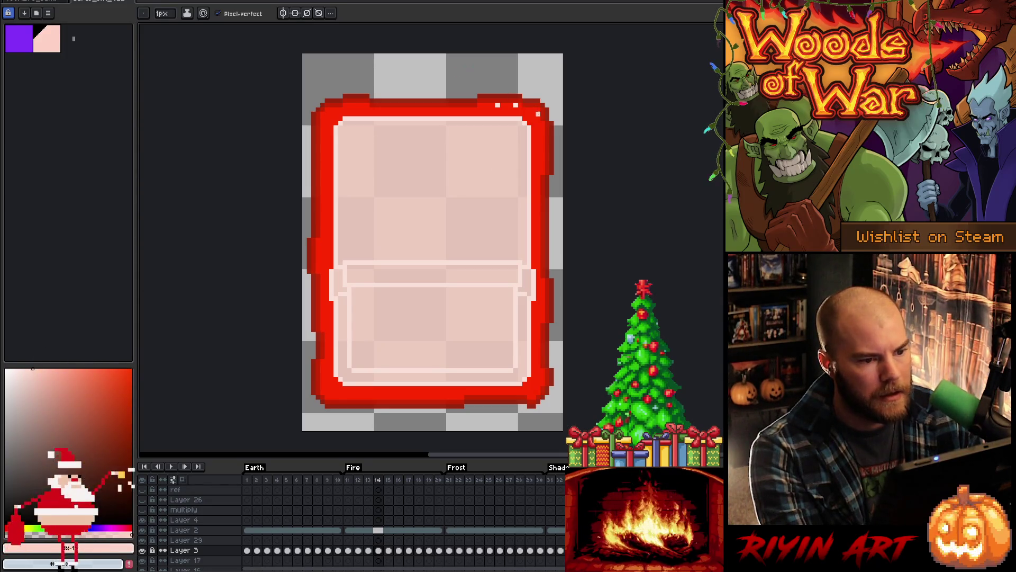
{"action": "key", "text": "ctrl+z"}
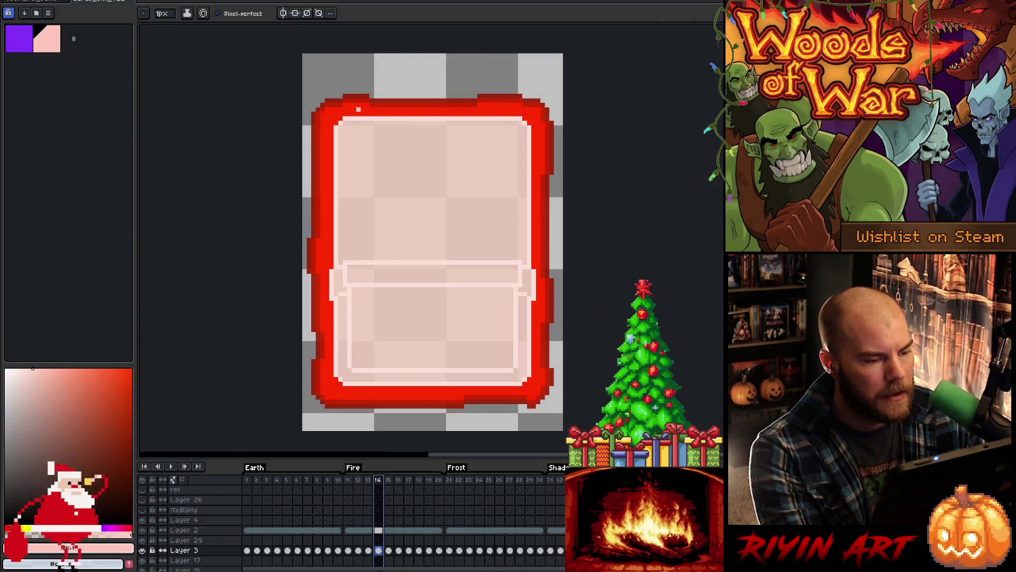
Step: Mix a saturated orange, add a highlight pixel near the top-right, and sample the border red
{"action": "left_click_drag", "start_coordinate": [40, 526], "coordinate": [24, 525]}
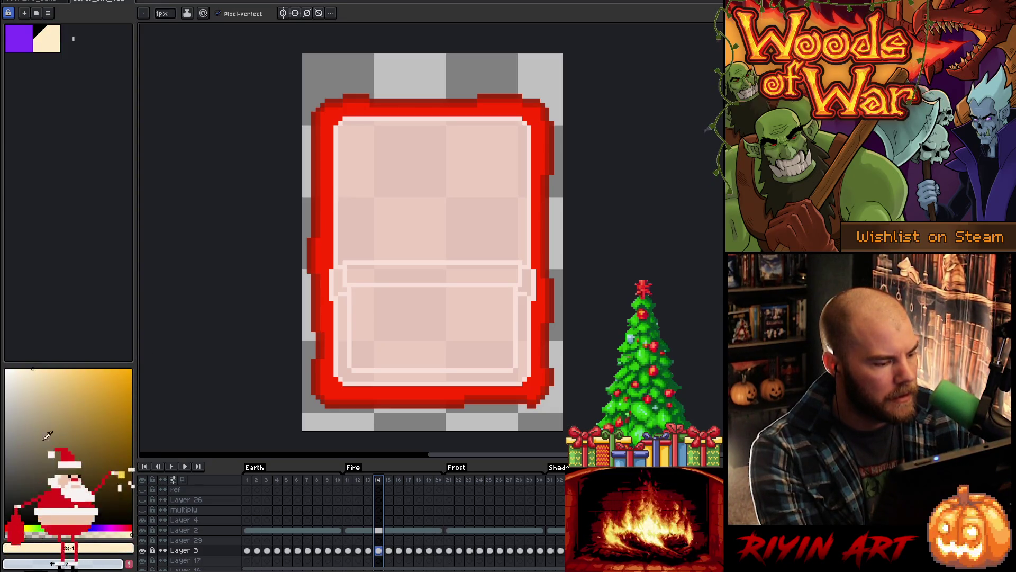
{"action": "left_click_drag", "start_coordinate": [47, 434], "coordinate": [98, 342]}
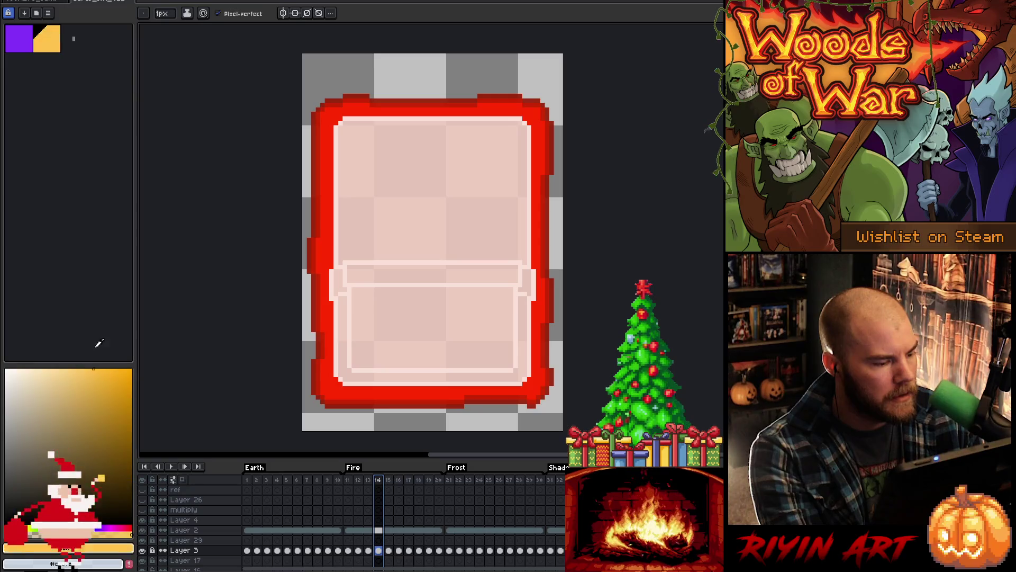
{"action": "left_click", "coordinate": [62, 563]}
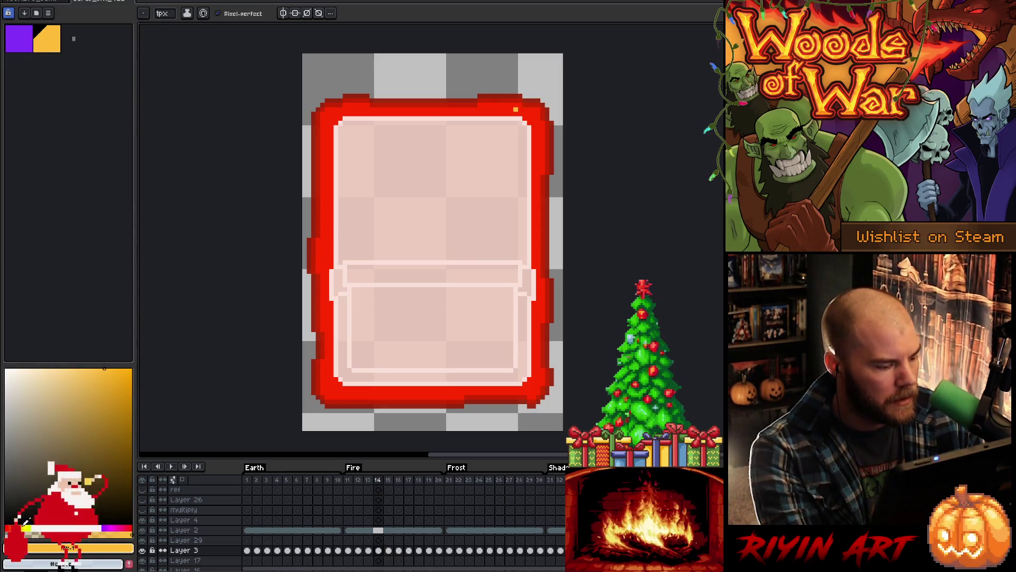
{"action": "left_click_drag", "start_coordinate": [94, 381], "coordinate": [141, 348]}
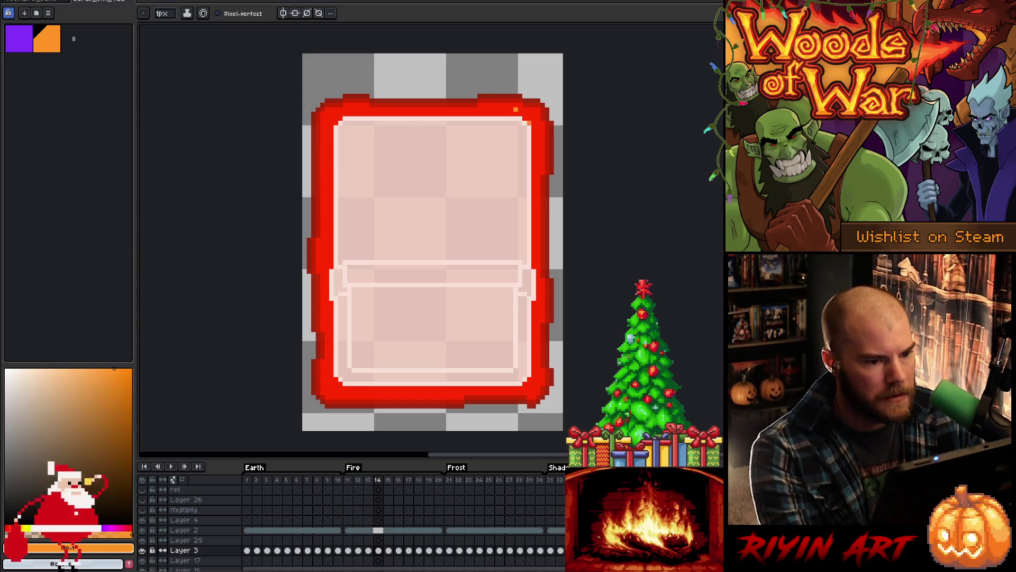
{"action": "left_click", "coordinate": [550, 122]}
{"action": "left_click", "coordinate": [516, 109], "text": "alt"}
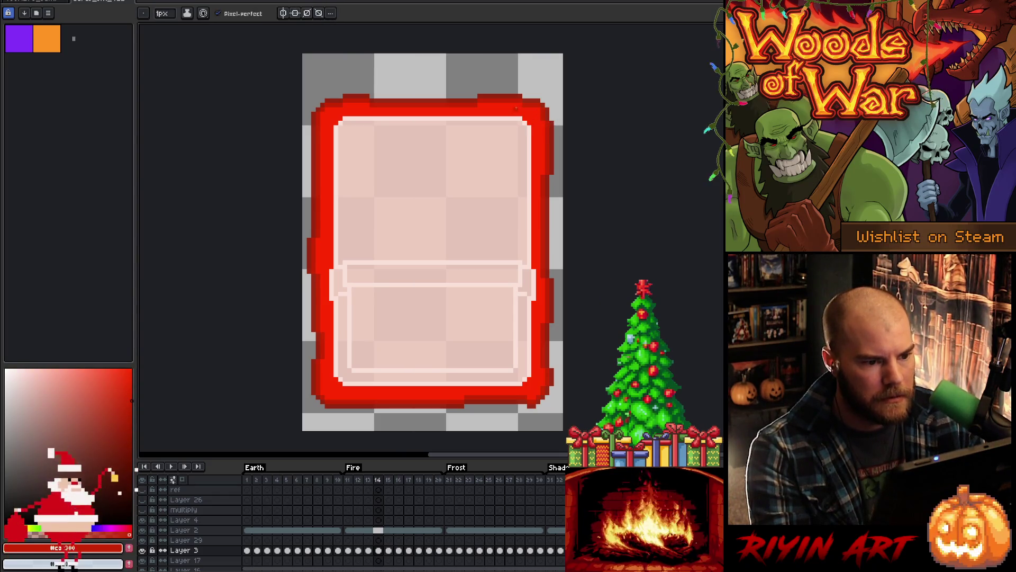
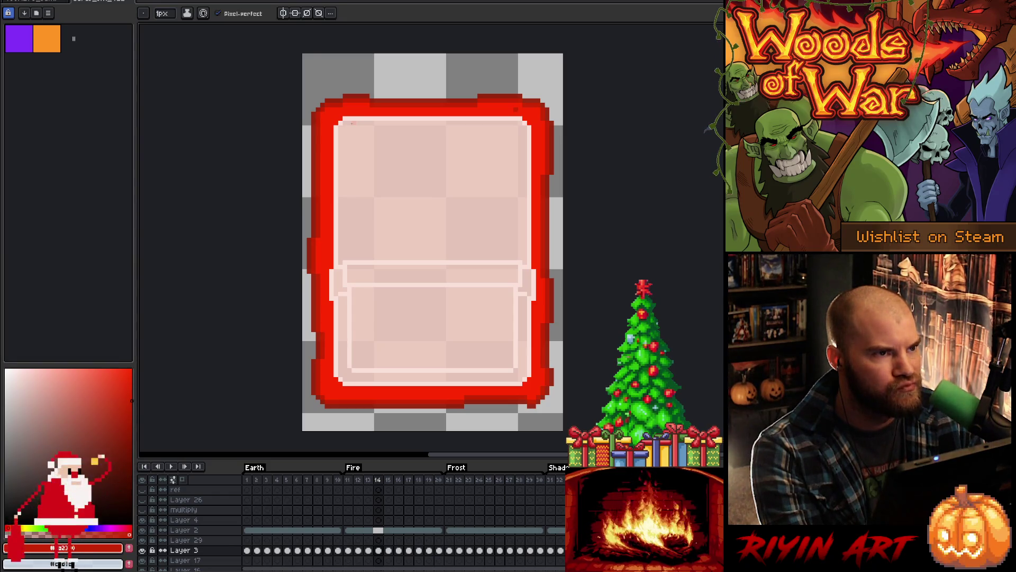
Step: Undo the stray orange pixel on the frame and return to the pencil
{"action": "key", "text": "v"}
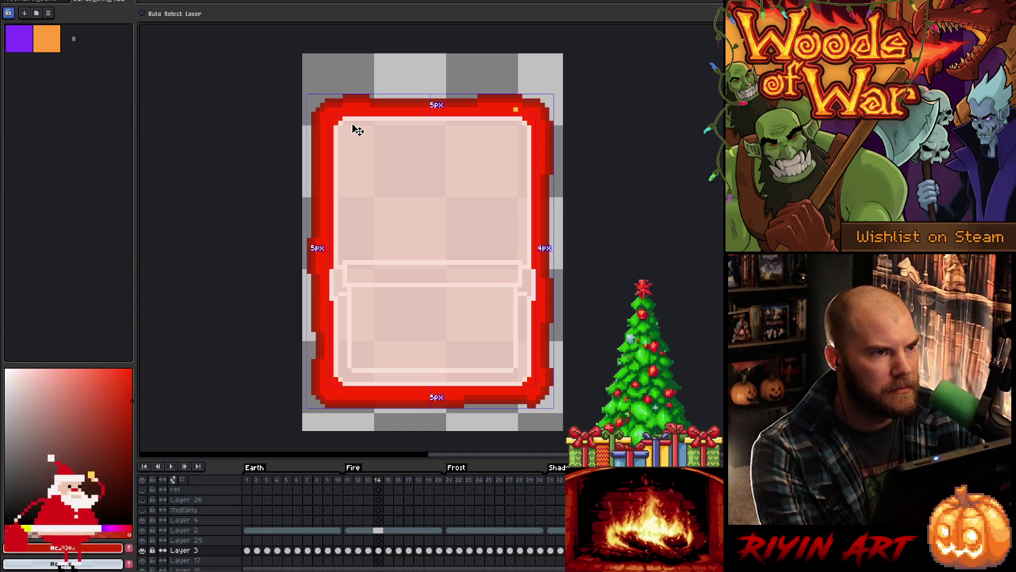
{"action": "key", "text": "ctrl+z"}
{"action": "key", "text": "ctrl+z"}
{"action": "key", "text": "b"}
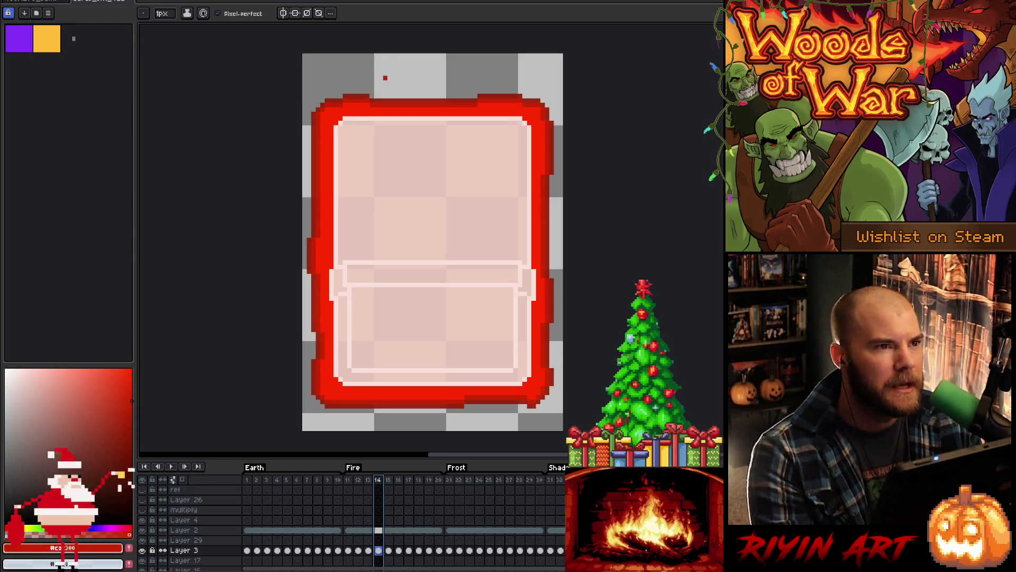
Step: Sample reds from the card frame's border and shift the second colour to orange-red
{"action": "left_click", "coordinate": [517, 100], "text": "alt"}
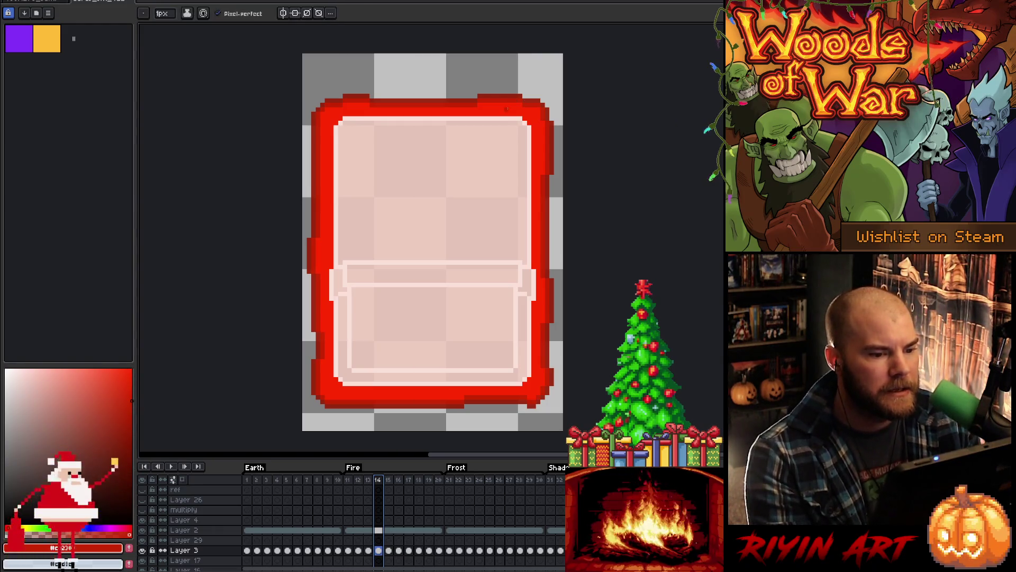
{"action": "left_click", "coordinate": [503, 104], "text": "alt"}
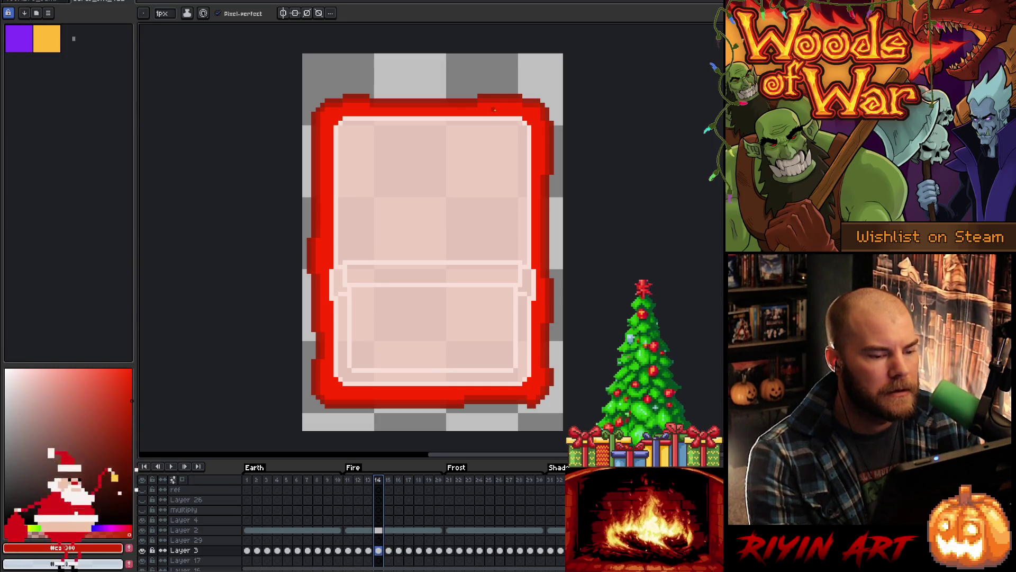
{"action": "left_click", "coordinate": [496, 109], "text": "alt"}
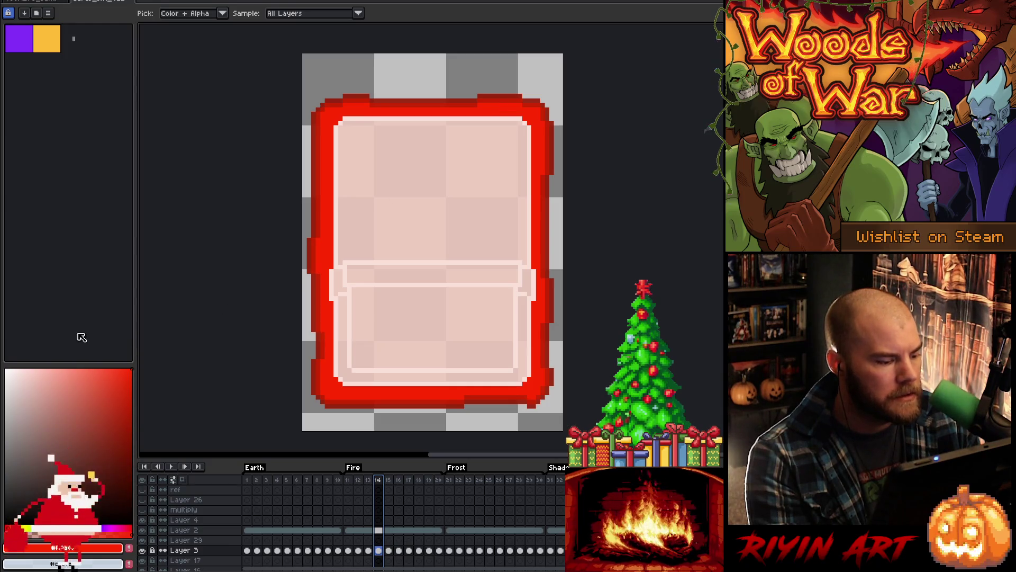
{"action": "left_click", "coordinate": [15, 528]}
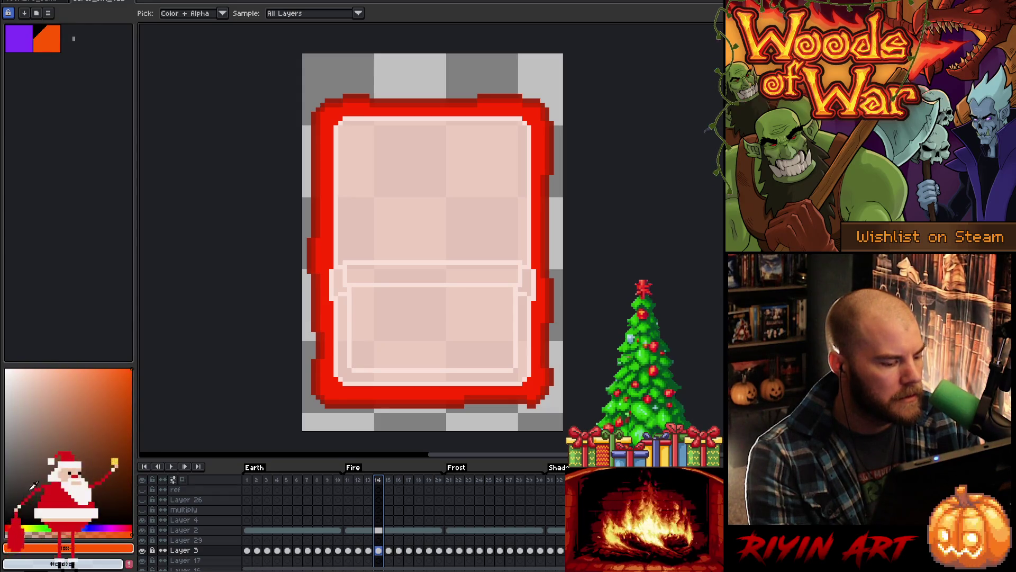
Step: Try peach, brown, white, pink and cream tones before settling on a bright orange
{"action": "key", "text": "b"}
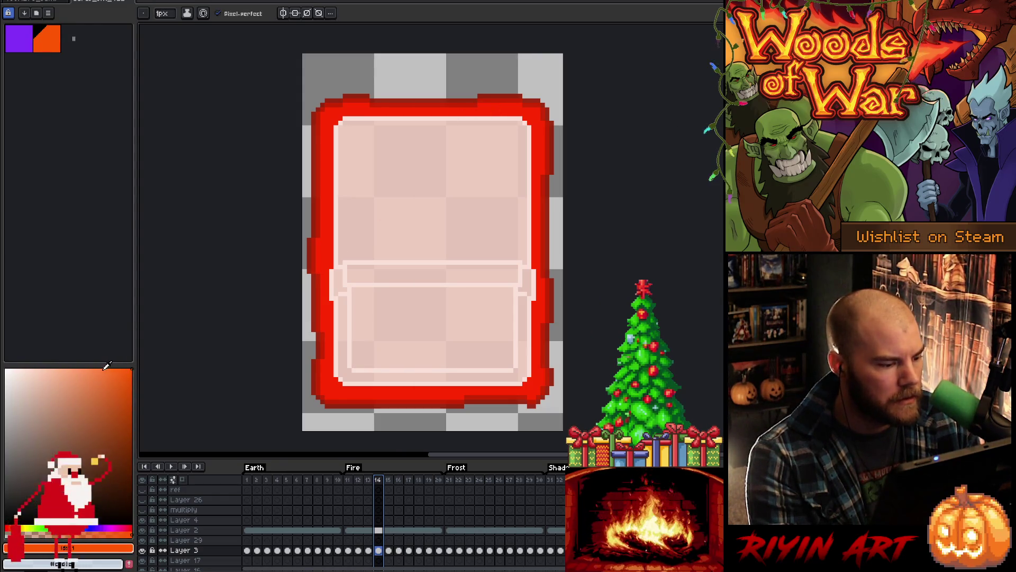
{"action": "left_click", "coordinate": [76, 369]}
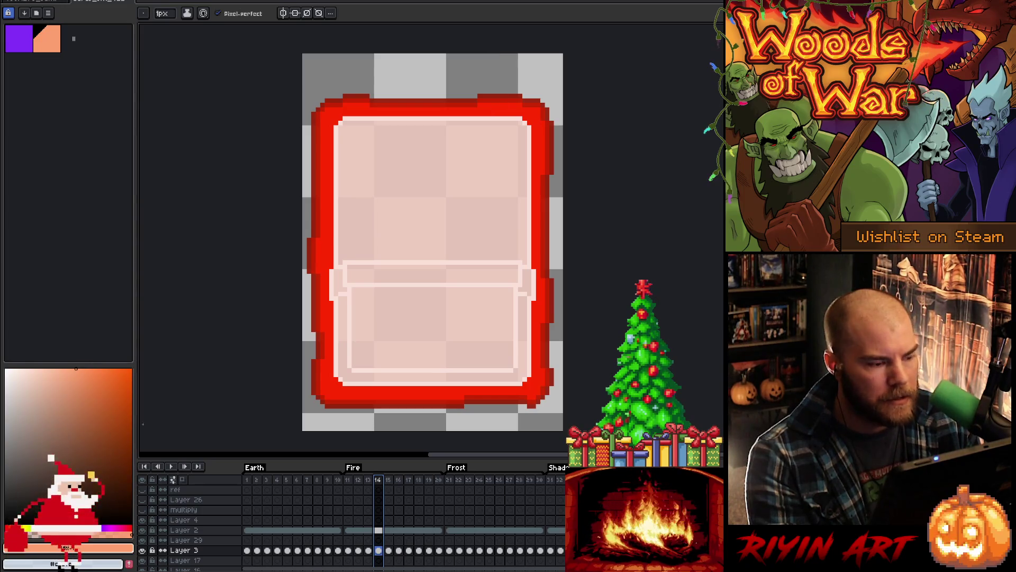
{"action": "left_click", "coordinate": [83, 425]}
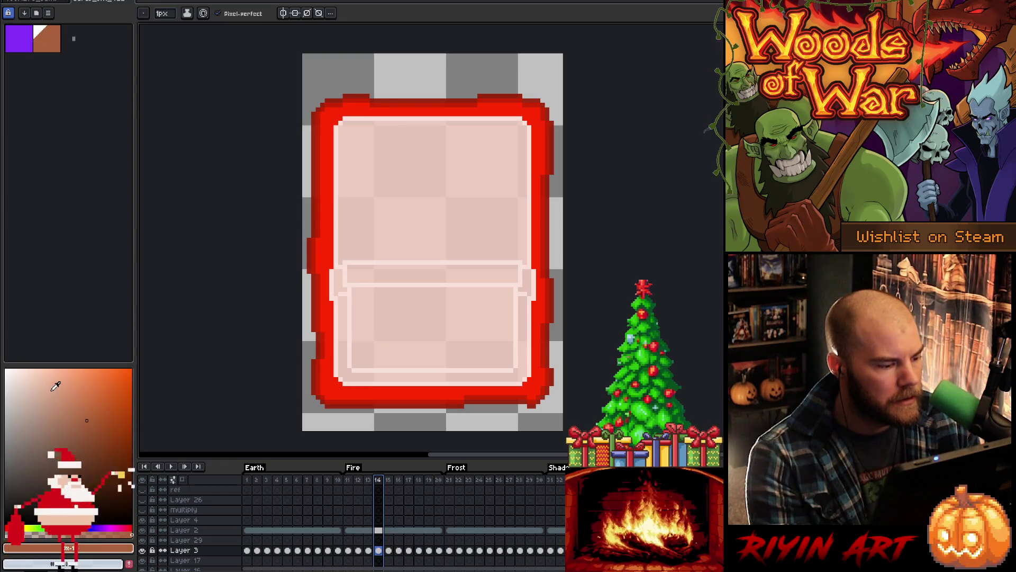
{"action": "left_click", "coordinate": [6, 371]}
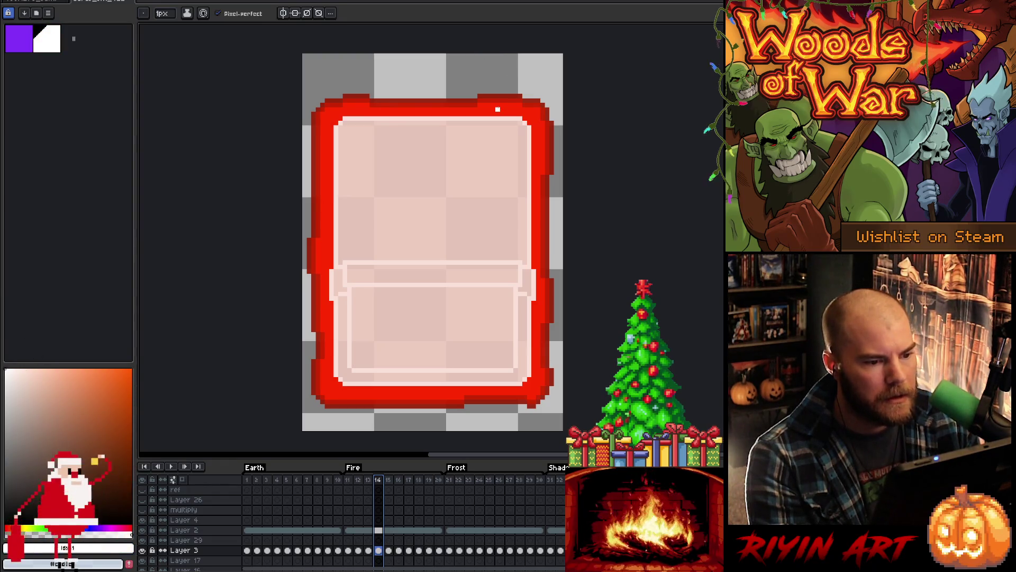
{"action": "left_click", "coordinate": [35, 369]}
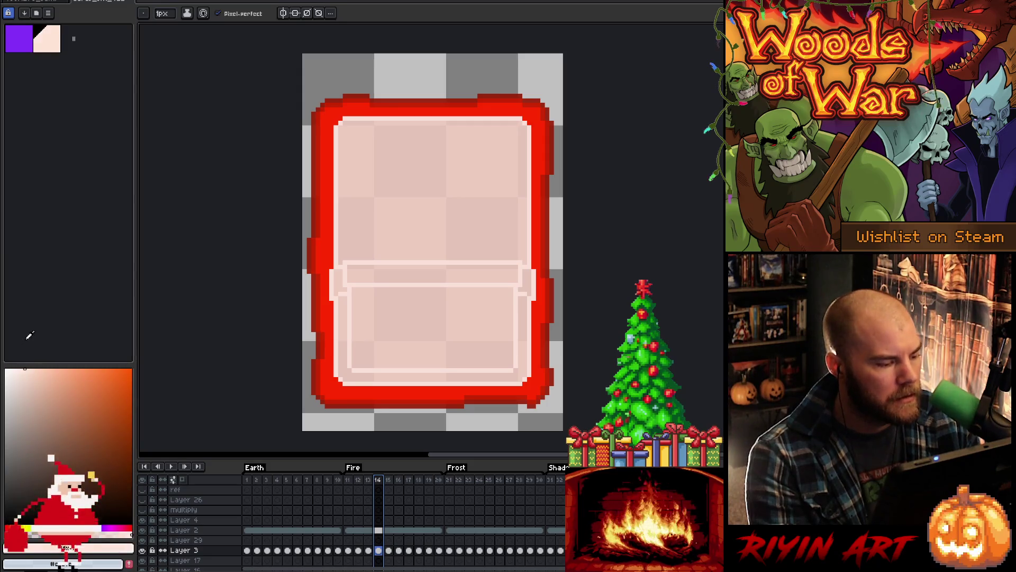
{"action": "left_click", "coordinate": [18, 369]}
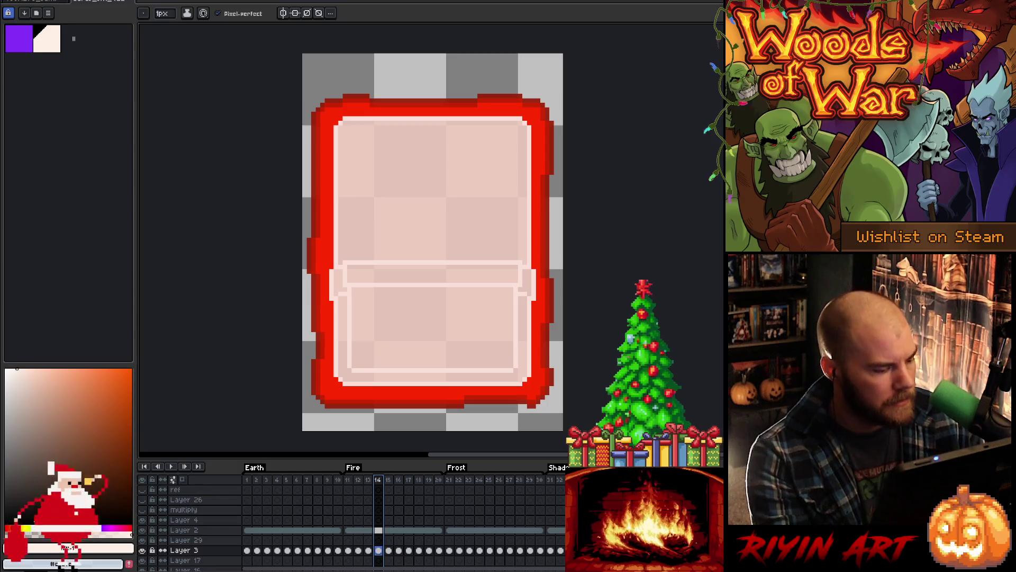
{"action": "left_click", "coordinate": [24, 526]}
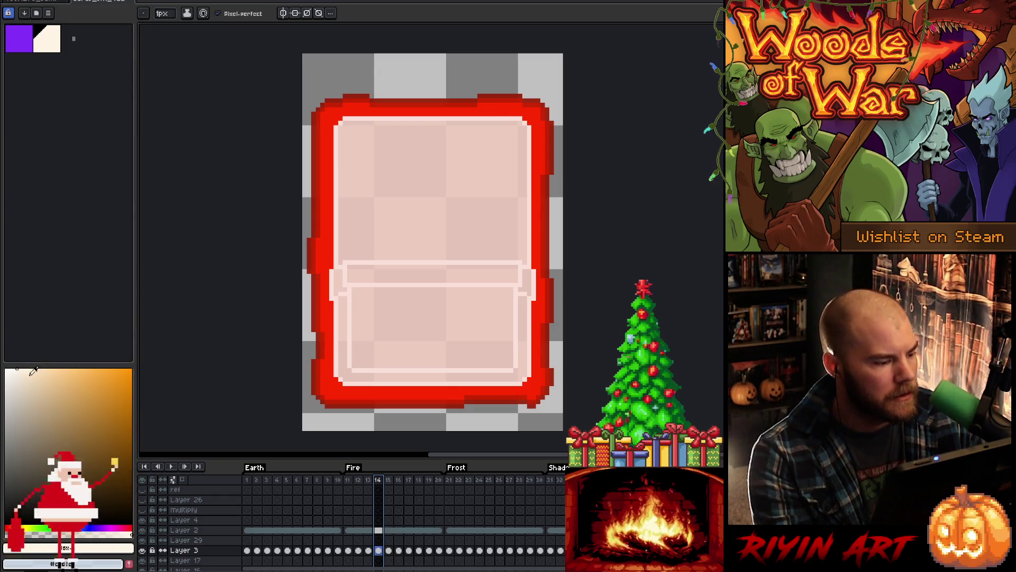
{"action": "left_click", "coordinate": [72, 369]}
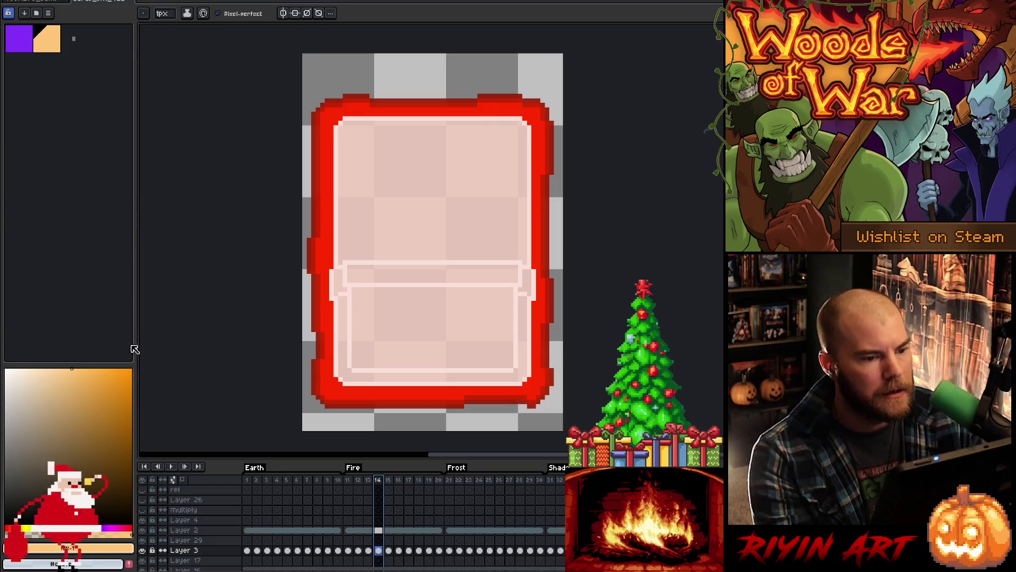
{"action": "left_click", "coordinate": [56, 369]}
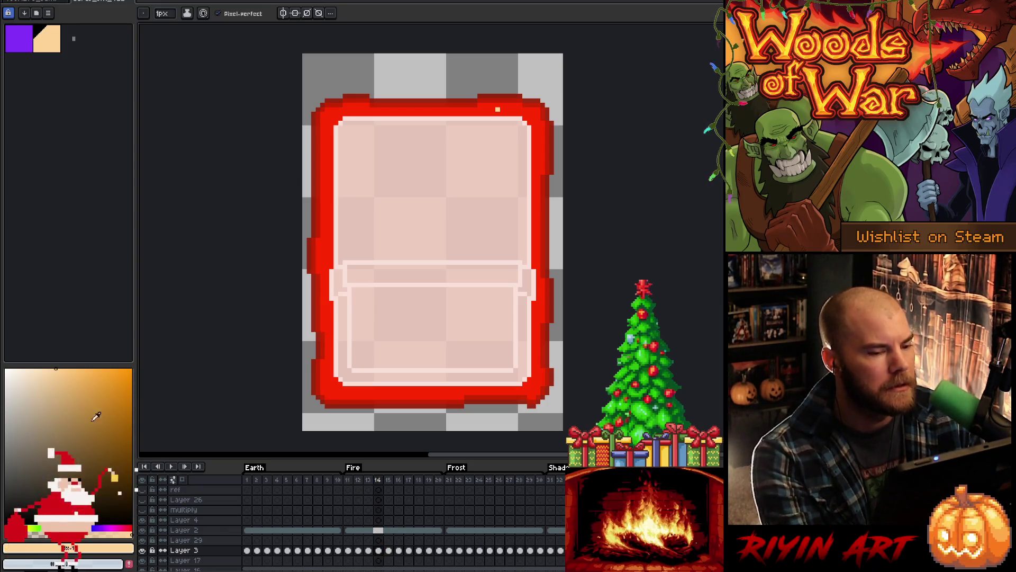
{"action": "left_click_drag", "start_coordinate": [68, 373], "coordinate": [118, 399]}
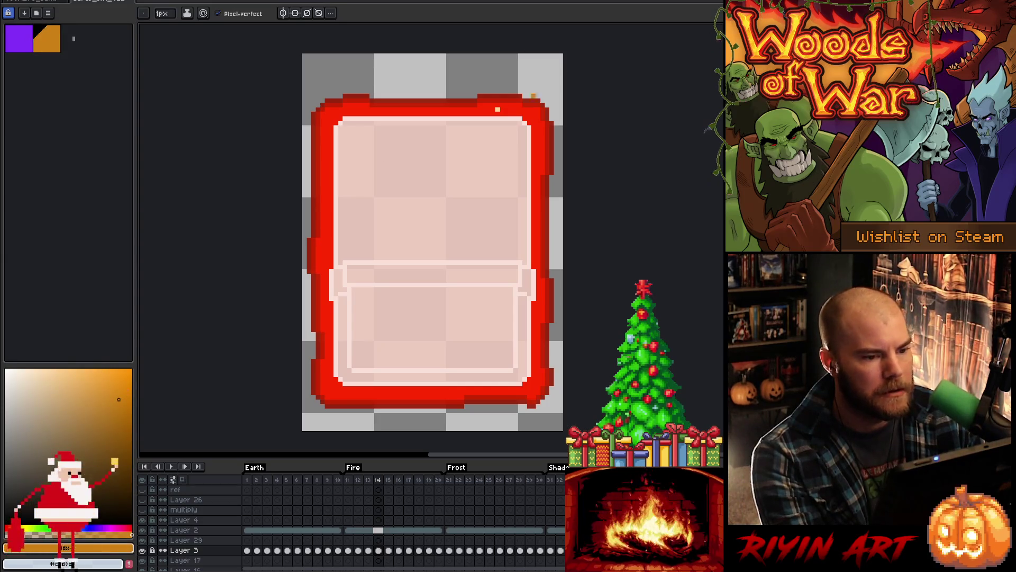
{"action": "left_click", "coordinate": [131, 370]}
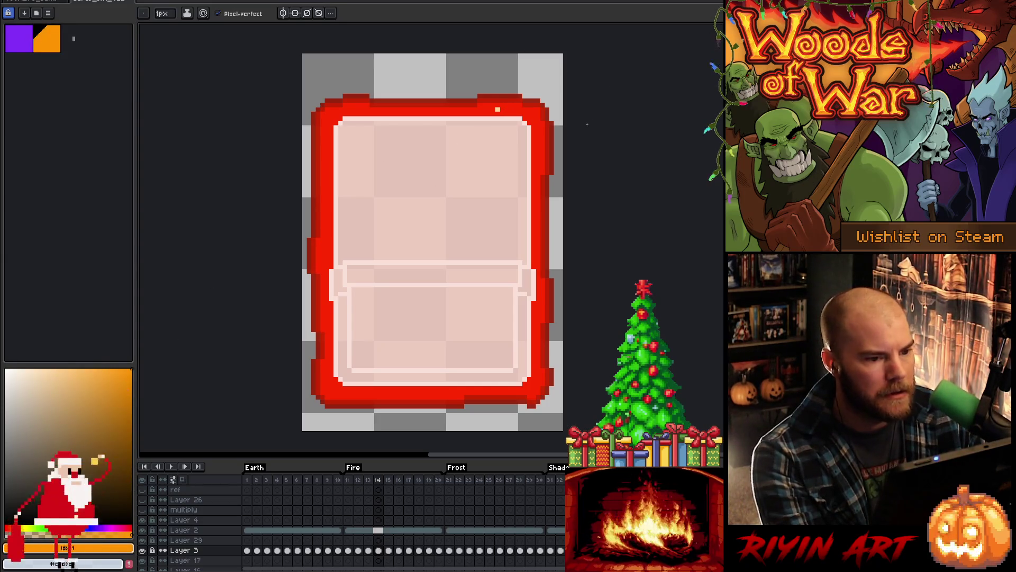
Step: Paint orange and yellow test dots on the frame's top edge, then undo them all
{"action": "left_click", "coordinate": [110, 369]}
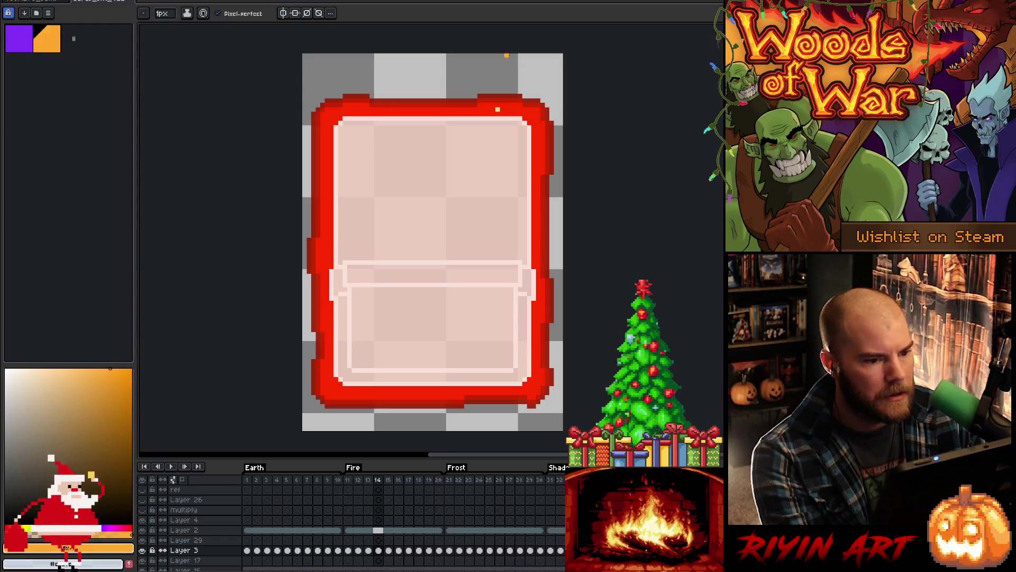
{"action": "left_click", "coordinate": [511, 109]}
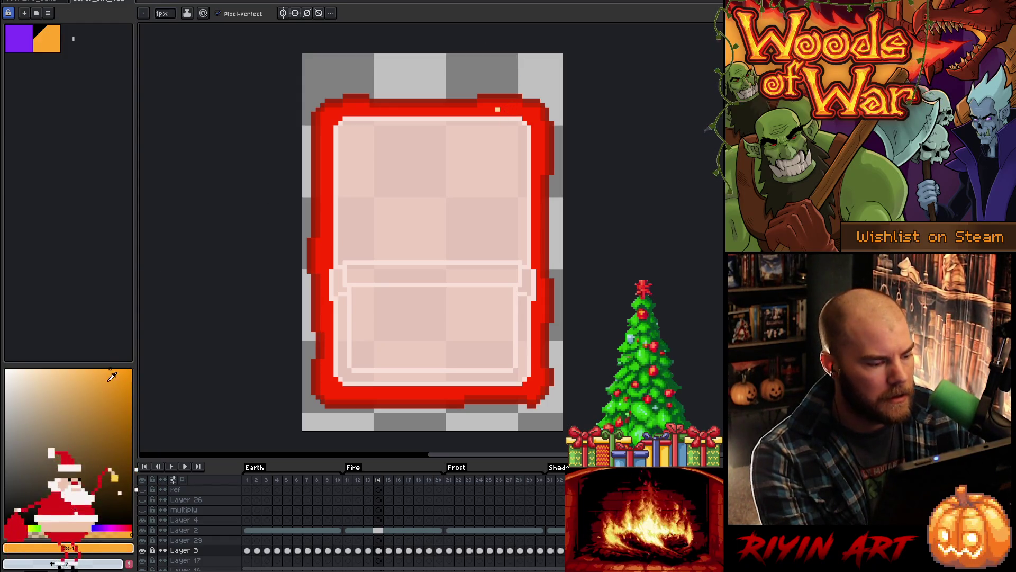
{"action": "left_click", "coordinate": [78, 368]}
{"action": "left_click", "coordinate": [18, 526]}
{"action": "left_click", "coordinate": [22, 527]}
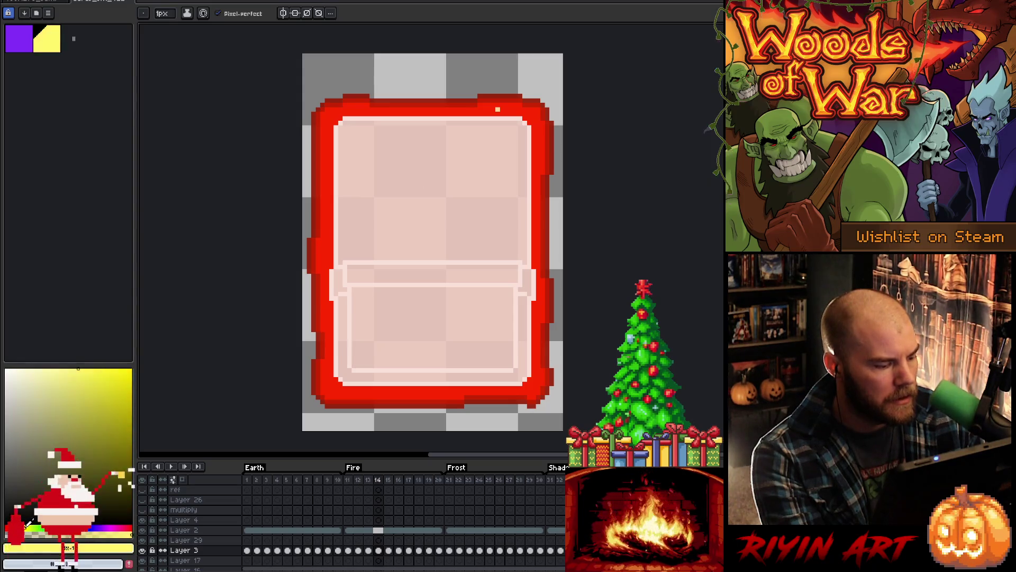
{"action": "left_click", "coordinate": [520, 109]}
{"action": "key", "text": "ctrl+z"}
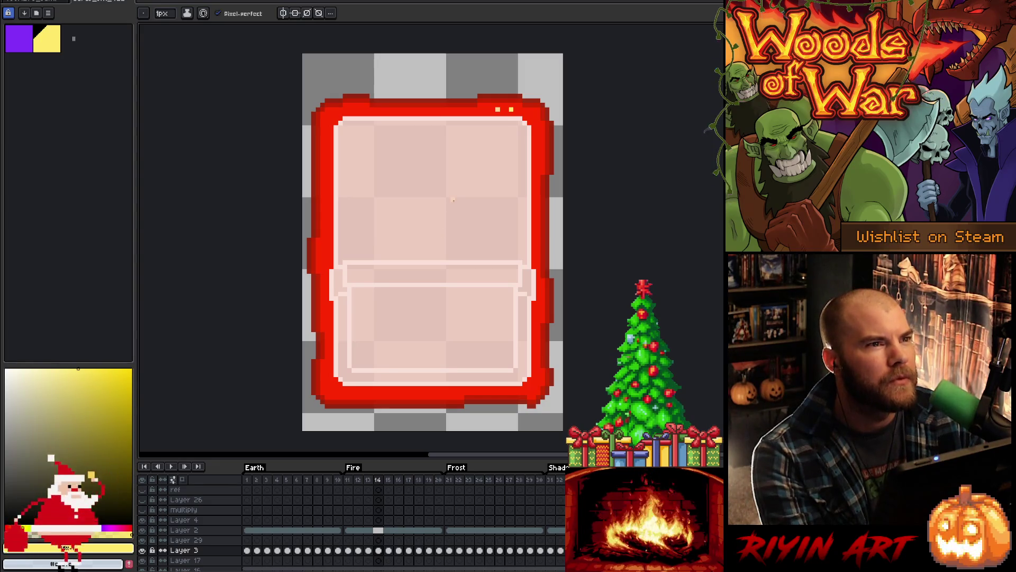
{"action": "key", "text": "ctrl+z"}
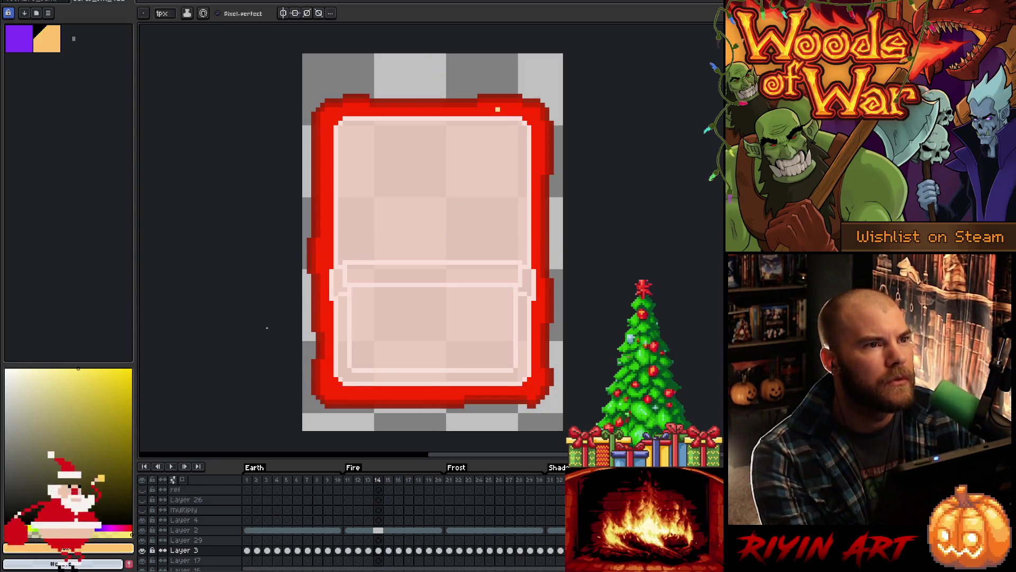
{"action": "key", "text": "ctrl+z"}
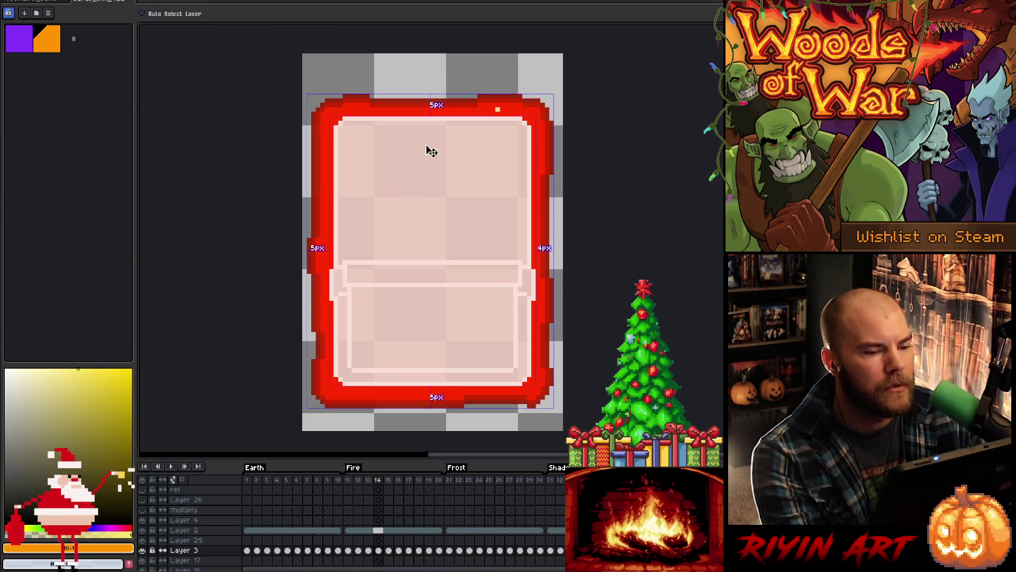
Step: Sample the border red, read its RGB values 154, 28, 0, then switch to Particle.cpp
{"action": "right_click", "coordinate": [482, 117], "text": "alt"}
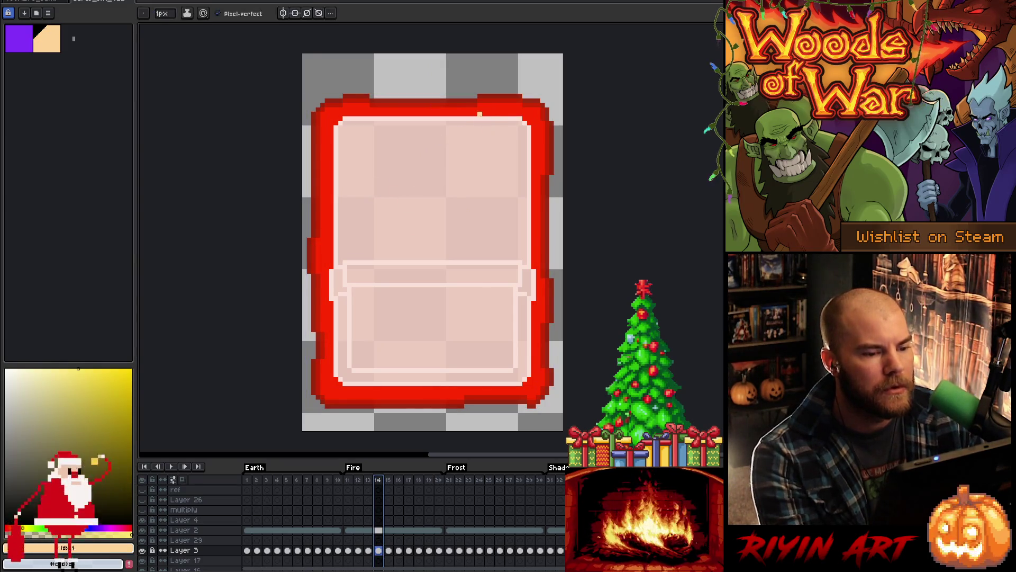
{"action": "key", "text": "alt"}
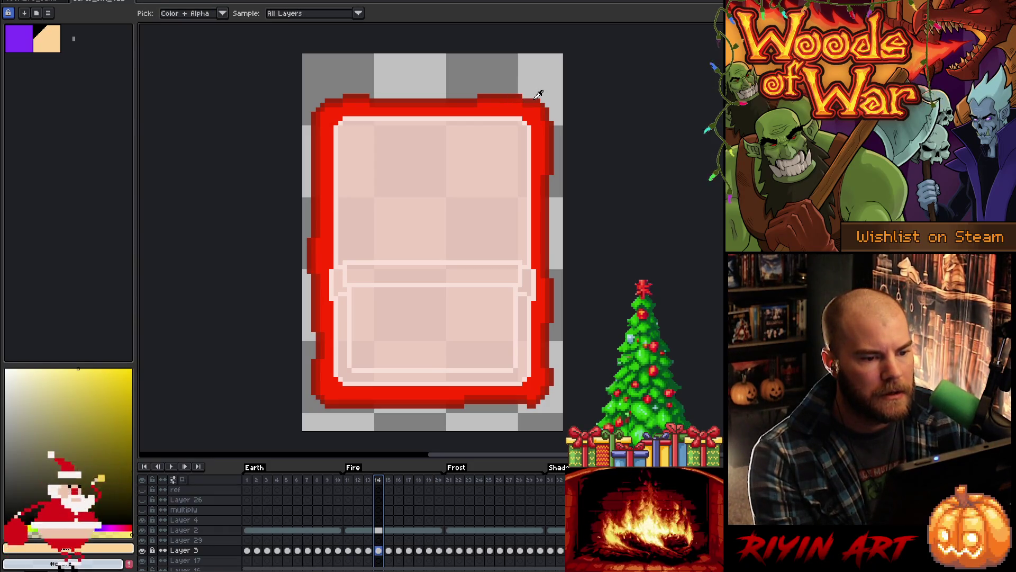
{"action": "left_click", "coordinate": [538, 96], "text": "alt"}
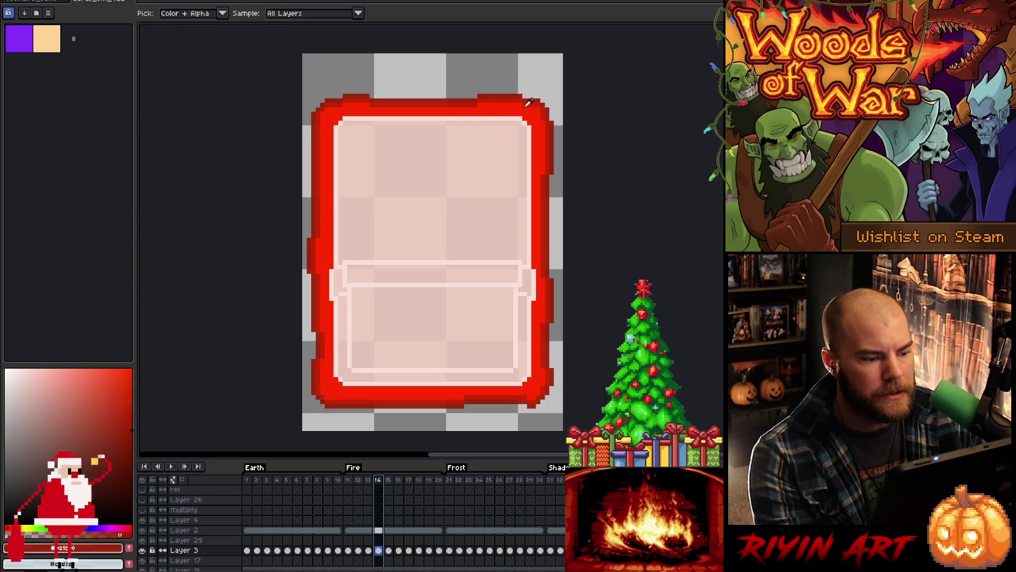
{"action": "left_click", "coordinate": [93, 550]}
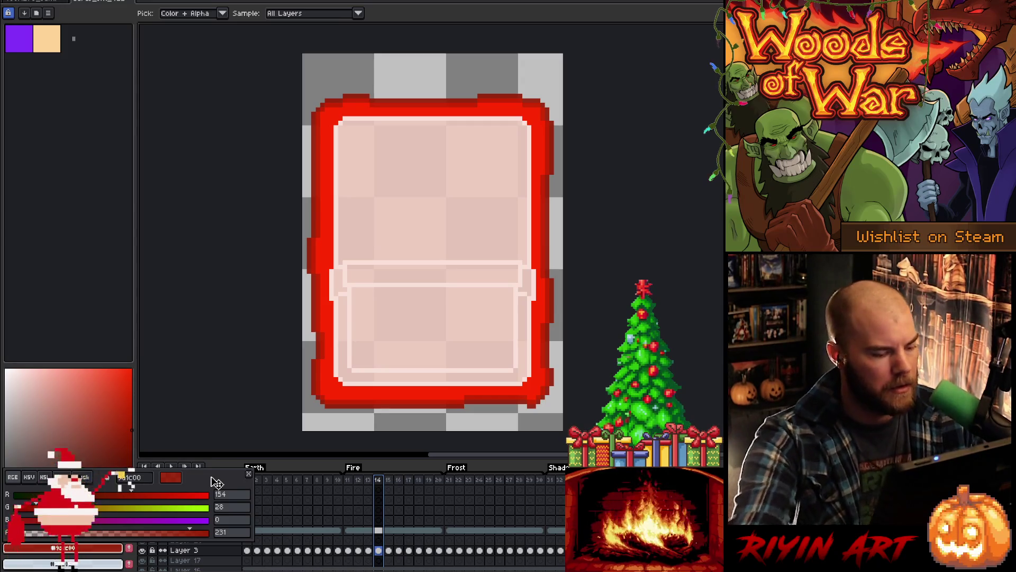
{"action": "left_click", "coordinate": [249, 473]}
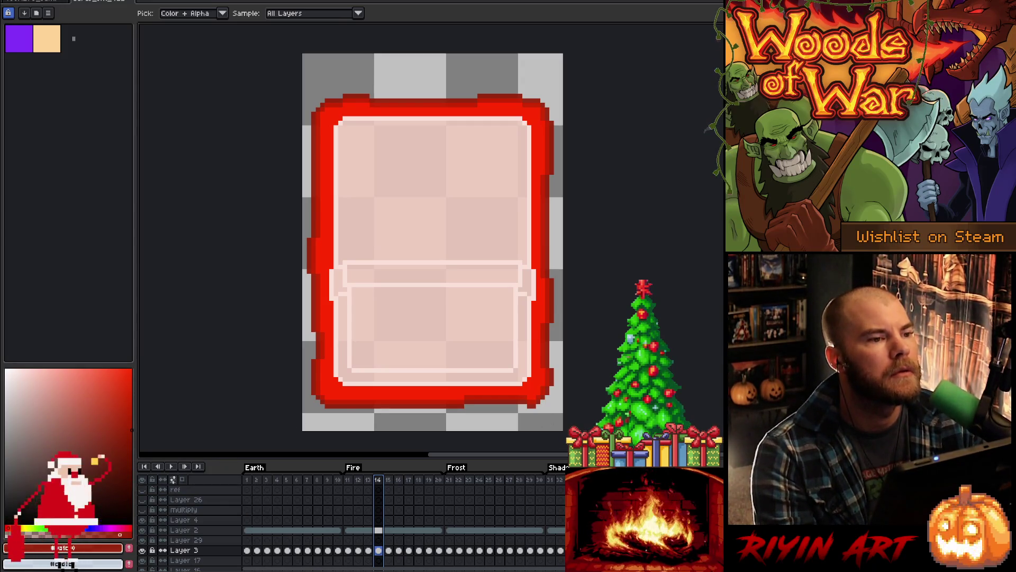
{"action": "key", "text": "alt+Tab"}
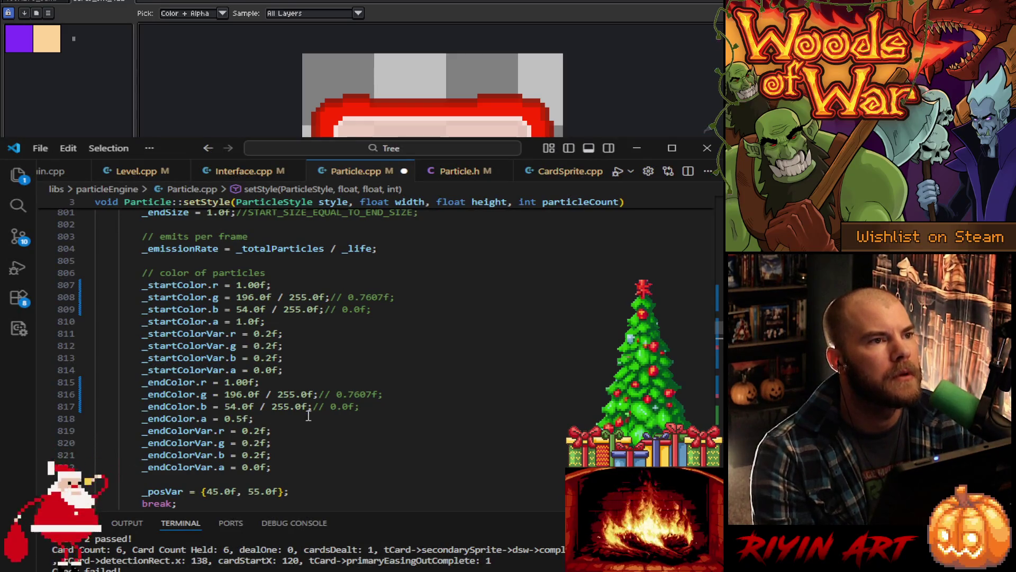
Step: Comment out the old 1.00f red start value on line 807 and enter 154.0f / 255.0f
{"action": "scroll", "coordinate": [301, 435], "scroll_direction": "up", "scroll_amount": 14}
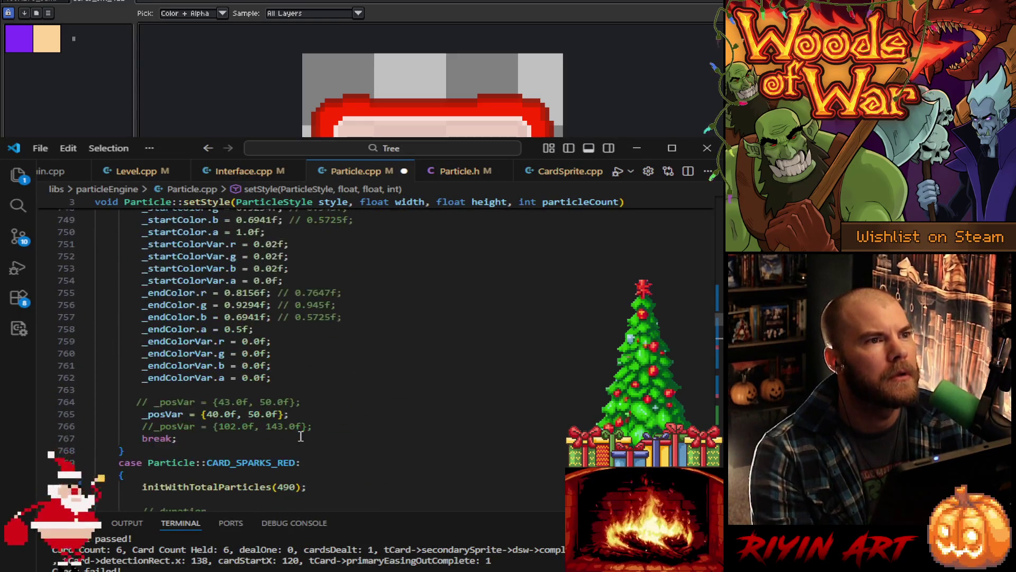
{"action": "scroll", "coordinate": [301, 435], "scroll_direction": "down", "scroll_amount": 13}
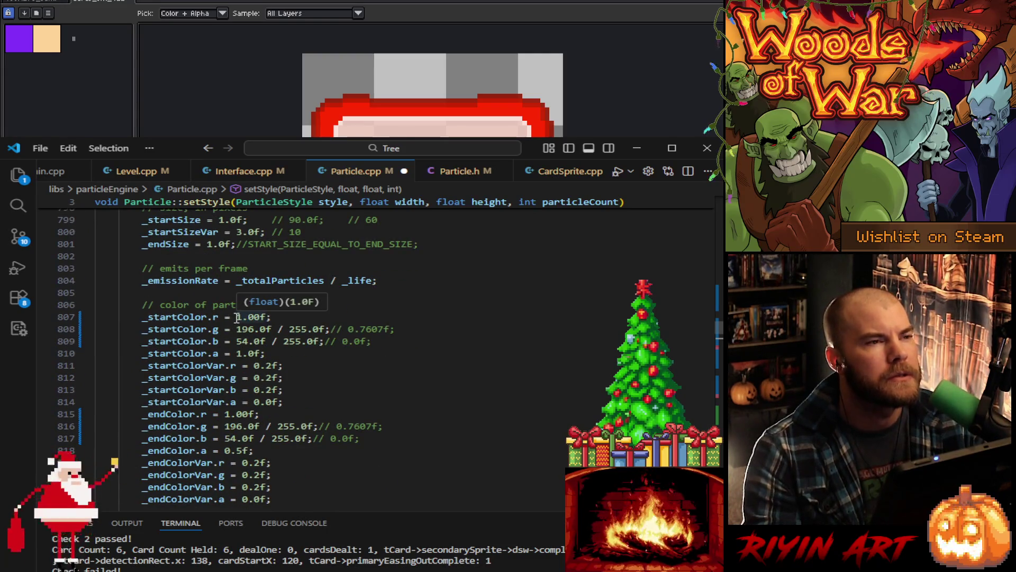
{"action": "left_click", "coordinate": [236, 317]}
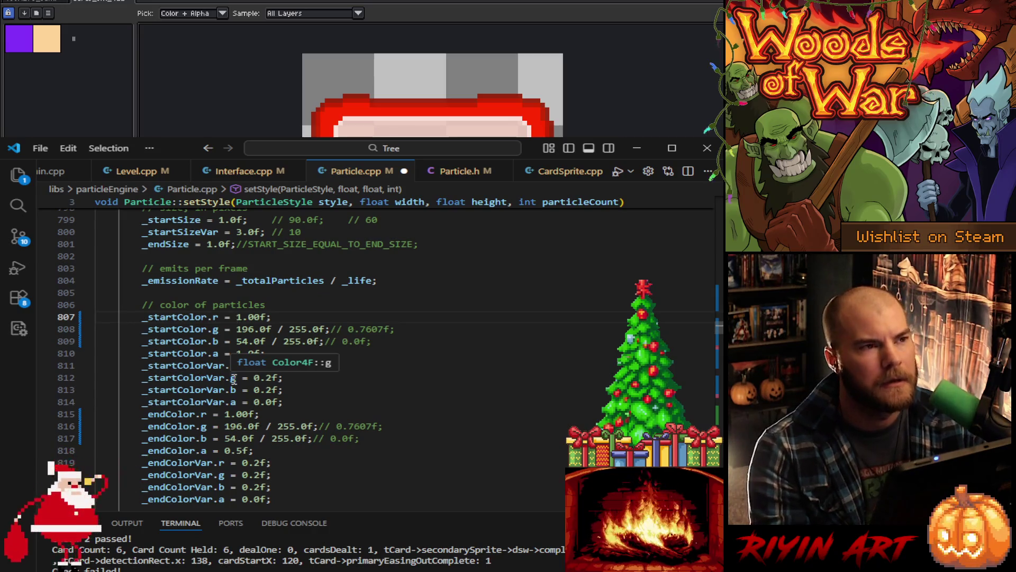
{"action": "type", "text": ";//"}
{"action": "key", "text": "Left"}
{"action": "key", "text": "Left"}
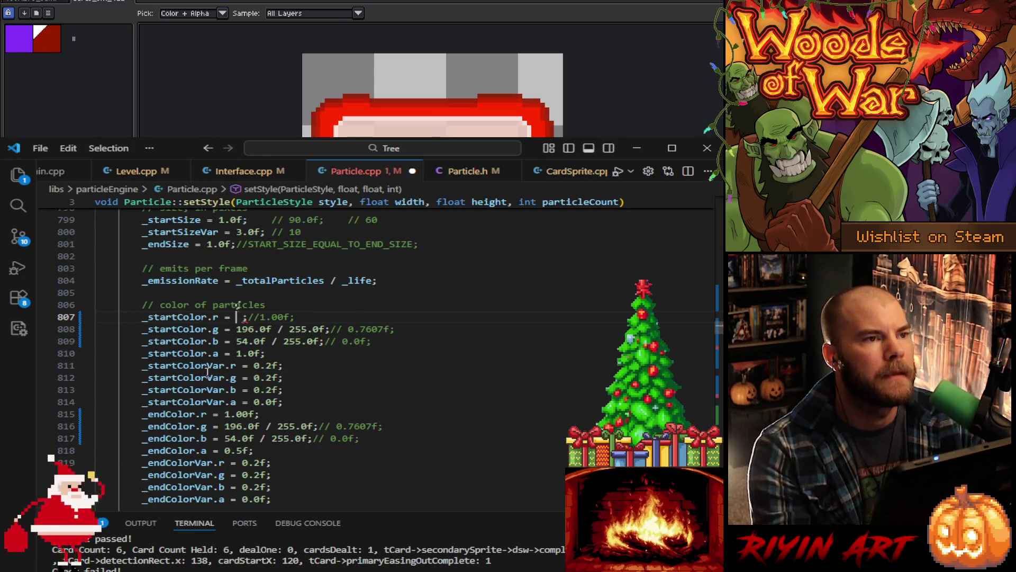
{"action": "type", "text": "154.0f"}
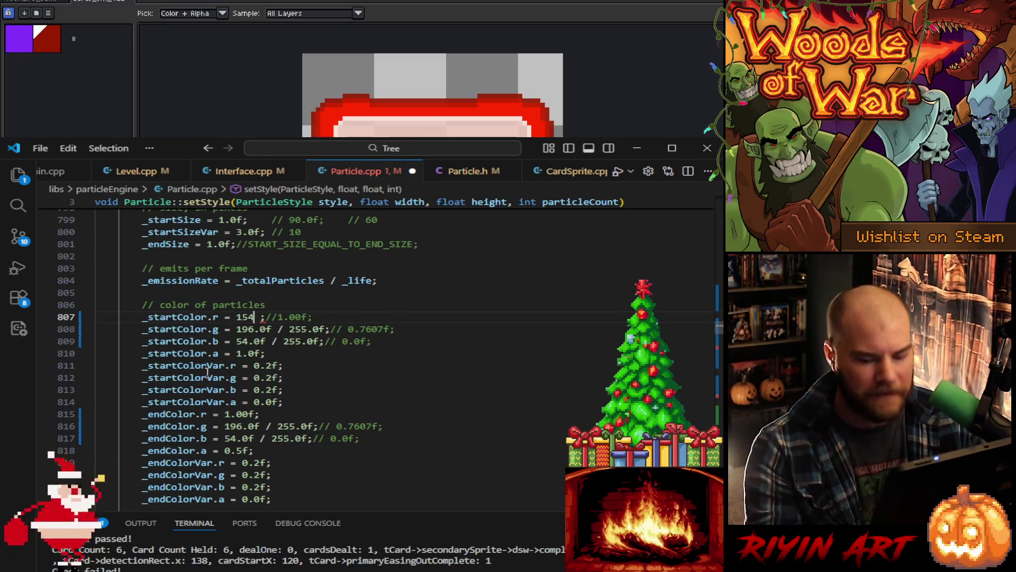
{"action": "type", "text": " / 255.0"}
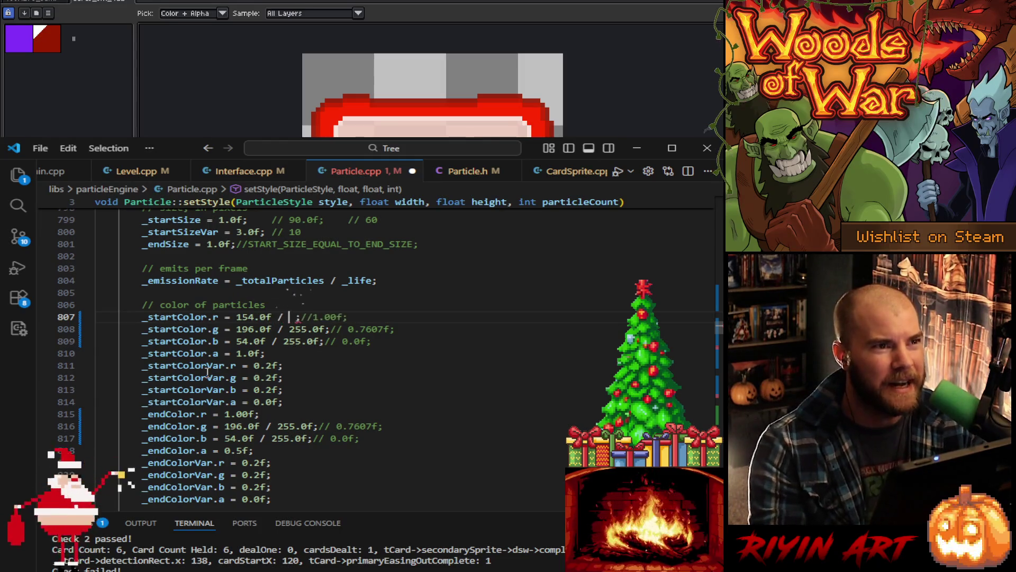
{"action": "type", "text": "f"}
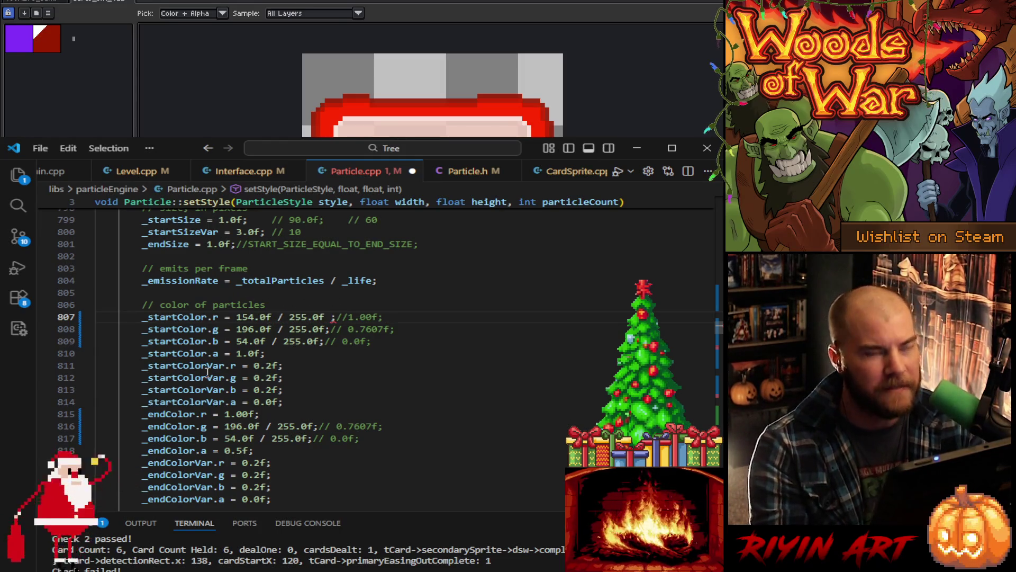
Step: Finish red as 154.0f / 255.0f, update the green and blue comments, and set green to 28.0
{"action": "key", "text": "Delete"}
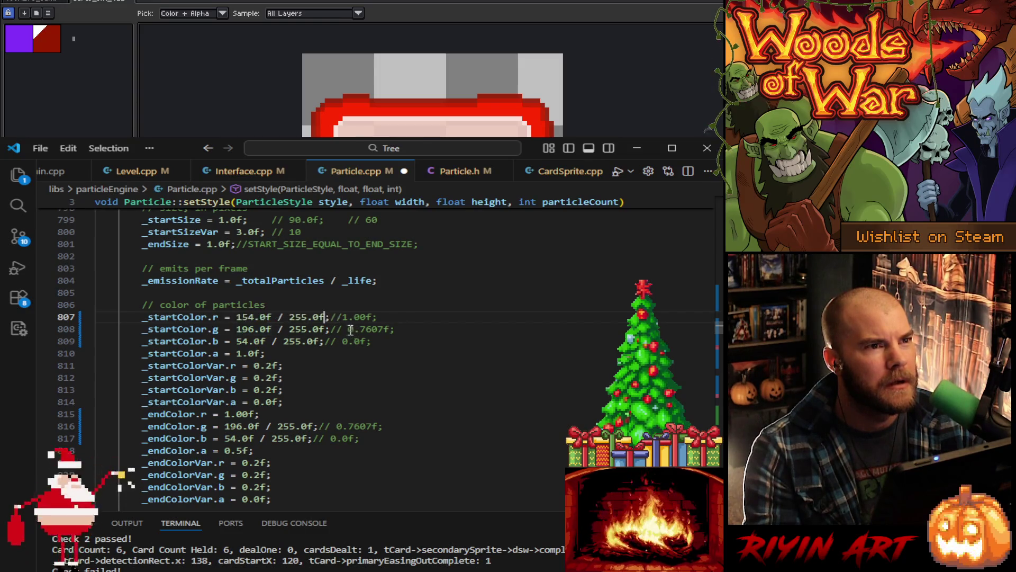
{"action": "left_click_drag", "start_coordinate": [343, 328], "coordinate": [395, 328]}
{"action": "type", "text": "196"}
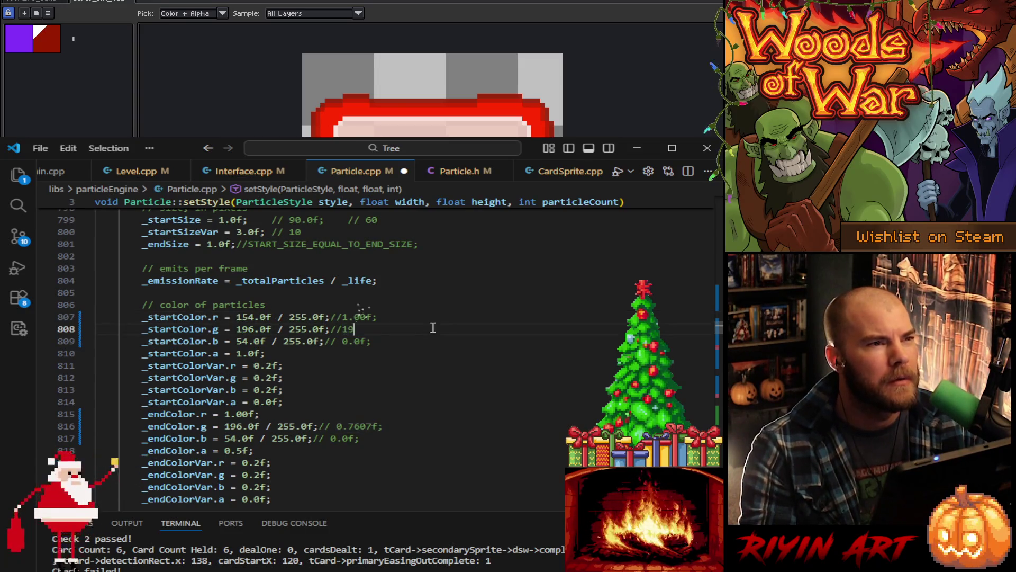
{"action": "mouse_move", "coordinate": [375, 338]}
{"action": "left_mouse_down"}
{"action": "mouse_move", "coordinate": [411, 333]}
{"action": "mouse_move", "coordinate": [343, 344]}
{"action": "mouse_move", "coordinate": [355, 318]}
{"action": "mouse_move", "coordinate": [395, 316]}
{"action": "left_mouse_up"}
{"action": "type", "text": "54"}
{"action": "type", "text": "255"}
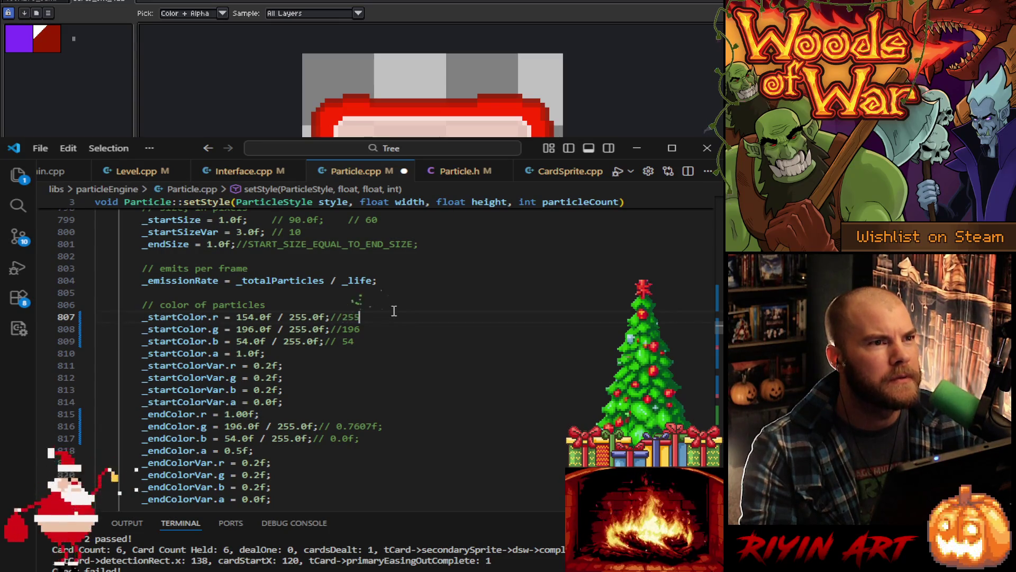
{"action": "double_click", "coordinate": [243, 329]}
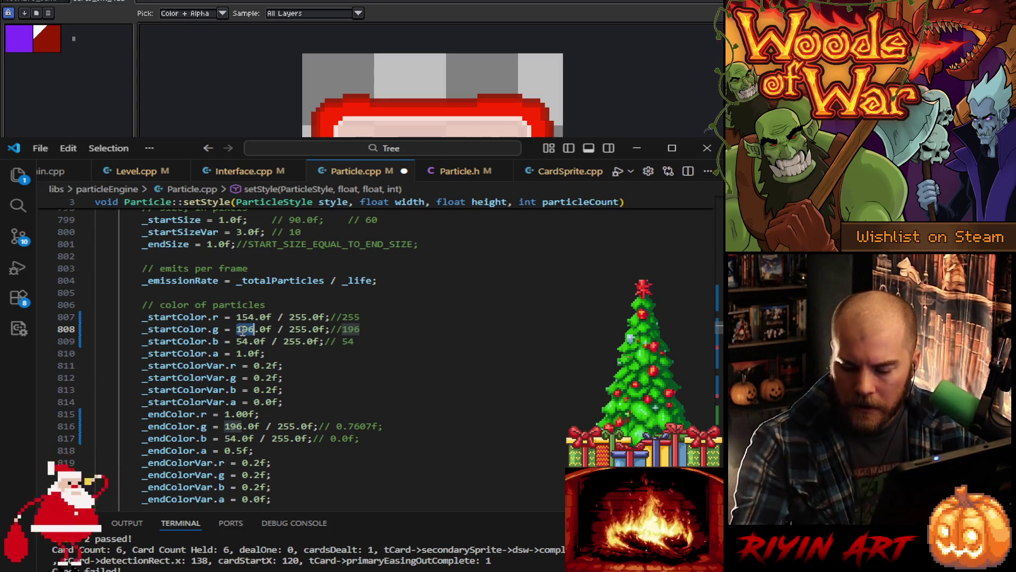
{"action": "type", "text": "28."}
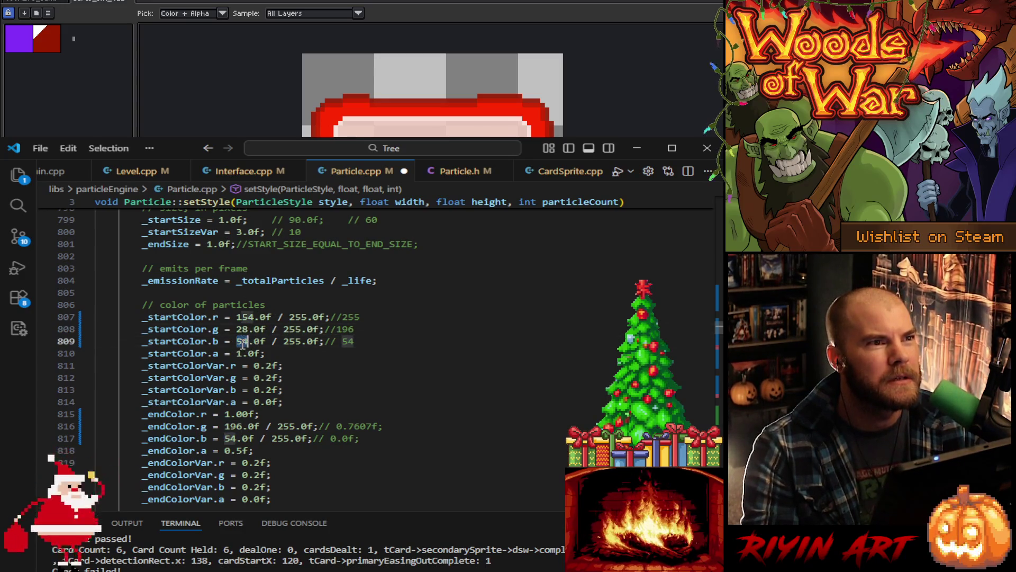
{"action": "type", "text": "0"}
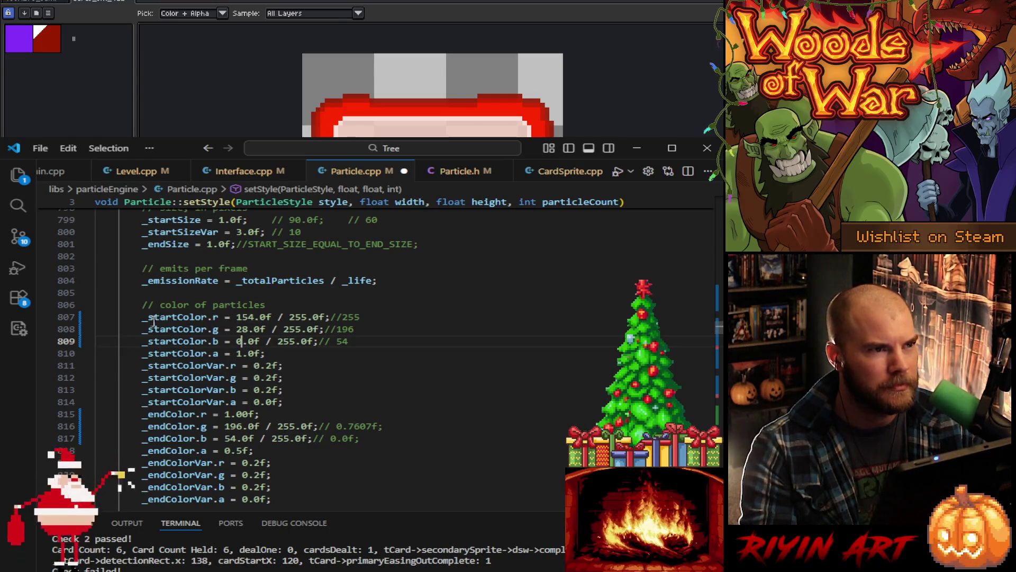
Step: Make the end colour's r, g and b reuse _startColor.r, _startColor.g and _startColor.b
{"action": "left_click_drag", "start_coordinate": [143, 318], "coordinate": [219, 318]}
{"action": "key", "text": "ctrl+c"}
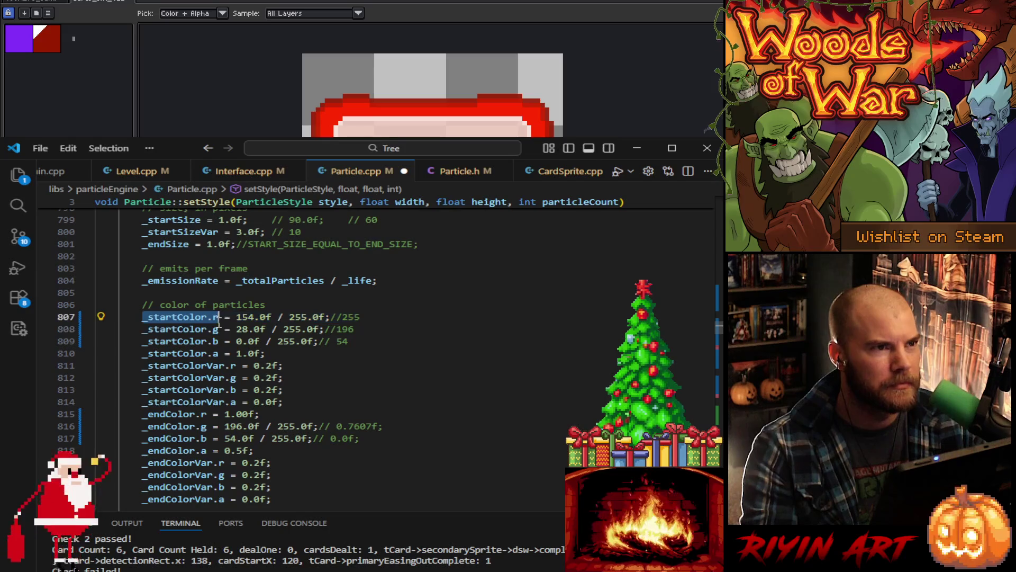
{"action": "left_click", "coordinate": [223, 414]}
{"action": "key", "text": "ctrl+v"}
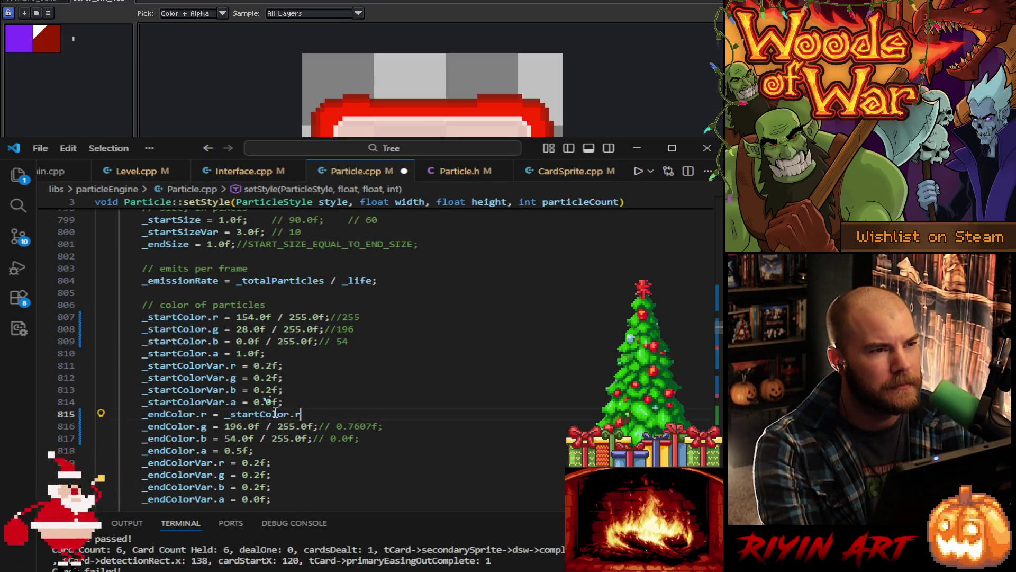
{"action": "type", "text": ";"}
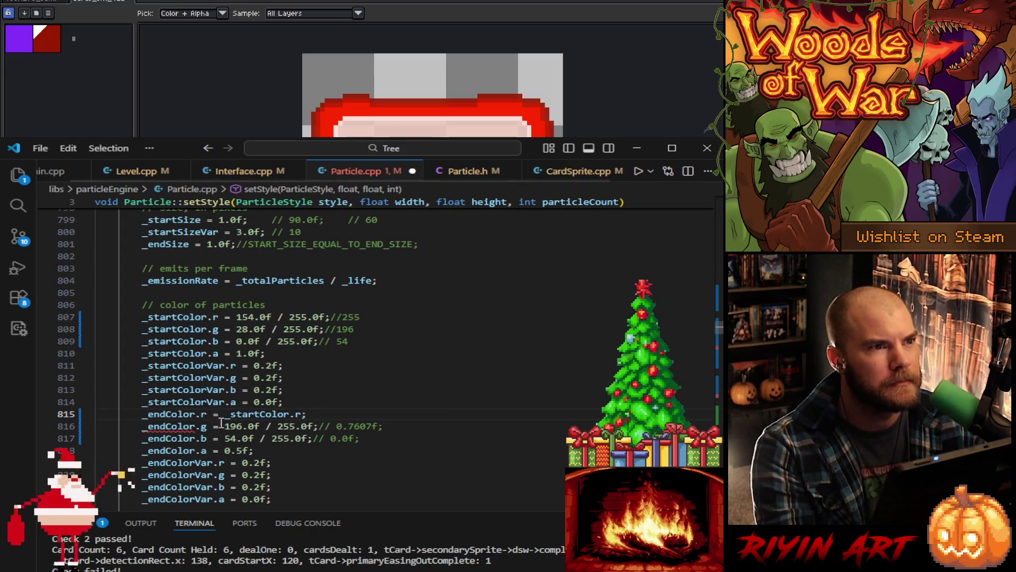
{"action": "left_click_drag", "start_coordinate": [226, 426], "coordinate": [402, 425]}
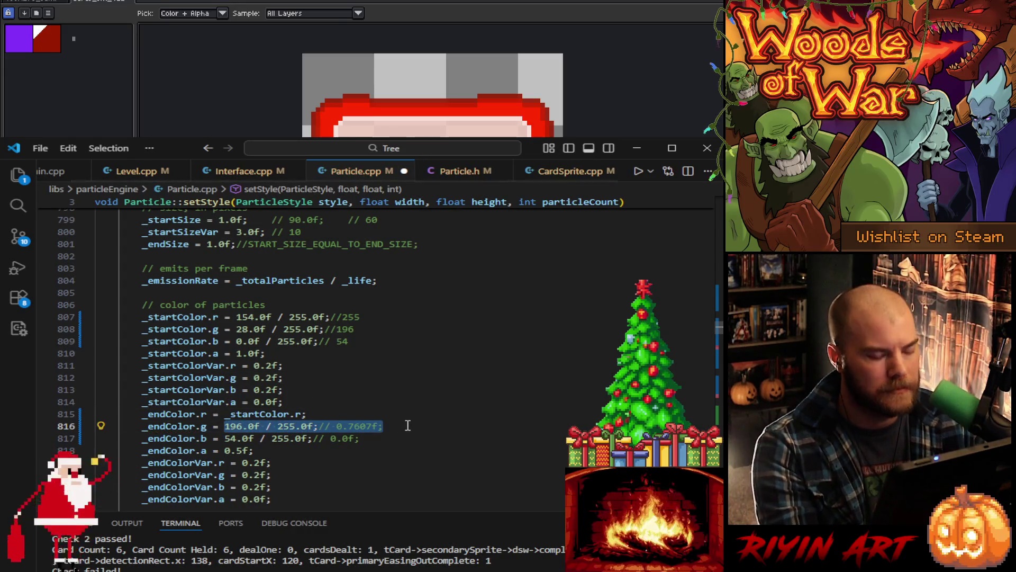
{"action": "key", "text": "ctrl+v"}
{"action": "key", "text": "BackSpace"}
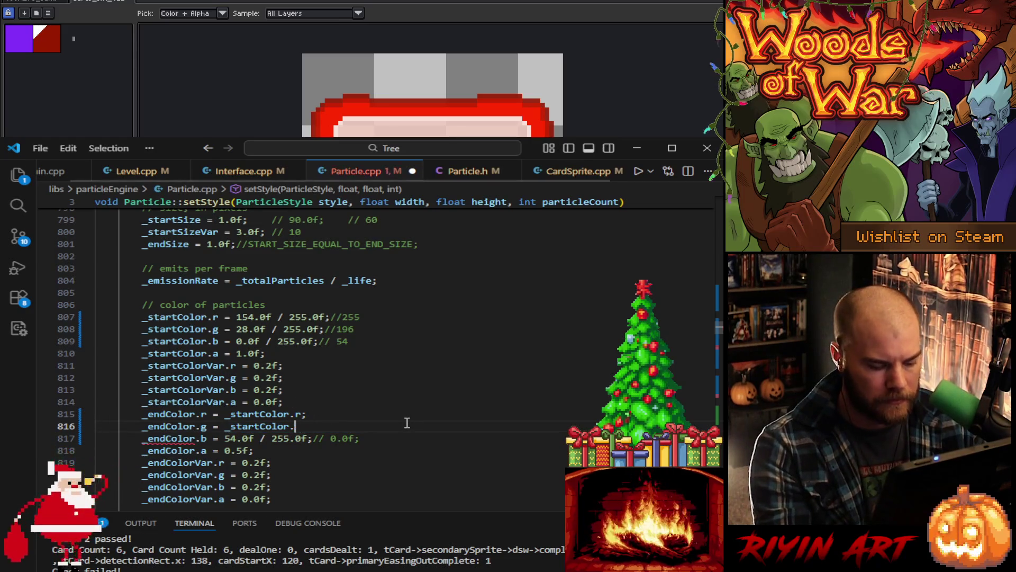
{"action": "type", "text": "g;"}
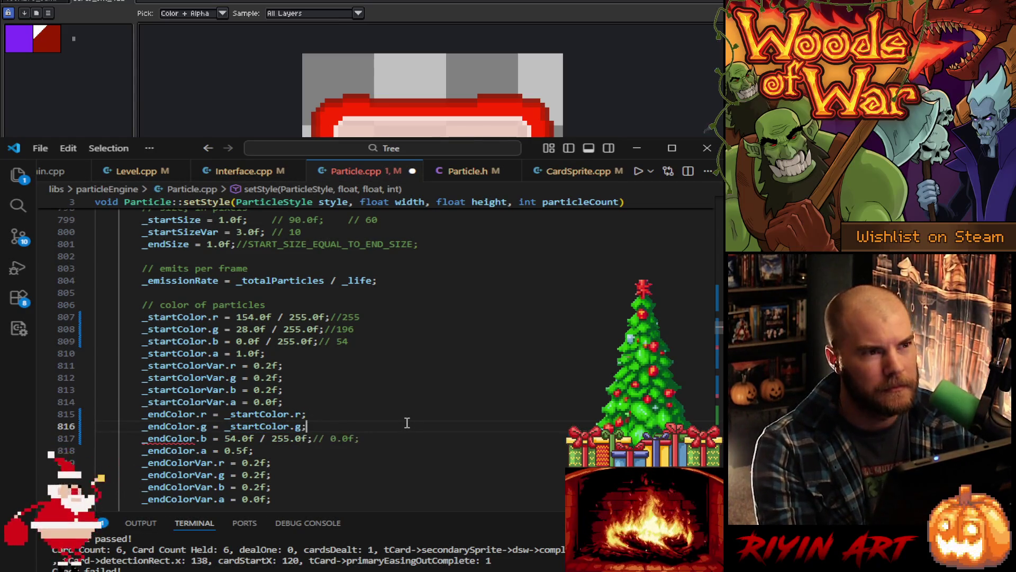
{"action": "left_click_drag", "start_coordinate": [374, 438], "coordinate": [231, 439]}
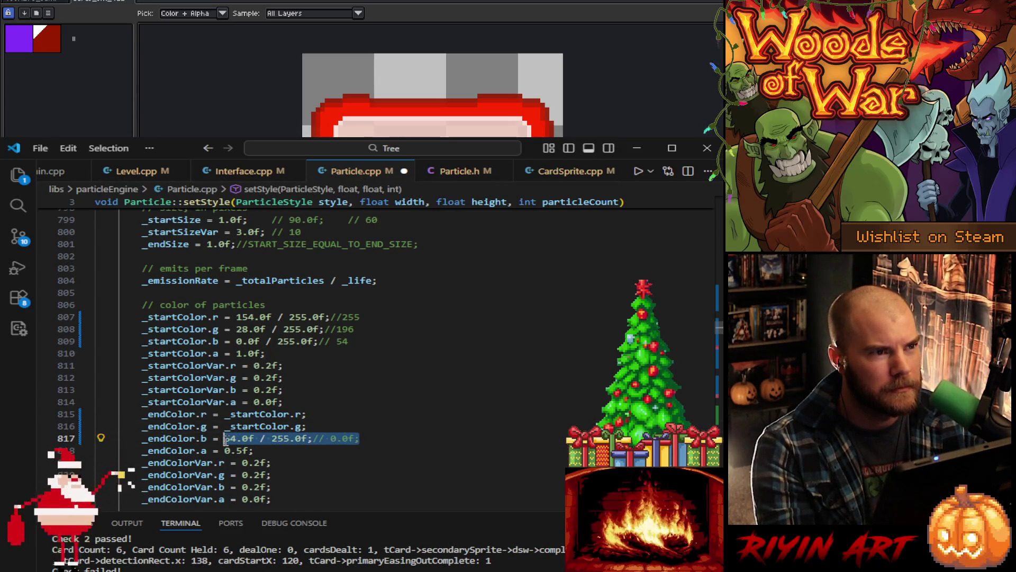
{"action": "key", "text": "ctrl+v"}
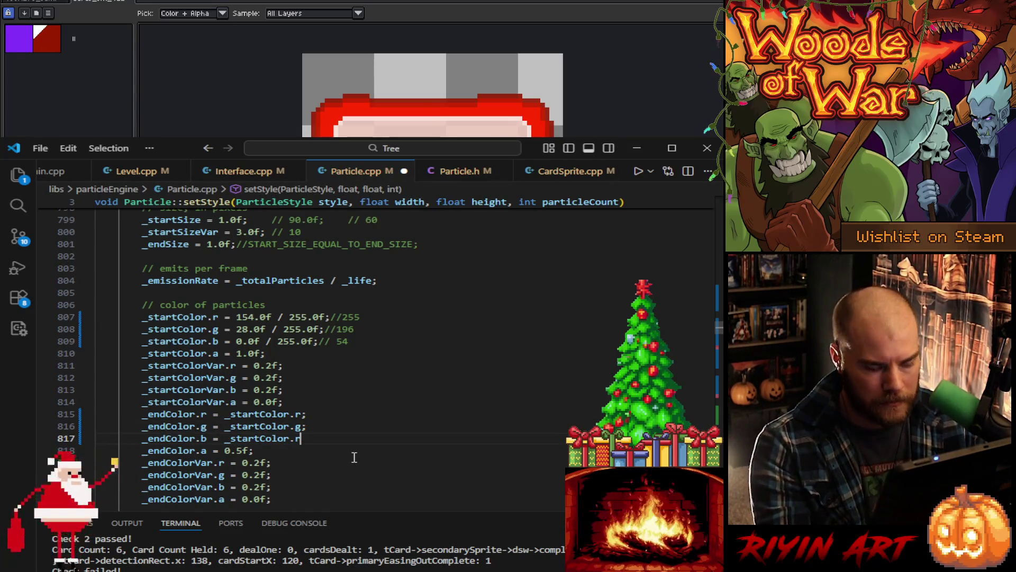
{"action": "key", "text": "BackSpace"}
{"action": "type", "text": "b;"}
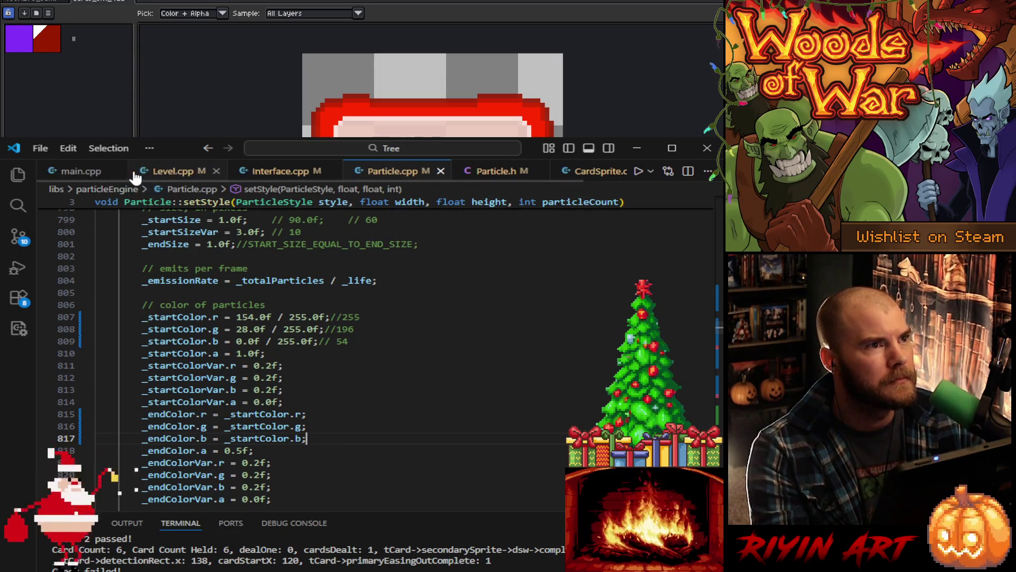
Step: Run the game from main.cpp to launch Woods of War, then minimize VS Code
{"action": "left_click", "coordinate": [79, 171]}
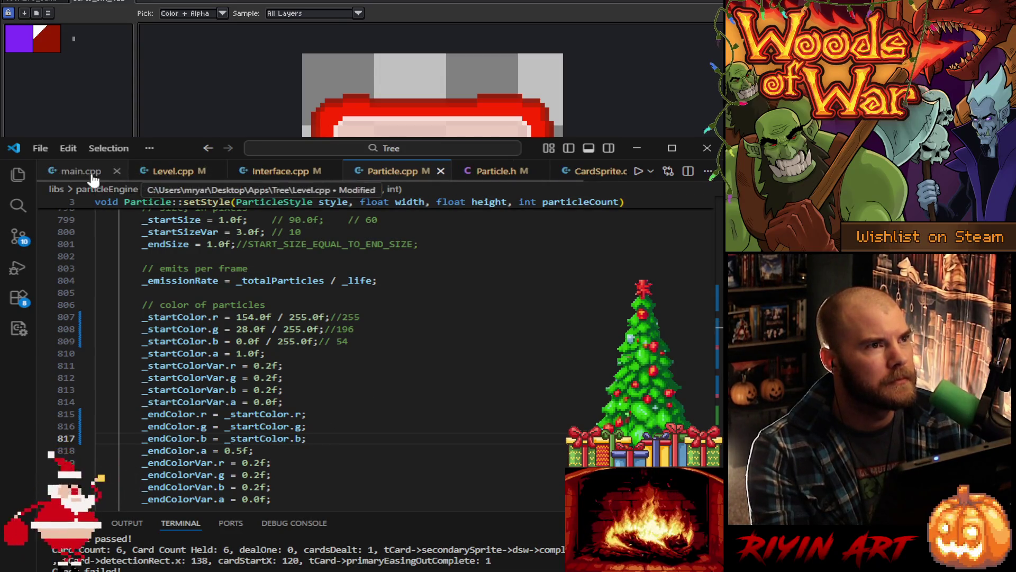
{"action": "left_click", "coordinate": [638, 172]}
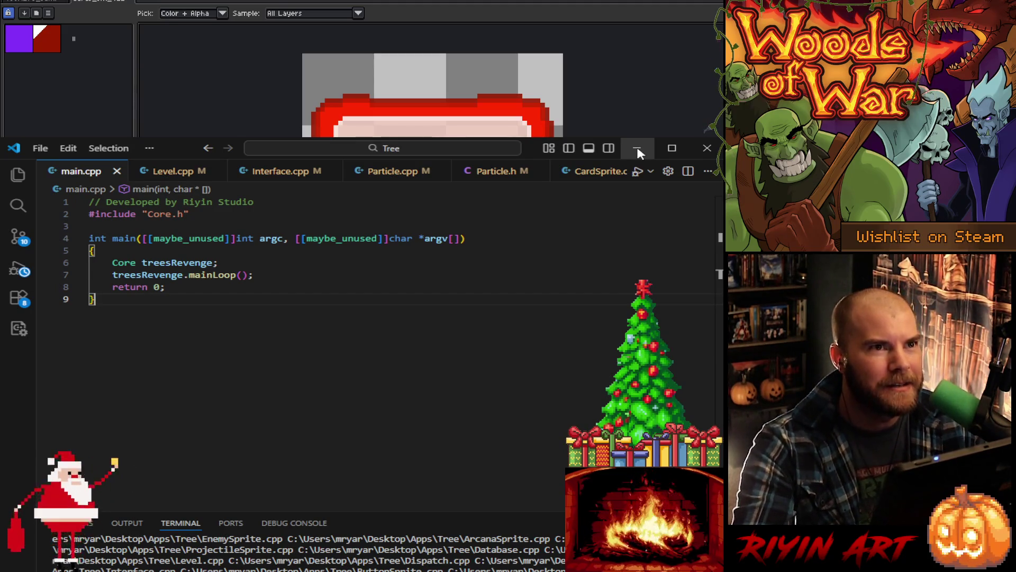
{"action": "left_click", "coordinate": [638, 149]}
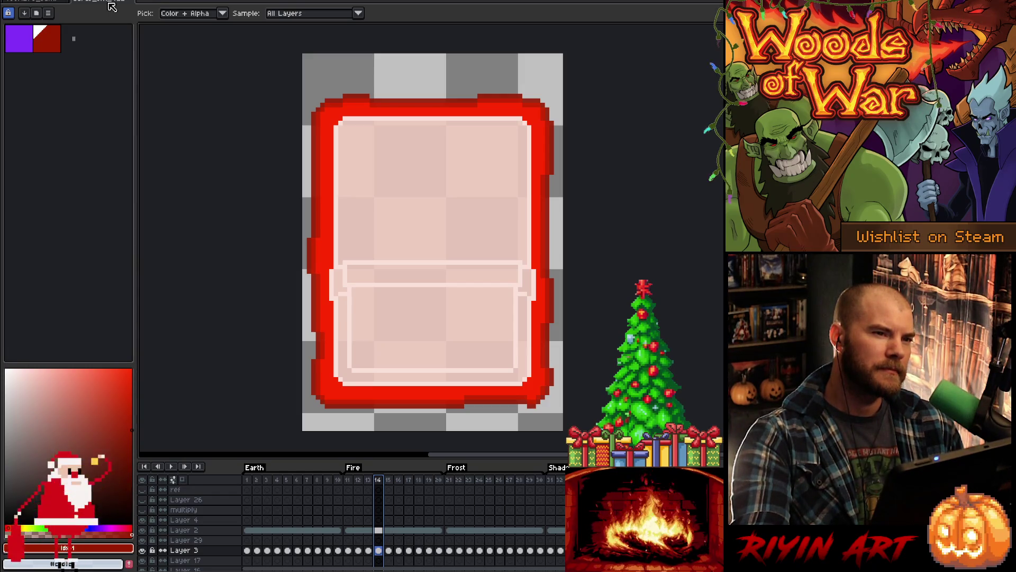
{"action": "left_click", "coordinate": [110, 3]}
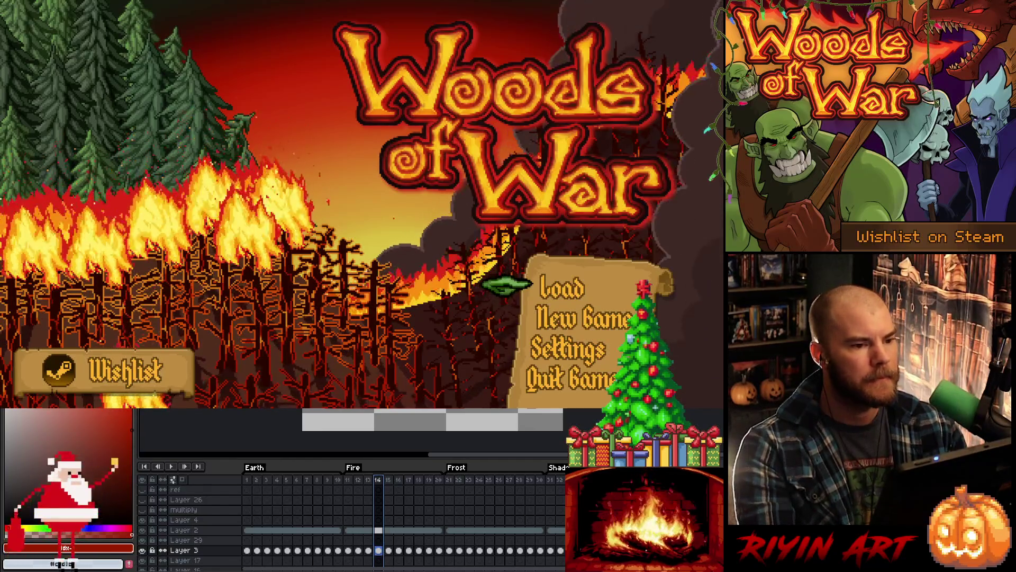
Step: Load the saved game and confirm the Marian's Gift, Ironjaw and Barricade starting hand
{"action": "key", "text": "ctrl+Tab"}
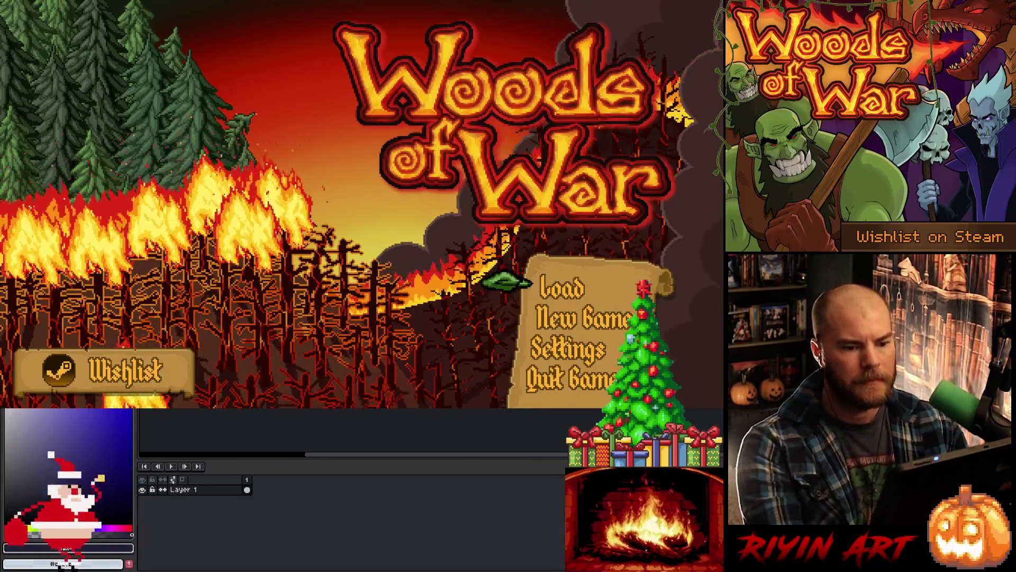
{"action": "left_click", "coordinate": [557, 276]}
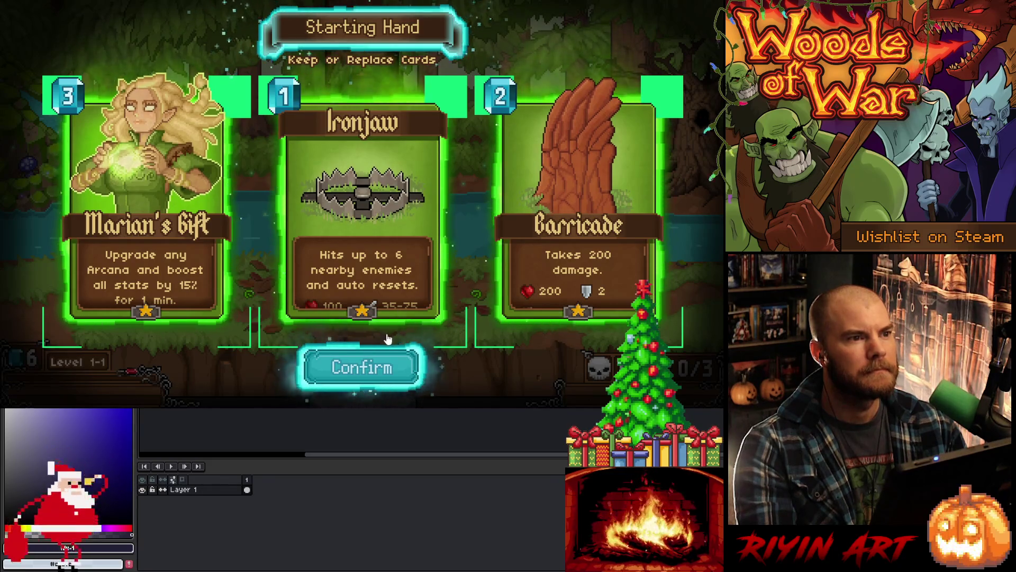
{"action": "left_click", "coordinate": [370, 366]}
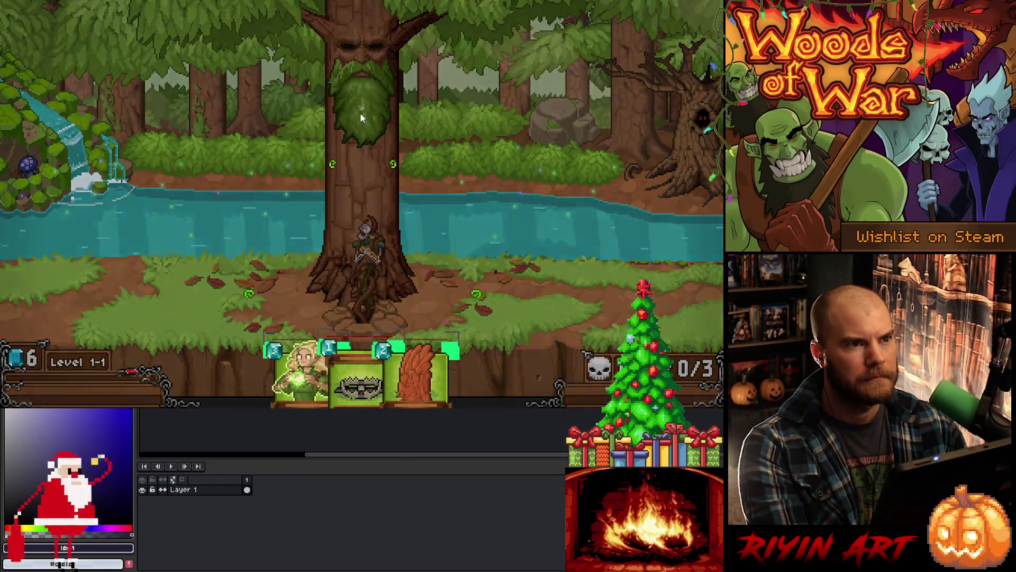
Step: Collect the tree's orbs to add Meteor Storm and Flash Freeze to the hand
{"action": "left_click", "coordinate": [360, 112]}
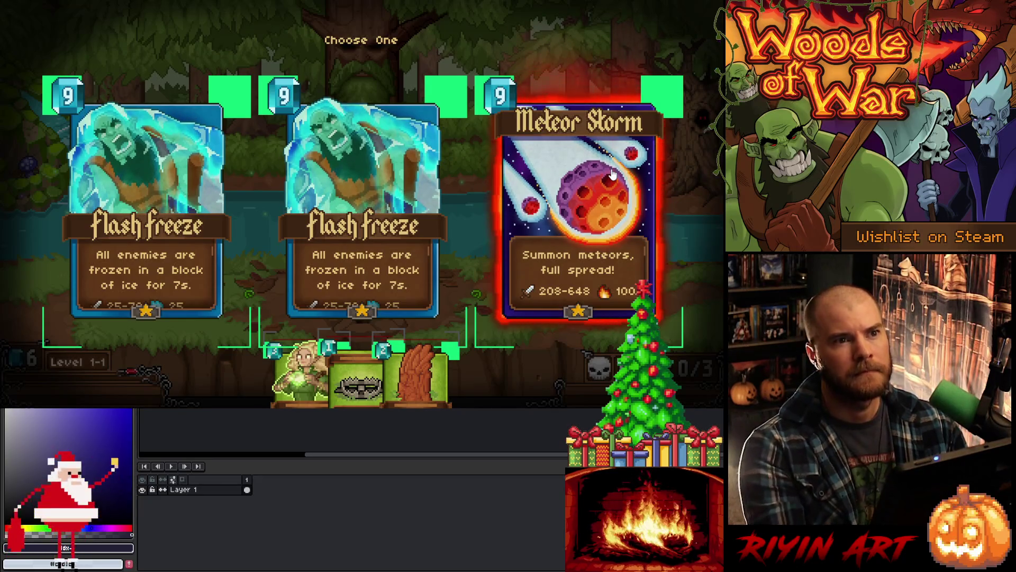
{"action": "left_click", "coordinate": [582, 195]}
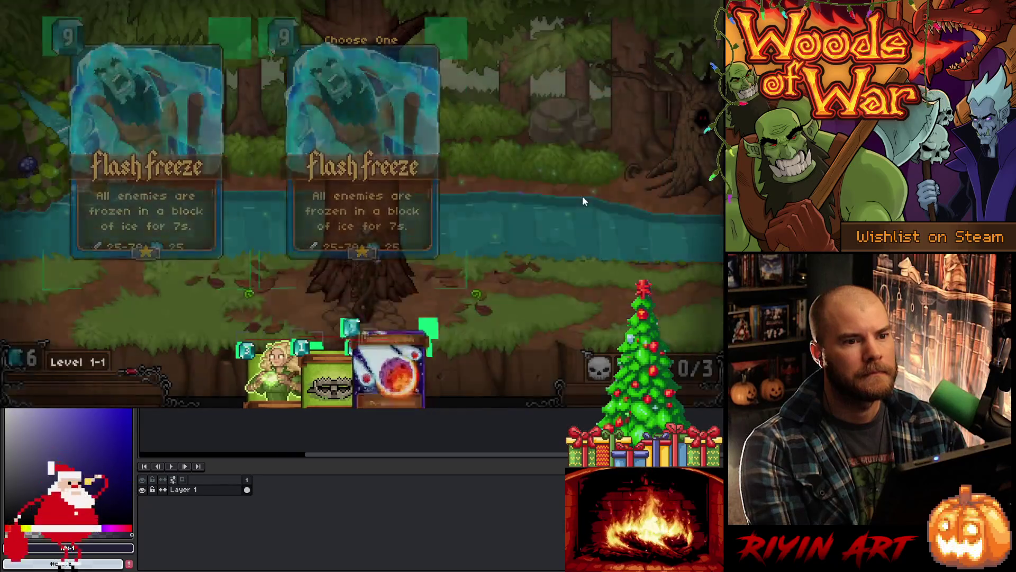
{"action": "left_click", "coordinate": [362, 110]}
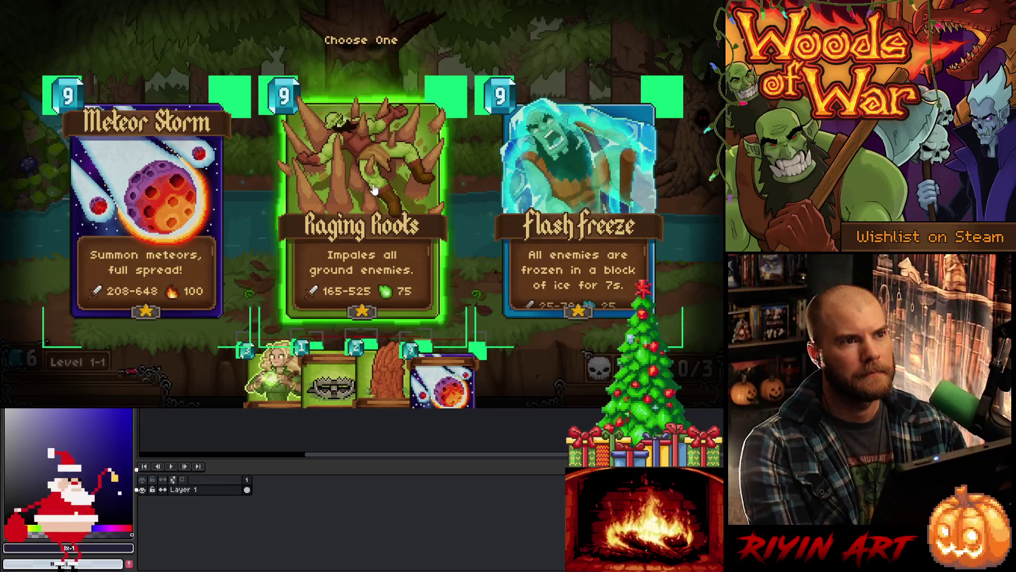
{"action": "left_click", "coordinate": [526, 286]}
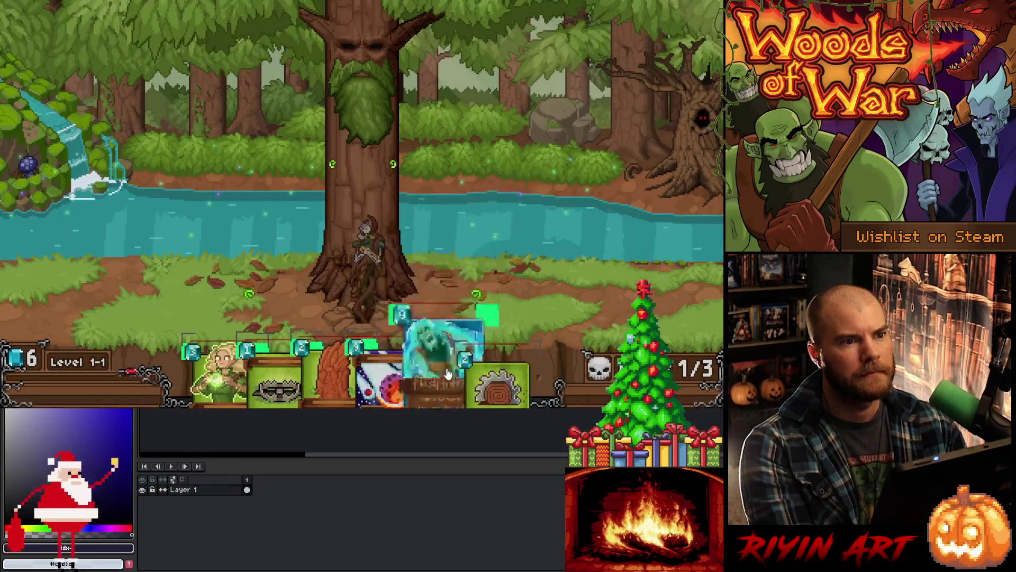
Step: Cast Flash Freeze and aim the Meteor Storm fireball across the riverbank and tree
{"action": "mouse_move", "coordinate": [445, 381]}
{"action": "left_mouse_down"}
{"action": "mouse_move", "coordinate": [514, 185]}
{"action": "mouse_move", "coordinate": [589, 249]}
{"action": "mouse_move", "coordinate": [574, 279]}
{"action": "mouse_move", "coordinate": [453, 163]}
{"action": "mouse_move", "coordinate": [141, 181]}
{"action": "mouse_move", "coordinate": [403, 178]}
{"action": "mouse_move", "coordinate": [535, 196]}
{"action": "mouse_move", "coordinate": [159, 169]}
{"action": "mouse_move", "coordinate": [629, 169]}
{"action": "mouse_move", "coordinate": [484, 222]}
{"action": "mouse_move", "coordinate": [412, 371]}
{"action": "mouse_move", "coordinate": [547, 169]}
{"action": "mouse_move", "coordinate": [592, 159]}
{"action": "mouse_move", "coordinate": [582, 228]}
{"action": "mouse_move", "coordinate": [206, 175]}
{"action": "mouse_move", "coordinate": [455, 217]}
{"action": "mouse_move", "coordinate": [666, 175]}
{"action": "mouse_move", "coordinate": [460, 265]}
{"action": "mouse_move", "coordinate": [478, 288]}
{"action": "mouse_move", "coordinate": [516, 294]}
{"action": "mouse_move", "coordinate": [542, 281]}
{"action": "mouse_move", "coordinate": [600, 198]}
{"action": "mouse_move", "coordinate": [548, 254]}
{"action": "mouse_move", "coordinate": [434, 273]}
{"action": "mouse_move", "coordinate": [231, 225]}
{"action": "mouse_move", "coordinate": [186, 265]}
{"action": "left_mouse_up"}
{"action": "mouse_move", "coordinate": [594, 207]}
{"action": "left_mouse_down"}
{"action": "mouse_move", "coordinate": [577, 264]}
{"action": "mouse_move", "coordinate": [252, 263]}
{"action": "mouse_move", "coordinate": [559, 230]}
{"action": "left_mouse_up"}
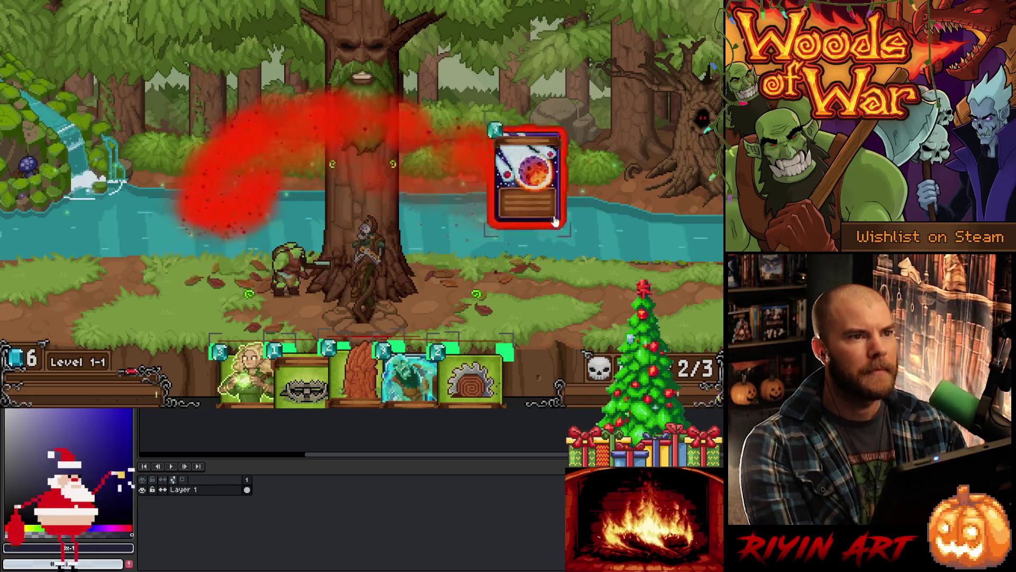
{"action": "left_click_drag", "start_coordinate": [599, 155], "coordinate": [528, 273]}
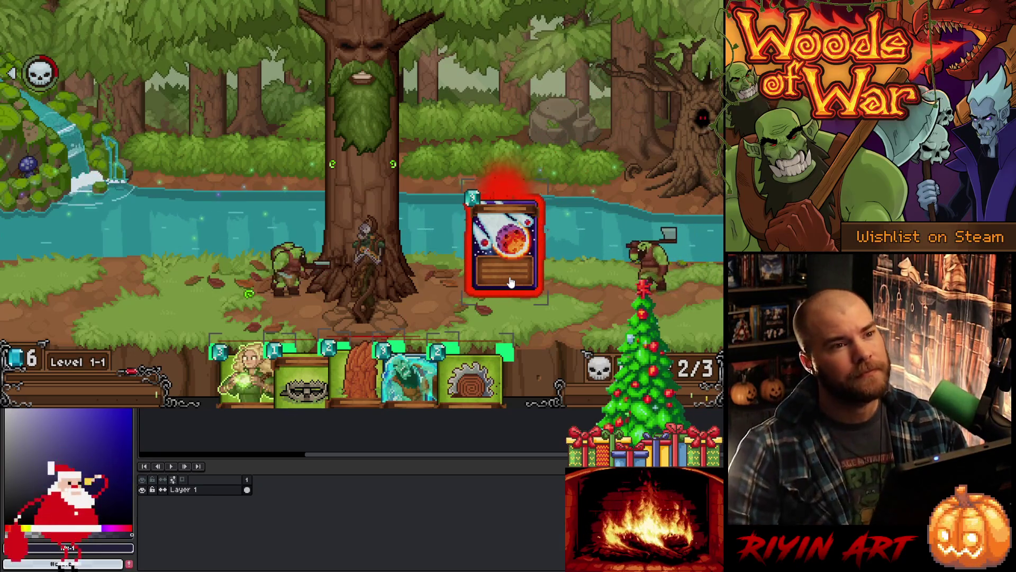
{"action": "mouse_move", "coordinate": [510, 283]}
{"action": "left_mouse_down"}
{"action": "mouse_move", "coordinate": [520, 242]}
{"action": "mouse_move", "coordinate": [521, 253]}
{"action": "left_mouse_up"}
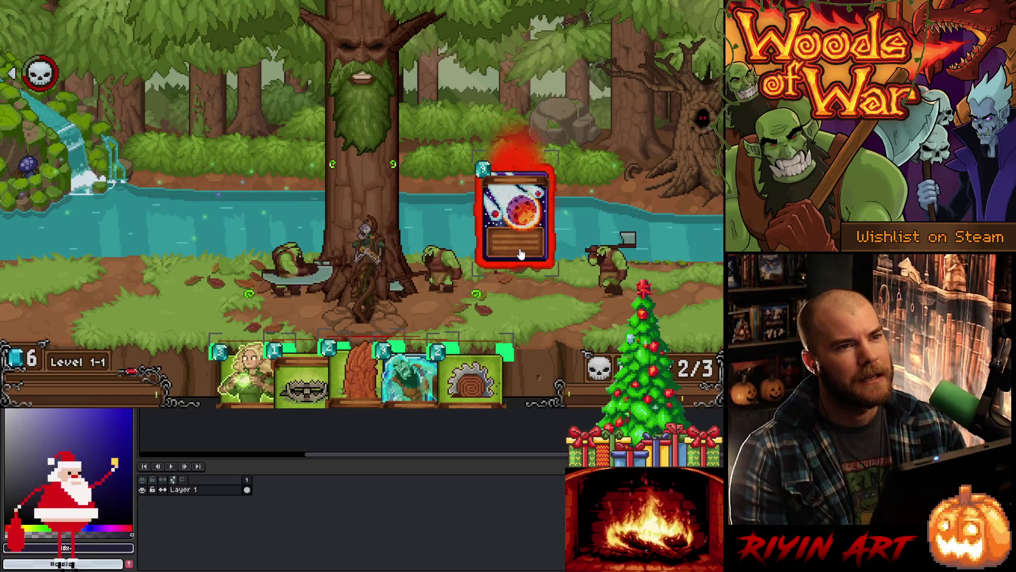
{"action": "mouse_move", "coordinate": [520, 254]}
{"action": "left_mouse_down"}
{"action": "mouse_move", "coordinate": [423, 296]}
{"action": "mouse_move", "coordinate": [224, 275]}
{"action": "mouse_move", "coordinate": [542, 263]}
{"action": "mouse_move", "coordinate": [614, 167]}
{"action": "mouse_move", "coordinate": [500, 302]}
{"action": "mouse_move", "coordinate": [510, 259]}
{"action": "mouse_move", "coordinate": [479, 347]}
{"action": "mouse_move", "coordinate": [409, 203]}
{"action": "mouse_move", "coordinate": [539, 256]}
{"action": "left_mouse_up"}
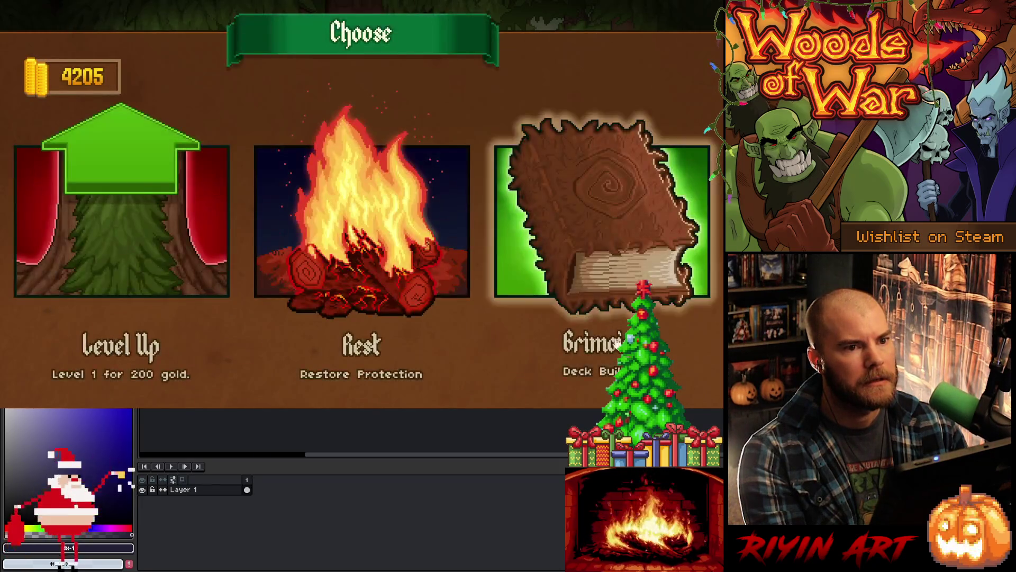
Step: Buy Life Drain and Dark Void from the Shadow grimoire, then head to Level 1-2
{"action": "left_click", "coordinate": [570, 217]}
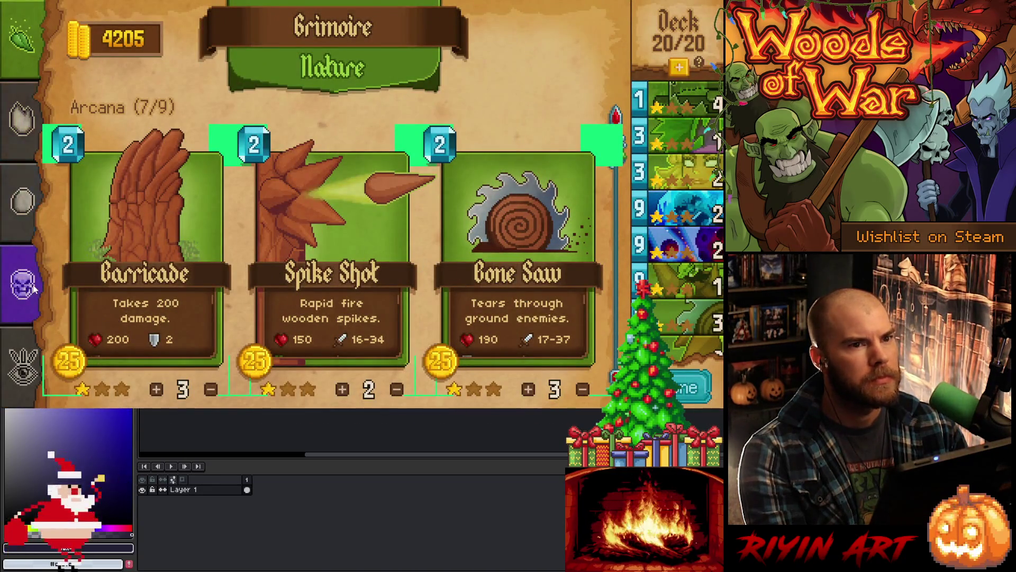
{"action": "left_click", "coordinate": [33, 287]}
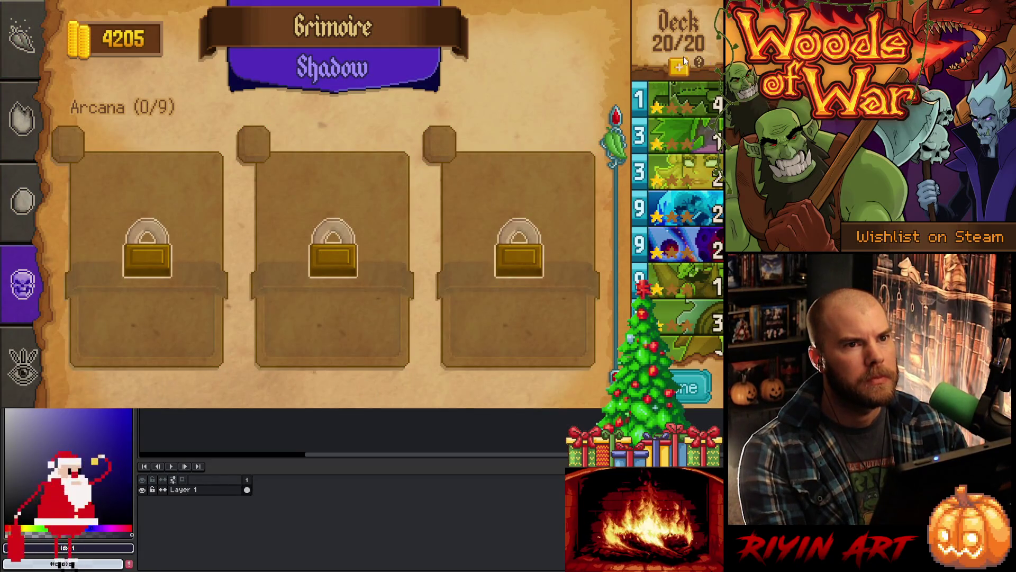
{"action": "scroll", "coordinate": [220, 288], "scroll_direction": "down", "scroll_amount": 5}
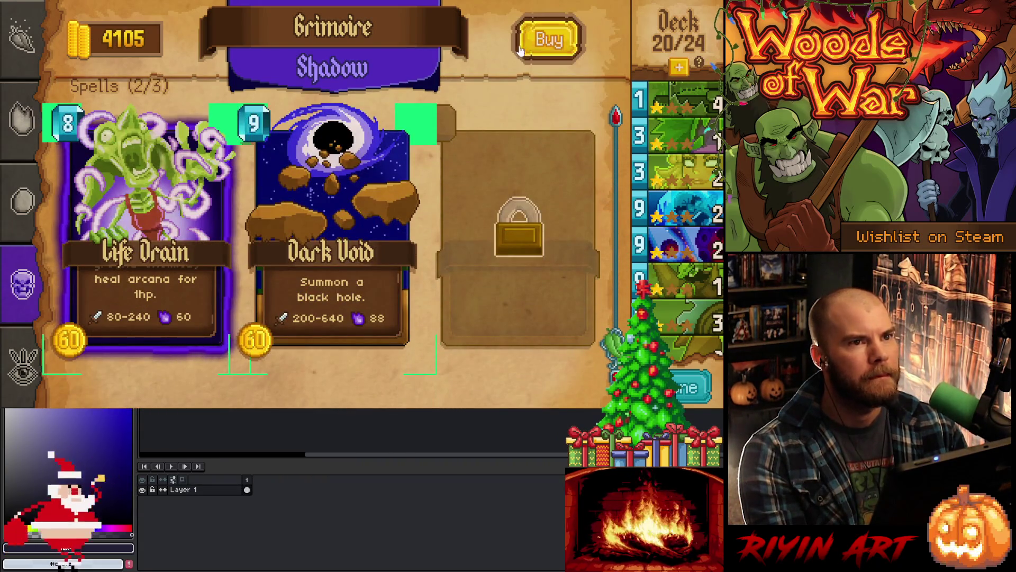
{"action": "left_click", "coordinate": [220, 286]}
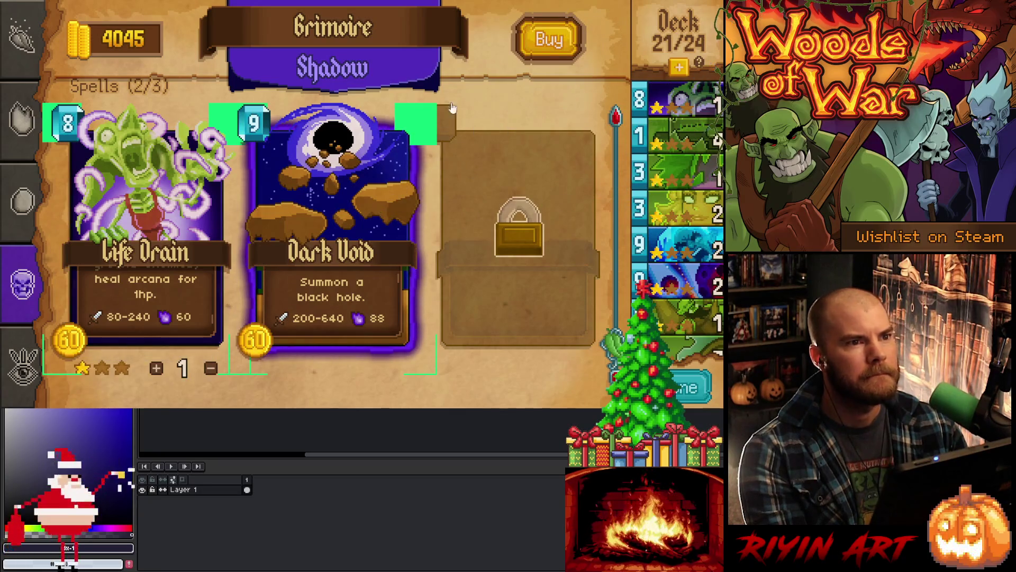
{"action": "left_click", "coordinate": [540, 48]}
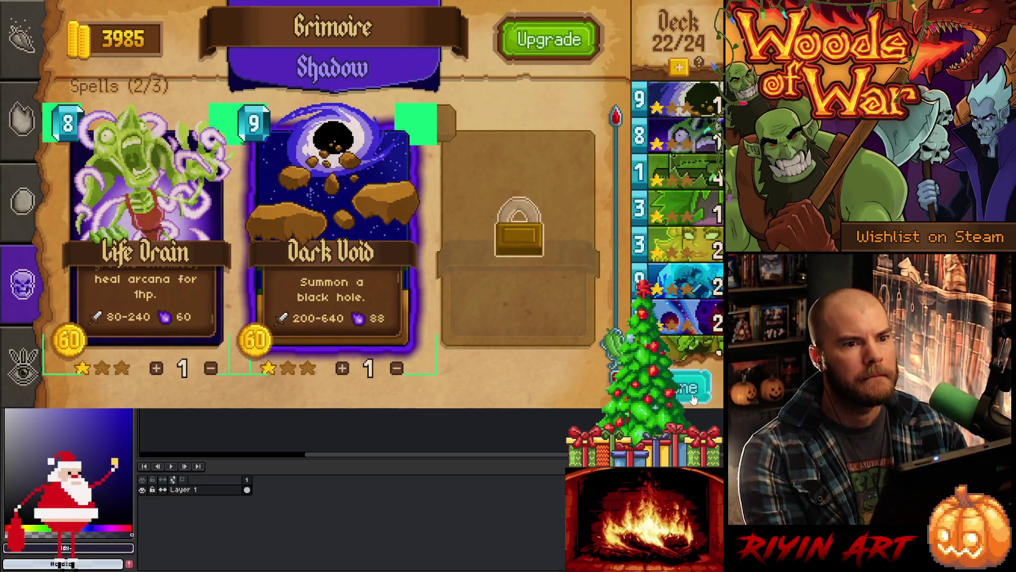
{"action": "left_click", "coordinate": [694, 395]}
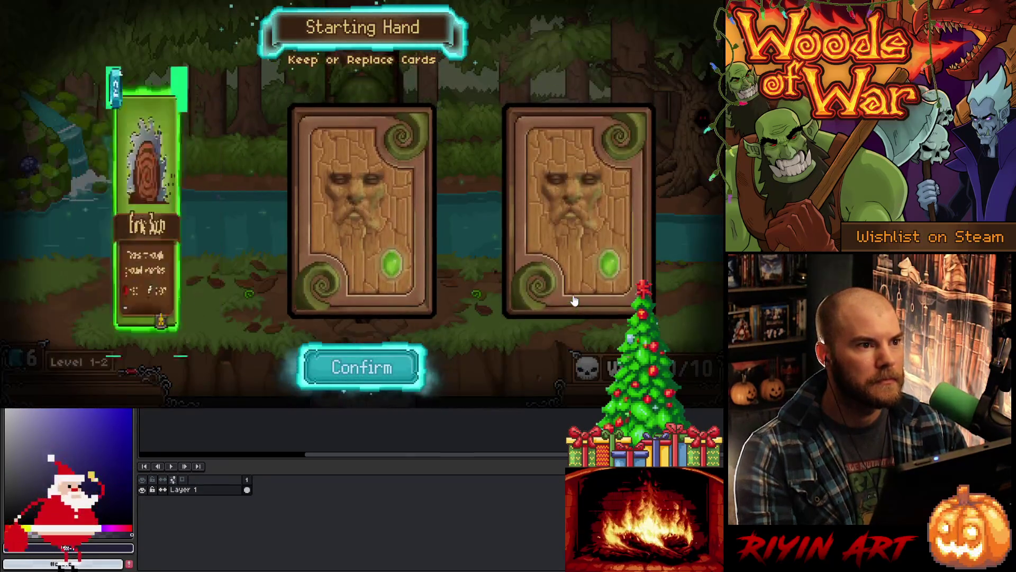
Step: Accept the starting hand and claim Dark Void from the skull orb reward
{"action": "key", "text": "Return"}
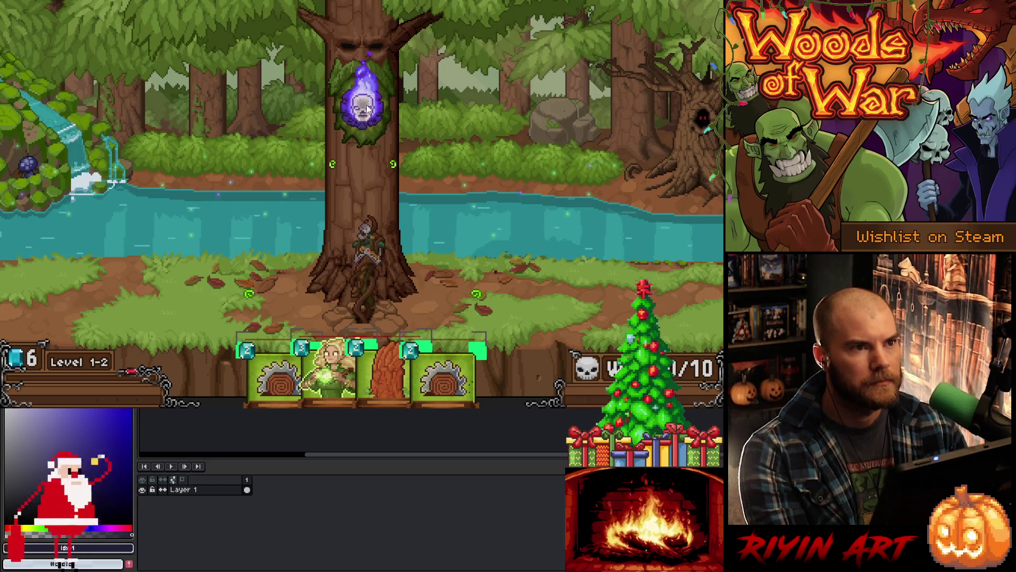
{"action": "left_click", "coordinate": [367, 109]}
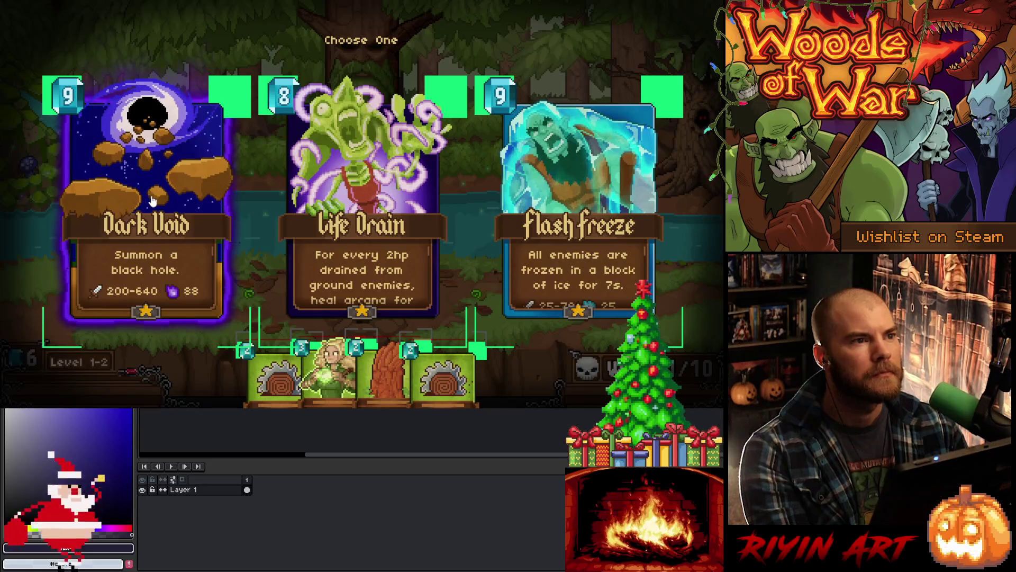
{"action": "left_click", "coordinate": [151, 199]}
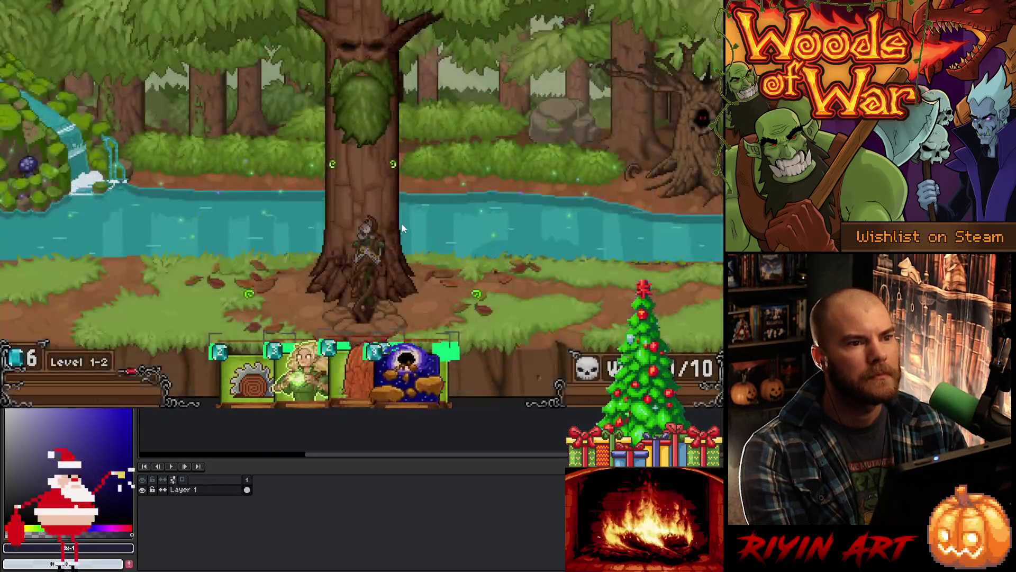
{"action": "mouse_move", "coordinate": [454, 302]}
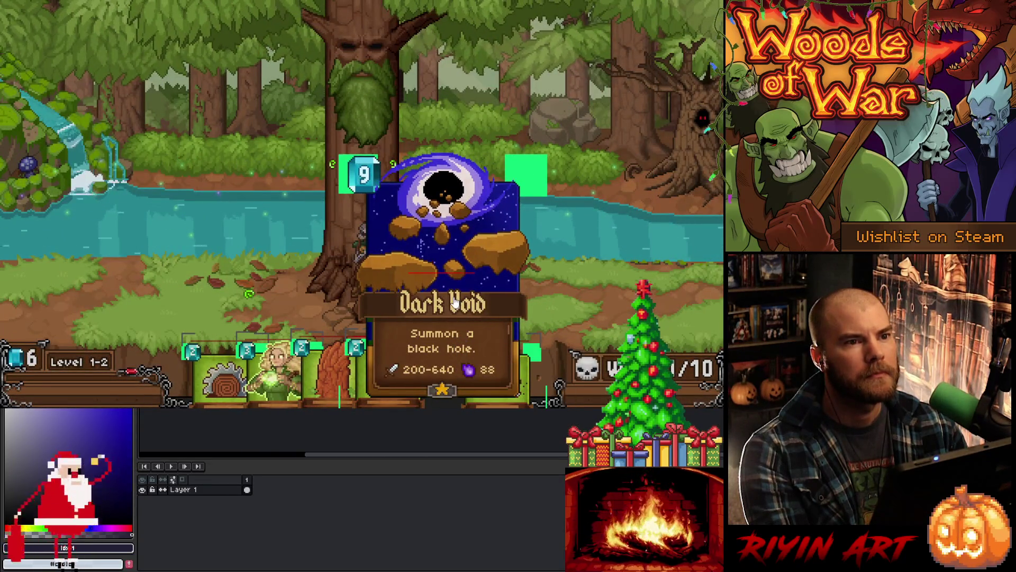
{"action": "mouse_move", "coordinate": [454, 302]}
{"action": "left_mouse_down"}
{"action": "mouse_move", "coordinate": [576, 126]}
{"action": "mouse_move", "coordinate": [564, 219]}
{"action": "mouse_move", "coordinate": [535, 203]}
{"action": "mouse_move", "coordinate": [430, 242]}
{"action": "mouse_move", "coordinate": [217, 187]}
{"action": "mouse_move", "coordinate": [48, 220]}
{"action": "mouse_move", "coordinate": [386, 141]}
{"action": "mouse_move", "coordinate": [593, 236]}
{"action": "mouse_move", "coordinate": [193, 164]}
{"action": "mouse_move", "coordinate": [282, 203]}
{"action": "mouse_move", "coordinate": [612, 267]}
{"action": "mouse_move", "coordinate": [566, 234]}
{"action": "mouse_move", "coordinate": [547, 182]}
{"action": "left_mouse_up"}
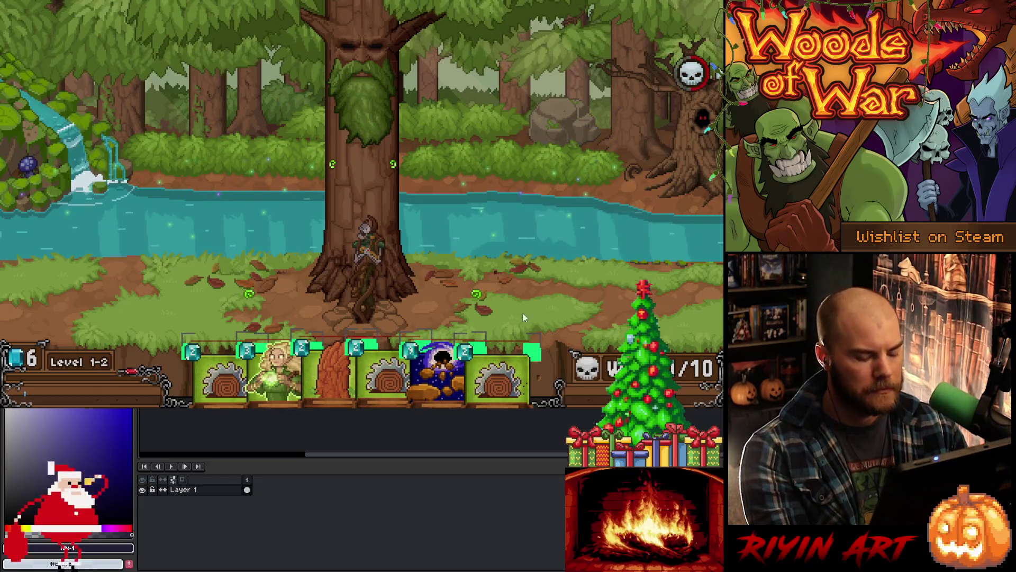
Step: Take Meteor Storm, cast Dark Void, place Barricade, and pick Life Drain from the next reward
{"action": "mouse_move", "coordinate": [506, 371]}
{"action": "left_mouse_down"}
{"action": "mouse_move", "coordinate": [480, 280]}
{"action": "mouse_move", "coordinate": [406, 188]}
{"action": "mouse_move", "coordinate": [372, 113]}
{"action": "left_mouse_up"}
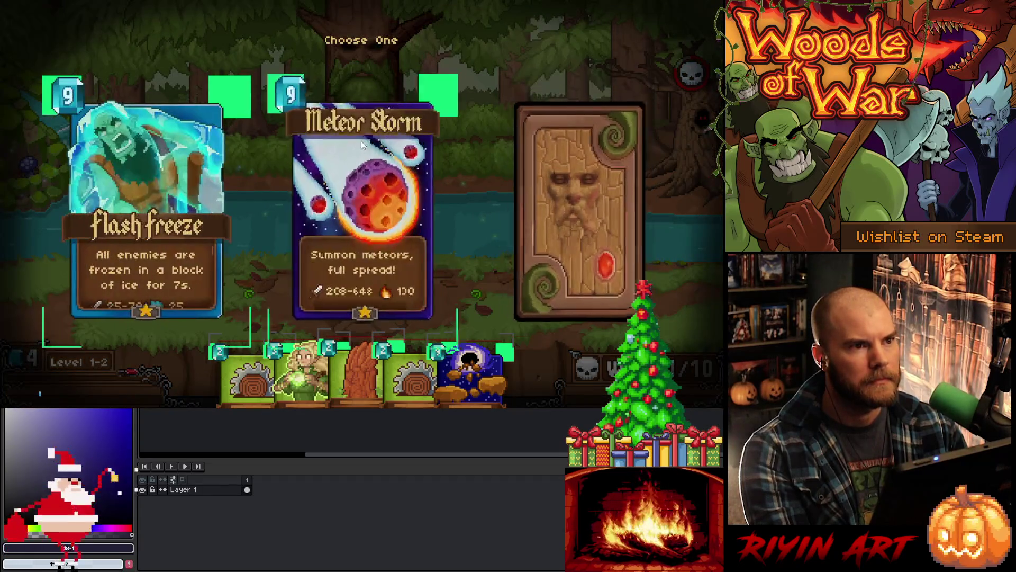
{"action": "left_click", "coordinate": [360, 189]}
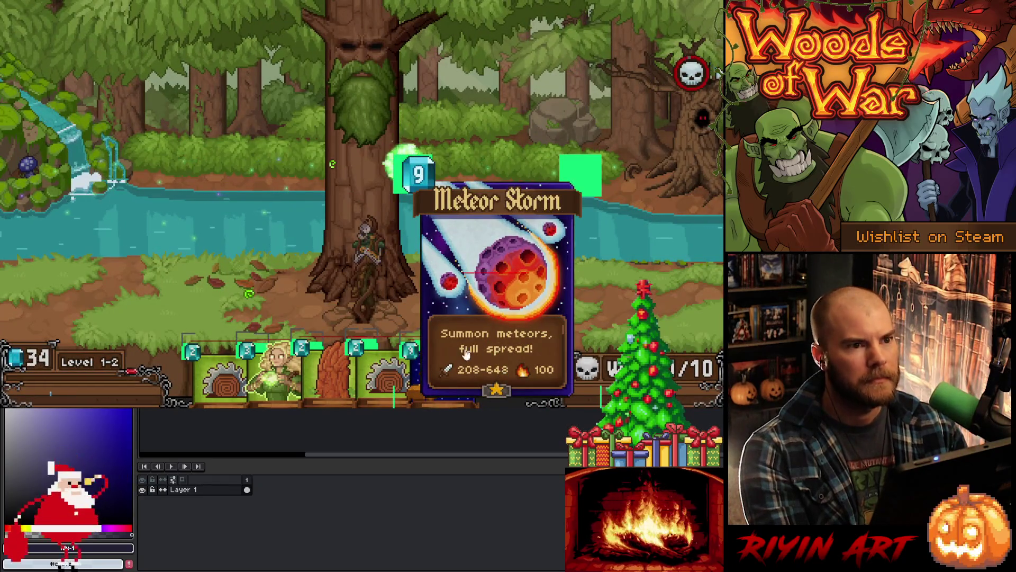
{"action": "left_click_drag", "start_coordinate": [444, 376], "coordinate": [511, 182]}
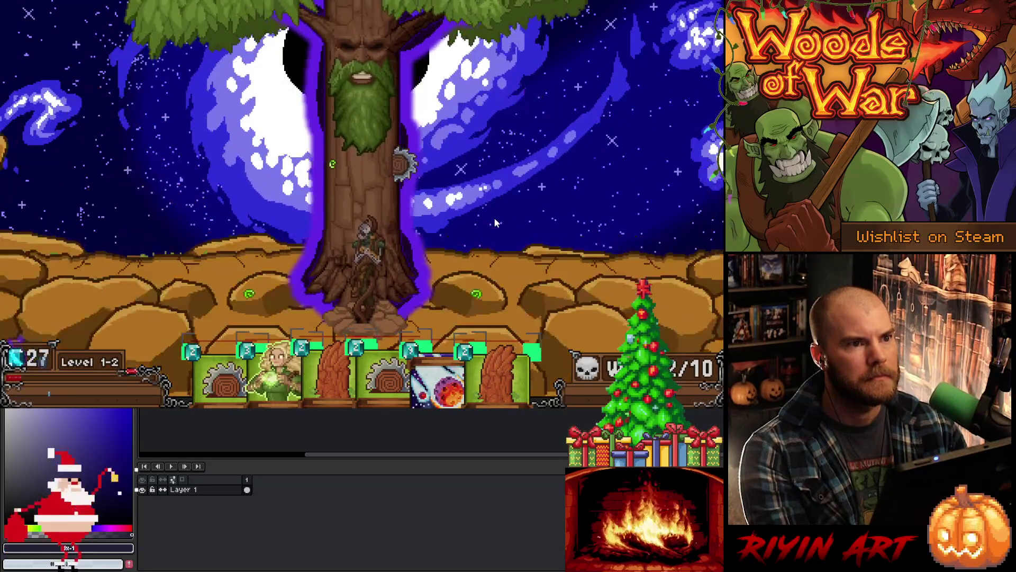
{"action": "mouse_move", "coordinate": [500, 378]}
{"action": "left_mouse_down"}
{"action": "mouse_move", "coordinate": [495, 231]}
{"action": "mouse_move", "coordinate": [481, 281]}
{"action": "left_mouse_up"}
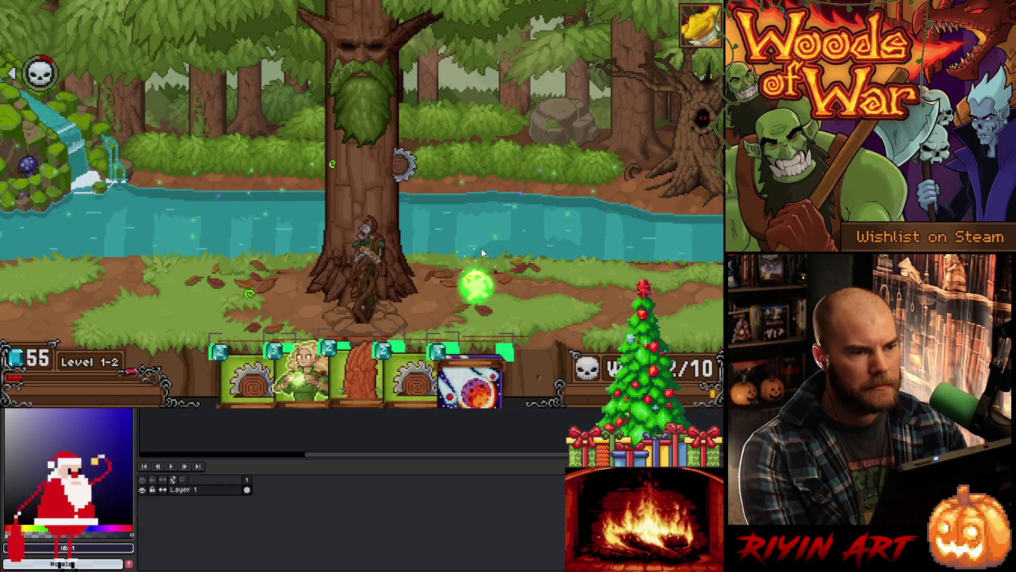
{"action": "left_click", "coordinate": [368, 121]}
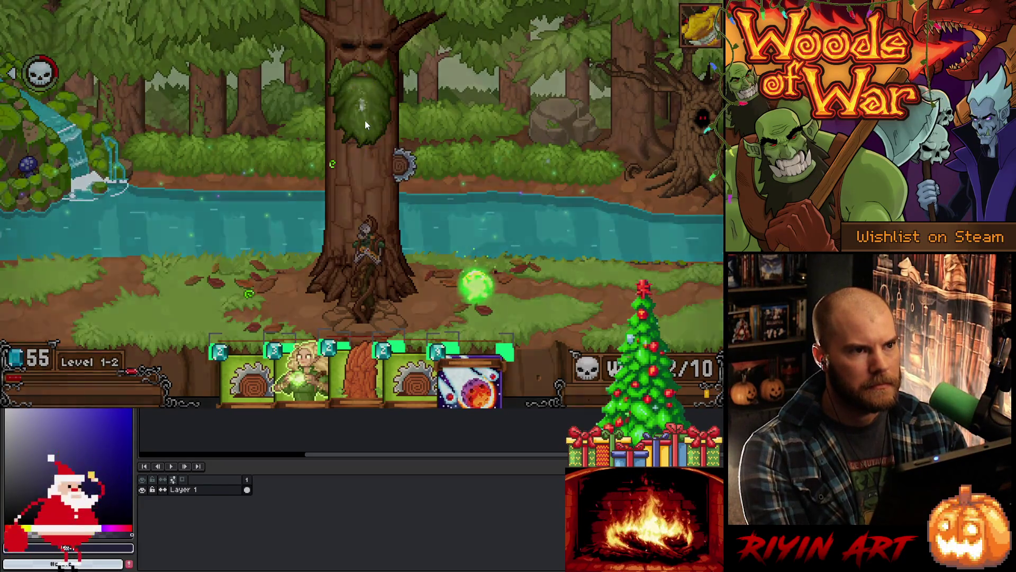
{"action": "left_click", "coordinate": [356, 182]}
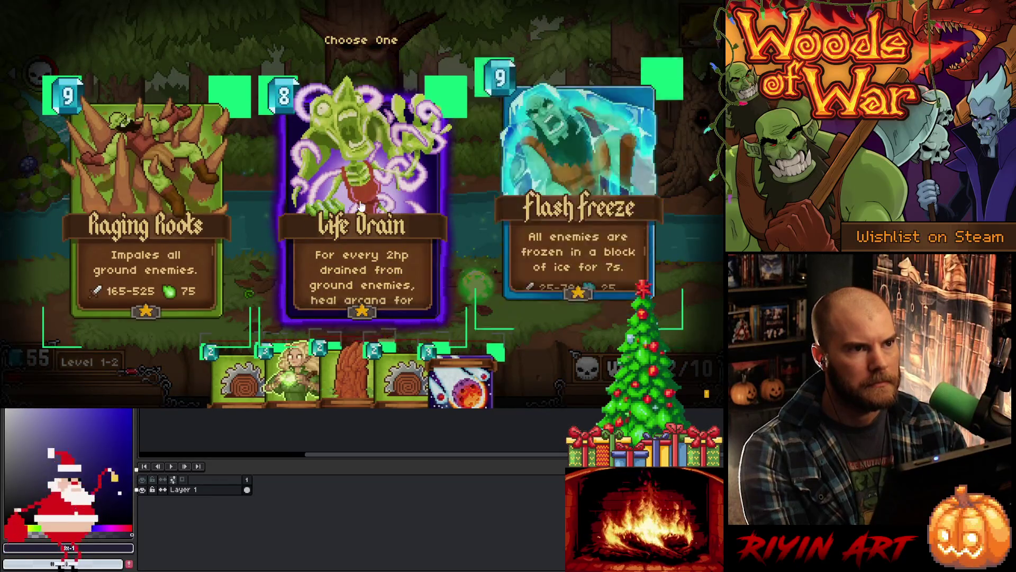
Step: Cast Life Drain across the battlefield's enemies and orc warrior, then pick up Meteor Storm
{"action": "mouse_move", "coordinate": [506, 363]}
{"action": "left_mouse_down"}
{"action": "mouse_move", "coordinate": [549, 159]}
{"action": "mouse_move", "coordinate": [570, 243]}
{"action": "mouse_move", "coordinate": [409, 159]}
{"action": "mouse_move", "coordinate": [164, 169]}
{"action": "mouse_move", "coordinate": [537, 248]}
{"action": "mouse_move", "coordinate": [290, 262]}
{"action": "mouse_move", "coordinate": [236, 212]}
{"action": "mouse_move", "coordinate": [543, 216]}
{"action": "mouse_move", "coordinate": [436, 231]}
{"action": "mouse_move", "coordinate": [238, 229]}
{"action": "mouse_move", "coordinate": [423, 207]}
{"action": "mouse_move", "coordinate": [545, 217]}
{"action": "mouse_move", "coordinate": [537, 235]}
{"action": "mouse_move", "coordinate": [563, 228]}
{"action": "left_mouse_up"}
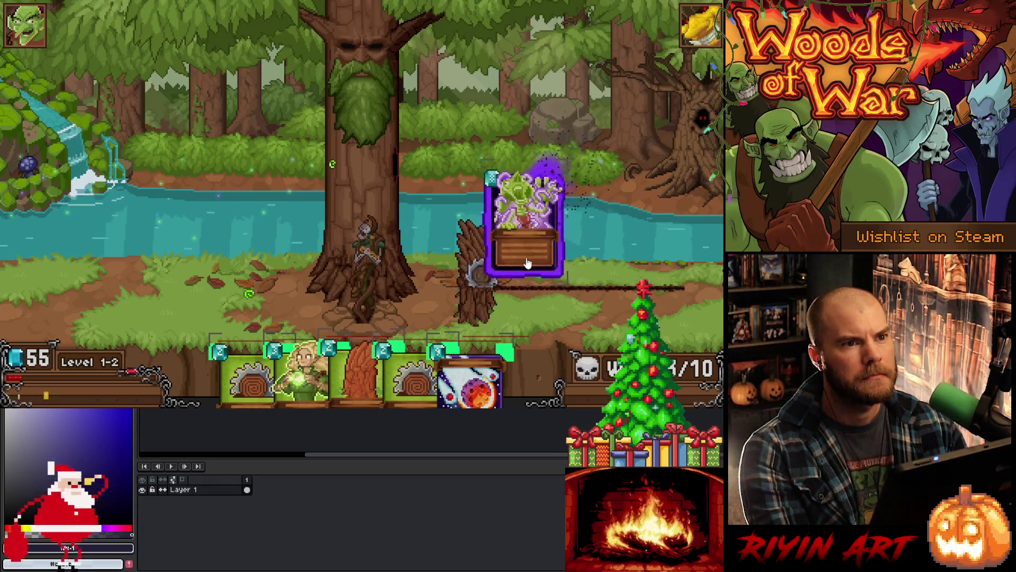
{"action": "left_click_drag", "start_coordinate": [486, 265], "coordinate": [344, 281]}
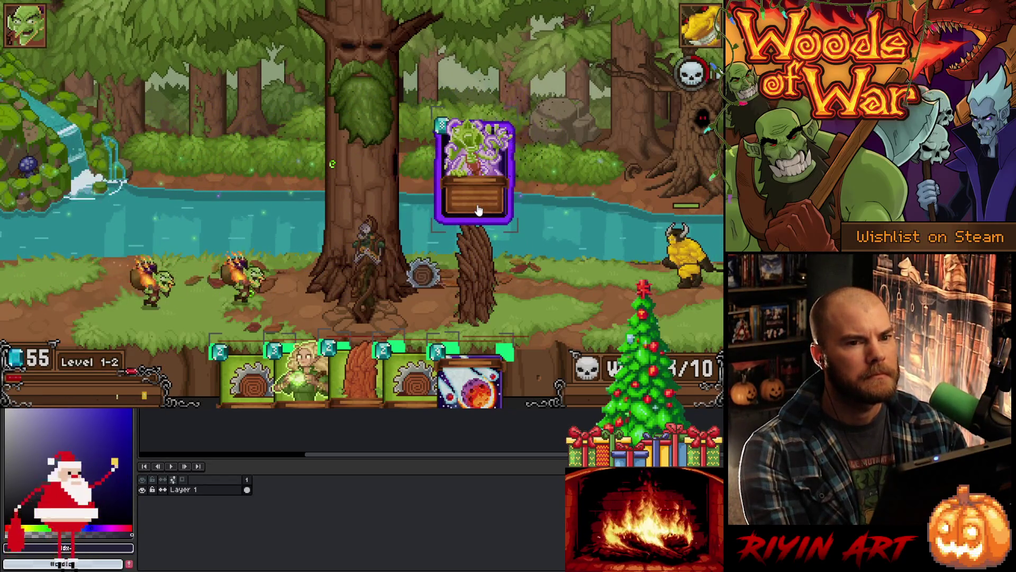
{"action": "mouse_move", "coordinate": [478, 211]}
{"action": "left_mouse_down"}
{"action": "mouse_move", "coordinate": [505, 193]}
{"action": "mouse_move", "coordinate": [544, 215]}
{"action": "mouse_move", "coordinate": [526, 247]}
{"action": "mouse_move", "coordinate": [309, 183]}
{"action": "mouse_move", "coordinate": [132, 206]}
{"action": "left_mouse_up"}
{"action": "mouse_move", "coordinate": [459, 245]}
{"action": "left_mouse_down"}
{"action": "mouse_move", "coordinate": [466, 294]}
{"action": "mouse_move", "coordinate": [135, 233]}
{"action": "mouse_move", "coordinate": [570, 205]}
{"action": "left_mouse_up"}
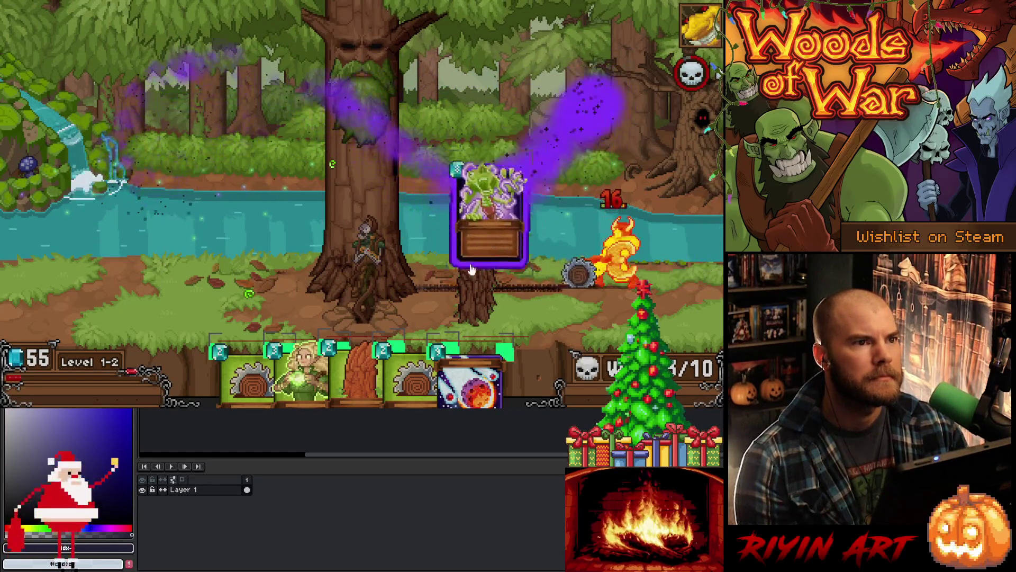
{"action": "mouse_move", "coordinate": [477, 221]}
{"action": "left_mouse_down"}
{"action": "mouse_move", "coordinate": [623, 200]}
{"action": "mouse_move", "coordinate": [409, 215]}
{"action": "left_mouse_up"}
{"action": "mouse_move", "coordinate": [119, 233]}
{"action": "left_mouse_down"}
{"action": "mouse_move", "coordinate": [495, 182]}
{"action": "mouse_move", "coordinate": [594, 256]}
{"action": "left_mouse_up"}
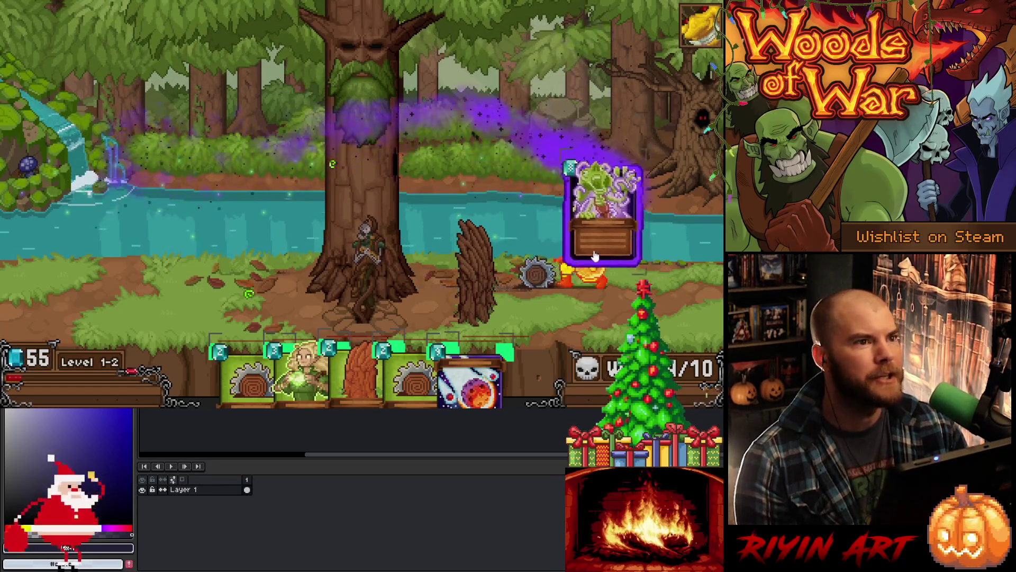
{"action": "mouse_move", "coordinate": [518, 241]}
{"action": "left_mouse_down"}
{"action": "mouse_move", "coordinate": [553, 190]}
{"action": "mouse_move", "coordinate": [183, 183]}
{"action": "left_mouse_up"}
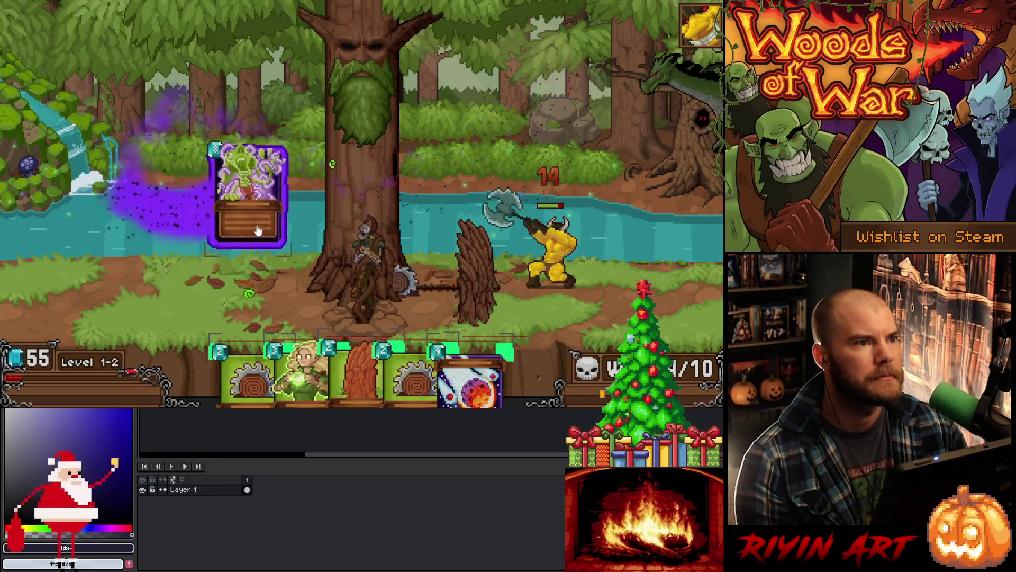
{"action": "mouse_move", "coordinate": [379, 183]}
{"action": "left_mouse_down"}
{"action": "mouse_move", "coordinate": [499, 293]}
{"action": "mouse_move", "coordinate": [606, 149]}
{"action": "mouse_move", "coordinate": [529, 239]}
{"action": "mouse_move", "coordinate": [349, 159]}
{"action": "mouse_move", "coordinate": [133, 188]}
{"action": "mouse_move", "coordinate": [321, 240]}
{"action": "mouse_move", "coordinate": [543, 213]}
{"action": "mouse_move", "coordinate": [283, 210]}
{"action": "mouse_move", "coordinate": [307, 253]}
{"action": "mouse_move", "coordinate": [595, 177]}
{"action": "left_mouse_up"}
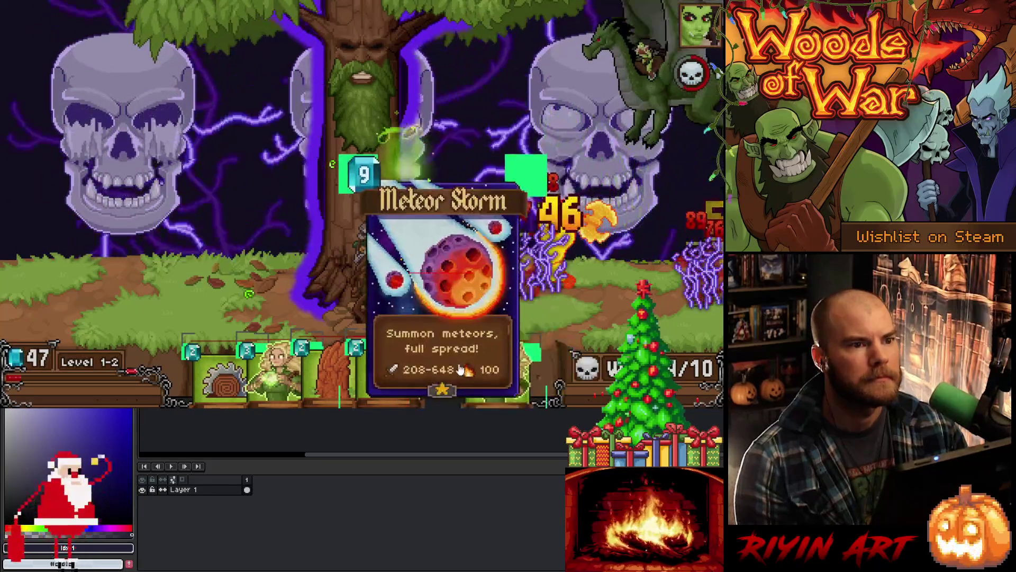
{"action": "mouse_move", "coordinate": [459, 350]}
{"action": "left_mouse_down"}
{"action": "mouse_move", "coordinate": [458, 334]}
{"action": "mouse_move", "coordinate": [588, 182]}
{"action": "mouse_move", "coordinate": [399, 188]}
{"action": "mouse_move", "coordinate": [190, 120]}
{"action": "mouse_move", "coordinate": [650, 120]}
{"action": "mouse_move", "coordinate": [204, 256]}
{"action": "mouse_move", "coordinate": [454, 233]}
{"action": "mouse_move", "coordinate": [445, 299]}
{"action": "mouse_move", "coordinate": [416, 204]}
{"action": "mouse_move", "coordinate": [564, 114]}
{"action": "left_mouse_up"}
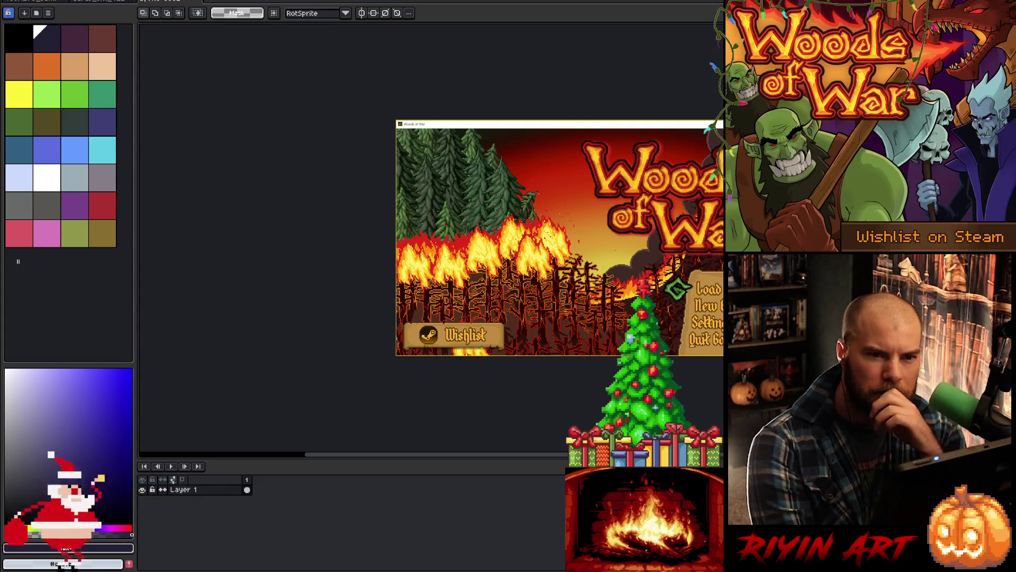
Step: Bring SQLiteStudio forward to show the Card table's id, title and titleY columns
{"action": "key", "text": "alt+Tab"}
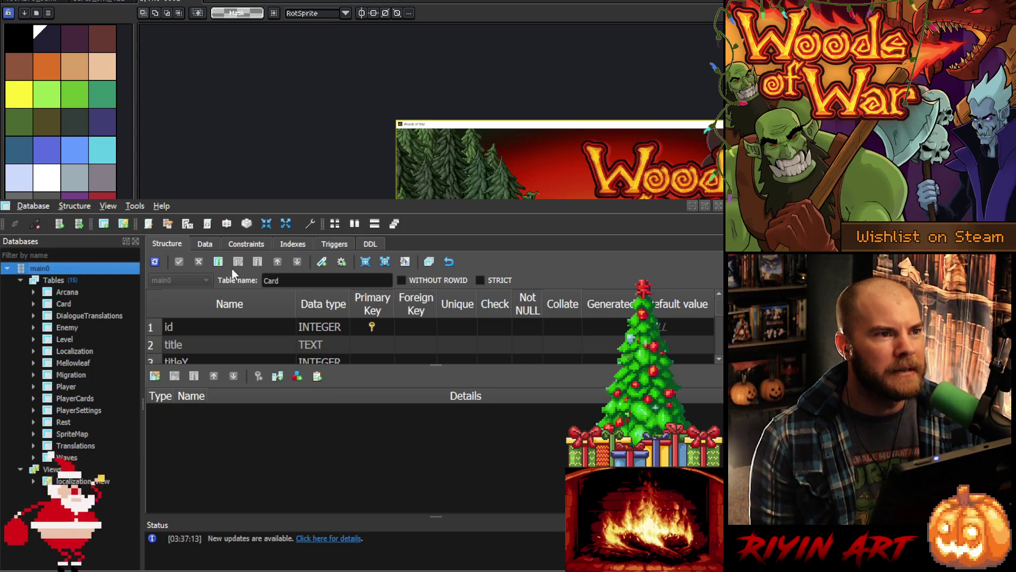
{"action": "left_click", "coordinate": [208, 245]}
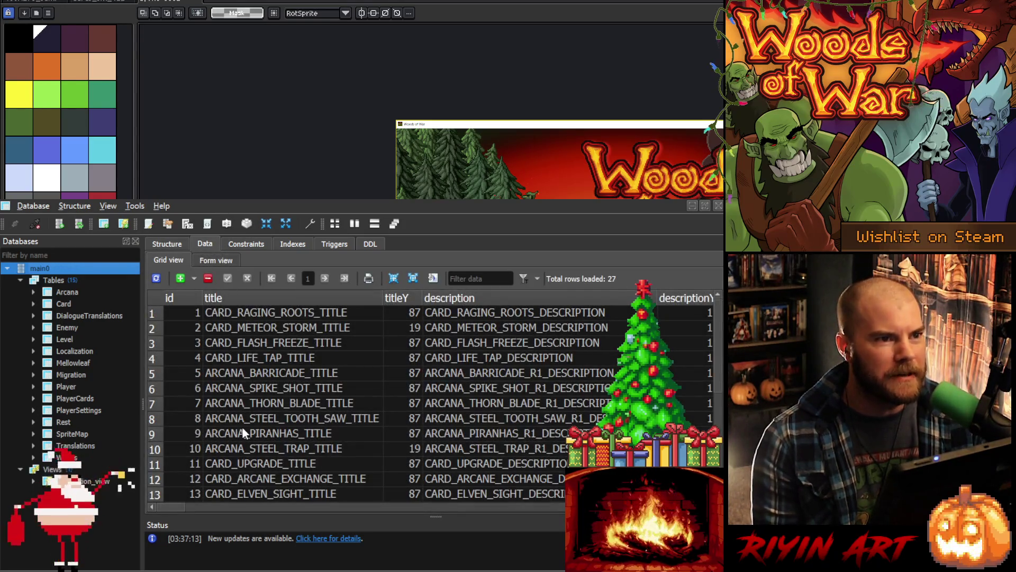
{"action": "scroll", "coordinate": [478, 393], "scroll_direction": "down", "scroll_amount": 1}
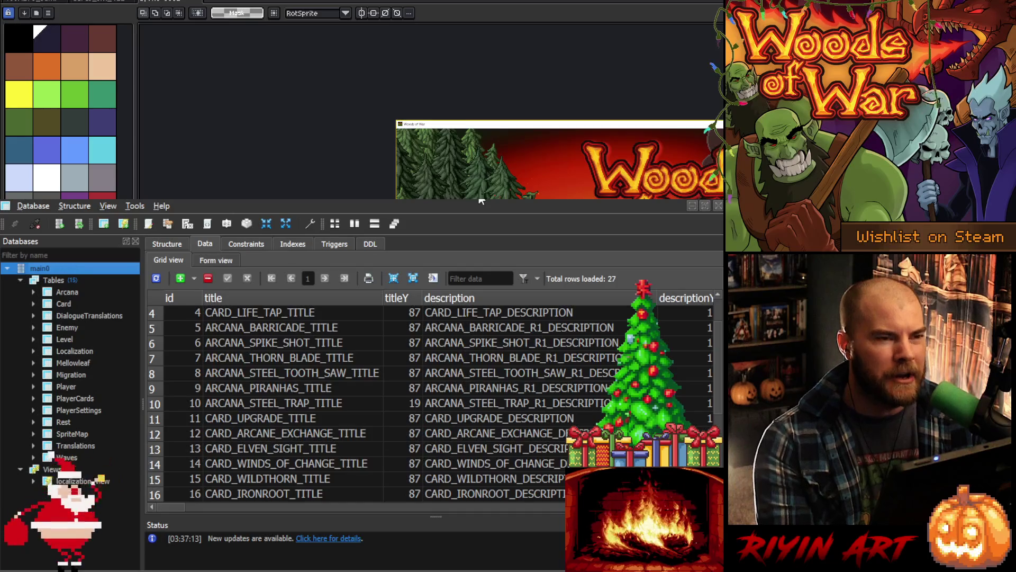
{"action": "scroll", "coordinate": [518, 446], "scroll_direction": "down", "scroll_amount": 4}
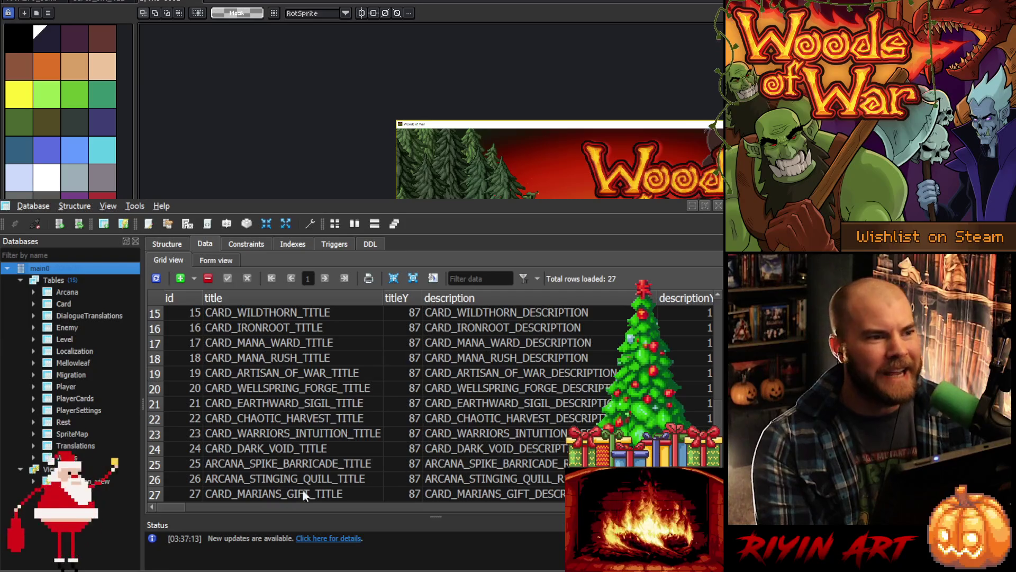
{"action": "left_click_drag", "start_coordinate": [173, 504], "coordinate": [203, 494]}
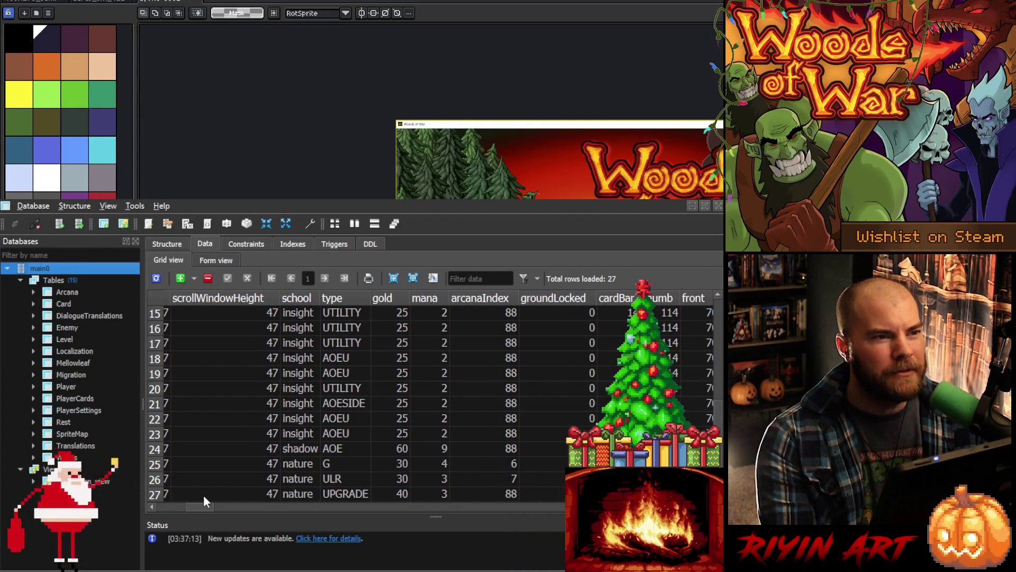
{"action": "scroll", "coordinate": [233, 482], "scroll_direction": "up", "scroll_amount": 5}
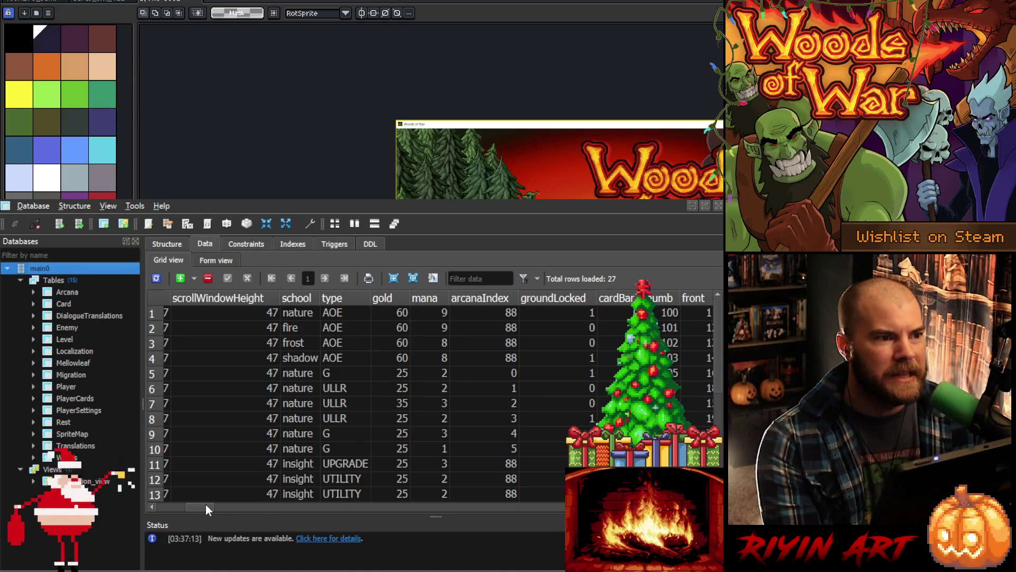
{"action": "left_click_drag", "start_coordinate": [204, 504], "coordinate": [208, 504]}
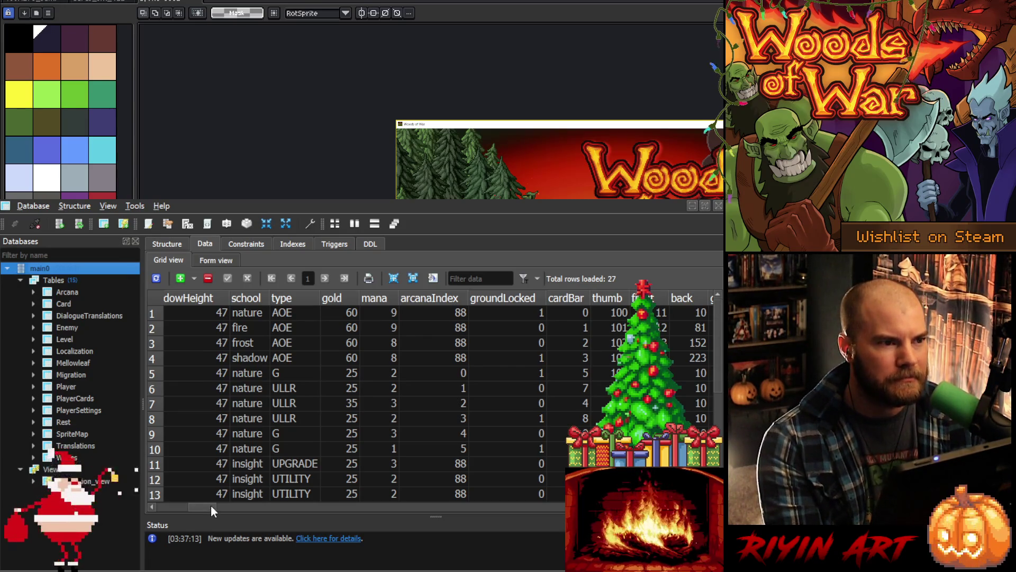
{"action": "left_click_drag", "start_coordinate": [212, 504], "coordinate": [214, 505]}
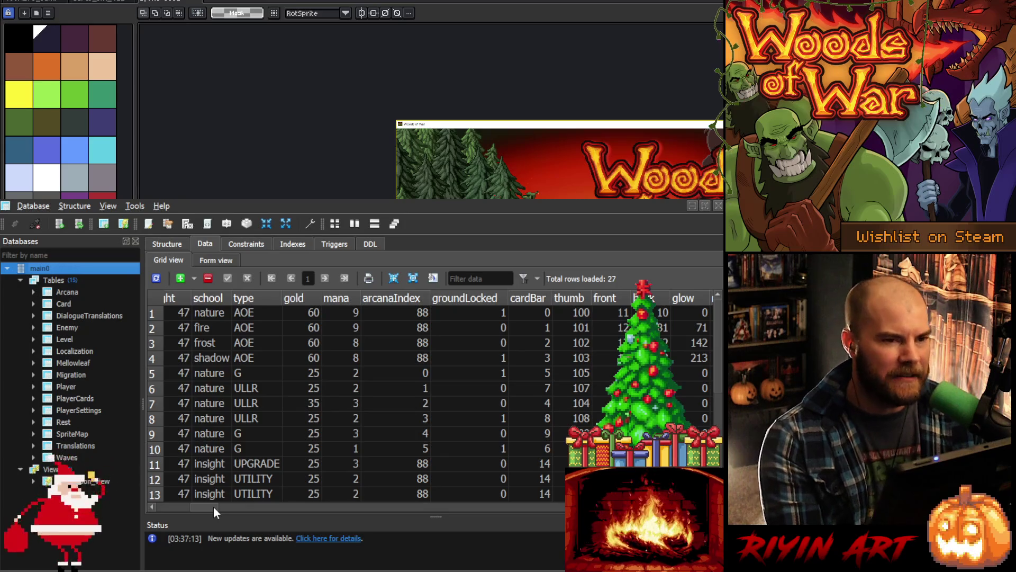
{"action": "mouse_move", "coordinate": [214, 506]}
{"action": "left_mouse_down"}
{"action": "mouse_move", "coordinate": [163, 504]}
{"action": "mouse_move", "coordinate": [176, 503]}
{"action": "left_mouse_up"}
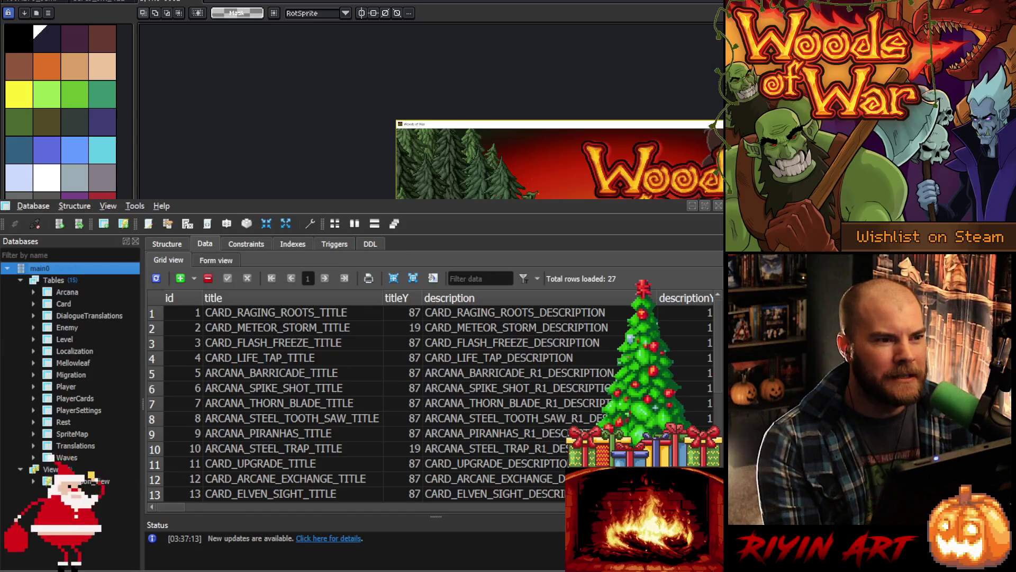
{"action": "scroll", "coordinate": [236, 462], "scroll_direction": "down", "scroll_amount": 1}
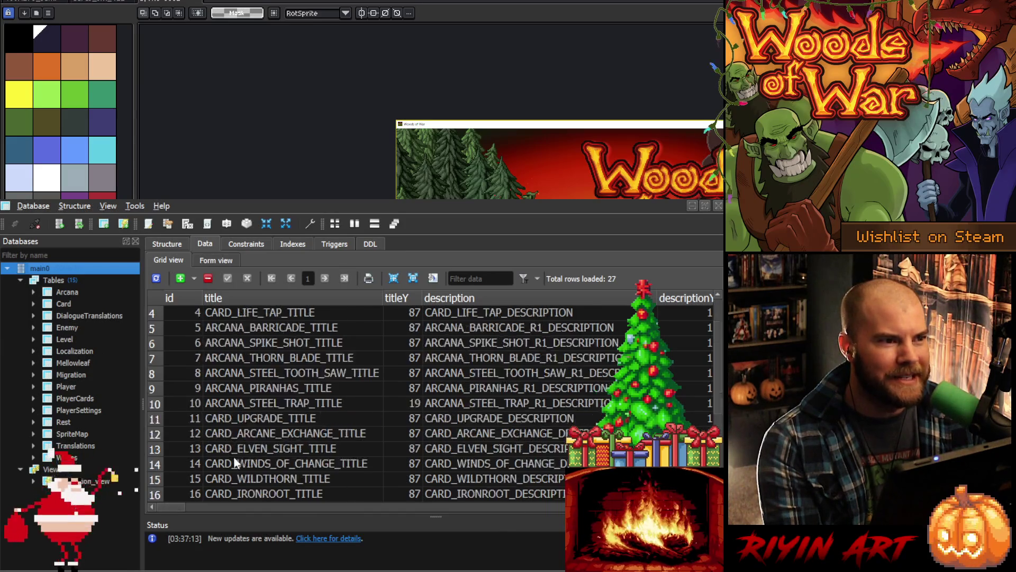
{"action": "scroll", "coordinate": [236, 462], "scroll_direction": "down", "scroll_amount": 4}
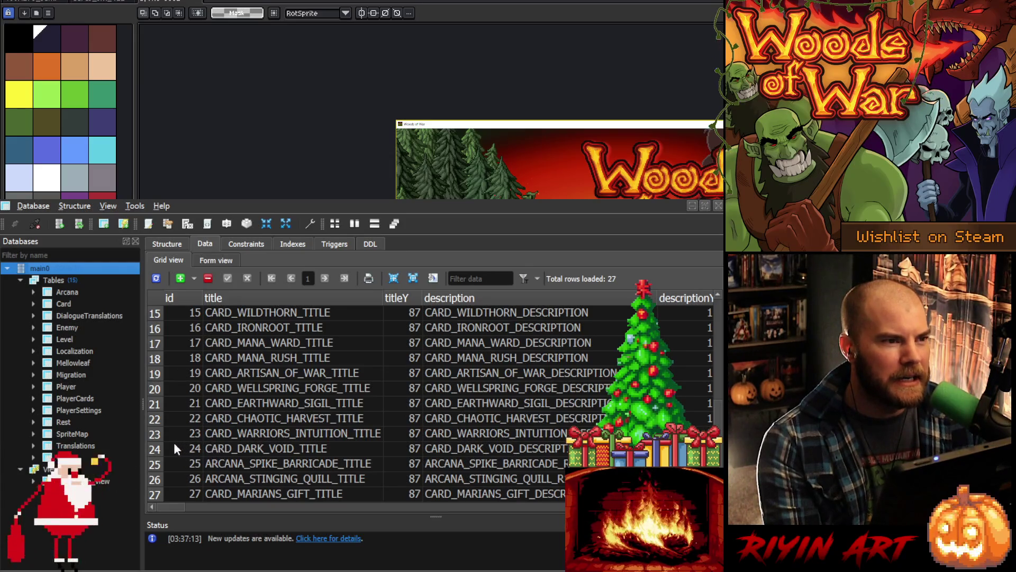
{"action": "left_click", "coordinate": [159, 448]}
{"action": "left_click_drag", "start_coordinate": [173, 504], "coordinate": [215, 506]}
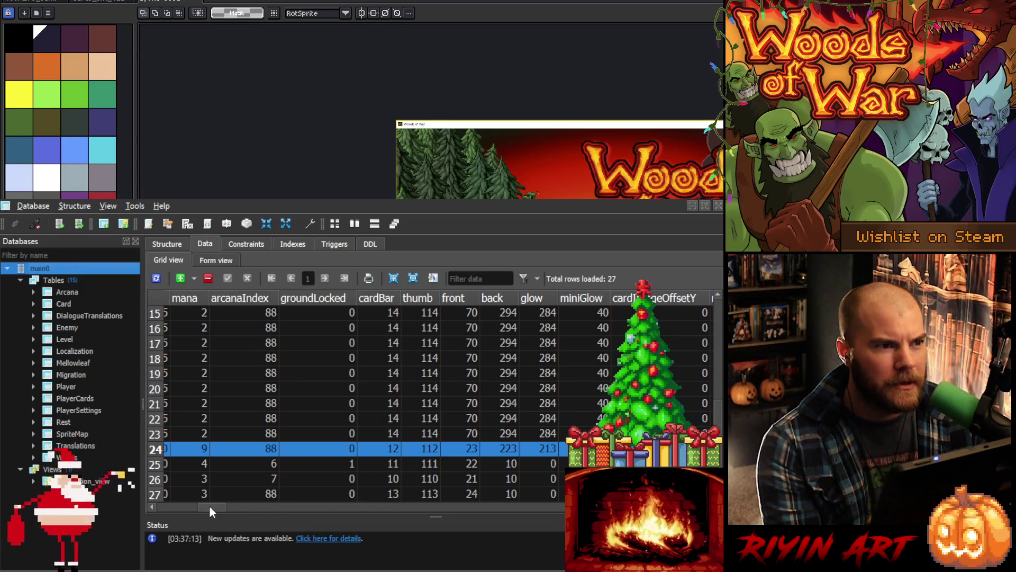
{"action": "left_click", "coordinate": [432, 446]}
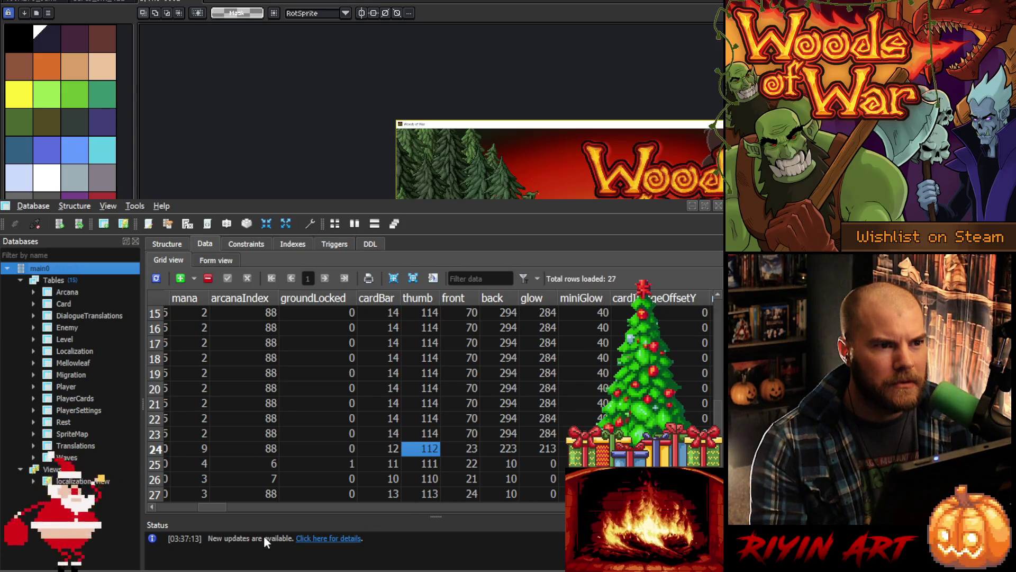
{"action": "mouse_move", "coordinate": [204, 505]}
{"action": "left_mouse_down"}
{"action": "mouse_move", "coordinate": [122, 503]}
{"action": "mouse_move", "coordinate": [176, 499]}
{"action": "mouse_move", "coordinate": [166, 501]}
{"action": "left_mouse_up"}
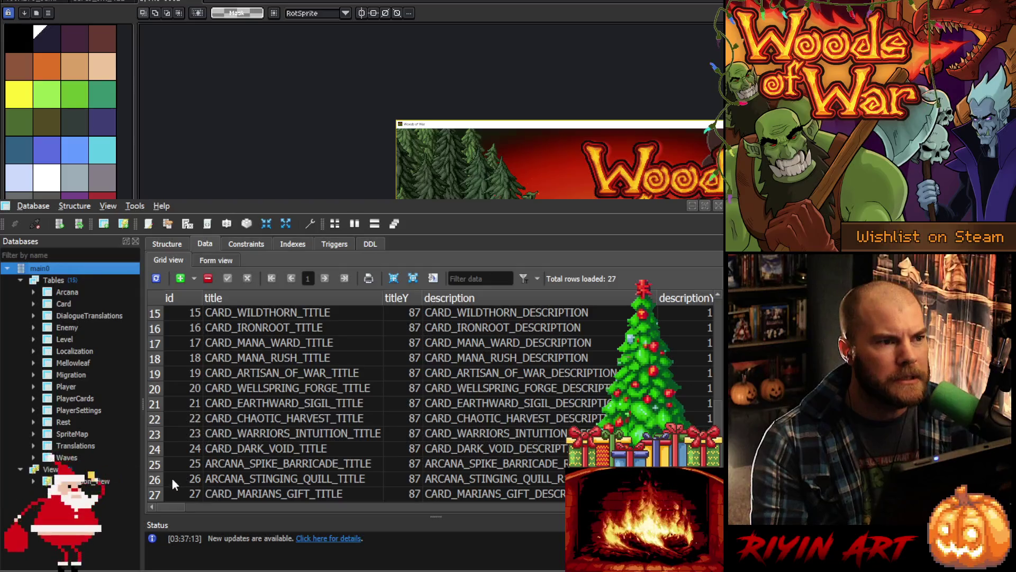
{"action": "left_click", "coordinate": [170, 448]}
{"action": "left_click_drag", "start_coordinate": [164, 507], "coordinate": [208, 501]}
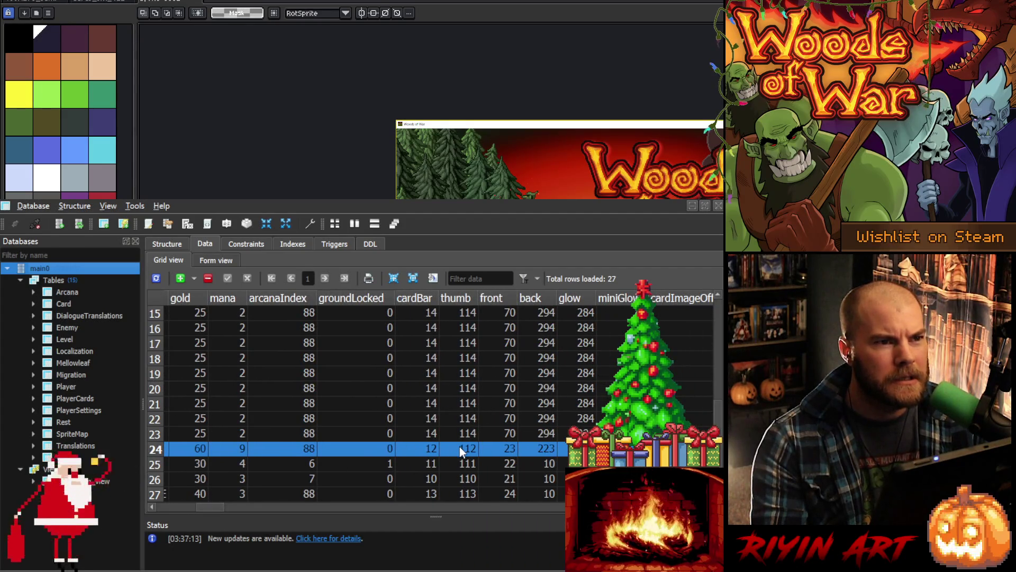
{"action": "double_click", "coordinate": [577, 449]}
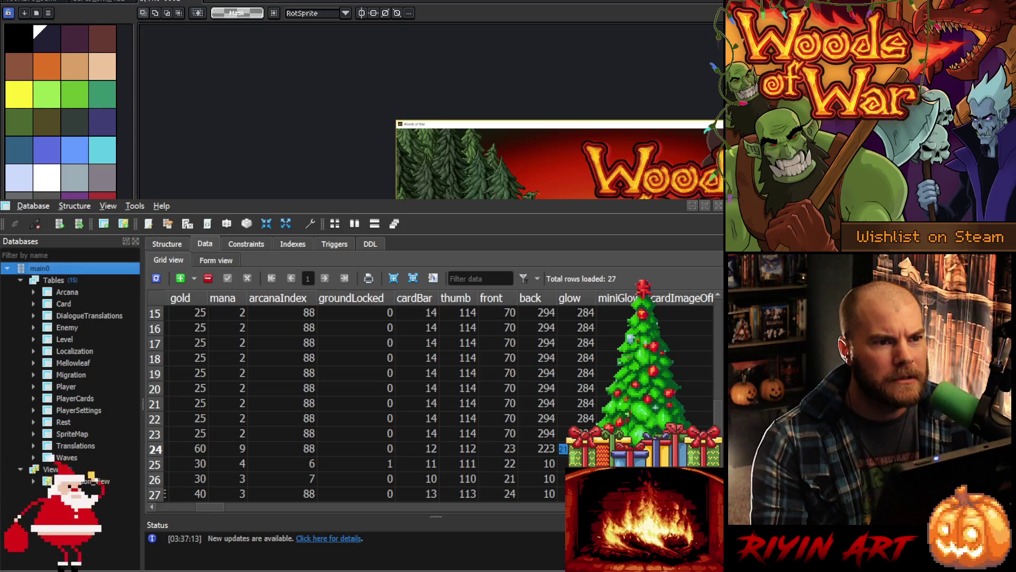
Step: Keep Dark Void's glow at 213, set its miniGlow to 30, commit, and return to Aseprite
{"action": "key", "text": "Return"}
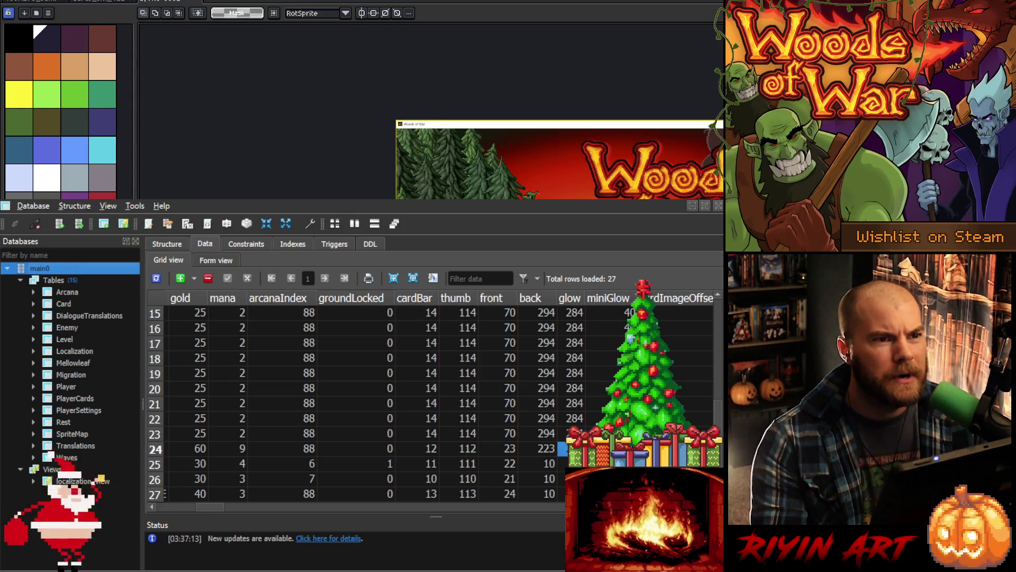
{"action": "mouse_move", "coordinate": [214, 504]}
{"action": "left_mouse_down"}
{"action": "mouse_move", "coordinate": [168, 507]}
{"action": "mouse_move", "coordinate": [225, 493]}
{"action": "left_mouse_up"}
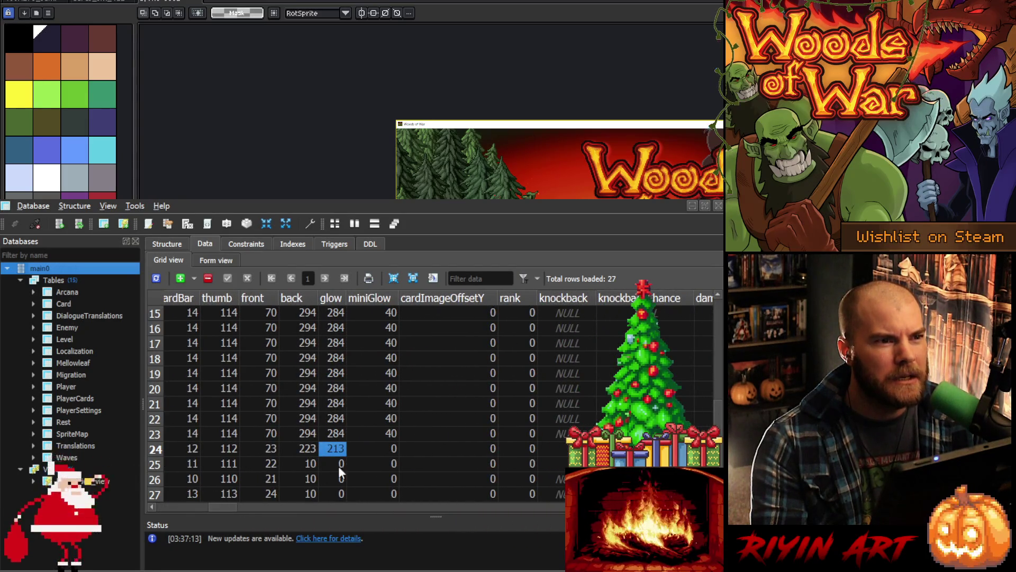
{"action": "scroll", "coordinate": [374, 445], "scroll_direction": "up", "scroll_amount": 5}
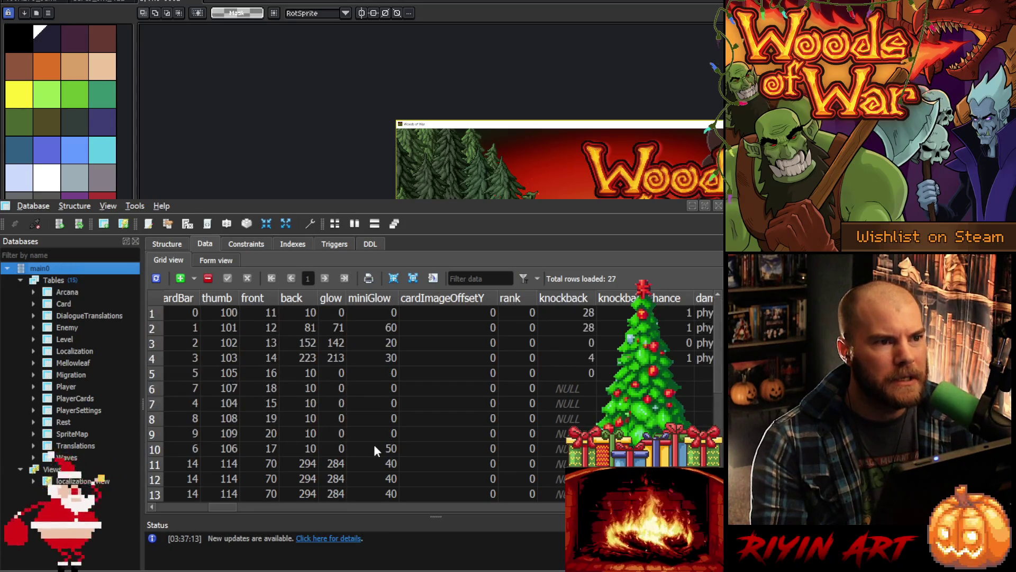
{"action": "scroll", "coordinate": [374, 446], "scroll_direction": "down", "scroll_amount": 5}
{"action": "double_click", "coordinate": [373, 448]}
{"action": "type", "text": "30"}
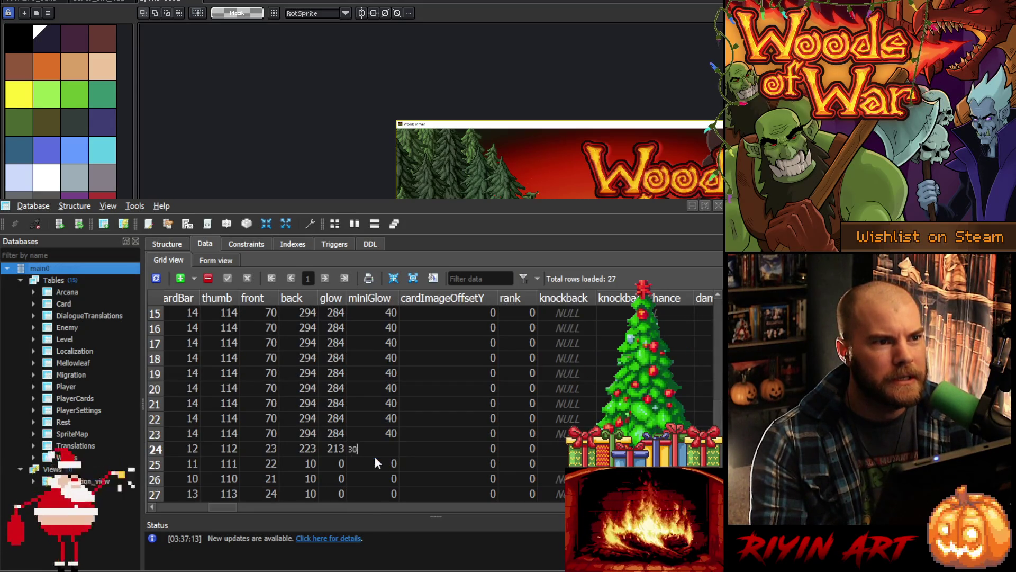
{"action": "key", "text": "Return"}
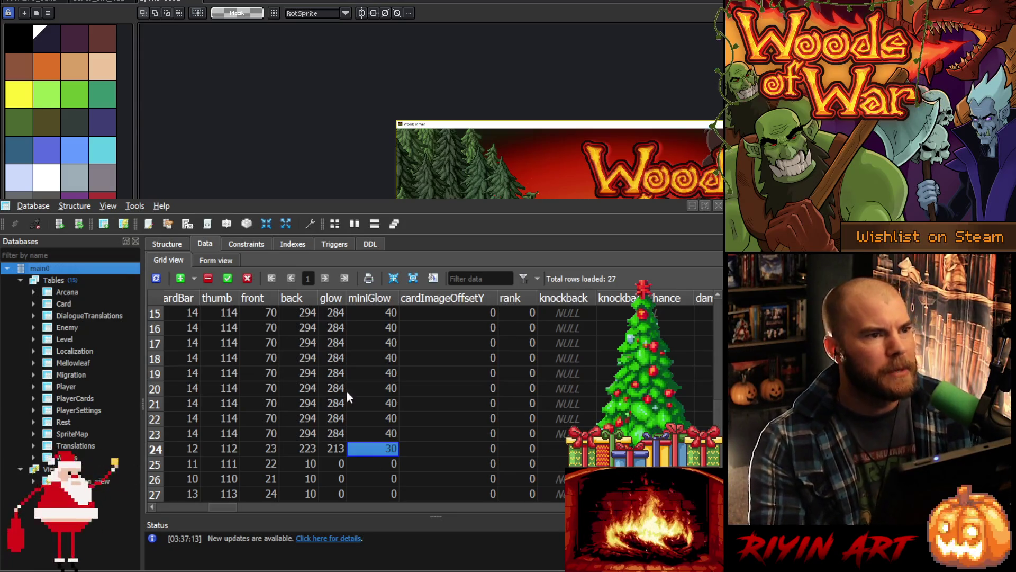
{"action": "left_click", "coordinate": [230, 280]}
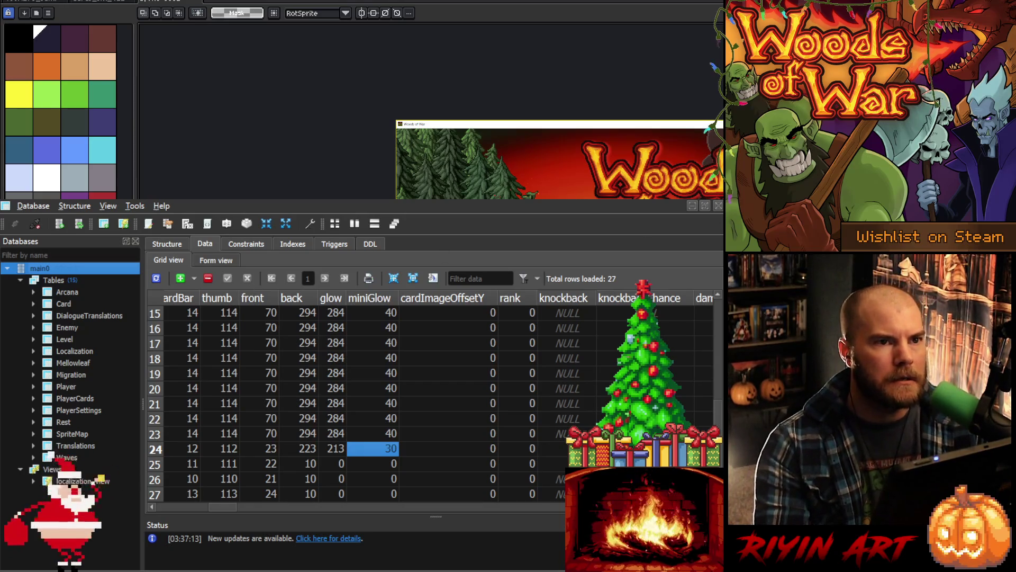
{"action": "key", "text": "alt+Tab"}
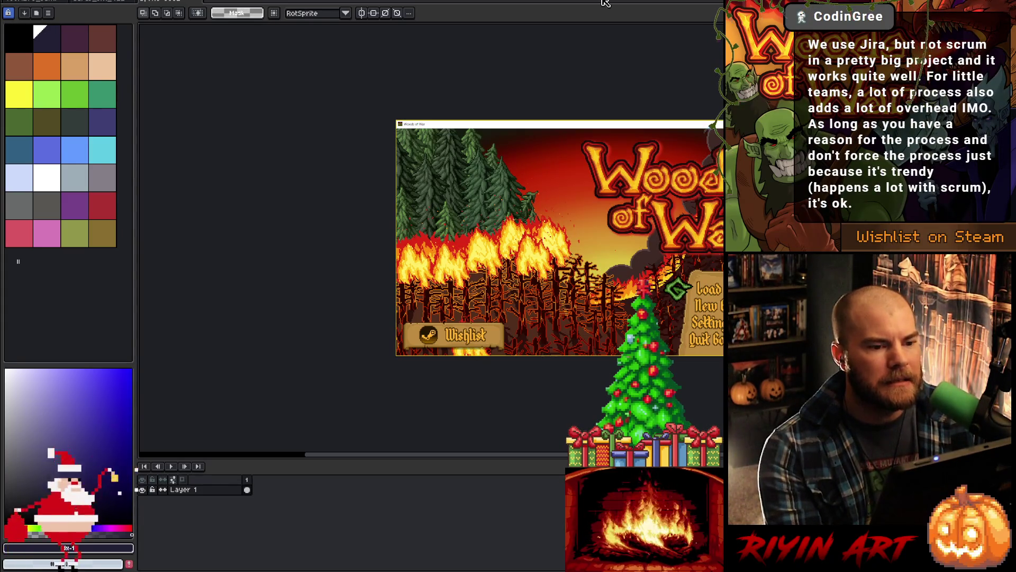
Step: Frame the Woods of War title screenshot and open Layer 1's context menu
{"action": "left_click_drag", "start_coordinate": [530, 124], "coordinate": [331, 121]}
{"action": "left_click", "coordinate": [715, 29]}
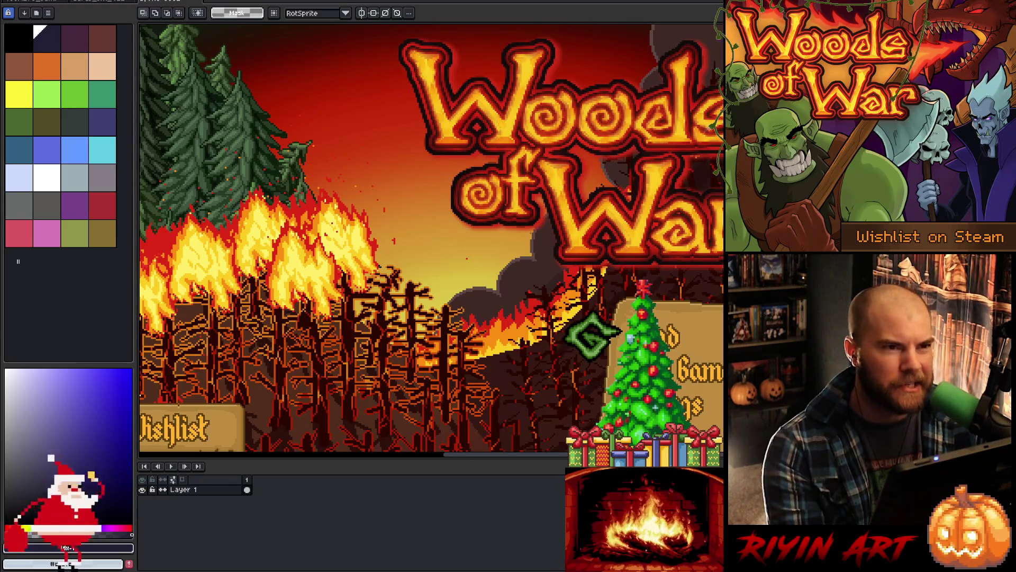
{"action": "scroll", "coordinate": [524, 248], "scroll_direction": "down", "scroll_amount": 1}
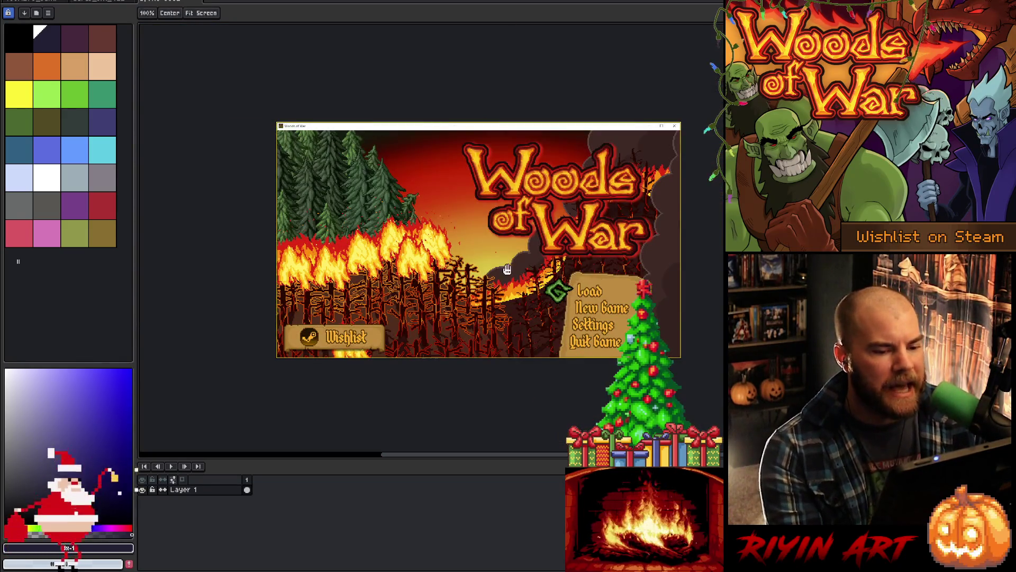
{"action": "left_click_drag", "start_coordinate": [495, 275], "coordinate": [410, 284]}
{"action": "key", "text": "m"}
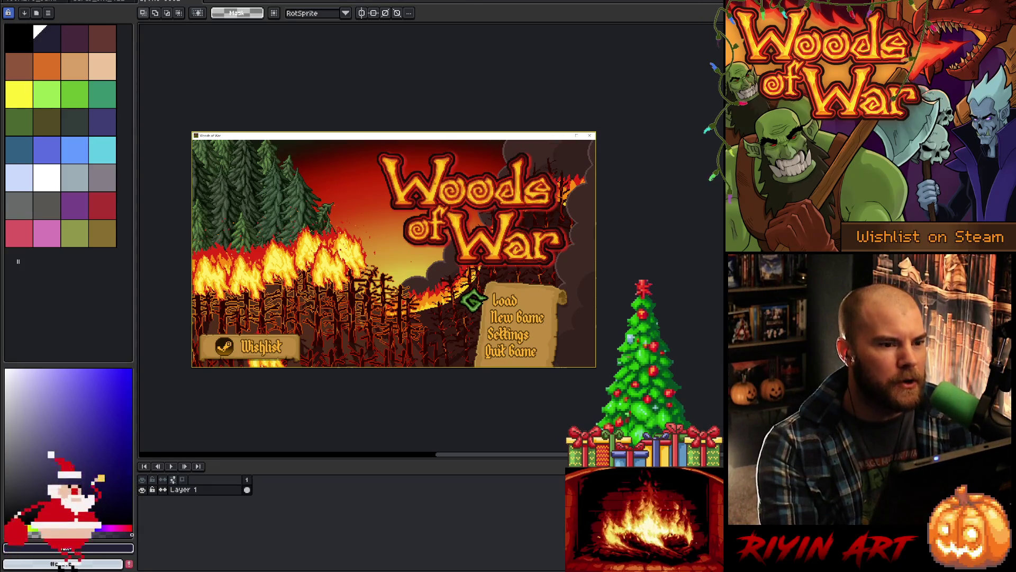
{"action": "scroll", "coordinate": [431, 238], "scroll_direction": "up", "scroll_amount": 2}
{"action": "scroll", "coordinate": [431, 238], "scroll_direction": "left", "scroll_amount": 3}
{"action": "scroll", "coordinate": [431, 238], "scroll_direction": "down", "scroll_amount": 2}
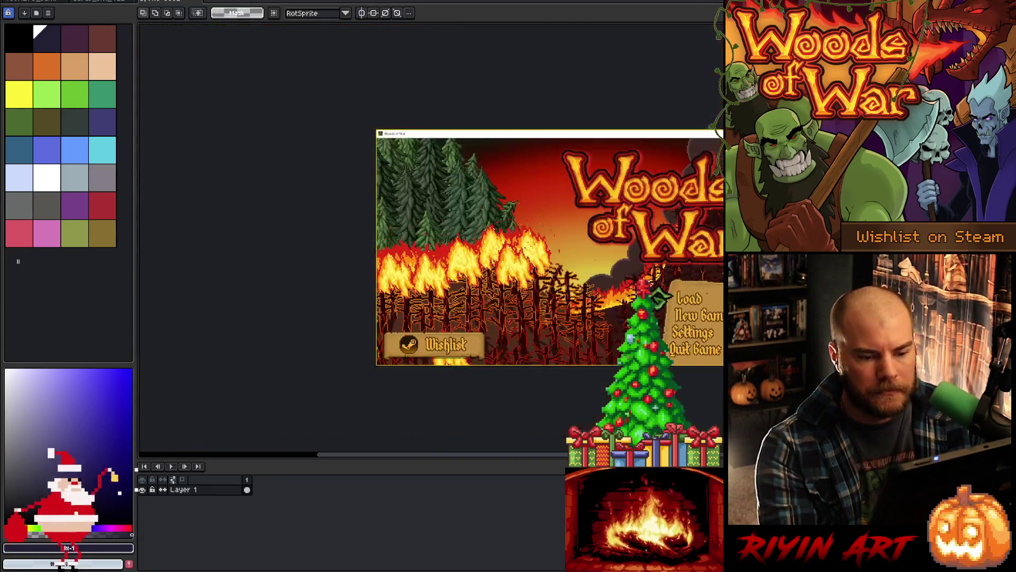
{"action": "scroll", "coordinate": [447, 259], "scroll_direction": "up", "scroll_amount": 3}
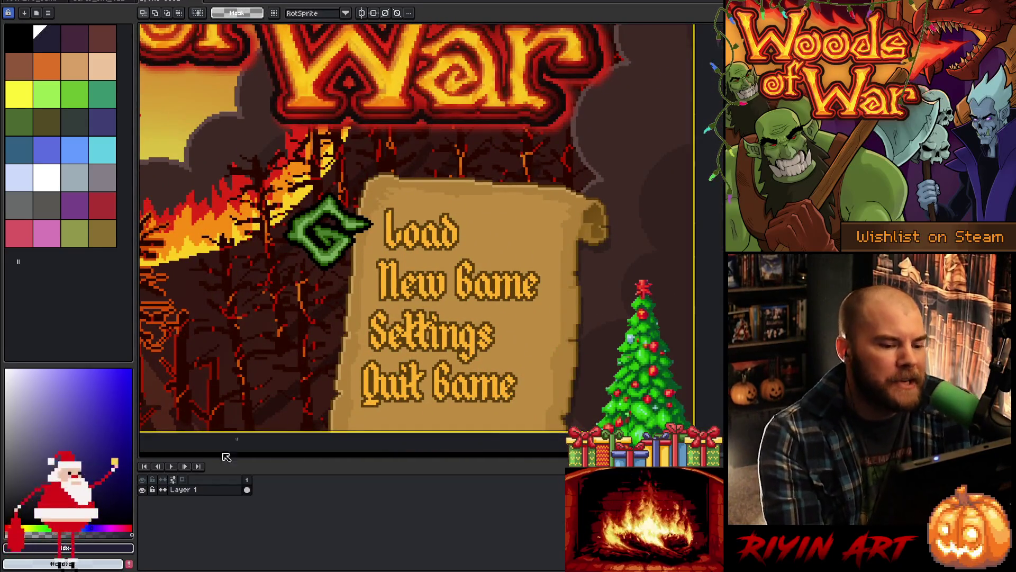
{"action": "right_click", "coordinate": [216, 494]}
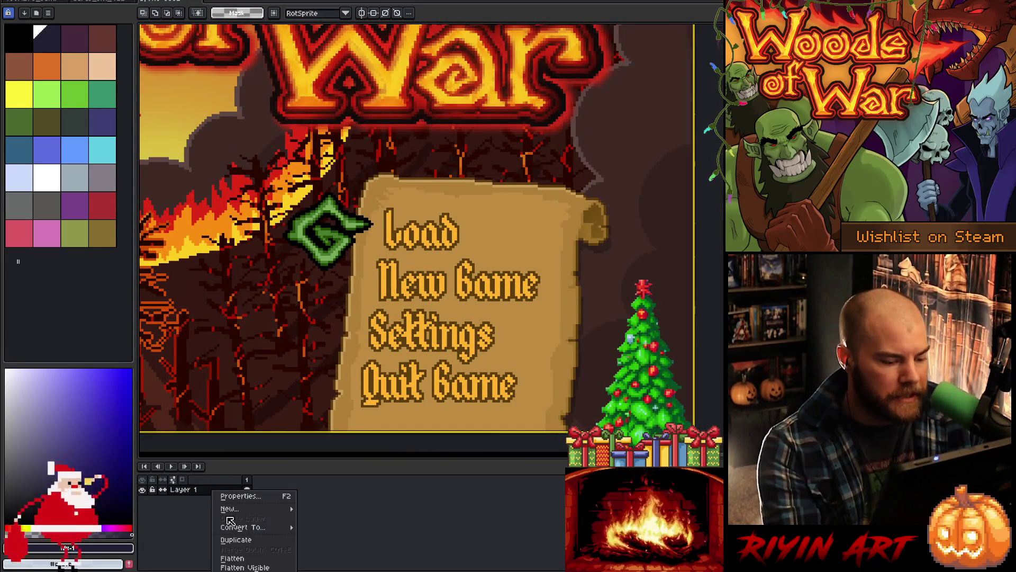
Step: Duplicate Layer 1 and trial Replace Color on the brown outline before cancelling
{"action": "left_click", "coordinate": [237, 539]}
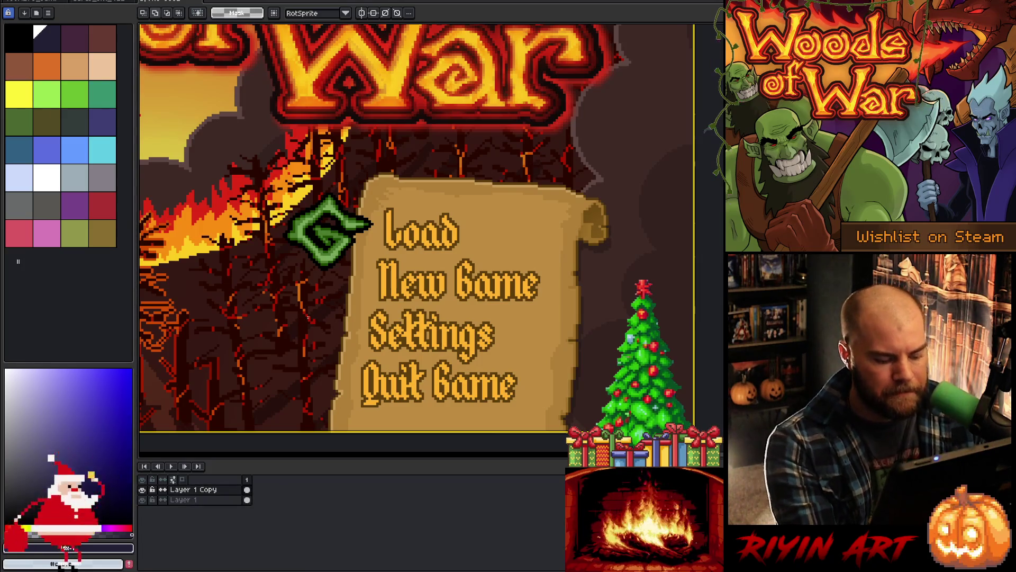
{"action": "key", "text": "shift+r"}
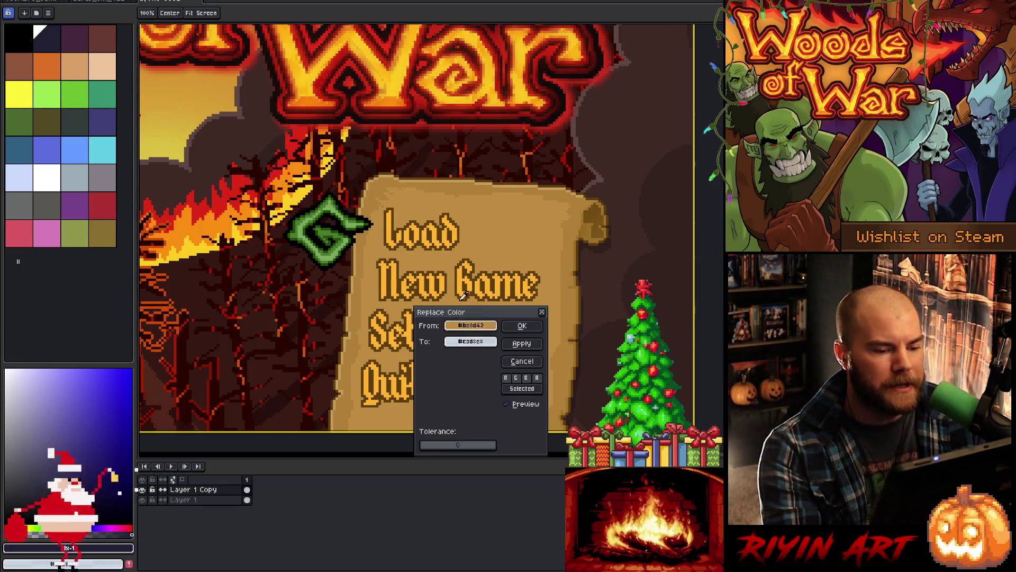
{"action": "left_click", "coordinate": [461, 225]}
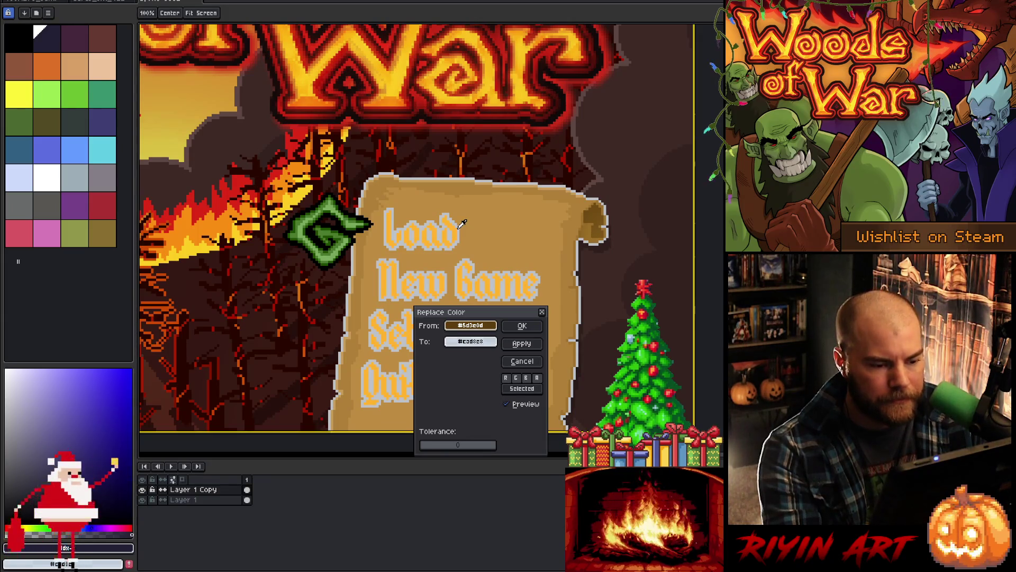
{"action": "left_click", "coordinate": [522, 361]}
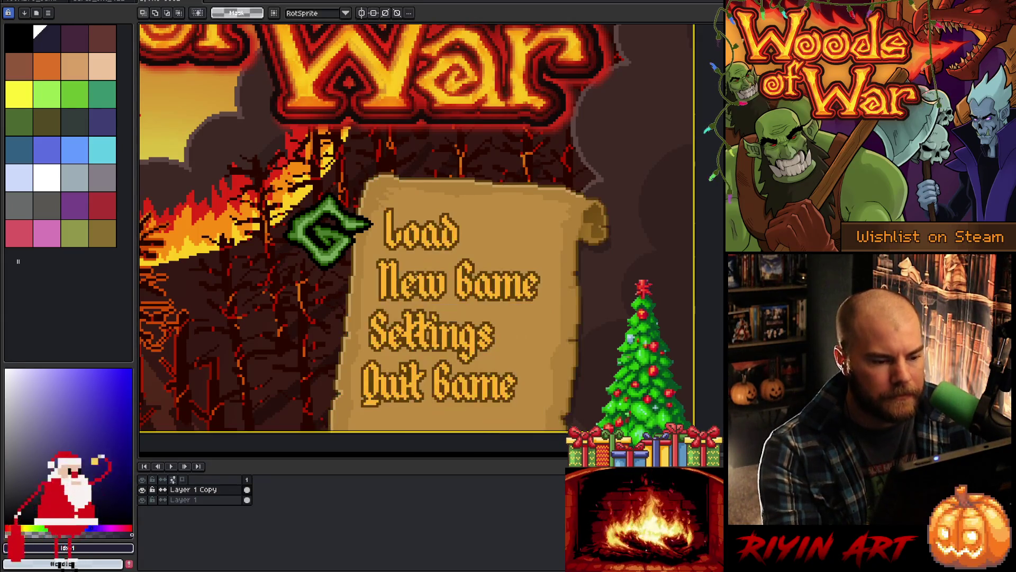
{"action": "key", "text": "b"}
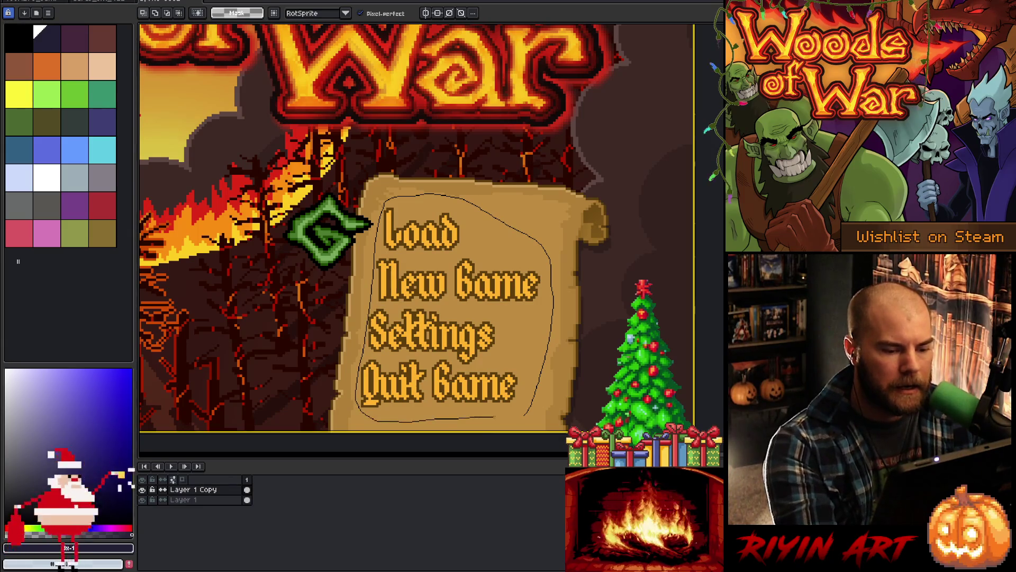
Step: Select the scroll's menu text and replace its gold lettering with the edge's dark brown
{"action": "left_click_drag", "start_coordinate": [524, 416], "coordinate": [496, 418]}
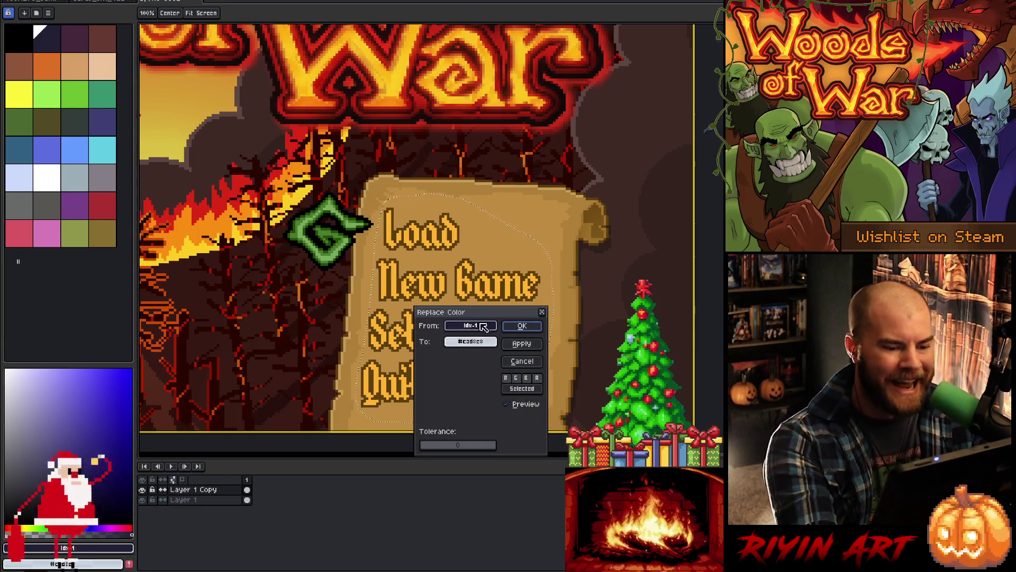
{"action": "left_click", "coordinate": [460, 236]}
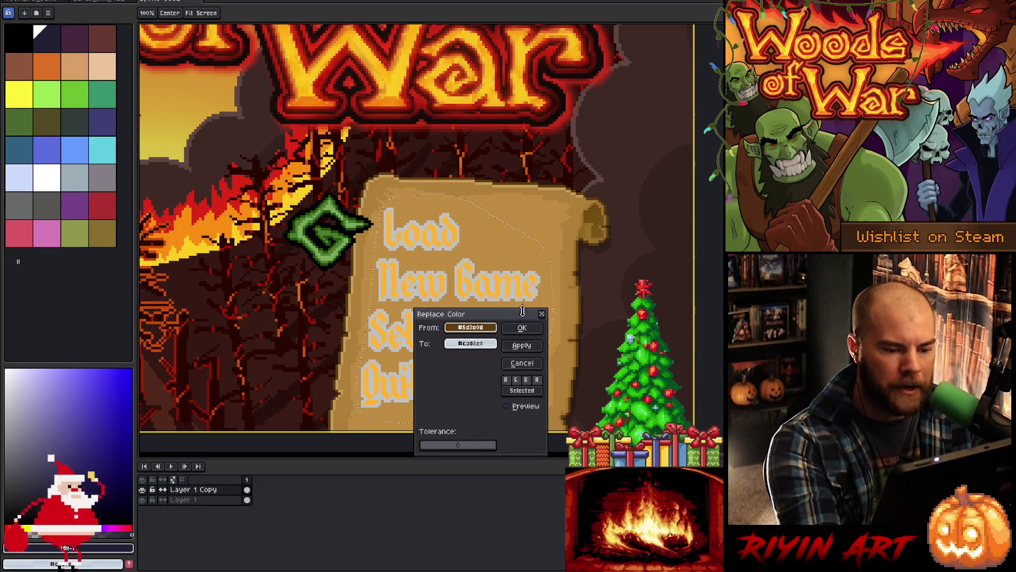
{"action": "left_click_drag", "start_coordinate": [508, 290], "coordinate": [772, 193]}
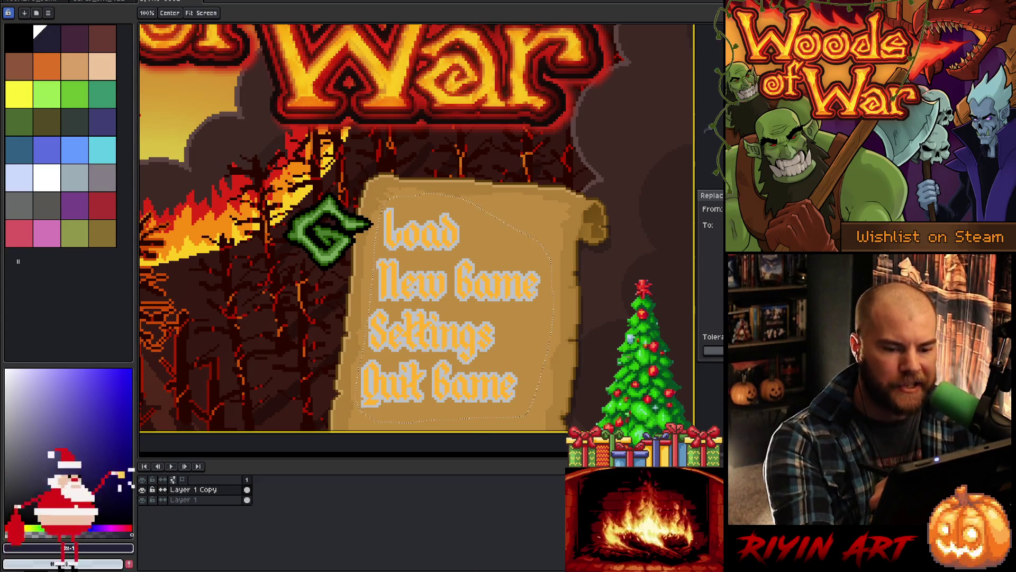
{"action": "left_click", "coordinate": [592, 213]}
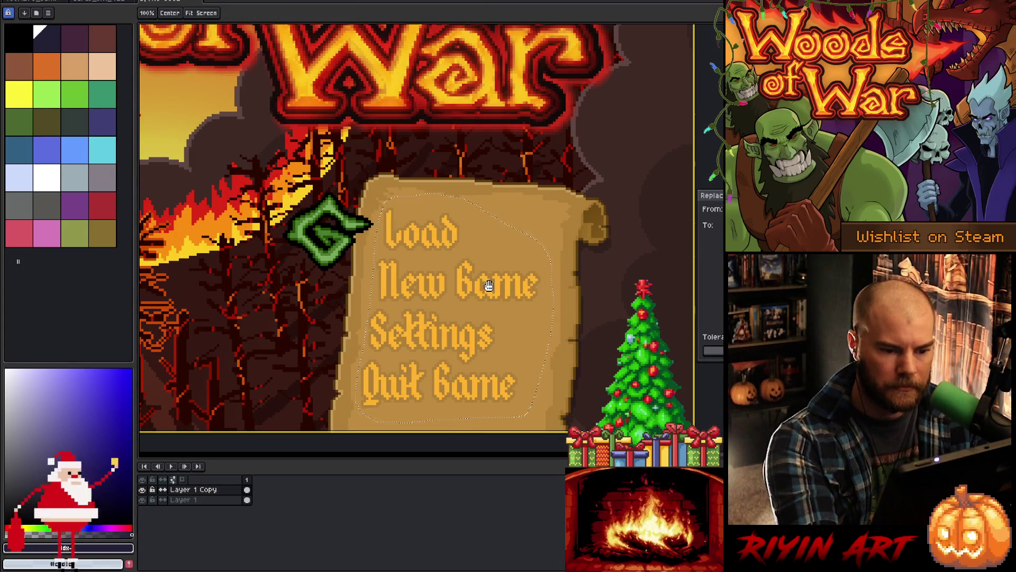
{"action": "left_click", "coordinate": [452, 228]}
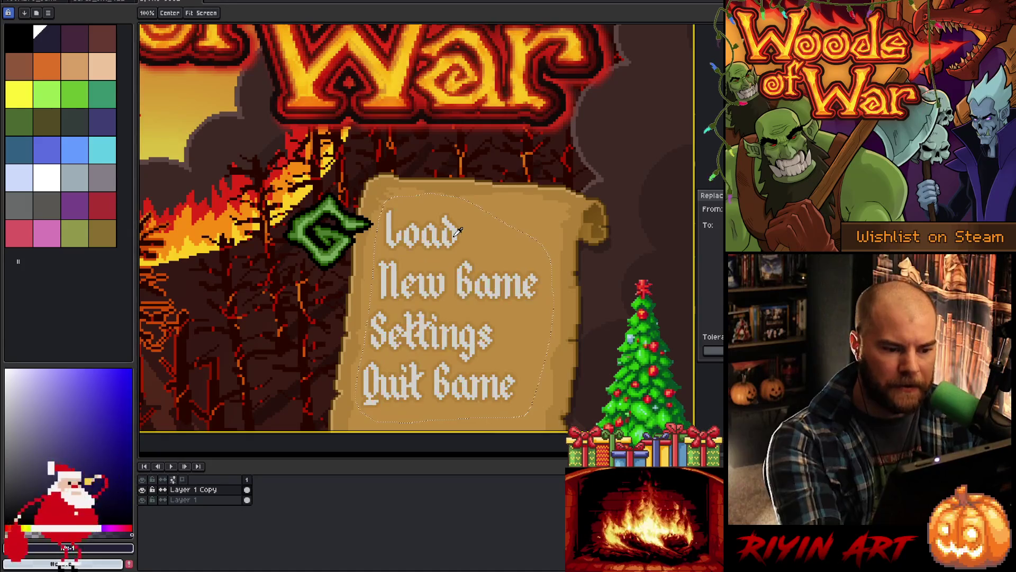
{"action": "left_click", "coordinate": [584, 204]}
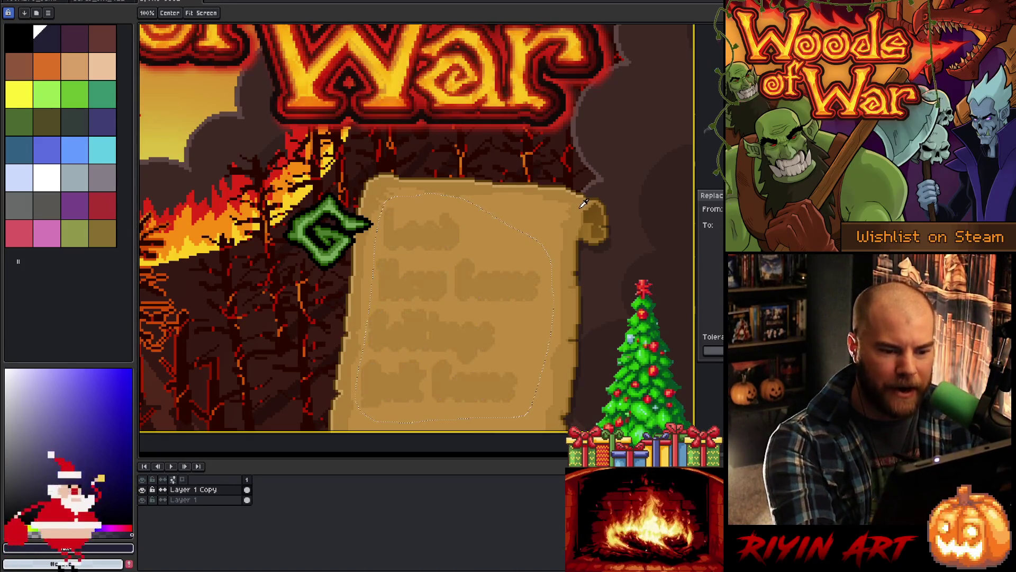
{"action": "left_click", "coordinate": [610, 229]}
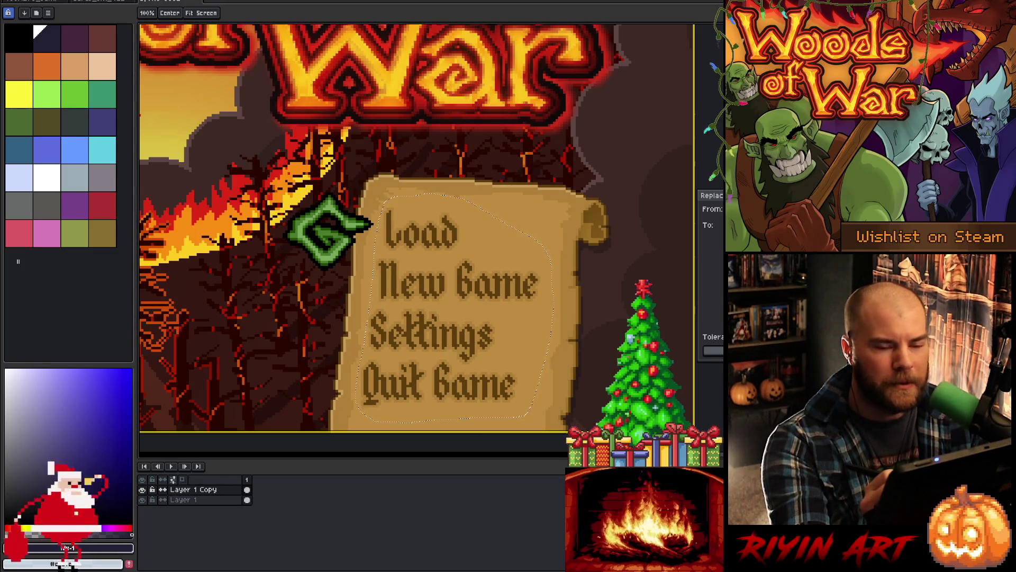
{"action": "key", "text": "m"}
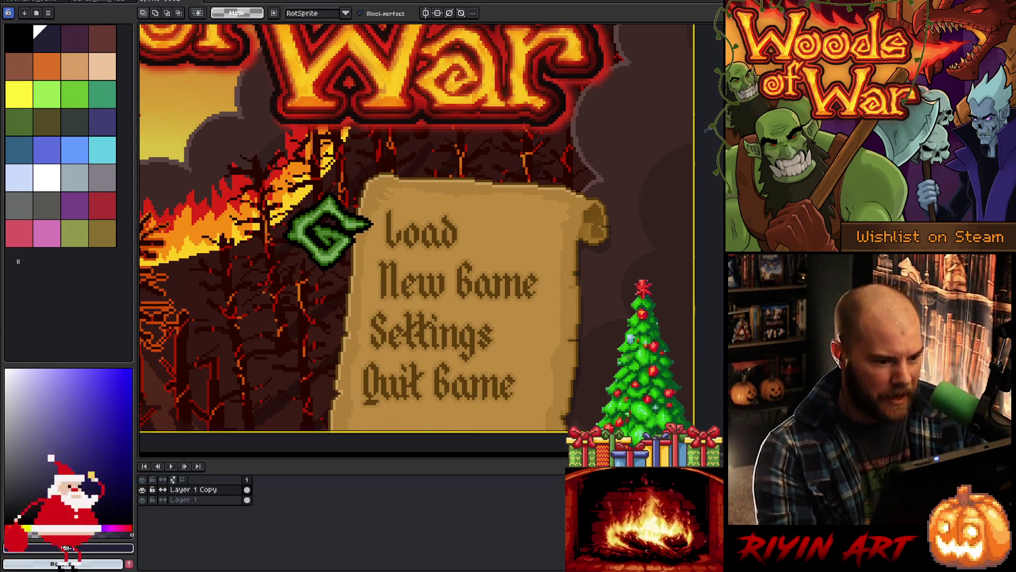
Step: Replace the dark outline colour in the selected scroll, blending it into the parchment
{"action": "scroll", "coordinate": [582, 211], "scroll_direction": "down", "scroll_amount": 3}
{"action": "scroll", "coordinate": [582, 169], "scroll_direction": "up", "scroll_amount": 3}
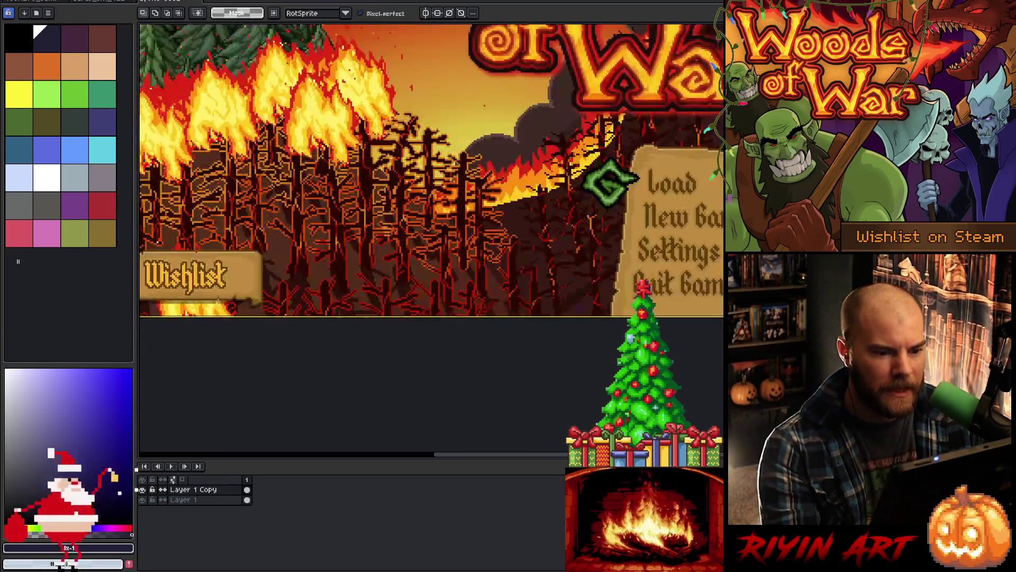
{"action": "left_click_drag", "start_coordinate": [577, 159], "coordinate": [580, 265]}
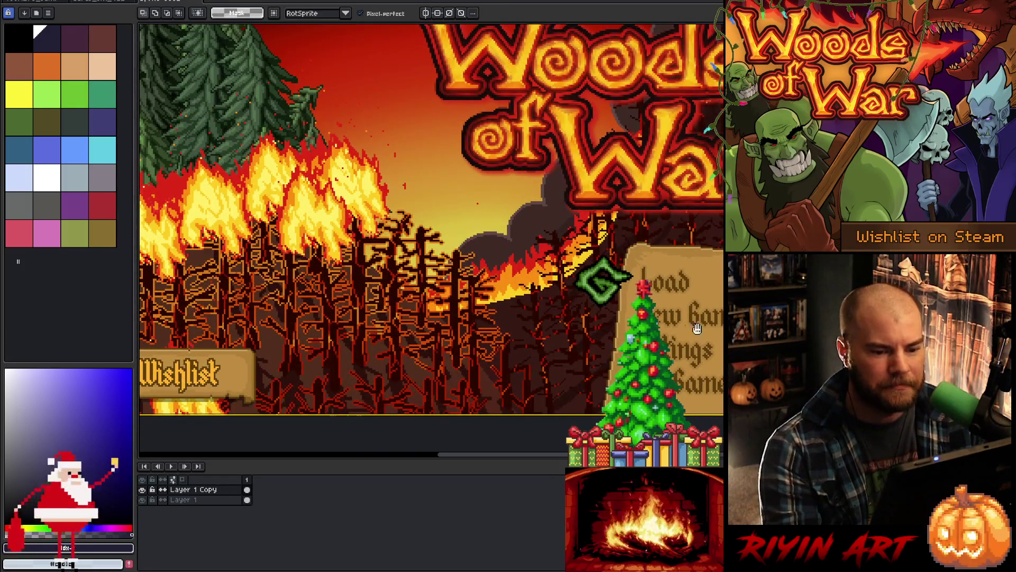
{"action": "left_click_drag", "start_coordinate": [697, 328], "coordinate": [466, 291]}
{"action": "scroll", "coordinate": [476, 287], "scroll_direction": "up", "scroll_amount": 1}
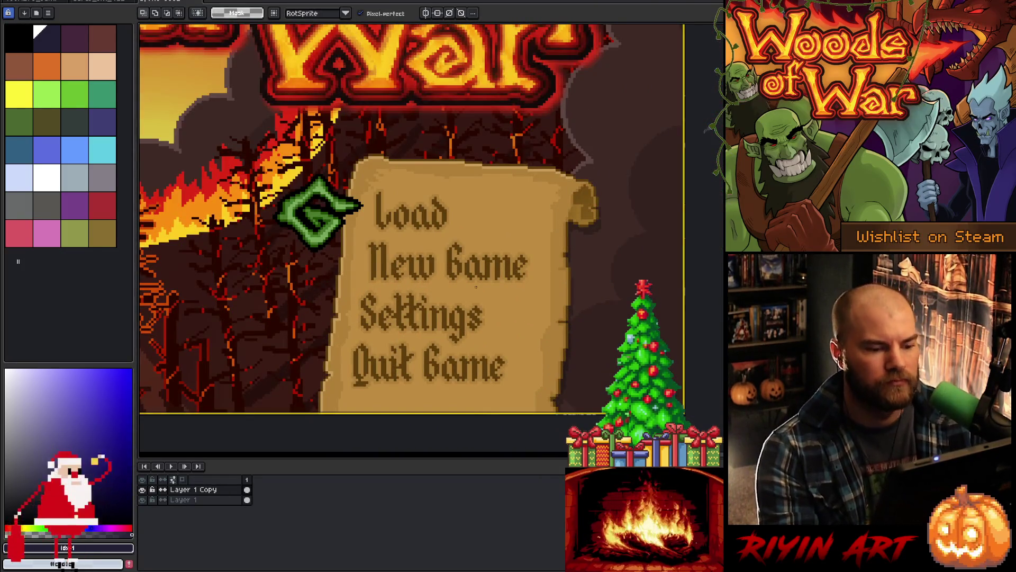
{"action": "key", "text": "shift+r"}
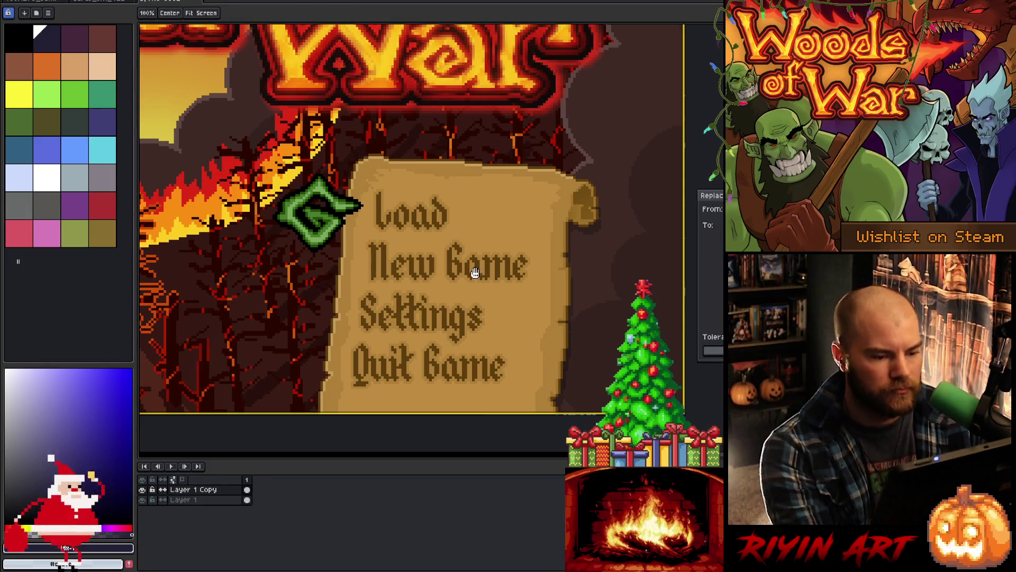
{"action": "left_click", "coordinate": [492, 252]}
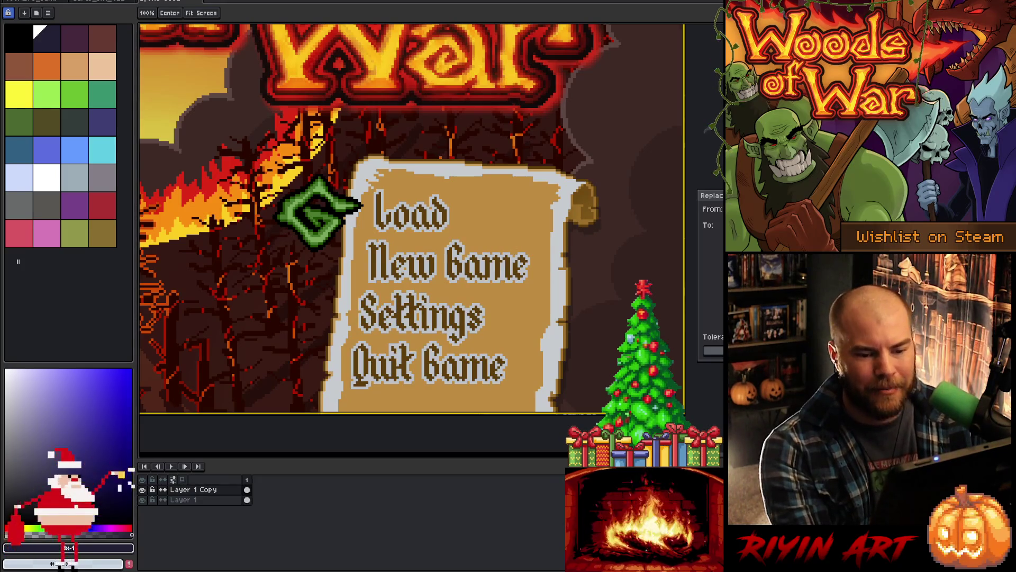
{"action": "key", "text": "Return"}
Step: Lasso the scroll's menu area and pick its dark text outline as the colour to replace
{"action": "mouse_move", "coordinate": [509, 397]}
{"action": "left_mouse_down"}
{"action": "mouse_move", "coordinate": [534, 341]}
{"action": "mouse_move", "coordinate": [508, 197]}
{"action": "mouse_move", "coordinate": [390, 182]}
{"action": "left_mouse_up"}
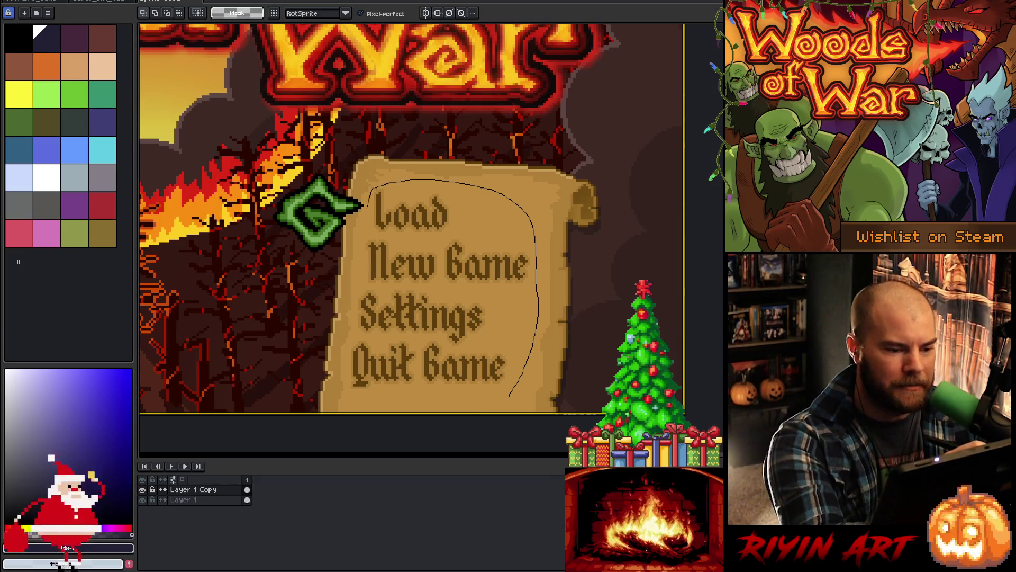
{"action": "mouse_move", "coordinate": [348, 386]}
{"action": "left_mouse_down"}
{"action": "mouse_move", "coordinate": [397, 405]}
{"action": "mouse_move", "coordinate": [492, 406]}
{"action": "left_mouse_up"}
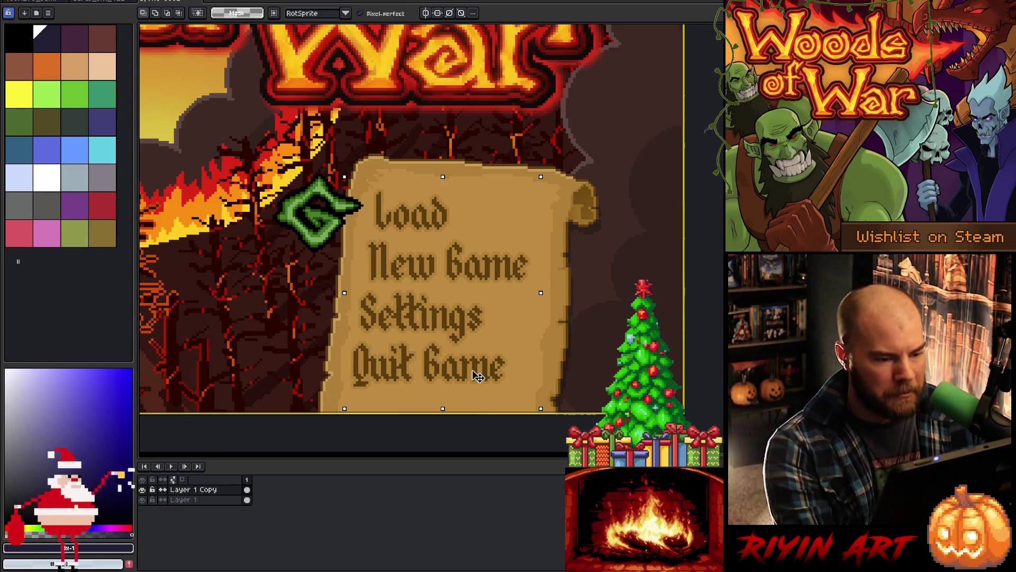
{"action": "key", "text": "shift+r"}
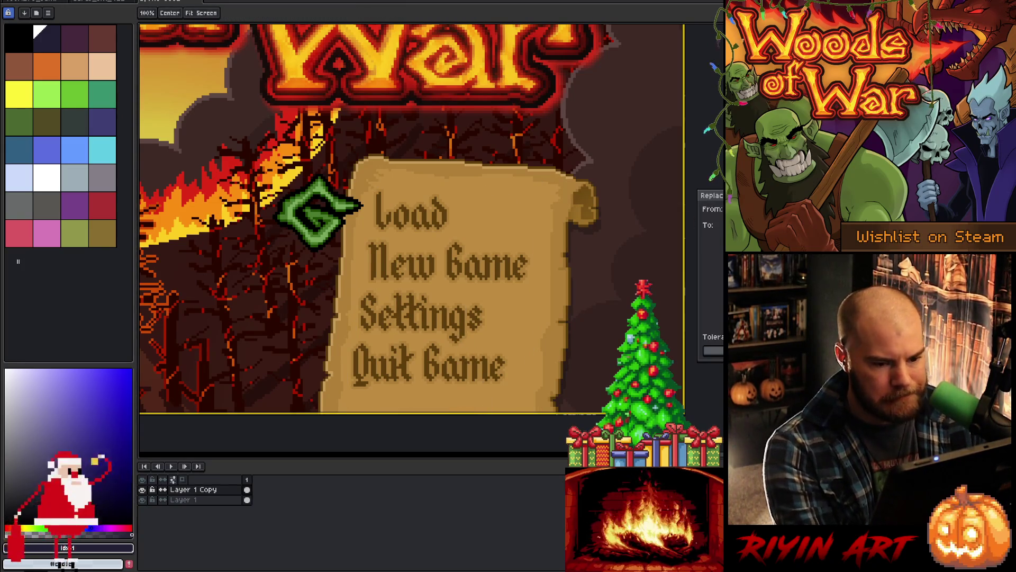
{"action": "left_click", "coordinate": [501, 265]}
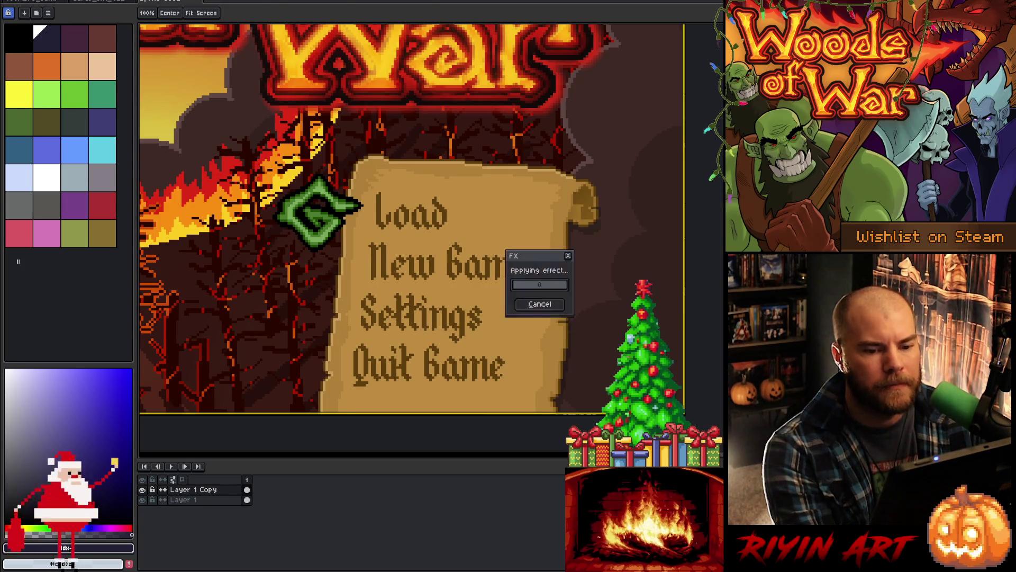
{"action": "scroll", "coordinate": [432, 229], "scroll_direction": "down", "scroll_amount": 2}
{"action": "scroll", "coordinate": [423, 235], "scroll_direction": "up", "scroll_amount": 2}
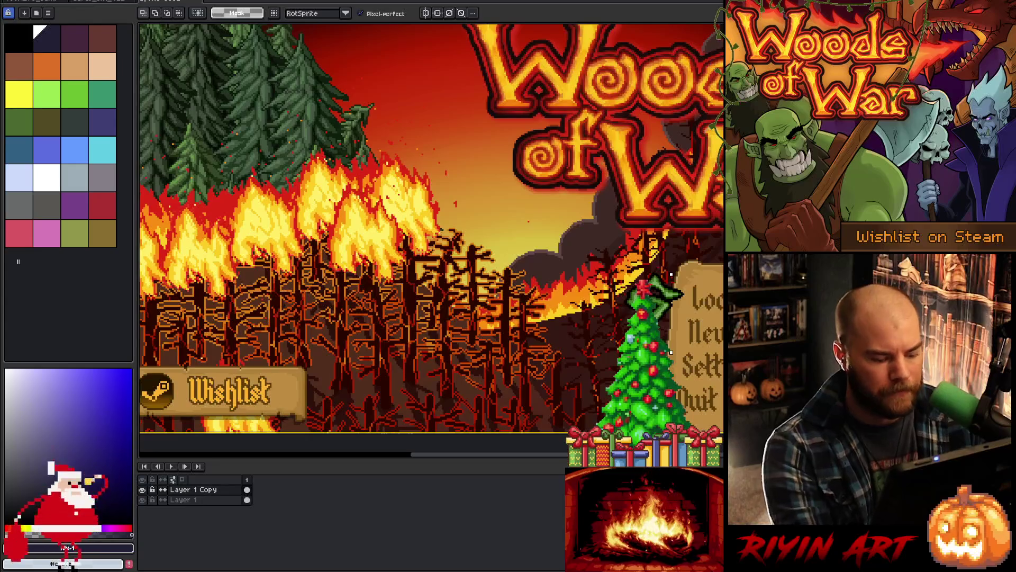
{"action": "scroll", "coordinate": [469, 231], "scroll_direction": "down", "scroll_amount": 3}
{"action": "scroll", "coordinate": [470, 231], "scroll_direction": "up", "scroll_amount": 3}
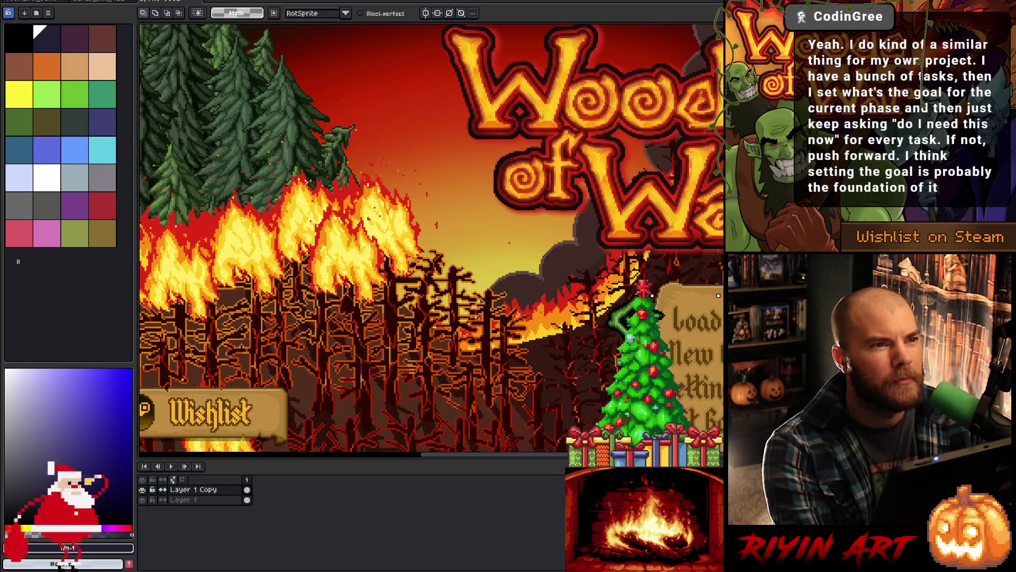
{"action": "key", "text": "space"}
{"action": "scroll", "coordinate": [304, 214], "scroll_direction": "down", "scroll_amount": 2}
{"action": "left_click_drag", "start_coordinate": [305, 214], "coordinate": [285, 201]}
{"action": "left_click_drag", "start_coordinate": [390, 212], "coordinate": [390, 279]}
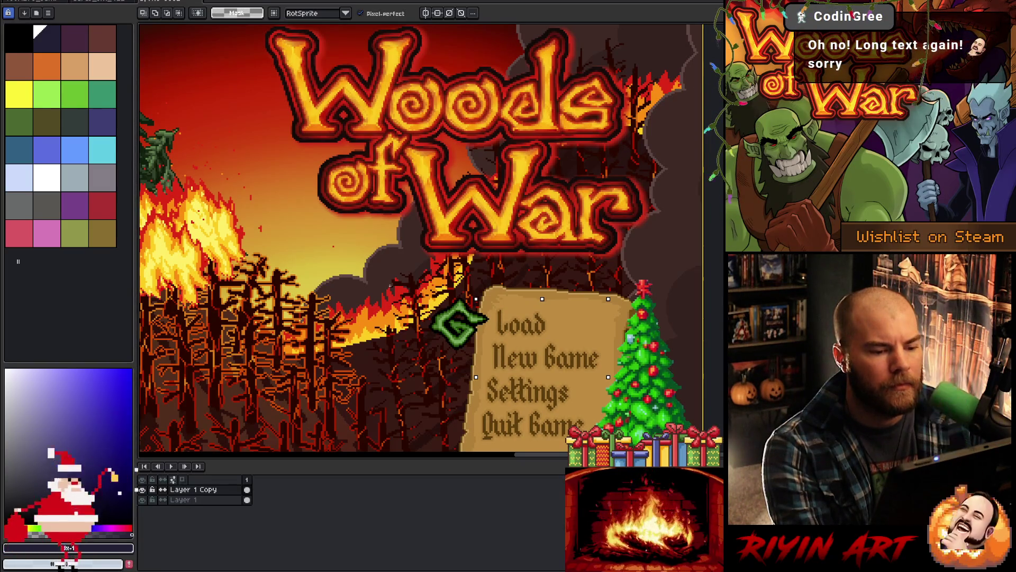
{"action": "scroll", "coordinate": [556, 304], "scroll_direction": "up", "scroll_amount": 2}
{"action": "left_click_drag", "start_coordinate": [562, 329], "coordinate": [556, 333]}
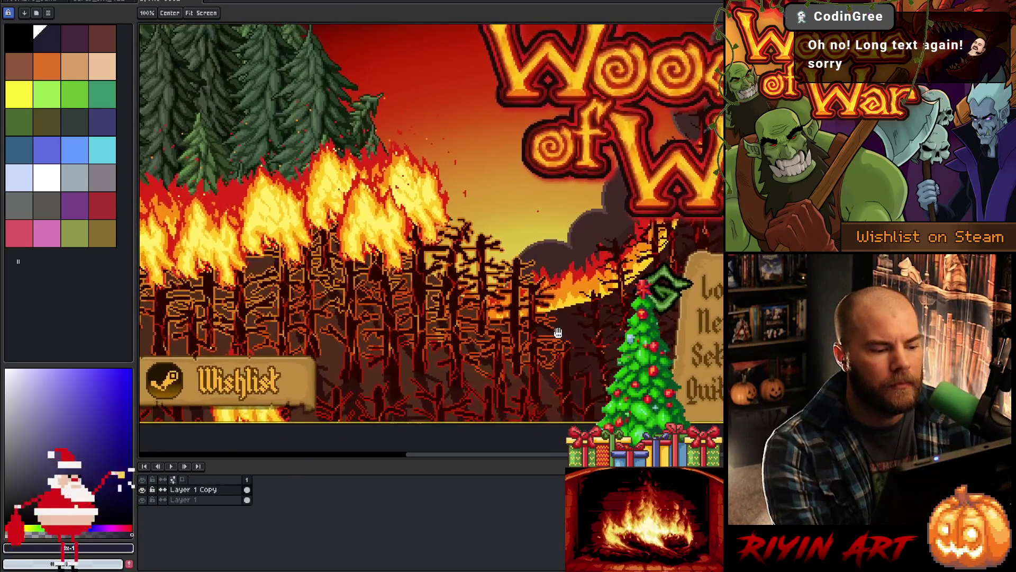
{"action": "scroll", "coordinate": [548, 314], "scroll_direction": "down", "scroll_amount": 3}
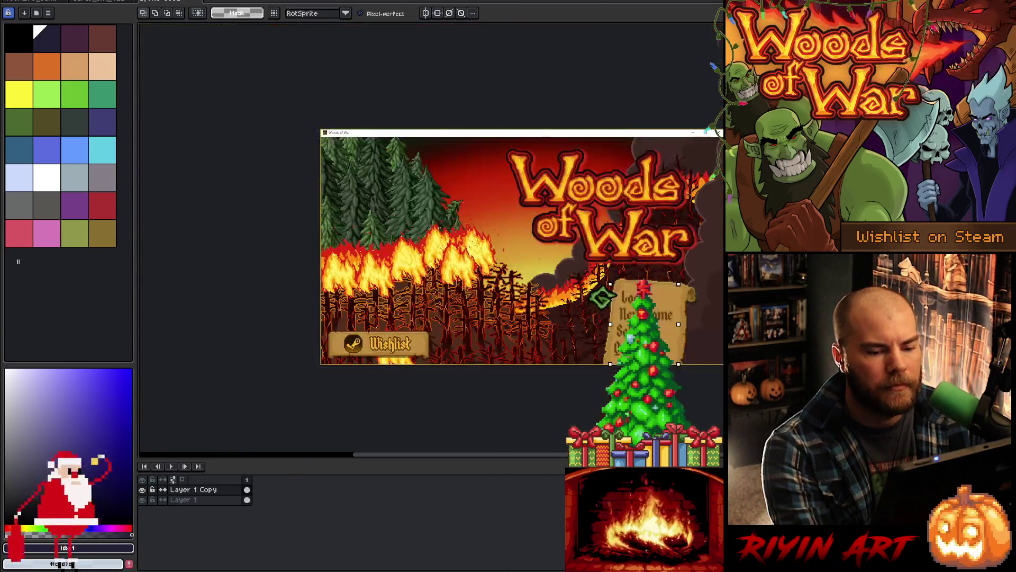
{"action": "scroll", "coordinate": [539, 301], "scroll_direction": "up", "scroll_amount": 3}
{"action": "scroll", "coordinate": [415, 341], "scroll_direction": "up", "scroll_amount": 2}
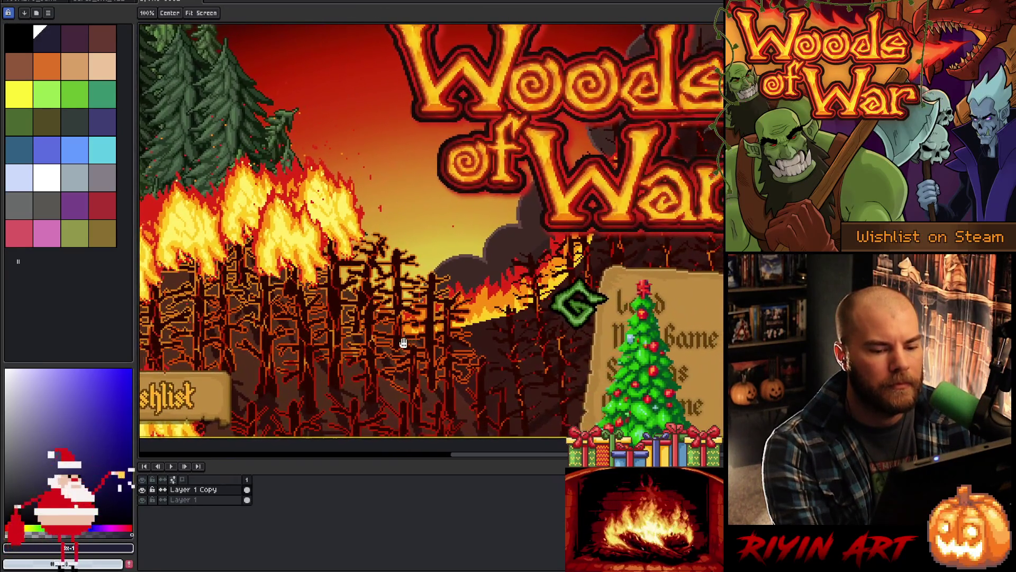
{"action": "left_click_drag", "start_coordinate": [414, 341], "coordinate": [345, 339]}
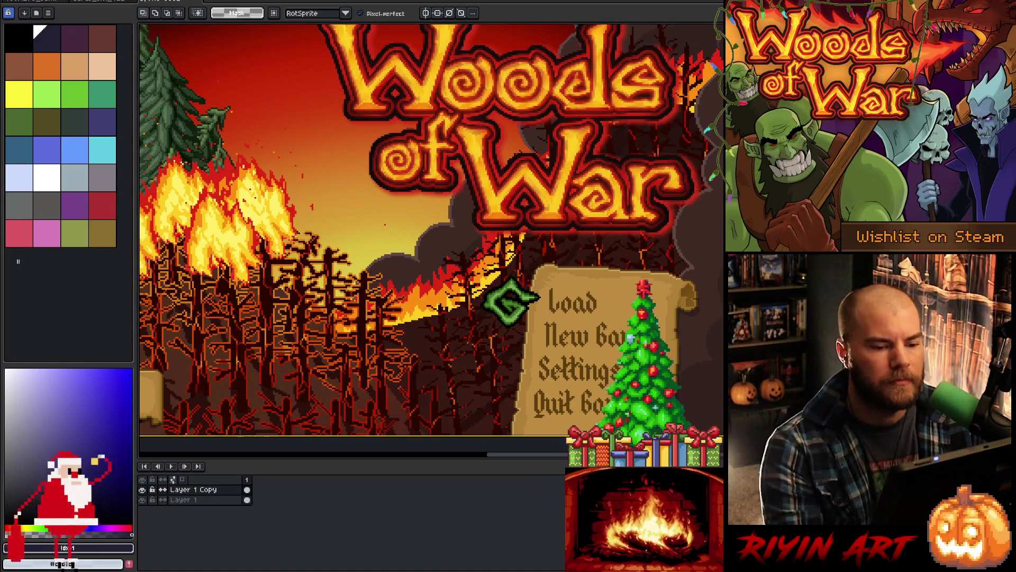
{"action": "scroll", "coordinate": [425, 265], "scroll_direction": "down", "scroll_amount": 1}
{"action": "scroll", "coordinate": [418, 259], "scroll_direction": "up", "scroll_amount": 1}
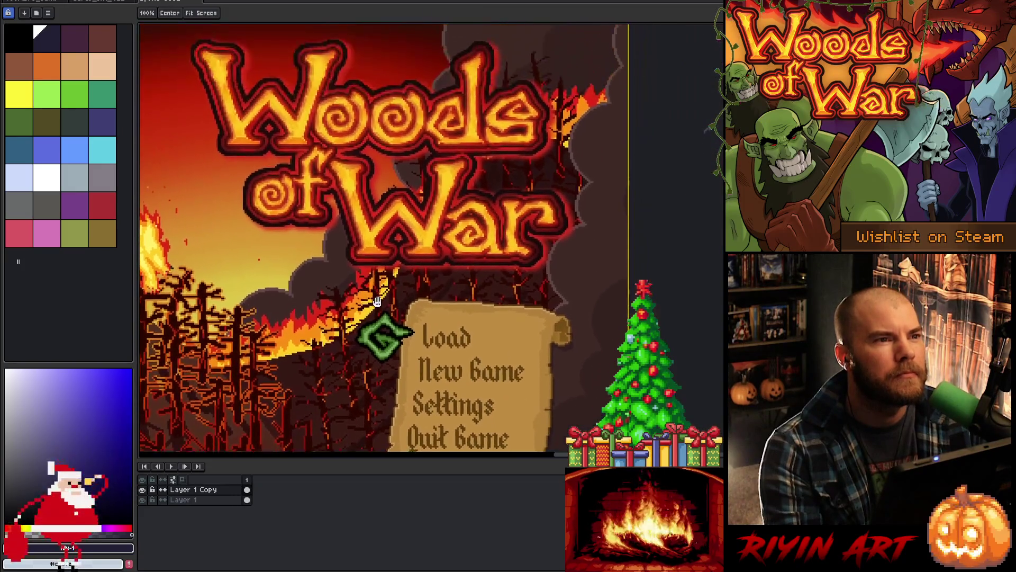
{"action": "mouse_move", "coordinate": [375, 282]}
{"action": "left_mouse_down"}
{"action": "mouse_move", "coordinate": [382, 297]}
{"action": "mouse_move", "coordinate": [411, 251]}
{"action": "mouse_move", "coordinate": [432, 249]}
{"action": "left_mouse_up"}
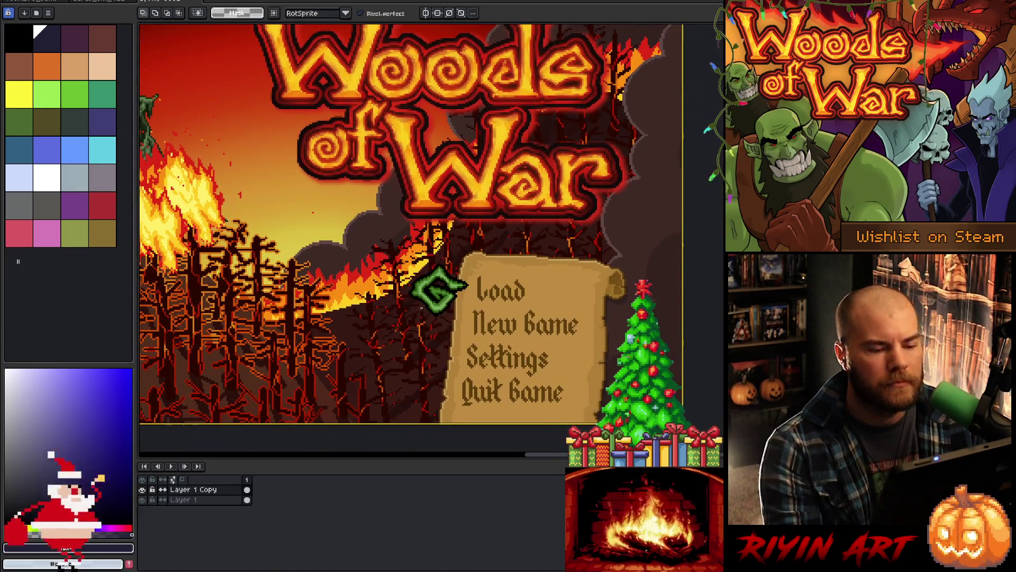
{"action": "scroll", "coordinate": [523, 278], "scroll_direction": "up", "scroll_amount": 2}
{"action": "key", "text": "i"}
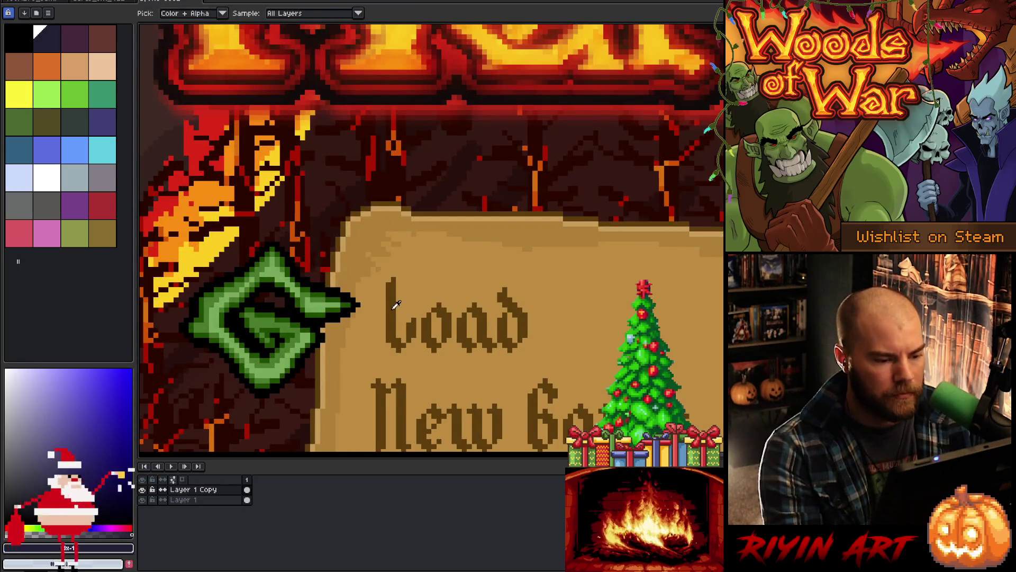
Step: Sample an orange from the artwork, darken it, and choose a replacement colour for the menu text
{"action": "left_click", "coordinate": [396, 305]}
{"action": "scroll", "coordinate": [394, 306], "scroll_direction": "down", "scroll_amount": 1}
{"action": "left_click_drag", "start_coordinate": [370, 341], "coordinate": [494, 209]}
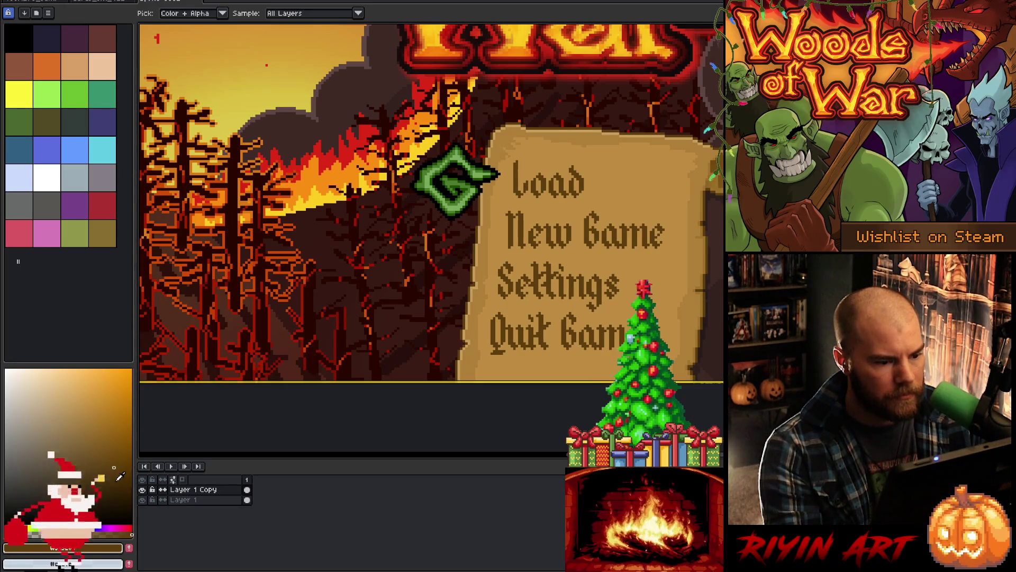
{"action": "left_click_drag", "start_coordinate": [120, 476], "coordinate": [124, 488]}
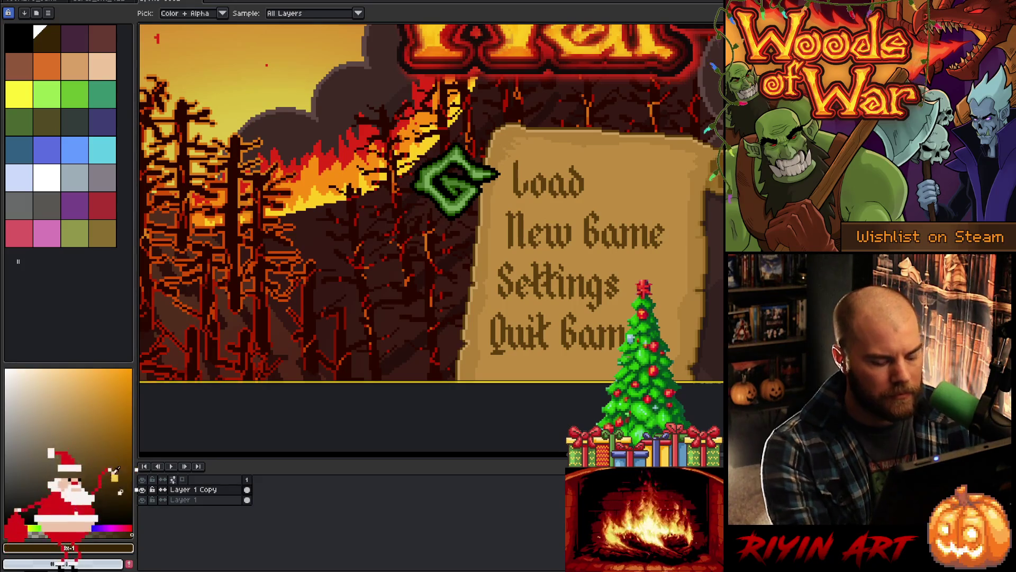
{"action": "key", "text": "shift+r"}
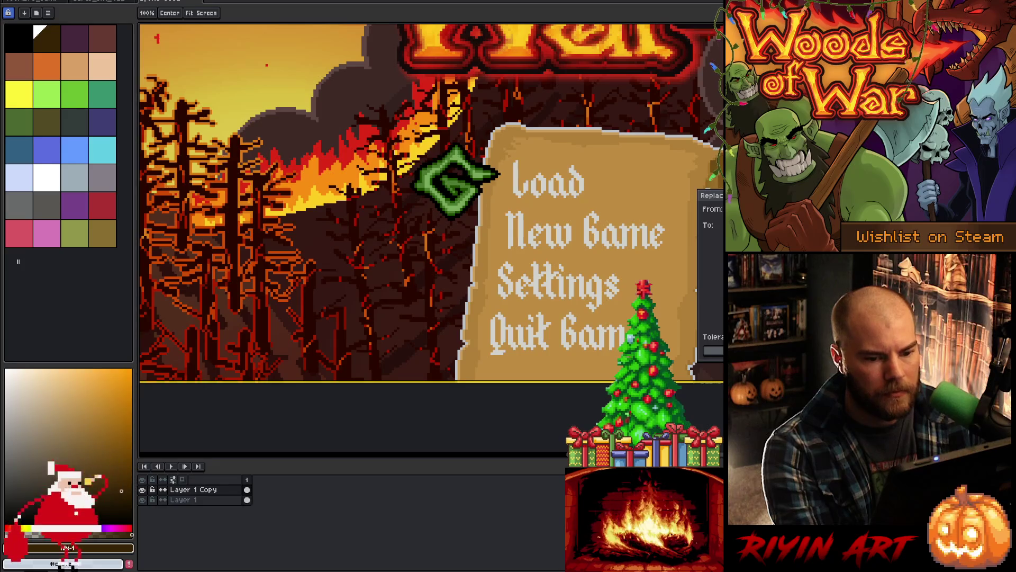
{"action": "left_click", "coordinate": [538, 269]}
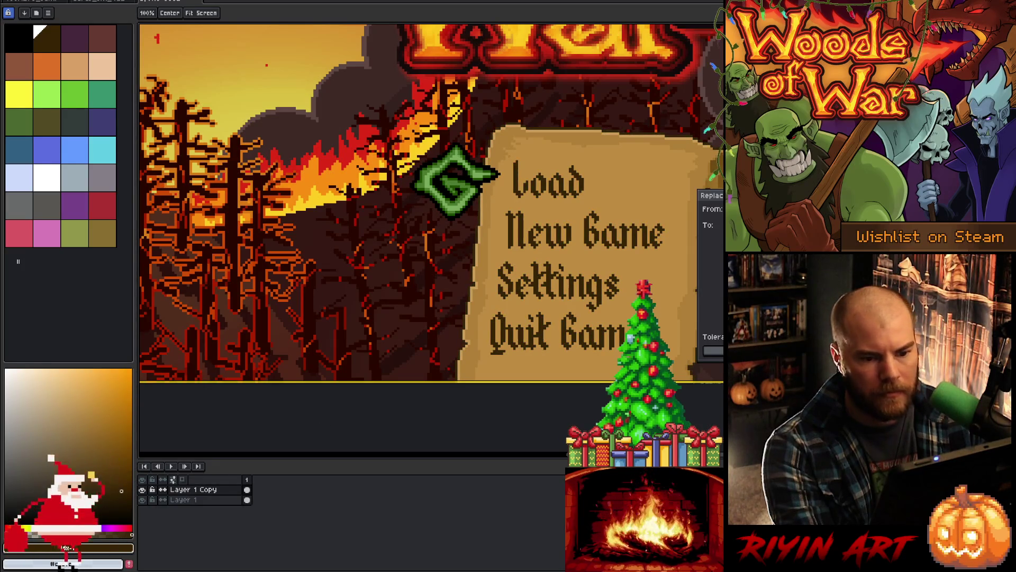
{"action": "key", "text": "Return"}
Step: Eyedrop the Load lettering's brown and make the matching dark palette swatch current
{"action": "scroll", "coordinate": [539, 285], "scroll_direction": "down", "scroll_amount": 2}
{"action": "scroll", "coordinate": [539, 284], "scroll_direction": "up", "scroll_amount": 4}
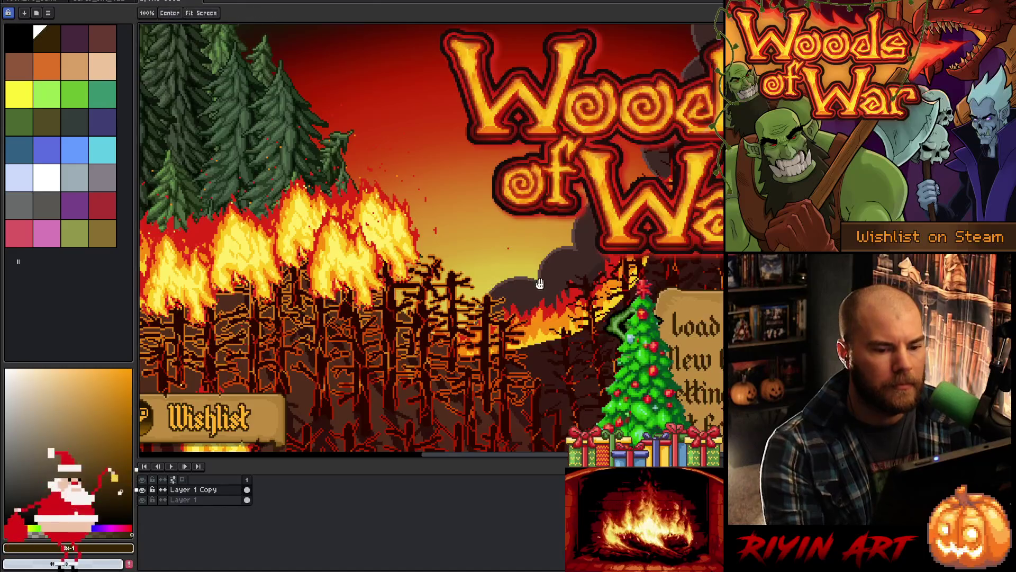
{"action": "mouse_move", "coordinate": [539, 284]}
{"action": "left_mouse_down"}
{"action": "mouse_move", "coordinate": [532, 231]}
{"action": "mouse_move", "coordinate": [296, 288]}
{"action": "mouse_move", "coordinate": [324, 308]}
{"action": "left_mouse_up"}
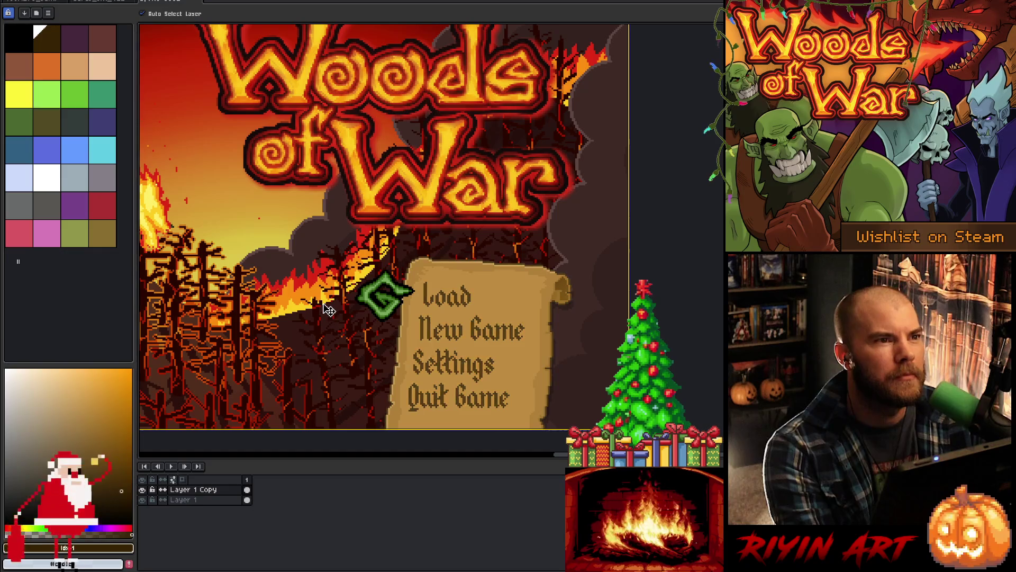
{"action": "key", "text": "alt"}
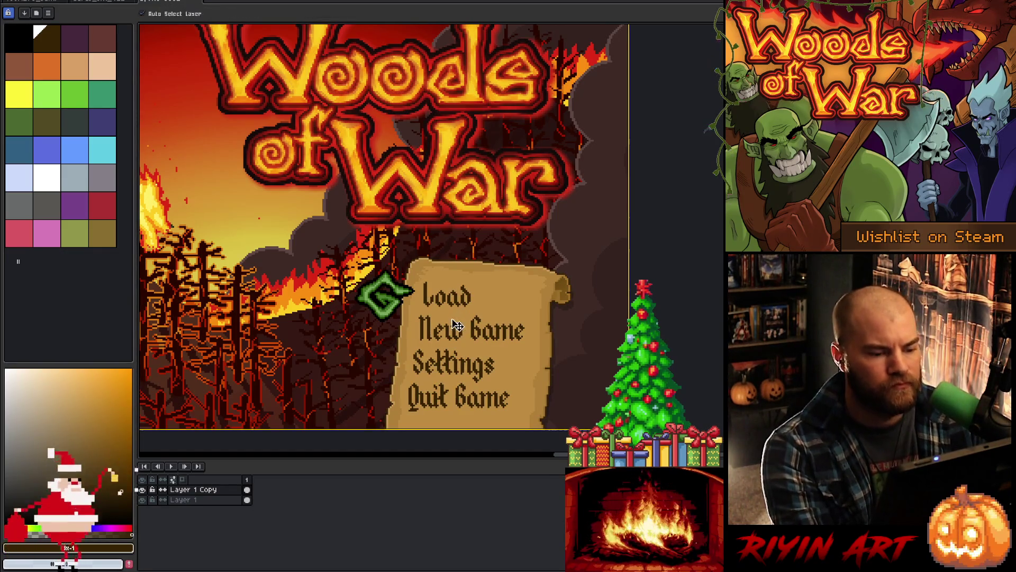
{"action": "scroll", "coordinate": [423, 296], "scroll_direction": "up", "scroll_amount": 3}
{"action": "left_click", "coordinate": [413, 291]}
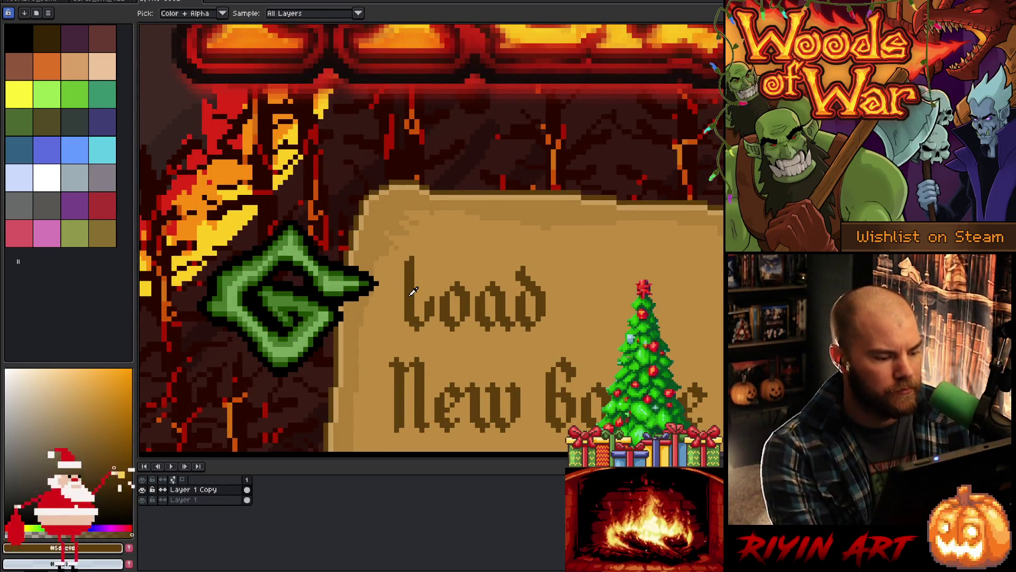
{"action": "left_click", "coordinate": [121, 481]}
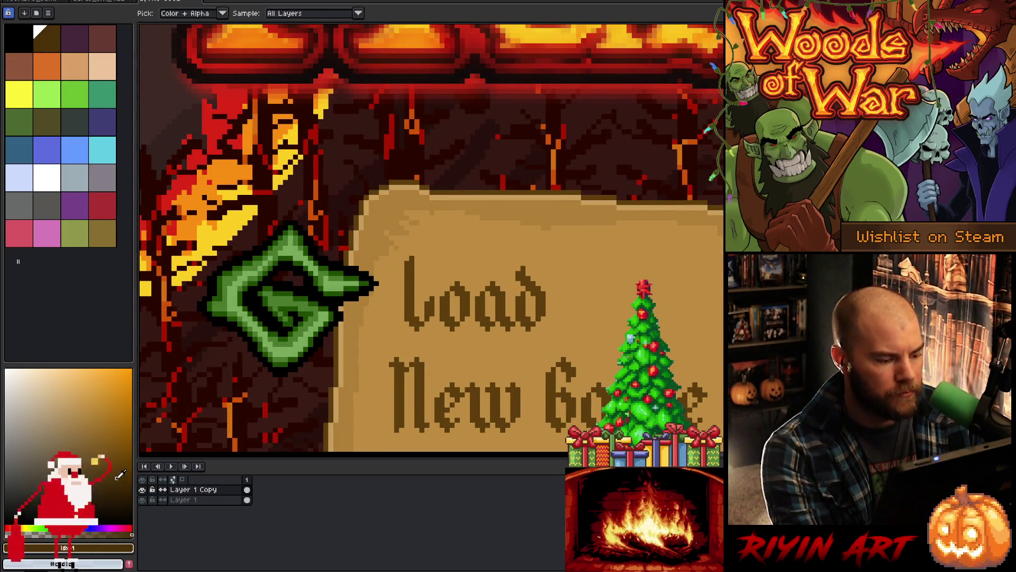
{"action": "key", "text": "shift+r"}
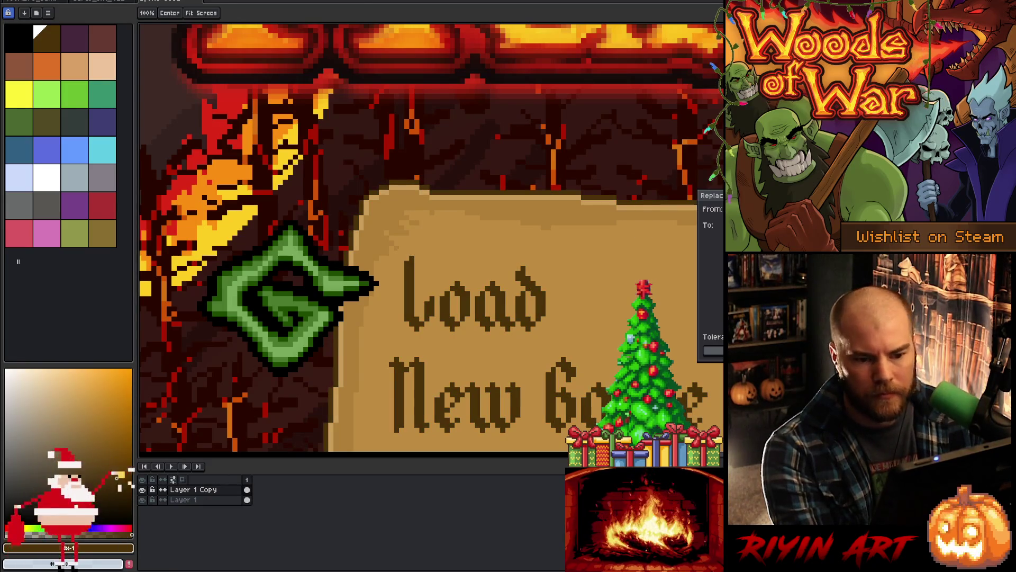
{"action": "key", "text": "Escape"}
{"action": "scroll", "coordinate": [476, 292], "scroll_direction": "down", "scroll_amount": 3}
{"action": "scroll", "coordinate": [432, 238], "scroll_direction": "left", "scroll_amount": 5}
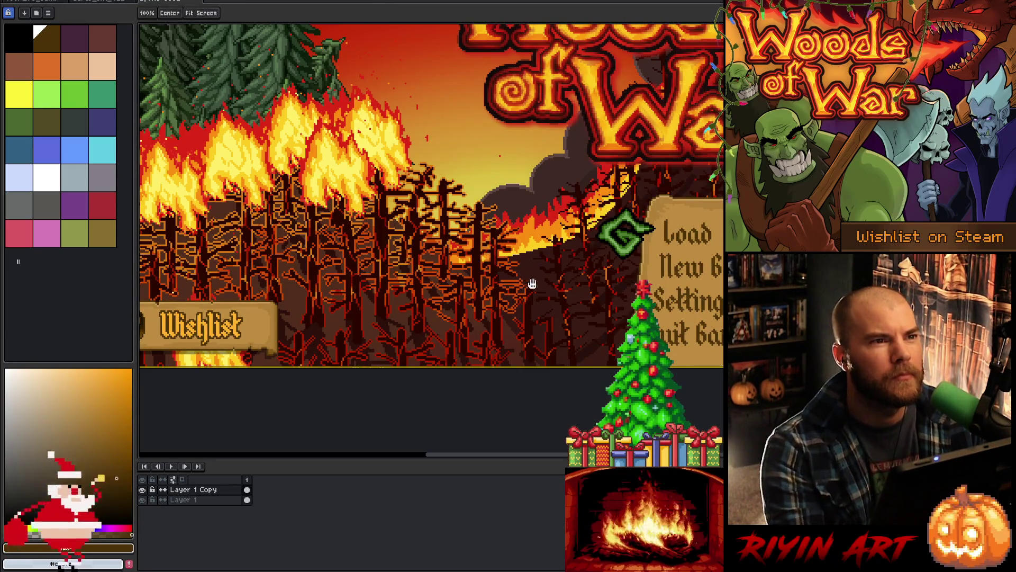
{"action": "left_click_drag", "start_coordinate": [529, 268], "coordinate": [282, 330]}
{"action": "scroll", "coordinate": [364, 314], "scroll_direction": "down", "scroll_amount": 1}
{"action": "scroll", "coordinate": [364, 314], "scroll_direction": "up", "scroll_amount": 1}
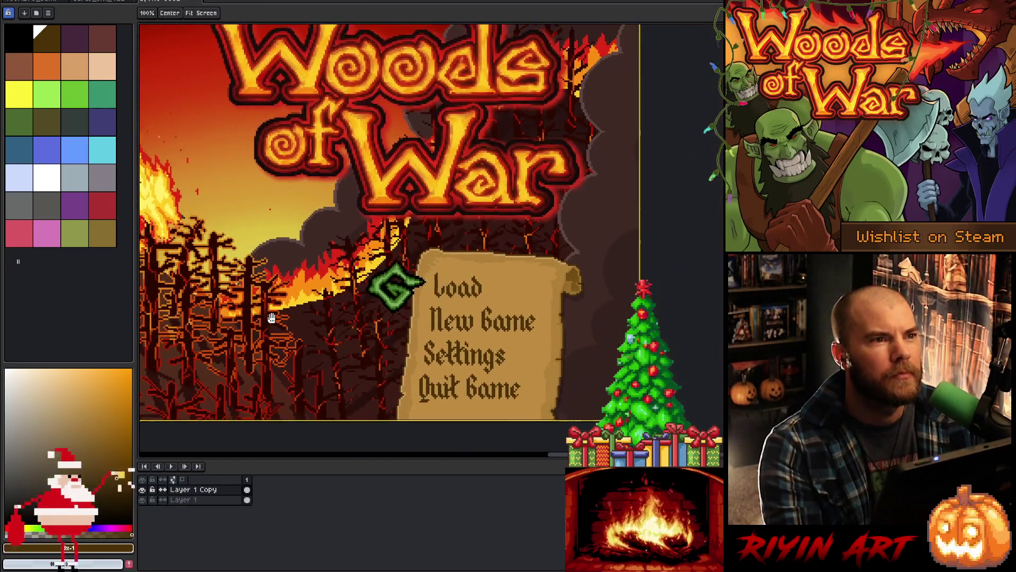
{"action": "mouse_move", "coordinate": [349, 269]}
{"action": "left_mouse_down"}
{"action": "mouse_move", "coordinate": [349, 338]}
{"action": "mouse_move", "coordinate": [402, 230]}
{"action": "left_mouse_up"}
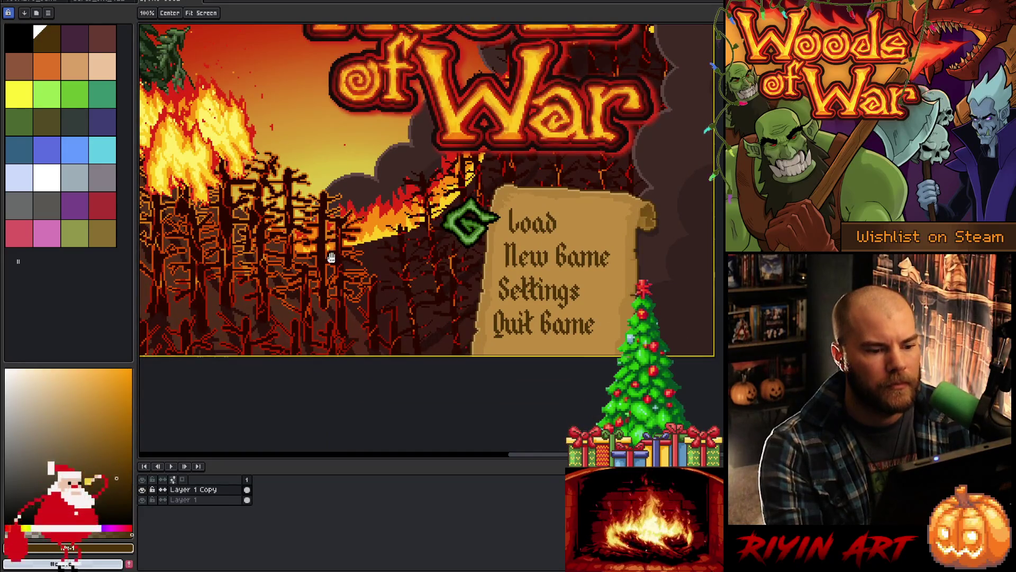
{"action": "mouse_move", "coordinate": [334, 259]}
{"action": "left_mouse_down"}
{"action": "mouse_move", "coordinate": [521, 282]}
{"action": "mouse_move", "coordinate": [553, 309]}
{"action": "mouse_move", "coordinate": [572, 366]}
{"action": "mouse_move", "coordinate": [572, 297]}
{"action": "left_mouse_up"}
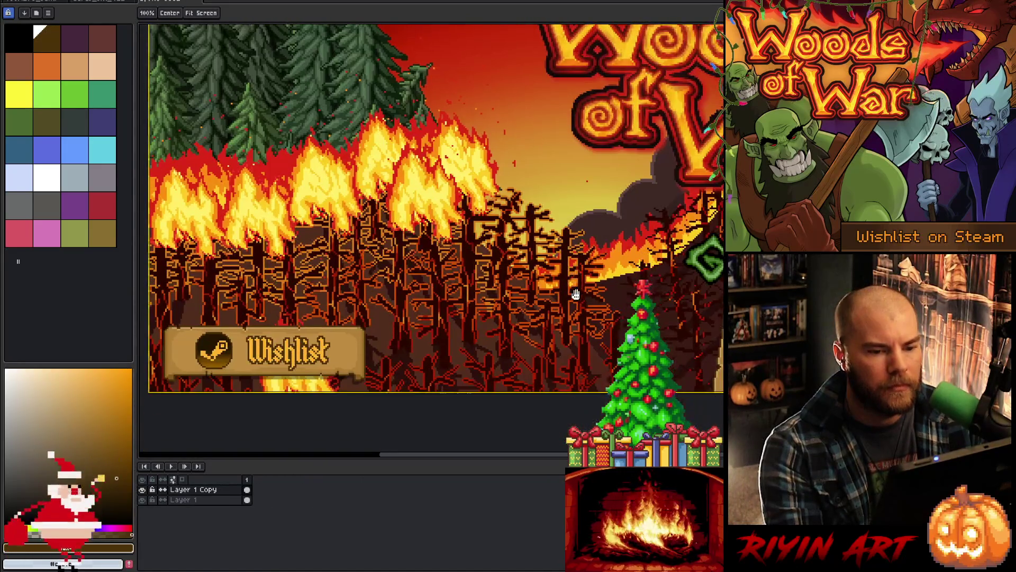
{"action": "mouse_move", "coordinate": [493, 256]}
{"action": "left_mouse_down"}
{"action": "mouse_move", "coordinate": [337, 285]}
{"action": "mouse_move", "coordinate": [632, 281]}
{"action": "mouse_move", "coordinate": [541, 299]}
{"action": "mouse_move", "coordinate": [185, 299]}
{"action": "left_mouse_up"}
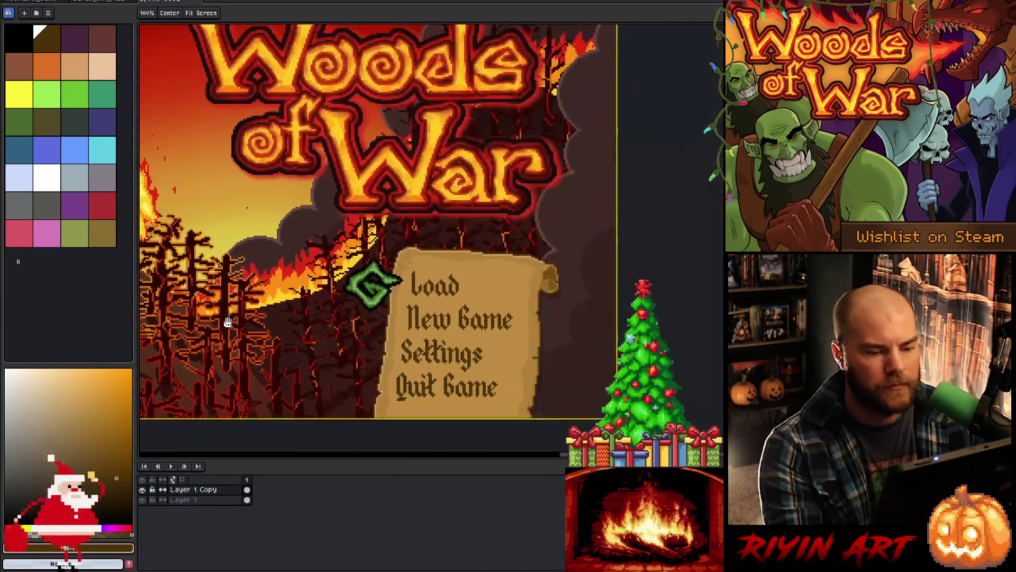
{"action": "key", "text": "i"}
{"action": "scroll", "coordinate": [439, 306], "scroll_direction": "up", "scroll_amount": 1}
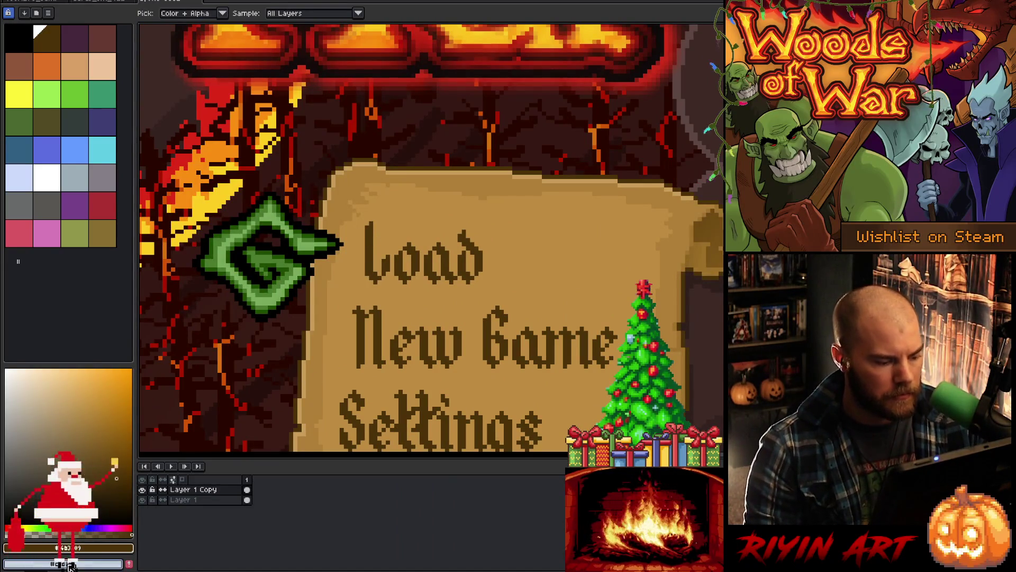
Step: Read the brown's hex 4b3209, switch to the red card-frame sprite, and bring VS Code forward
{"action": "left_click", "coordinate": [91, 552]}
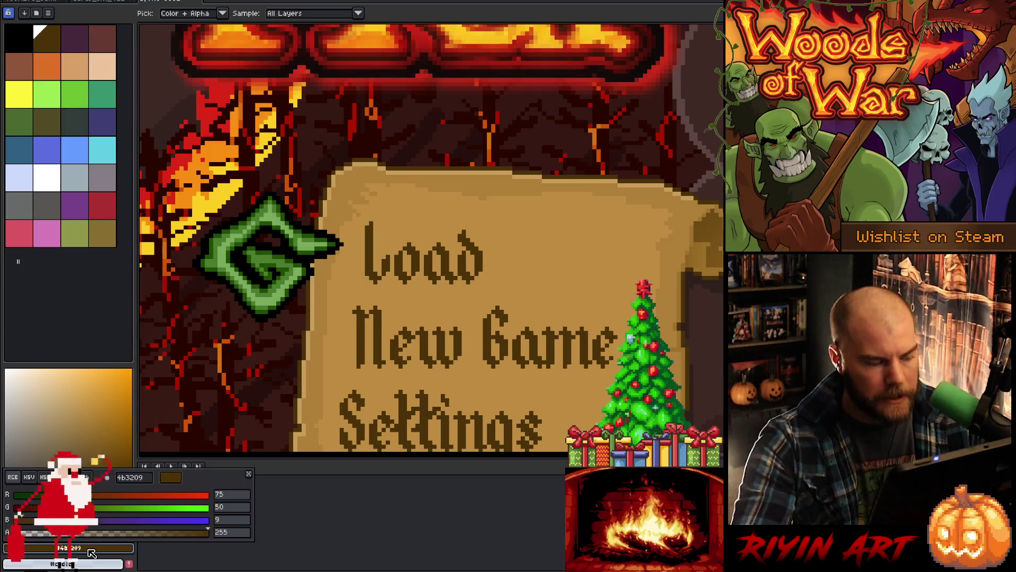
{"action": "scroll", "coordinate": [389, 361], "scroll_direction": "down", "scroll_amount": 4}
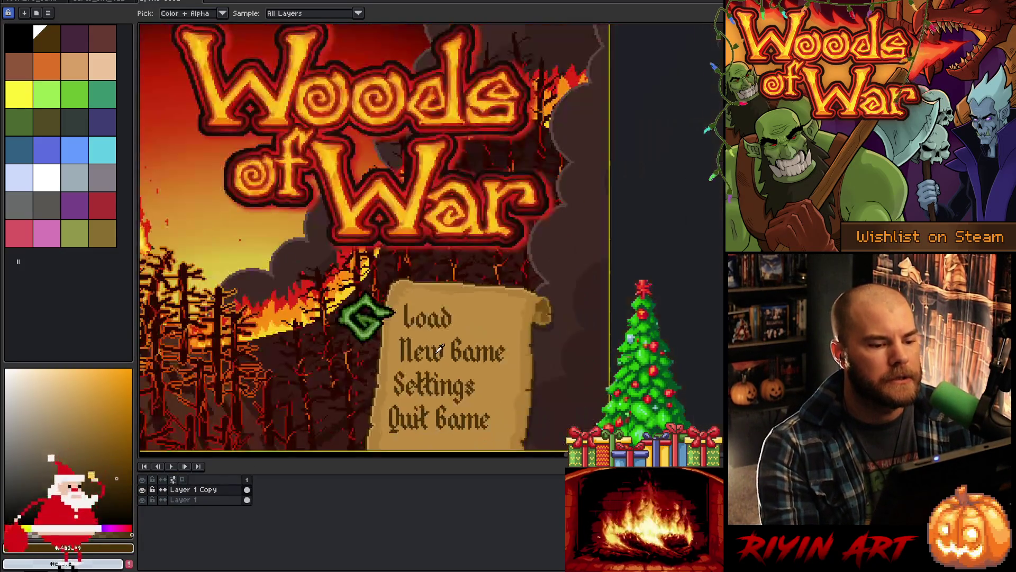
{"action": "scroll", "coordinate": [413, 354], "scroll_direction": "up", "scroll_amount": 3}
{"action": "scroll", "coordinate": [412, 354], "scroll_direction": "down", "scroll_amount": 2}
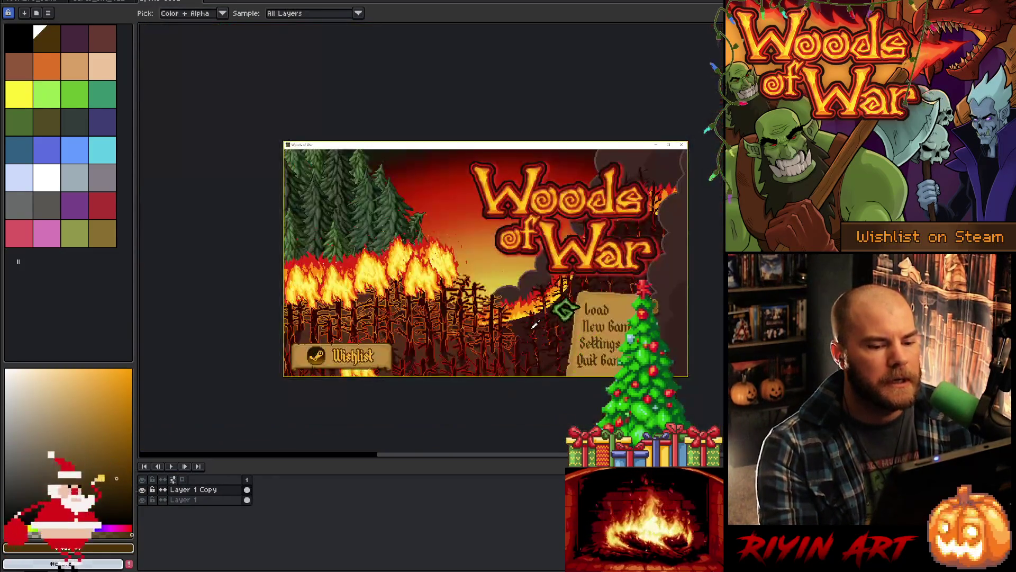
{"action": "scroll", "coordinate": [526, 322], "scroll_direction": "up", "scroll_amount": 3}
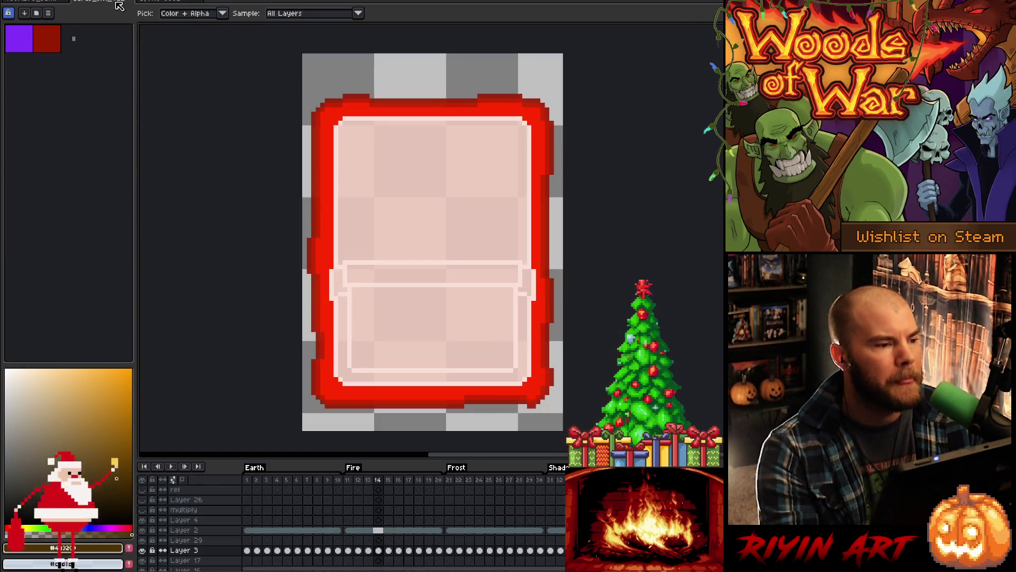
{"action": "left_click", "coordinate": [109, 4]}
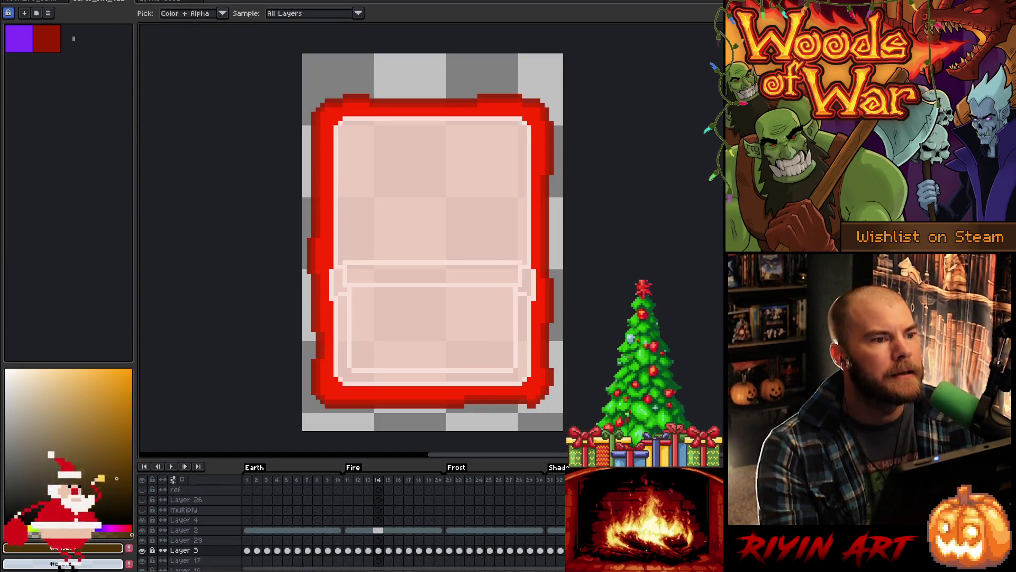
{"action": "key", "text": "alt+Tab"}
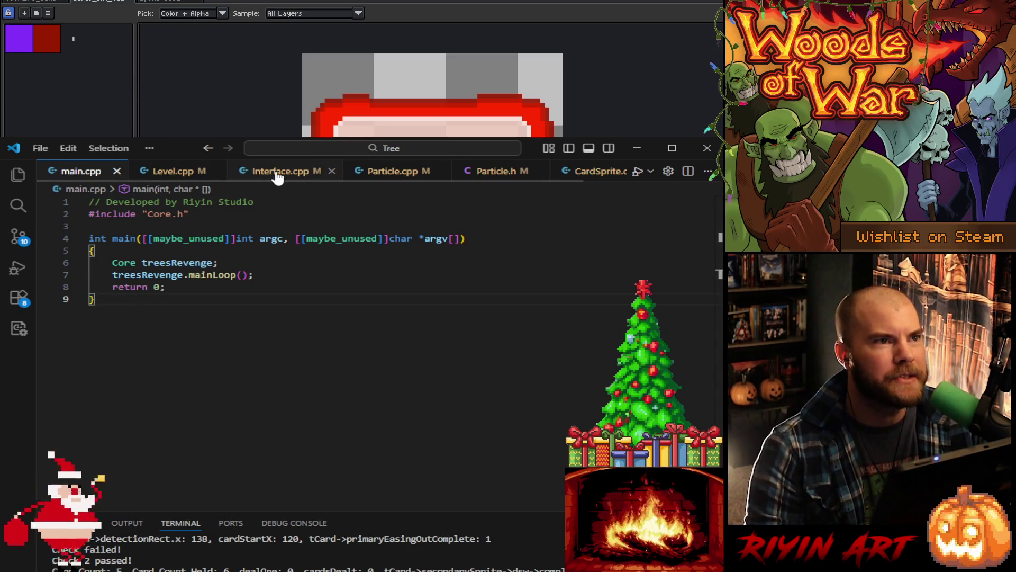
Step: Browse Level.cpp, Interface.cpp, Particle.cpp, Particle.h and the Explorer file list
{"action": "left_click", "coordinate": [173, 174]}
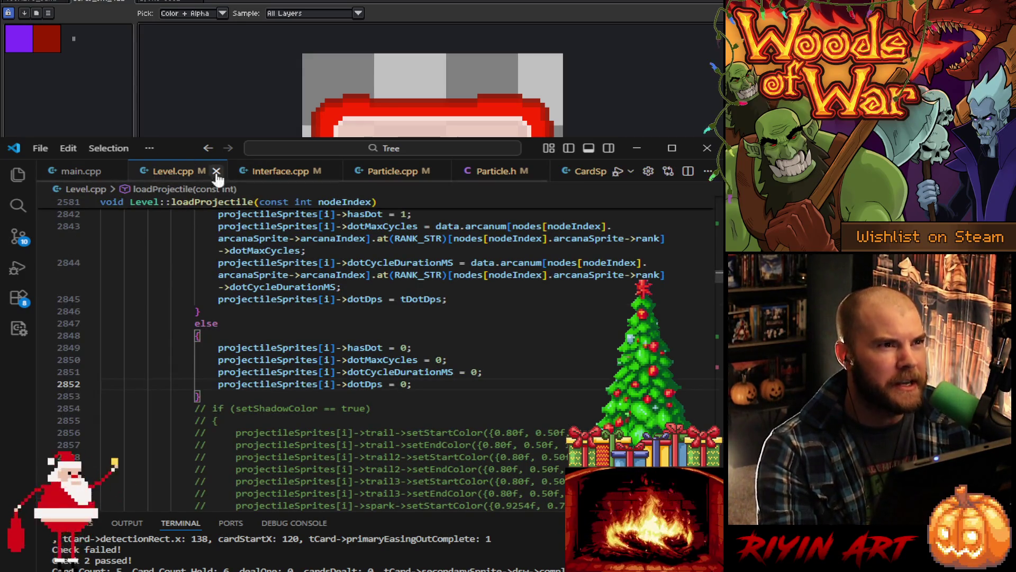
{"action": "left_click", "coordinate": [278, 174]}
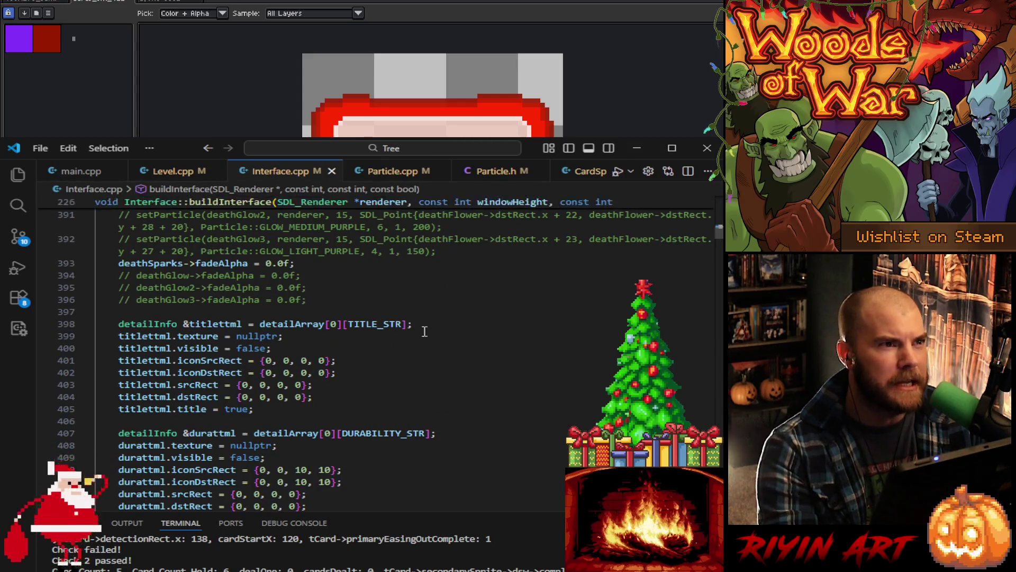
{"action": "left_click", "coordinate": [398, 172]}
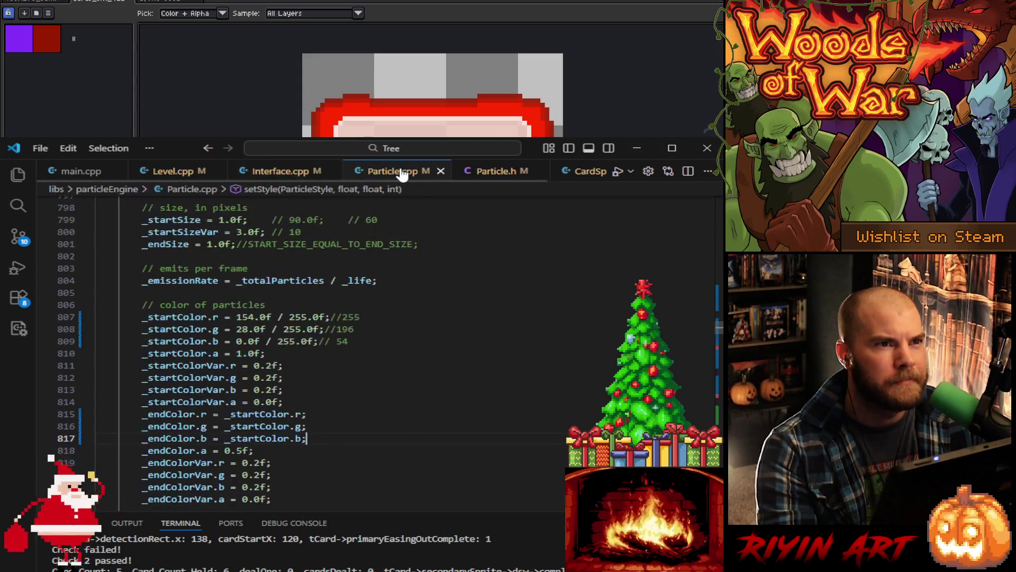
{"action": "left_click", "coordinate": [503, 178]}
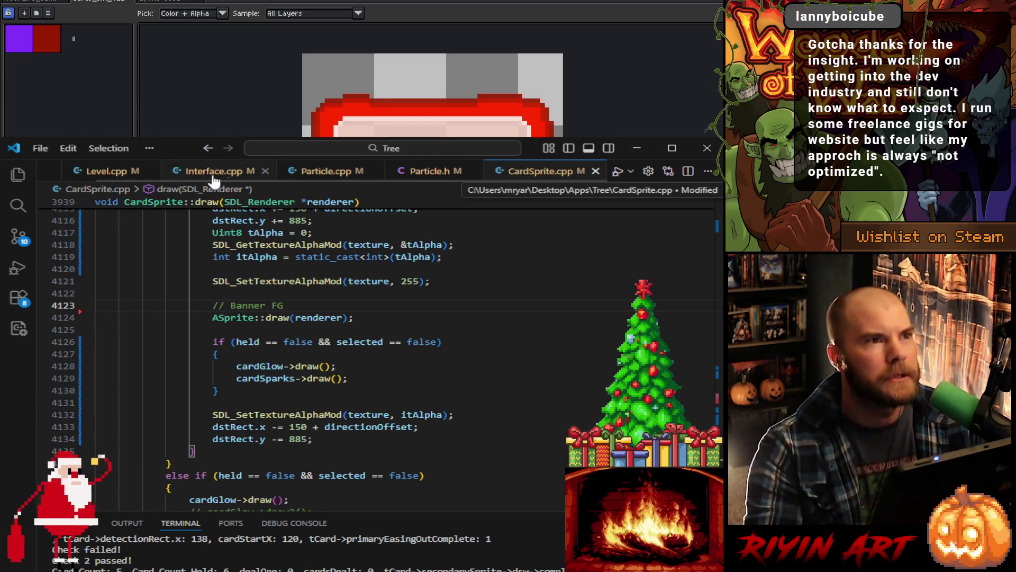
{"action": "left_click", "coordinate": [18, 179]}
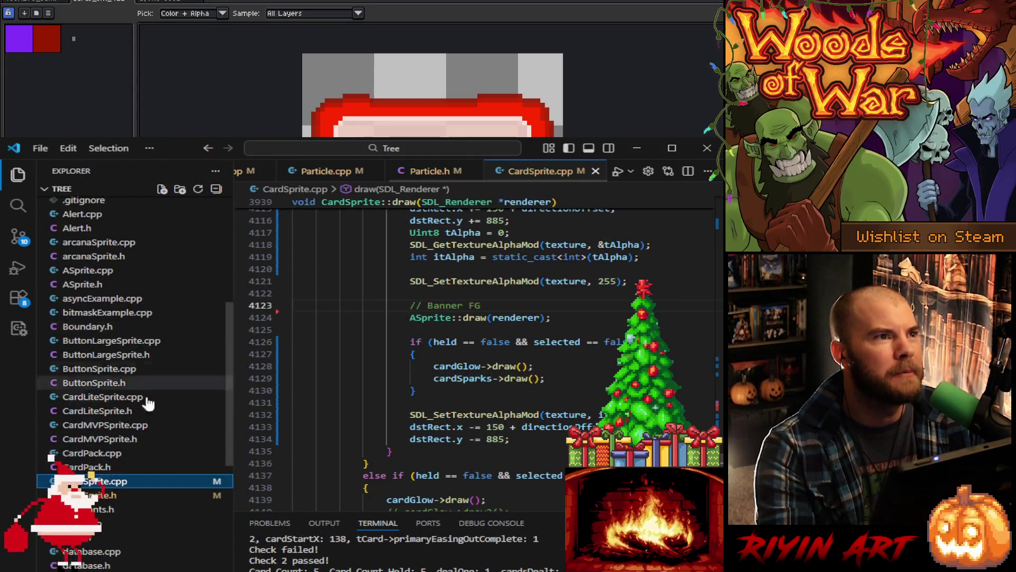
{"action": "scroll", "coordinate": [137, 454], "scroll_direction": "down", "scroll_amount": 6}
{"action": "scroll", "coordinate": [139, 459], "scroll_direction": "down", "scroll_amount": 12}
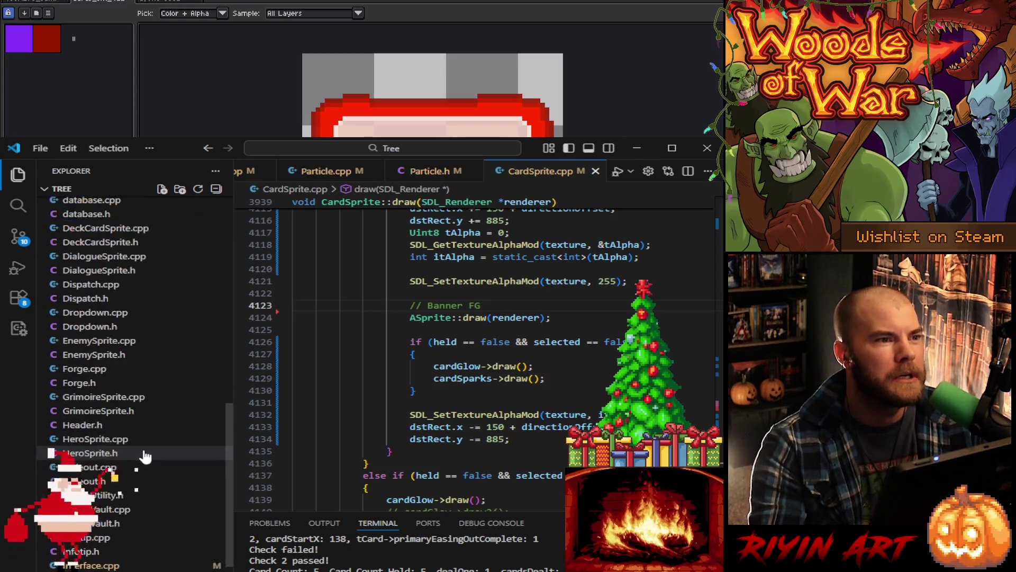
{"action": "scroll", "coordinate": [158, 487], "scroll_direction": "down", "scroll_amount": 7}
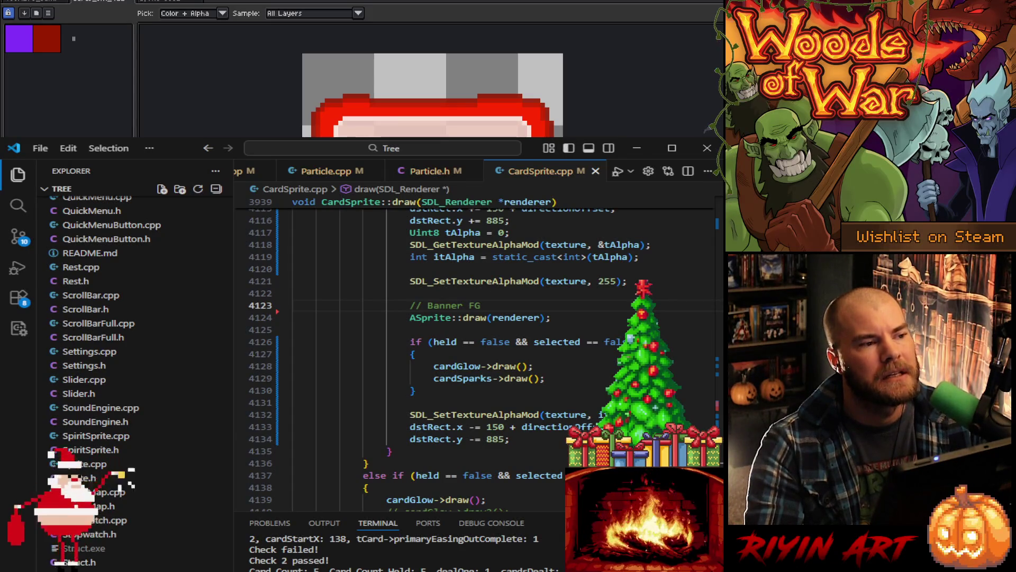
Step: Open Title.cpp and copy menuClr's {255, 178, 46, 255} value on line 156
{"action": "key", "text": "ctrl+Tab"}
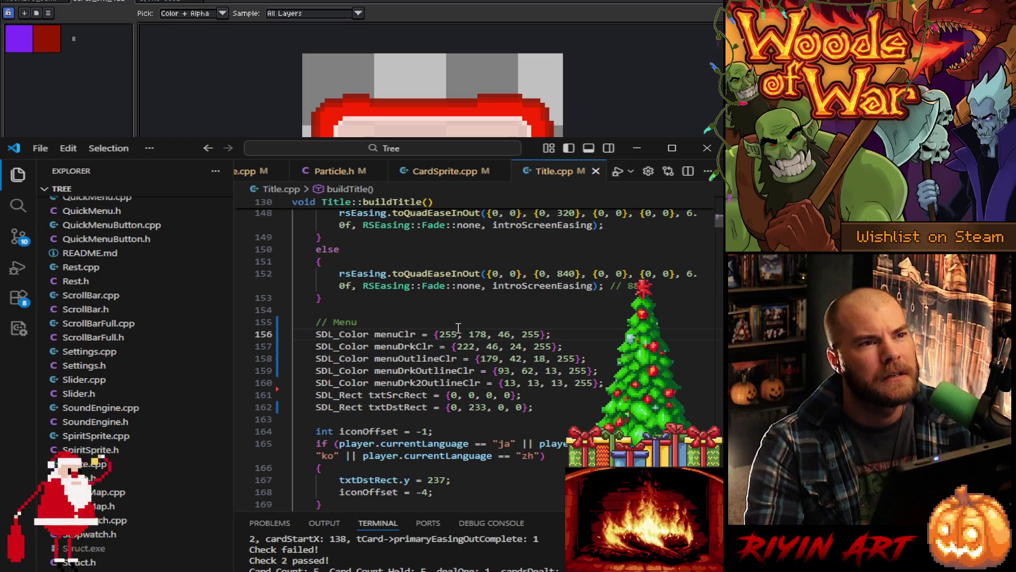
{"action": "double_click", "coordinate": [448, 334]}
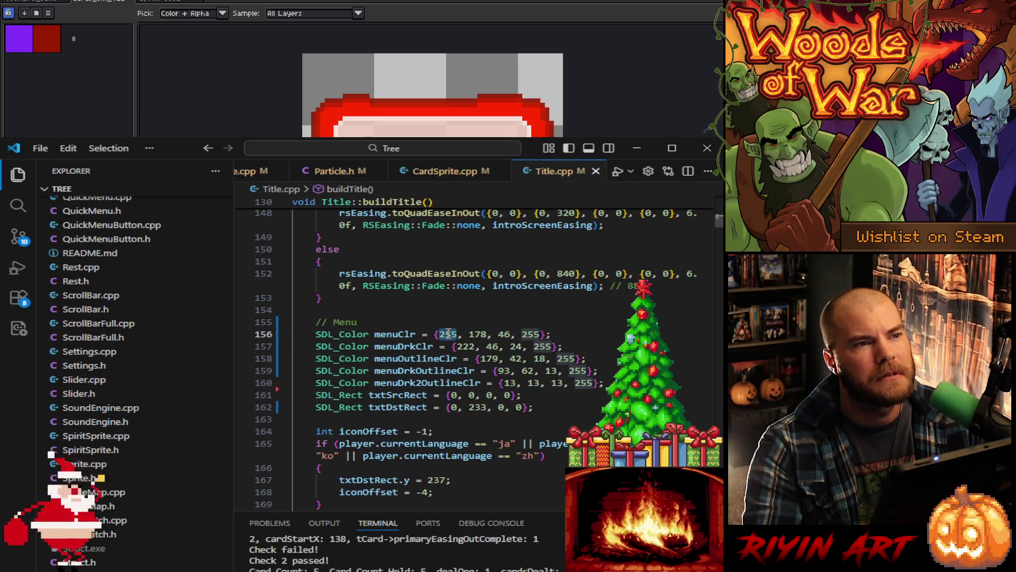
{"action": "left_click", "coordinate": [551, 334]}
{"action": "left_click", "coordinate": [433, 334], "text": "shift"}
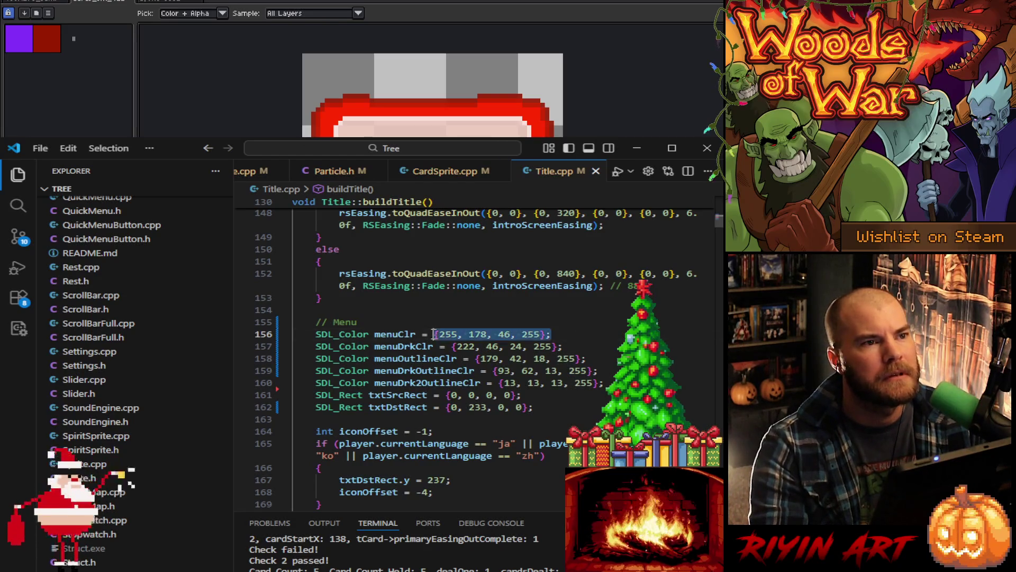
{"action": "key", "text": "ctrl+c"}
{"action": "key", "text": "Right"}
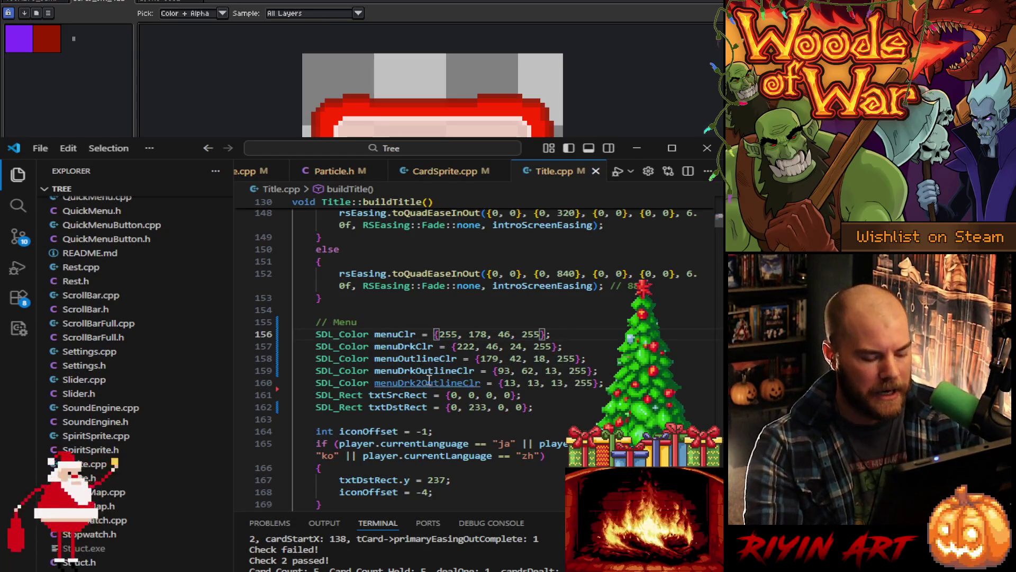
Step: Paste the menuClr value as a // comment on line 156 and remove the stray semicolon
{"action": "key", "text": "ctrl+v"}
{"action": "type", "text": ";//"}
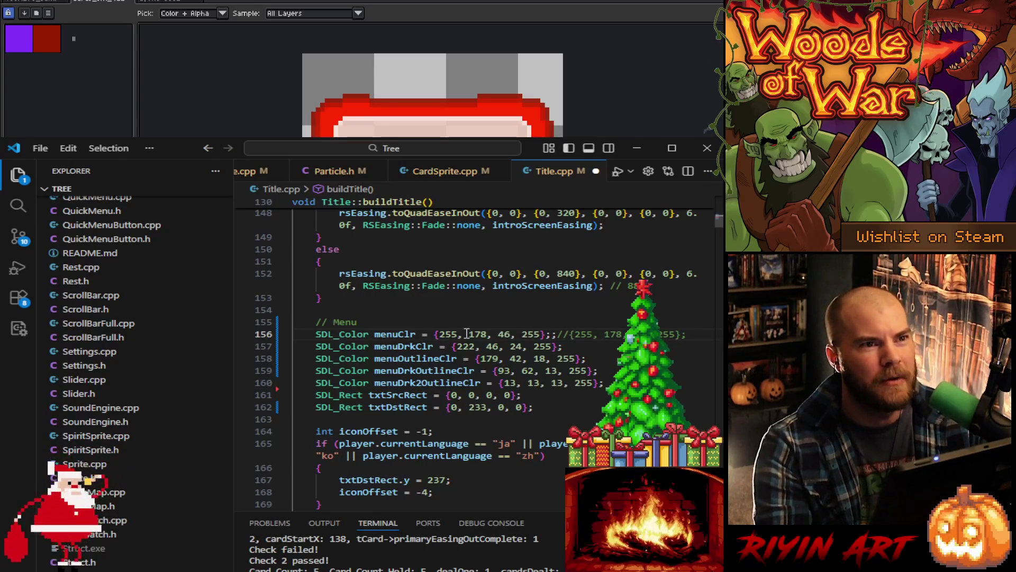
{"action": "key", "text": "BackSpace"}
{"action": "key", "text": "Down"}
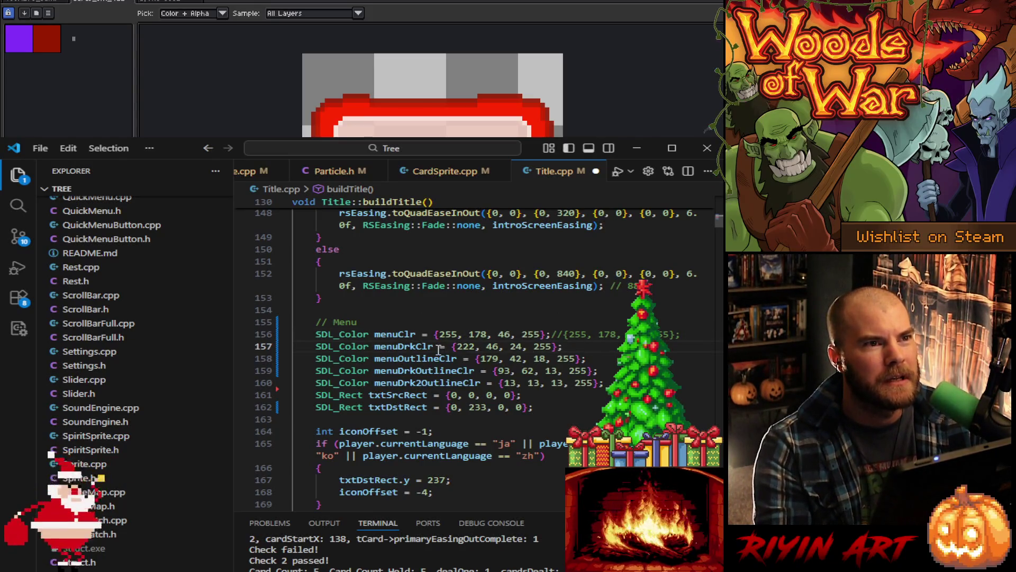
{"action": "left_click_drag", "start_coordinate": [460, 358], "coordinate": [437, 370]}
{"action": "key", "text": "Delete"}
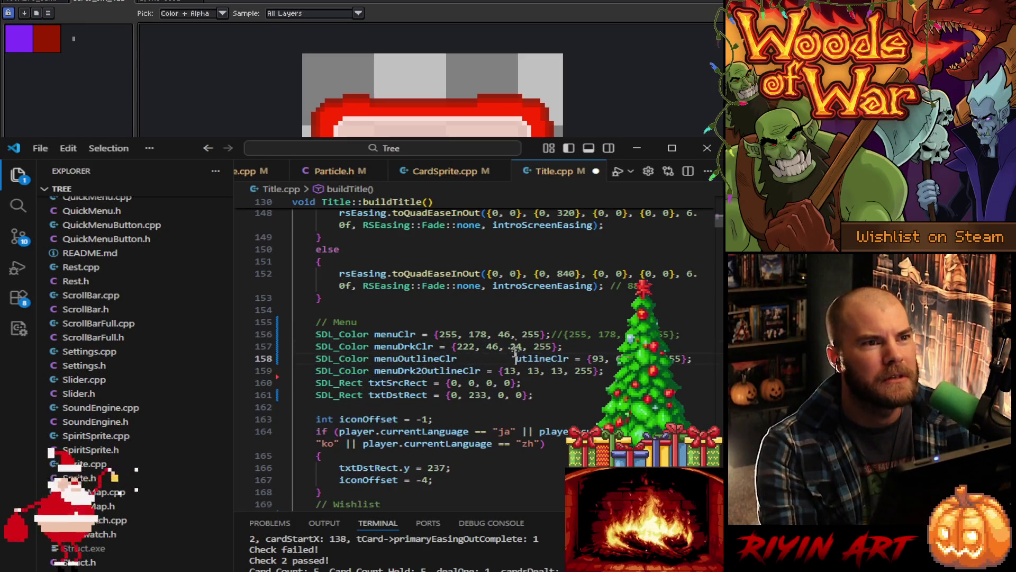
{"action": "key", "text": "ctrl+z"}
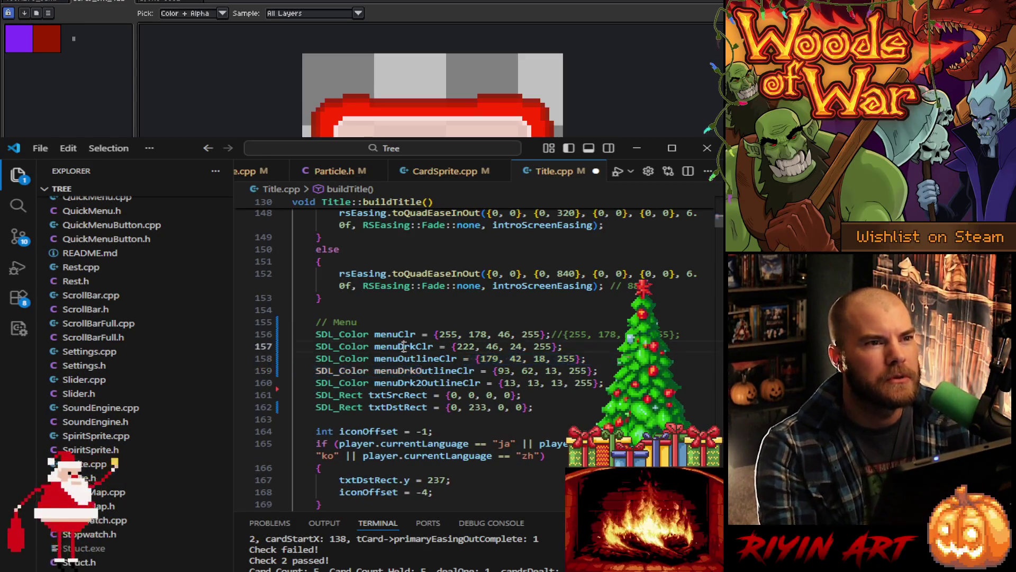
Step: Comment out the menuDrkClr declaration on line 157
{"action": "double_click", "coordinate": [404, 346]}
{"action": "key", "text": "ctrl+f"}
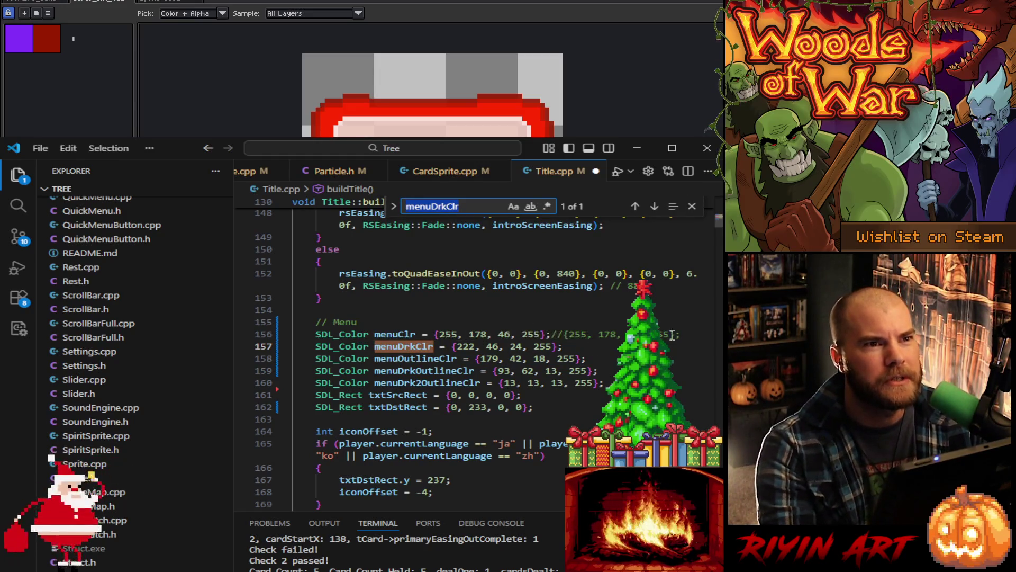
{"action": "left_click", "coordinate": [316, 345]}
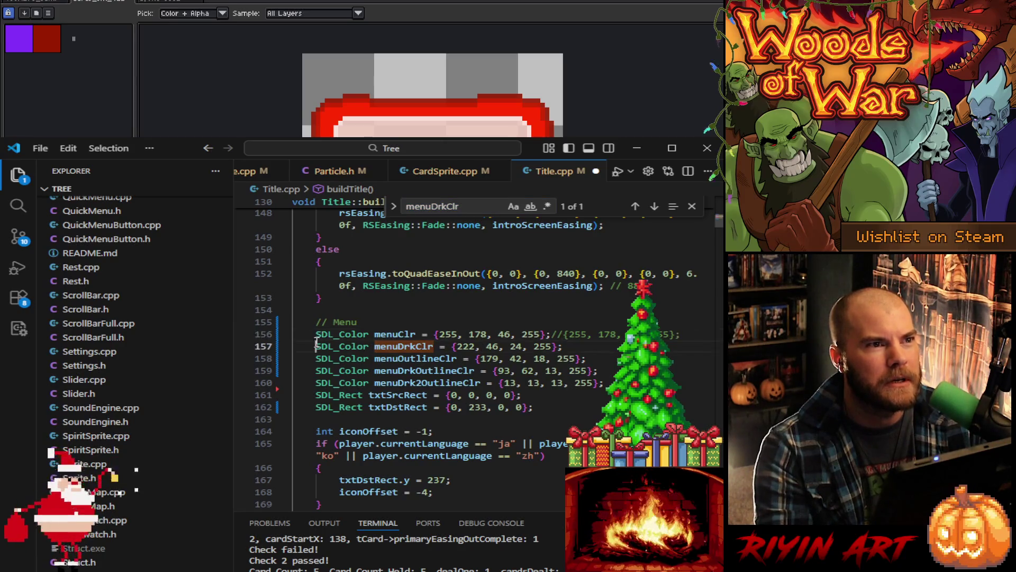
{"action": "type", "text": "//"}
Step: Comment out menuDrk2OutlineClr on line 160 after searching the outline colour names
{"action": "double_click", "coordinate": [426, 371]}
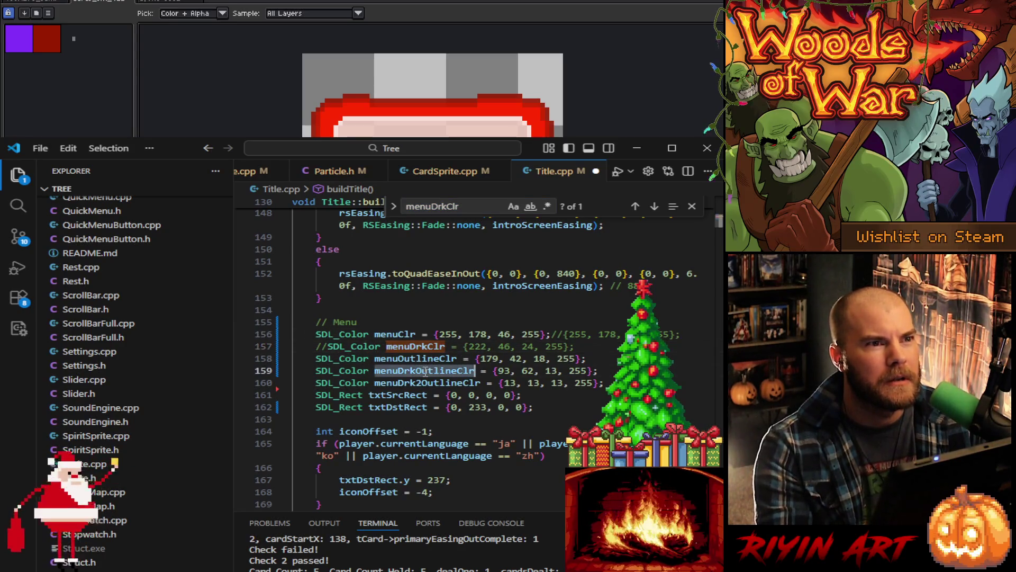
{"action": "key", "text": "ctrl+f"}
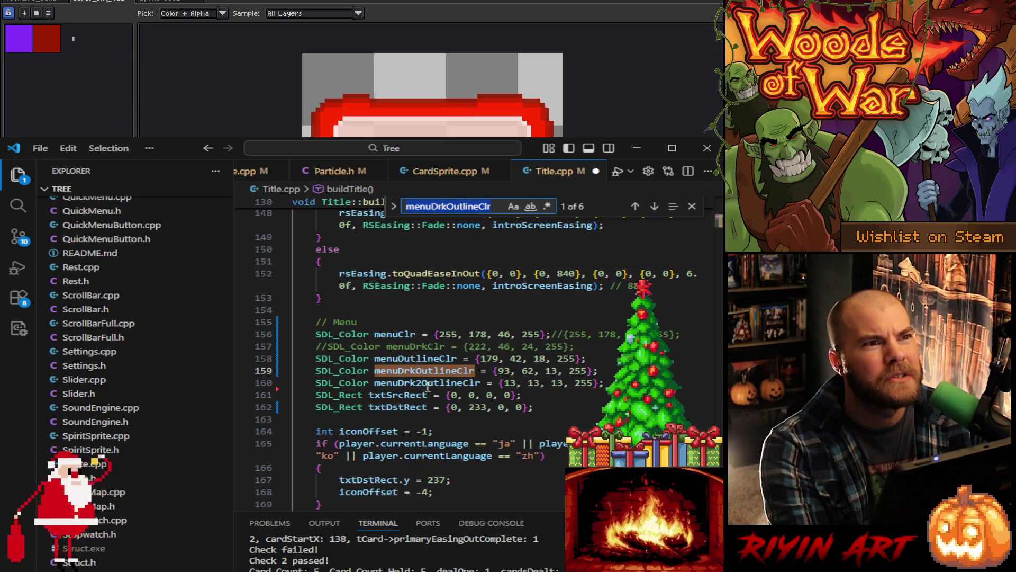
{"action": "double_click", "coordinate": [427, 384]}
{"action": "key", "text": "ctrl+f"}
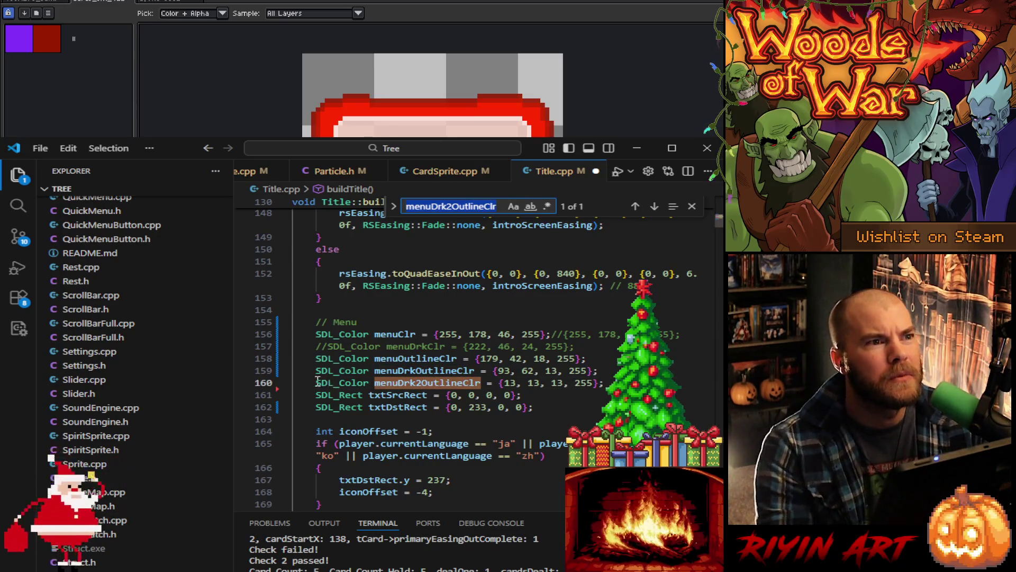
{"action": "left_click", "coordinate": [312, 382]}
{"action": "key", "text": "ctrl+slash"}
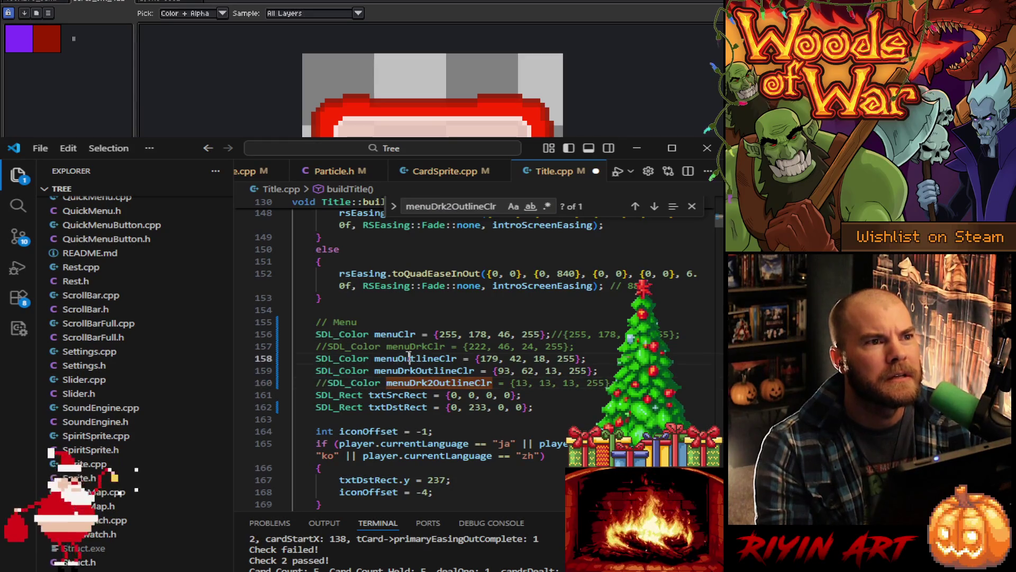
{"action": "double_click", "coordinate": [408, 358]}
{"action": "key", "text": "ctrl+f"}
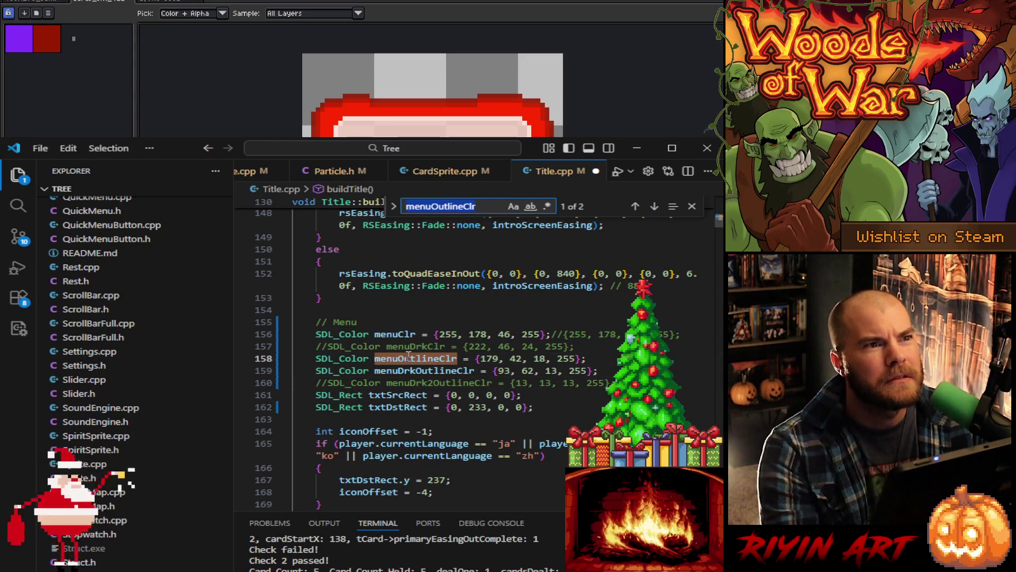
{"action": "scroll", "coordinate": [412, 352], "scroll_direction": "down", "scroll_amount": 4}
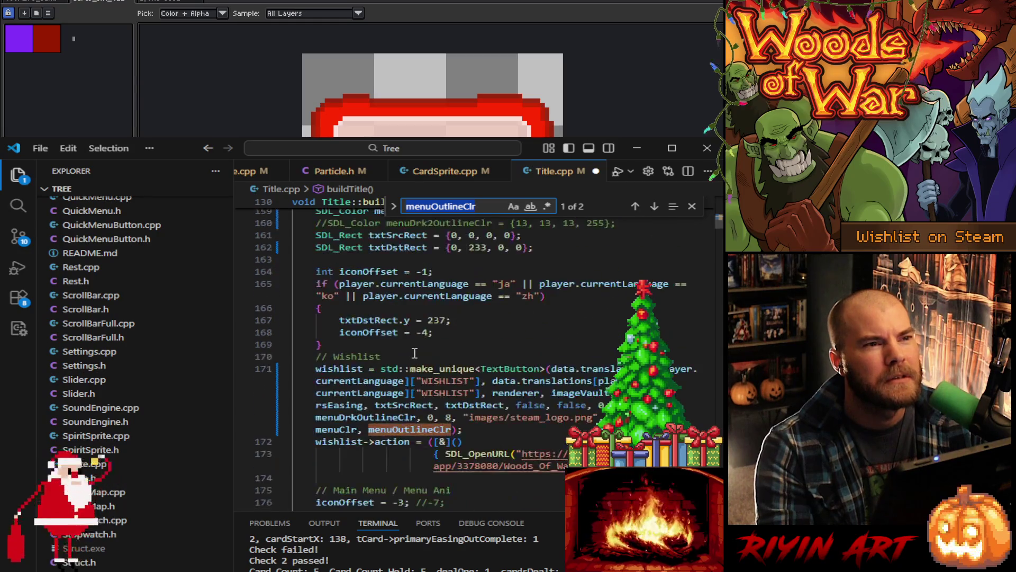
Step: Set menuOutlineClr's alpha to 0 to make it transparent
{"action": "scroll", "coordinate": [415, 353], "scroll_direction": "up", "scroll_amount": 3}
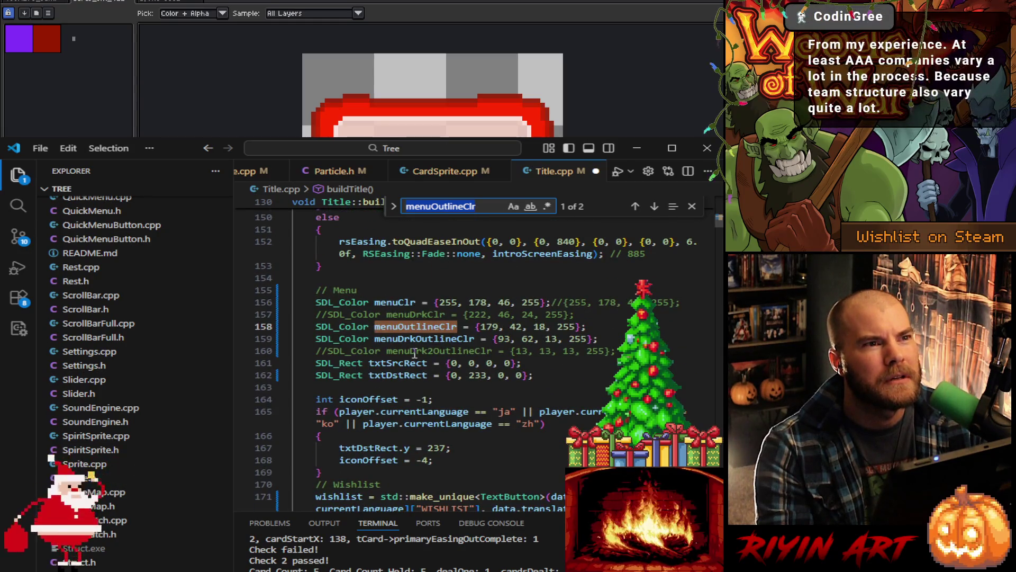
{"action": "scroll", "coordinate": [420, 338], "scroll_direction": "down", "scroll_amount": 4}
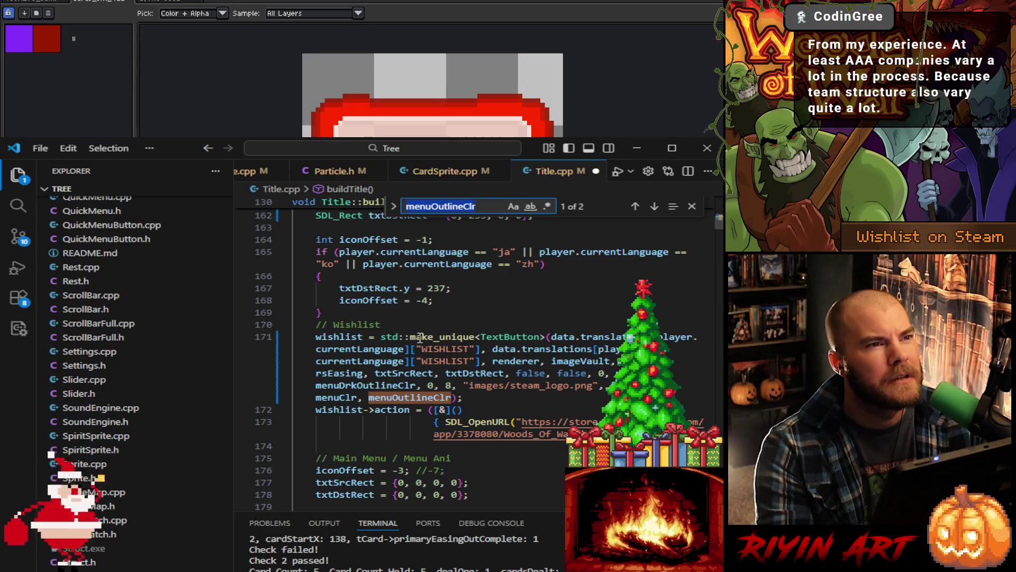
{"action": "scroll", "coordinate": [419, 337], "scroll_direction": "down", "scroll_amount": 3}
{"action": "scroll", "coordinate": [420, 337], "scroll_direction": "up", "scroll_amount": 6}
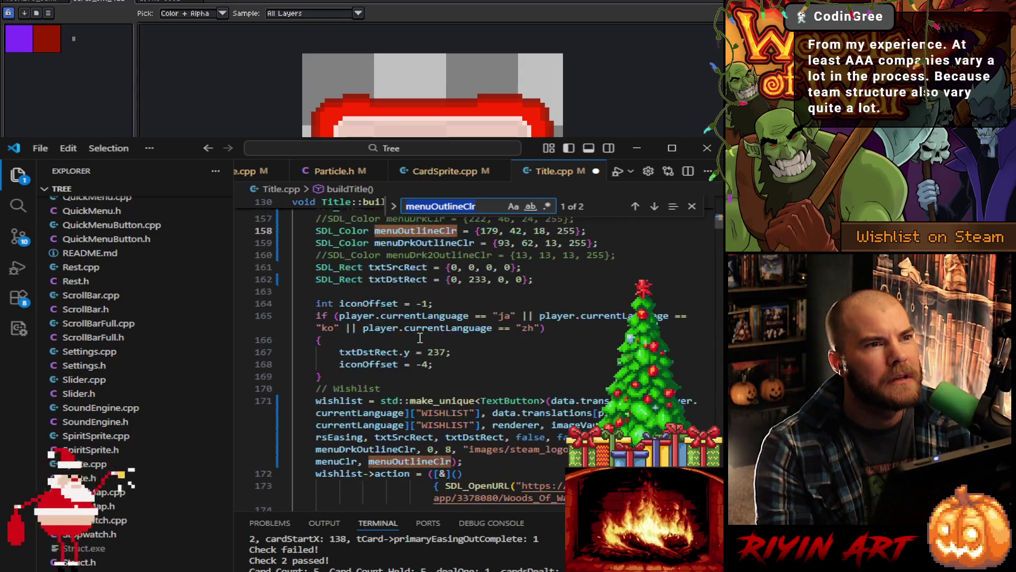
{"action": "scroll", "coordinate": [366, 337], "scroll_direction": "down", "scroll_amount": 3}
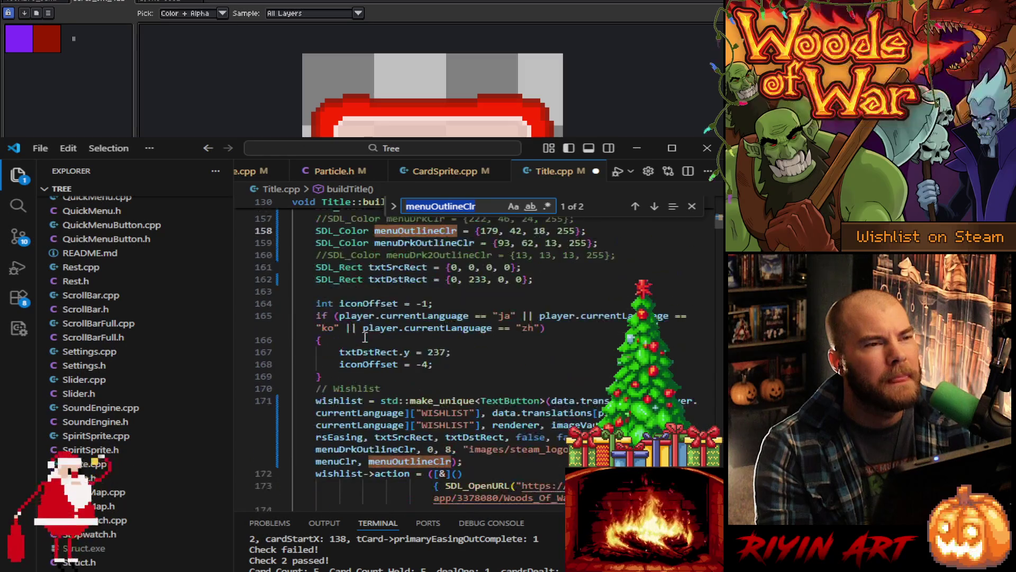
{"action": "scroll", "coordinate": [365, 336], "scroll_direction": "up", "scroll_amount": 4}
{"action": "double_click", "coordinate": [561, 358]}
{"action": "type", "text": "0"}
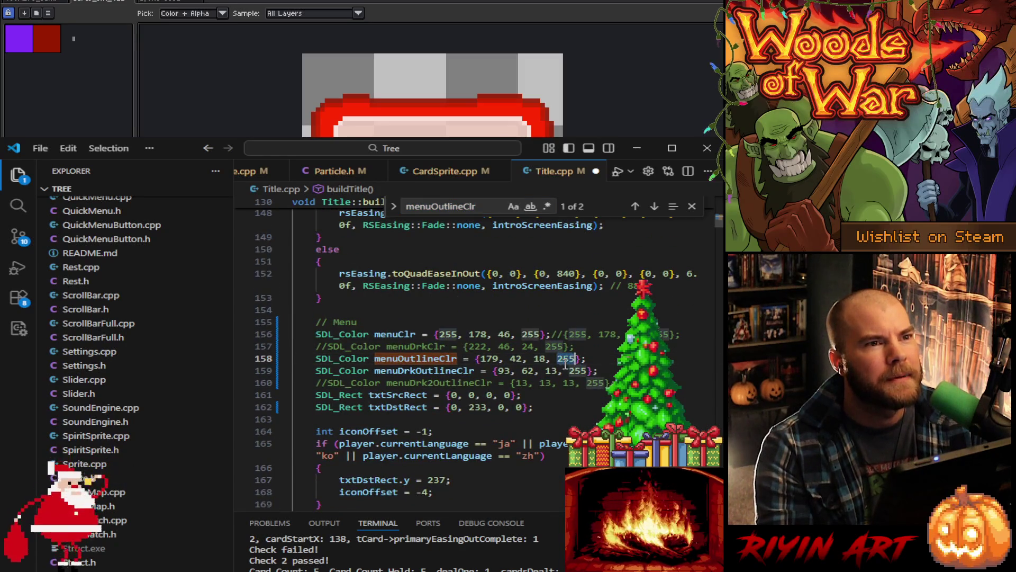
{"action": "left_click", "coordinate": [580, 369]}
{"action": "type", "text": "0"}
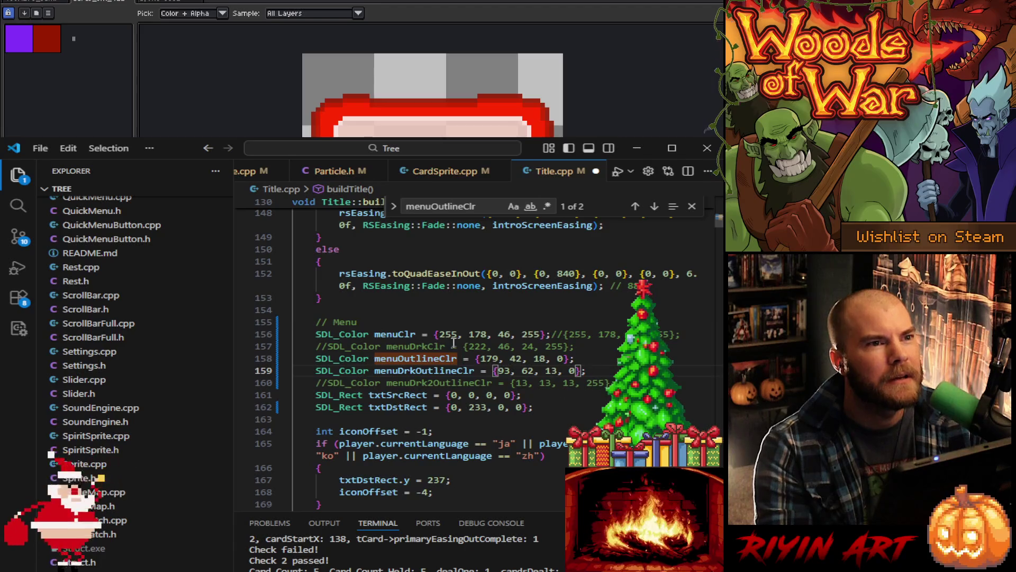
Step: Change menuClr to {75, 50, 9, 255}, save Title.cpp, and close Particle.h
{"action": "scroll", "coordinate": [441, 336], "scroll_direction": "up", "scroll_amount": 2}
{"action": "double_click", "coordinate": [449, 398]}
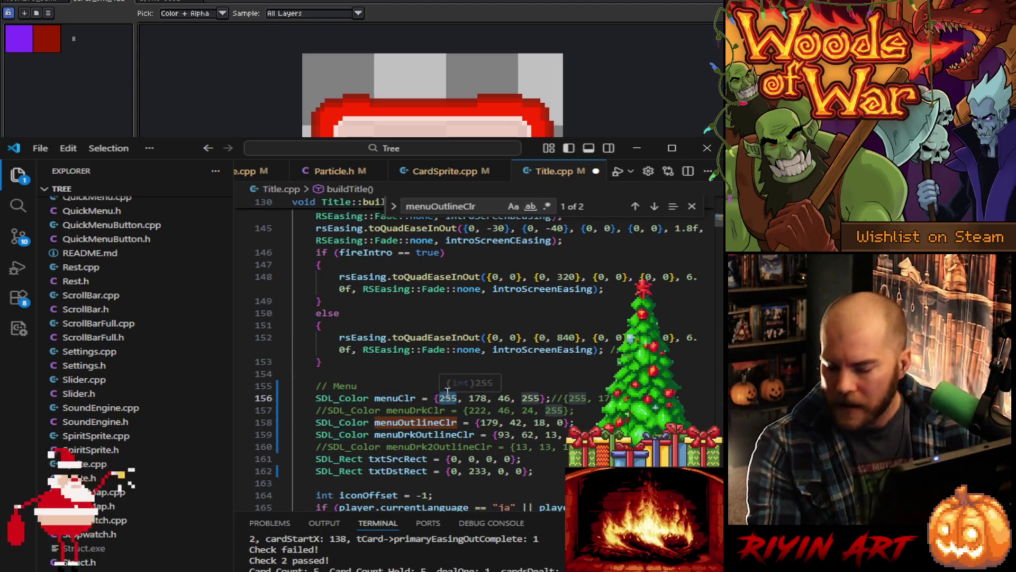
{"action": "type", "text": "75"}
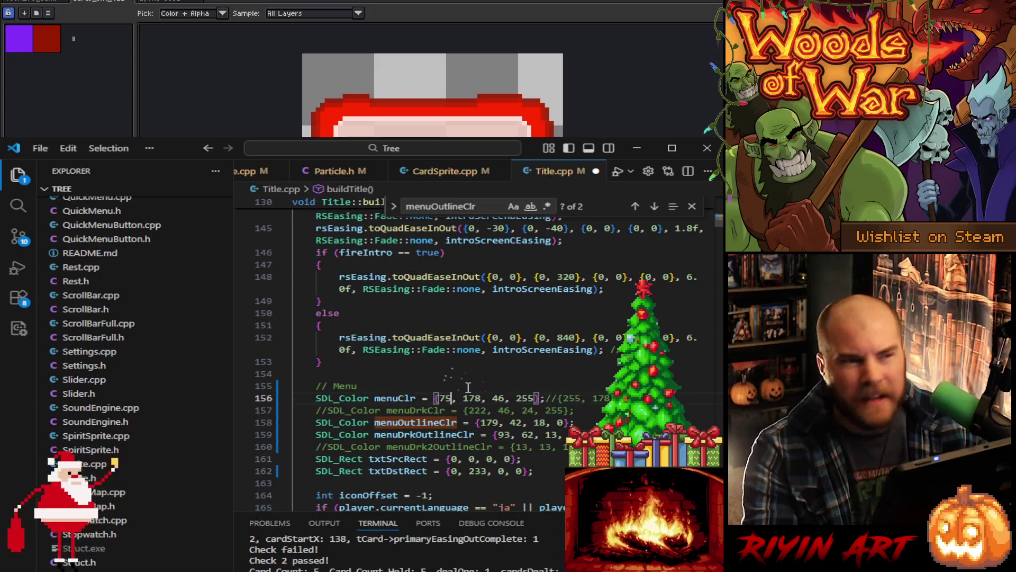
{"action": "double_click", "coordinate": [472, 398]}
{"action": "type", "text": "50"}
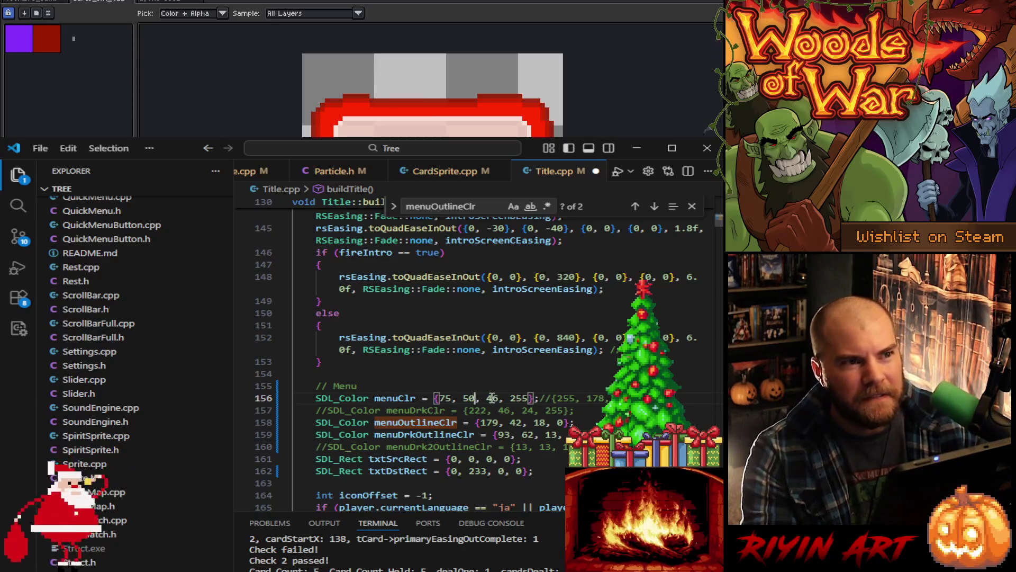
{"action": "double_click", "coordinate": [492, 398]}
{"action": "type", "text": "4"}
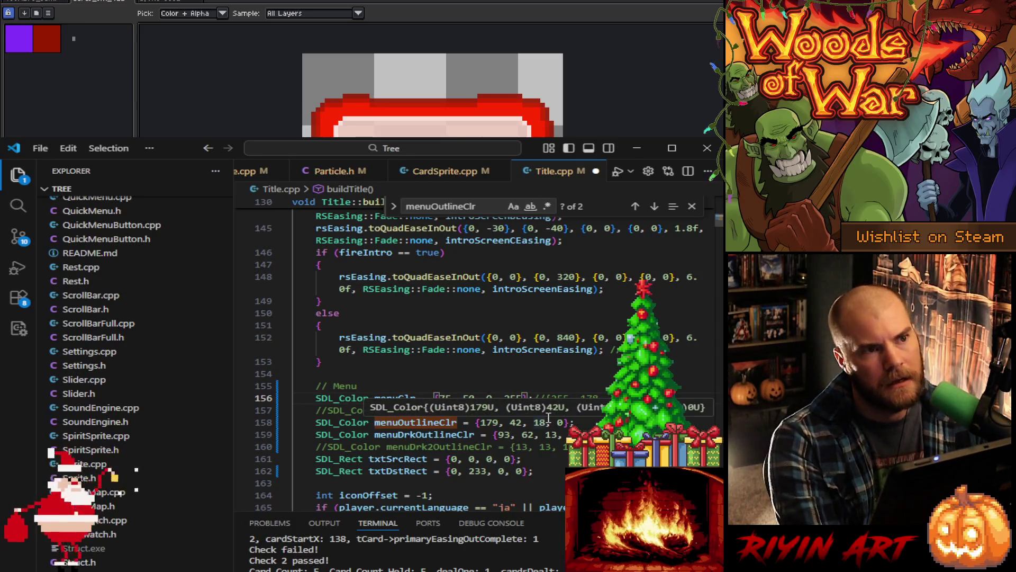
{"action": "key", "text": "ctrl+s"}
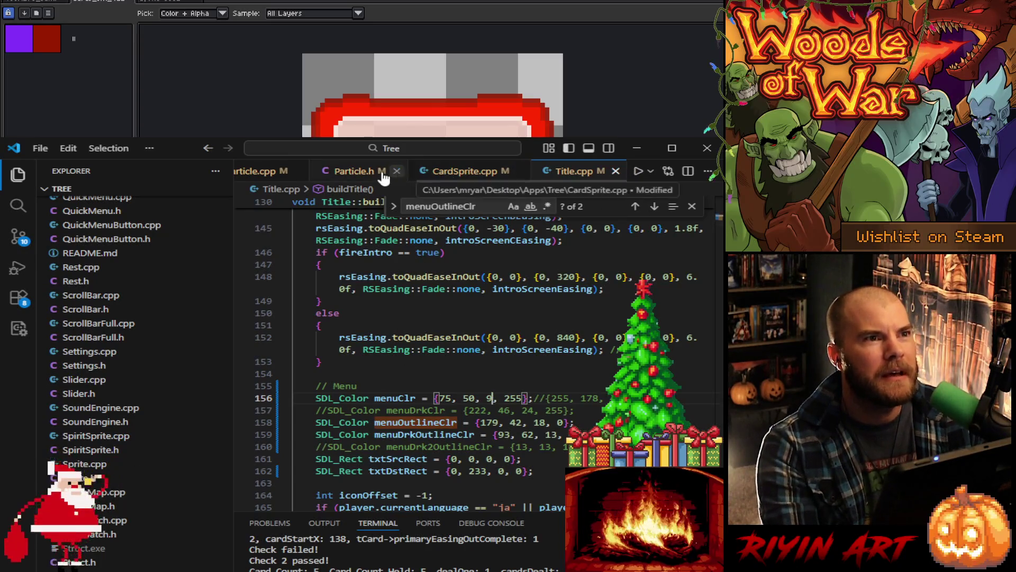
{"action": "left_click", "coordinate": [349, 175]}
{"action": "left_click", "coordinate": [406, 172]}
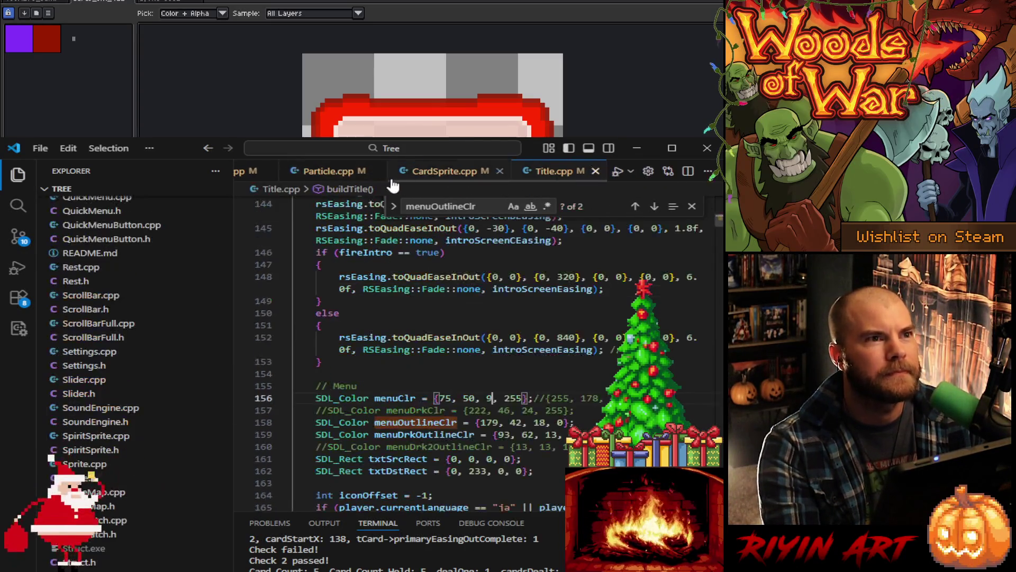
Step: Move the Particle.cpp tab after CardSprite.cpp, hide the debug sidebar, and minimize VS Code
{"action": "left_click", "coordinate": [347, 177]}
{"action": "left_click_drag", "start_coordinate": [358, 177], "coordinate": [555, 176]}
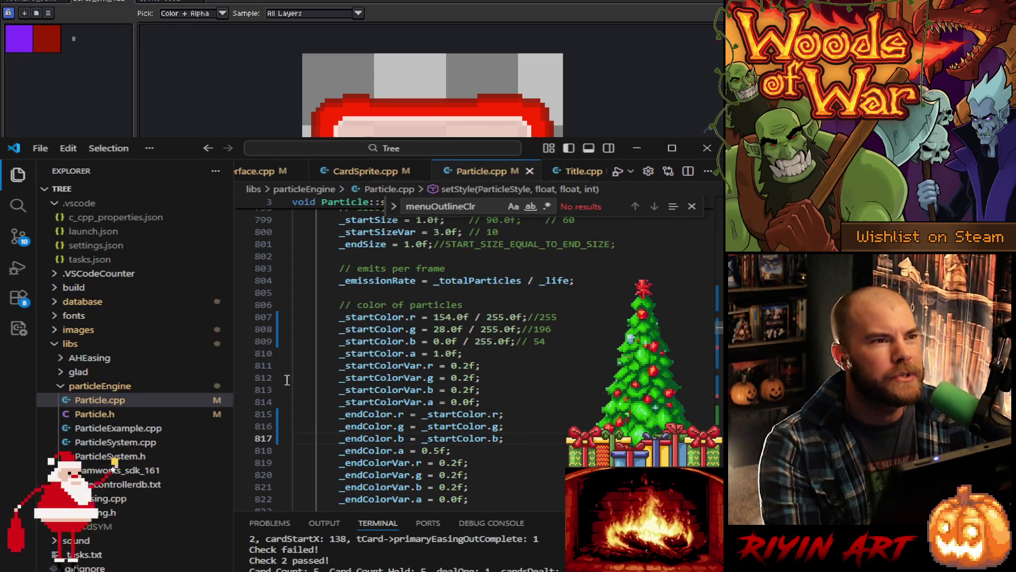
{"action": "left_click", "coordinate": [18, 270]}
{"action": "left_click", "coordinate": [19, 270]}
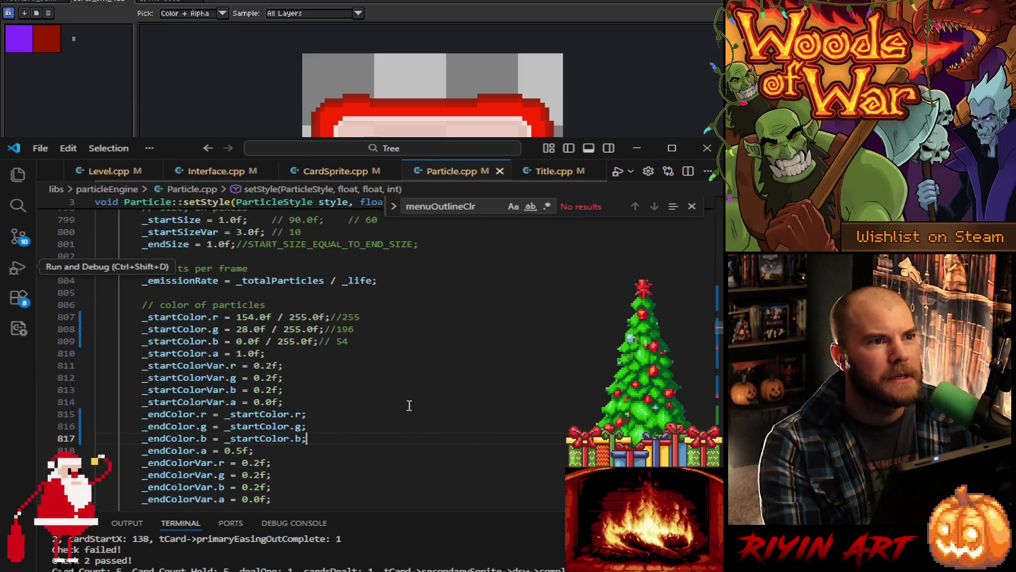
{"action": "left_click", "coordinate": [381, 391]}
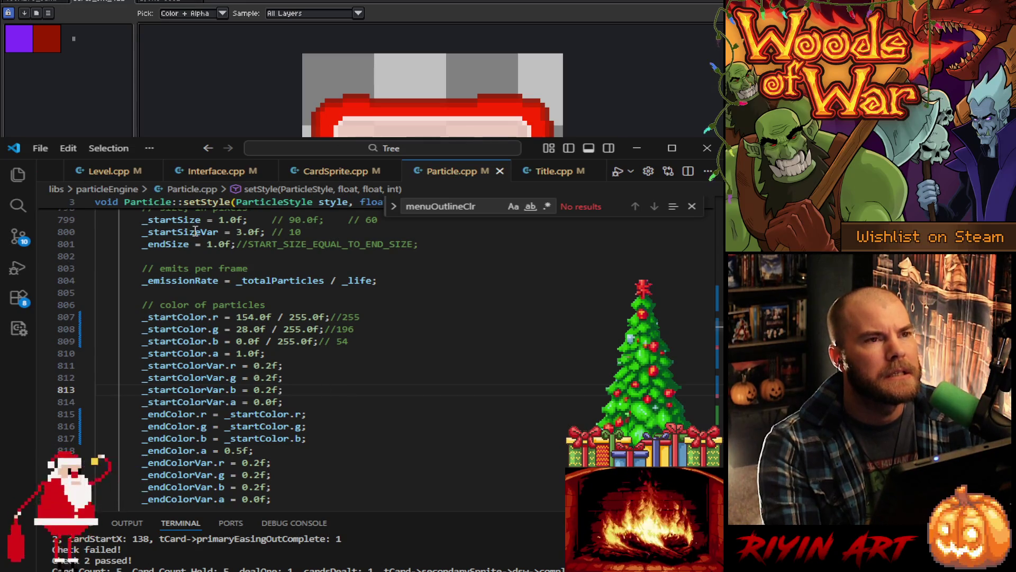
{"action": "left_click", "coordinate": [637, 148]}
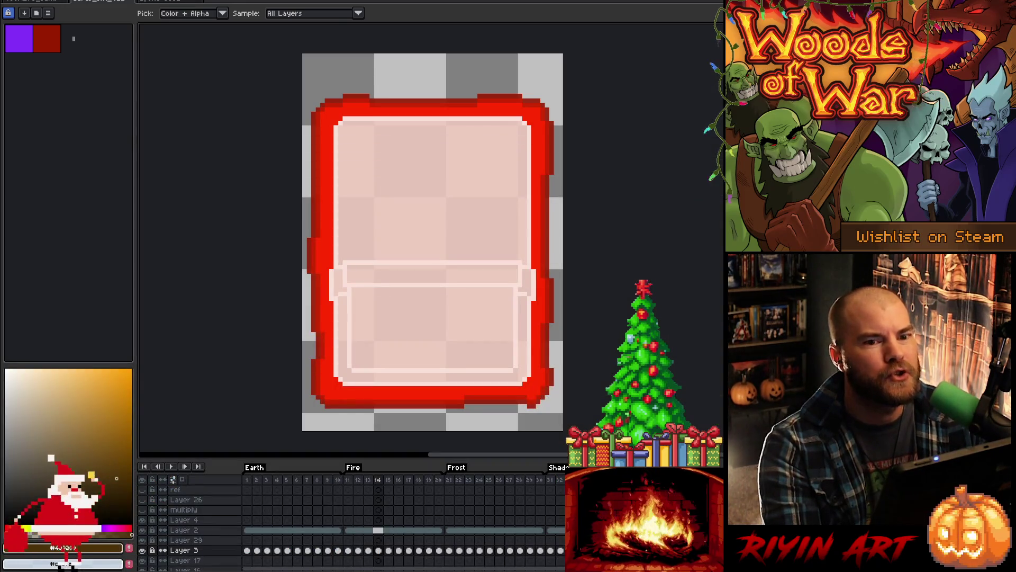
Step: Select Layer 4 at frame 14 and lighten the secondary colour from grey to off-white
{"action": "left_click", "coordinate": [5, 437]}
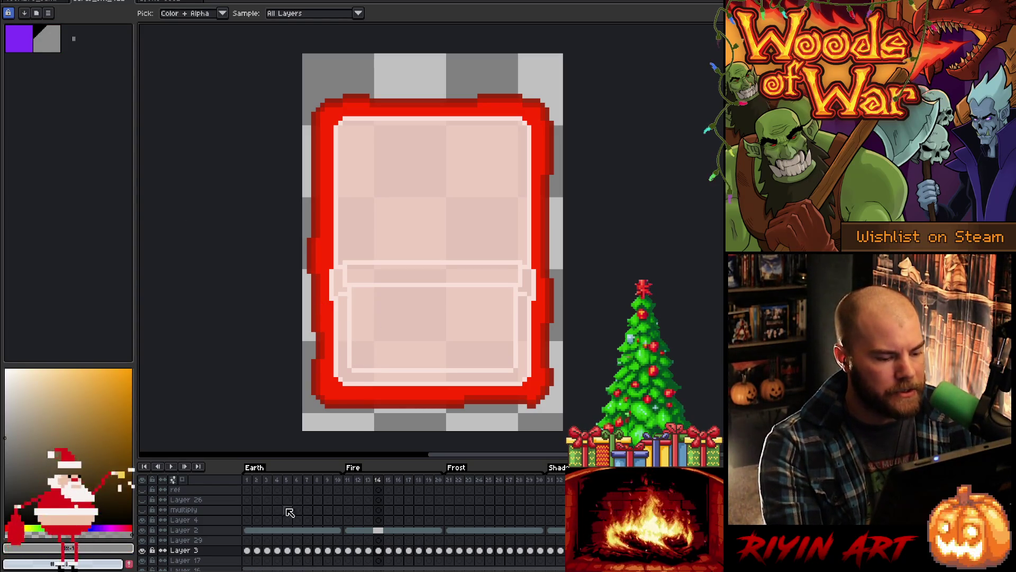
{"action": "left_click", "coordinate": [378, 520]}
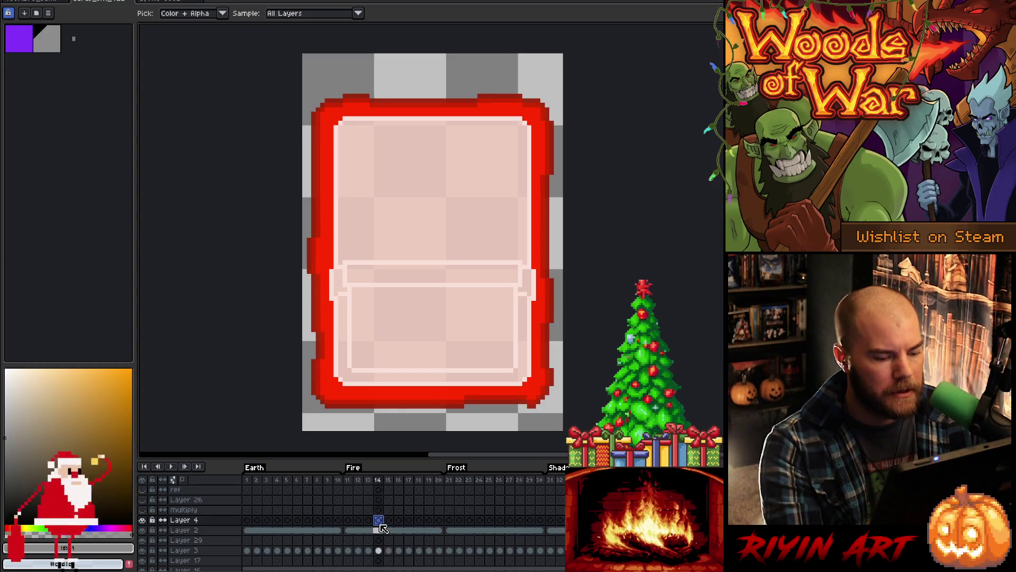
{"action": "key", "text": "w"}
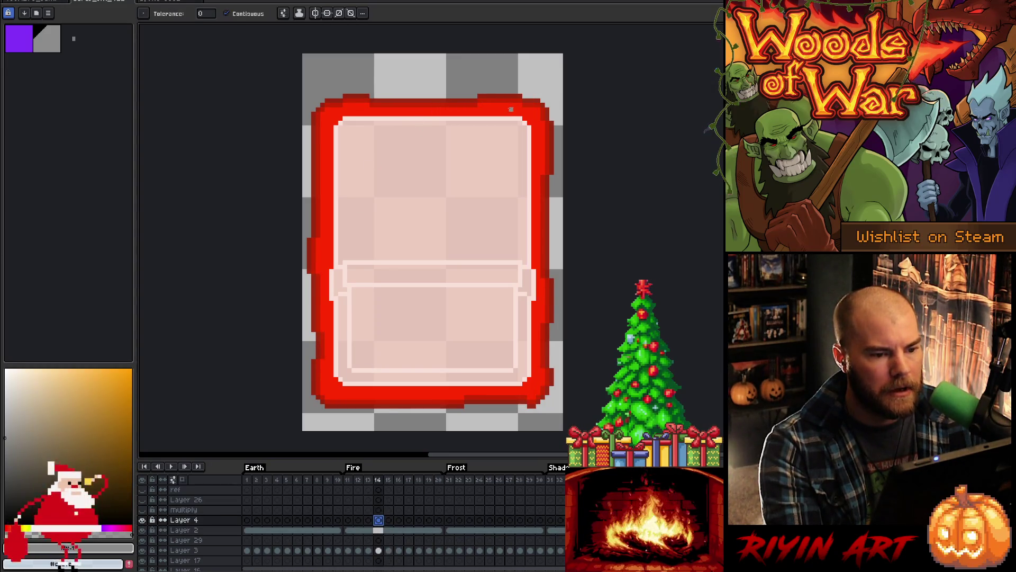
{"action": "left_click_drag", "start_coordinate": [6, 423], "coordinate": [6, 388]}
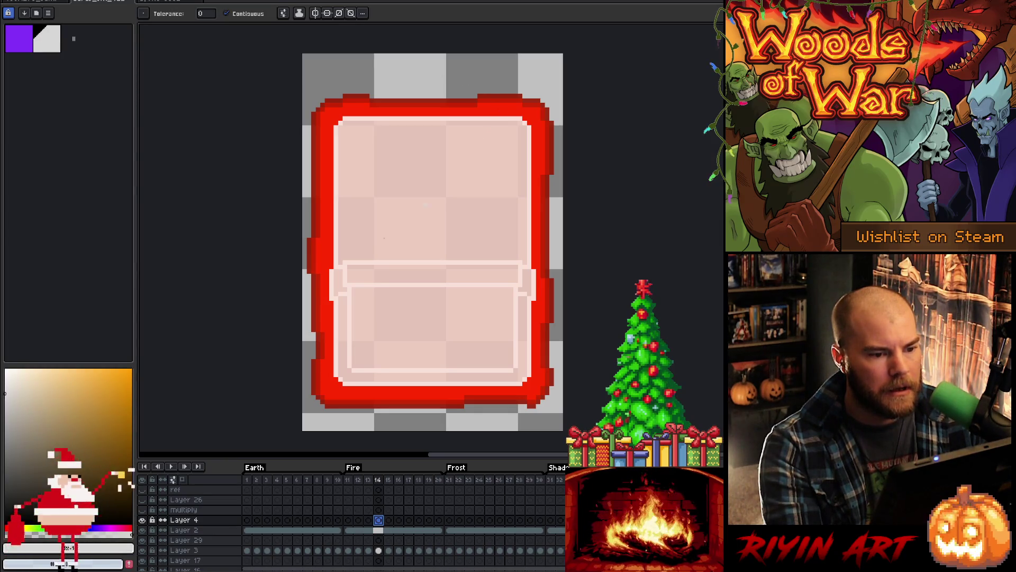
{"action": "left_click_drag", "start_coordinate": [12, 388], "coordinate": [7, 376]}
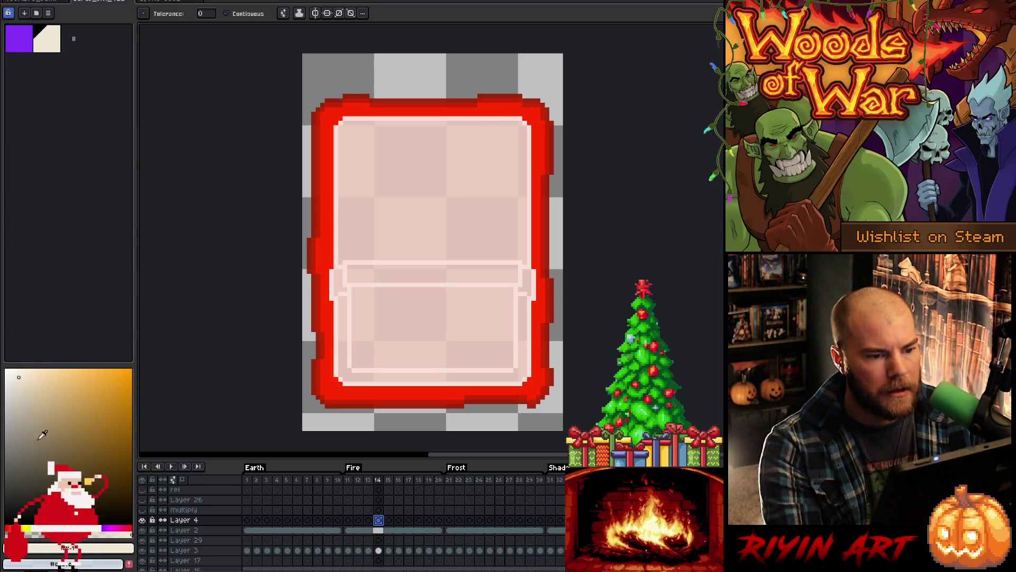
Step: Try tan and orange tones, then settle on a pale yellow secondary colour
{"action": "left_click", "coordinate": [73, 408]}
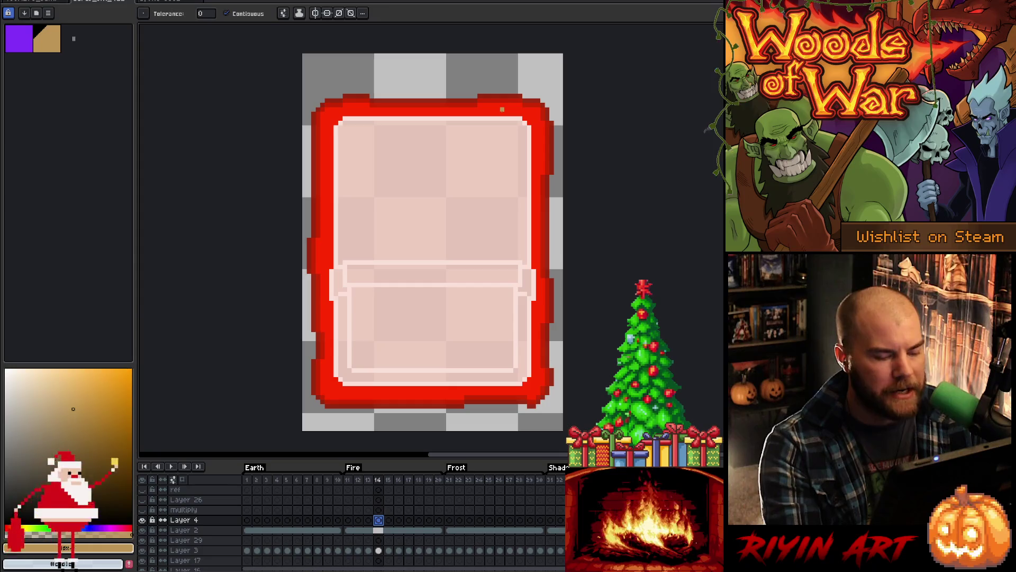
{"action": "left_click", "coordinate": [28, 397]}
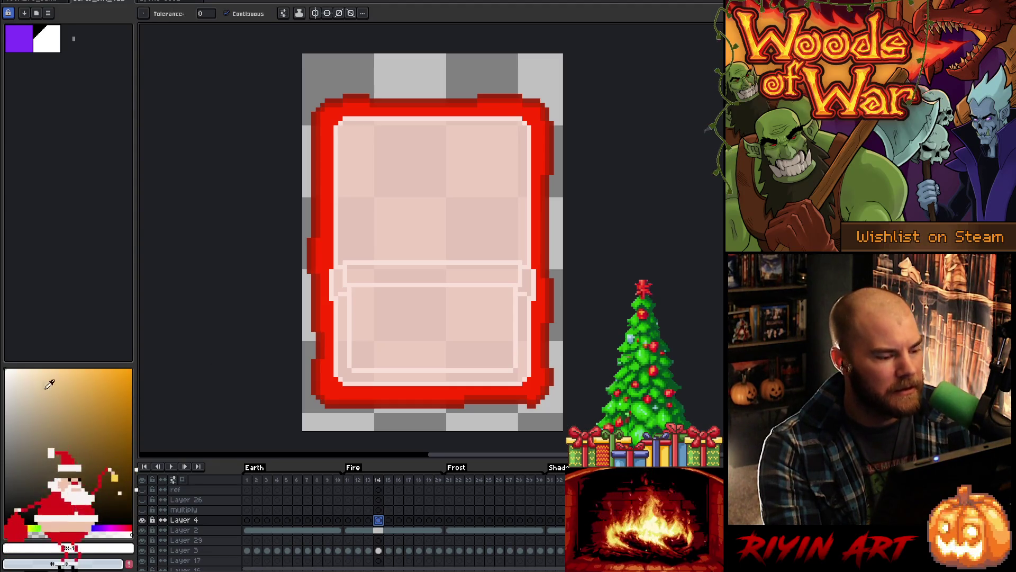
{"action": "left_click", "coordinate": [105, 369]}
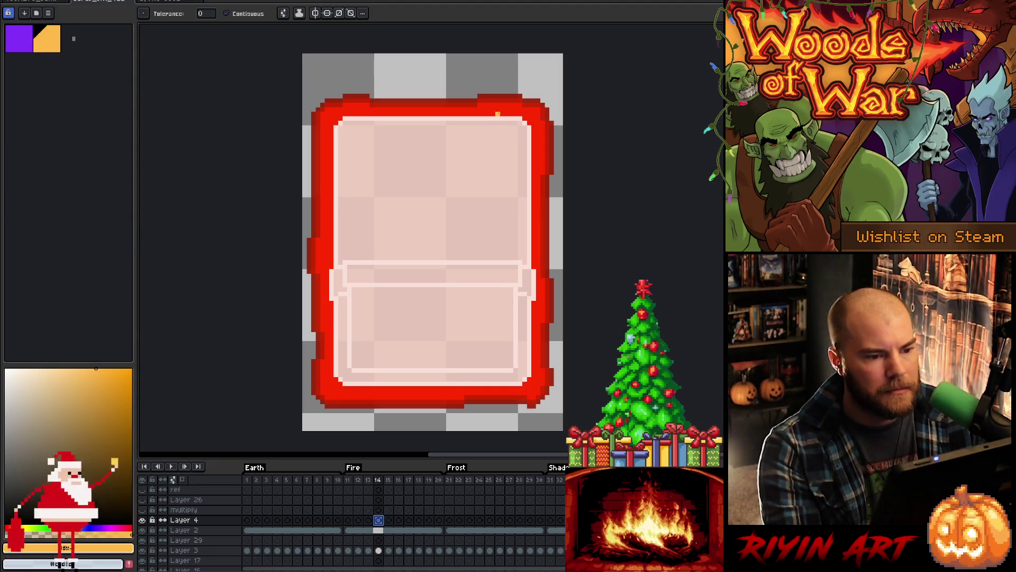
{"action": "left_click_drag", "start_coordinate": [79, 390], "coordinate": [64, 350]}
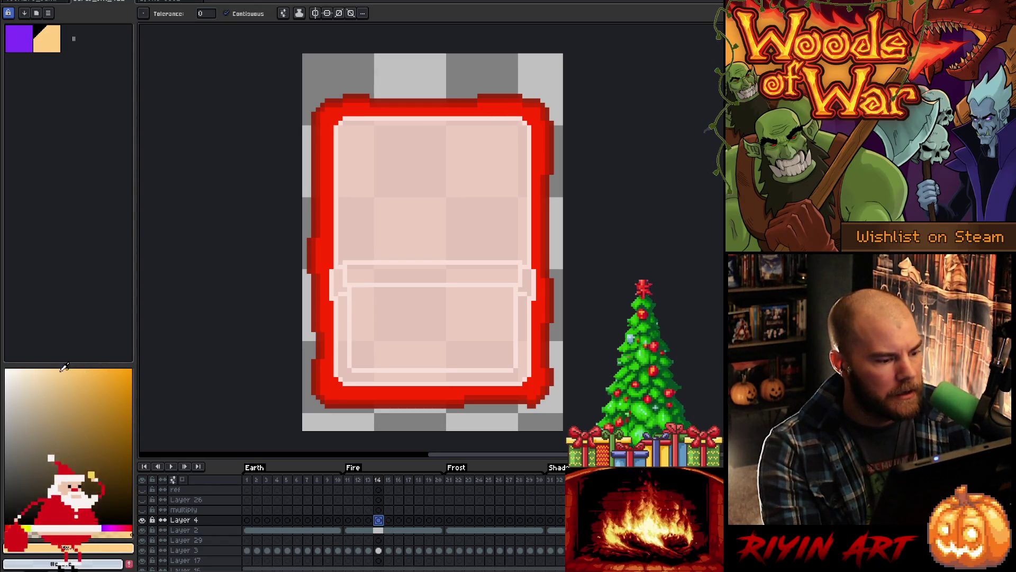
{"action": "left_click_drag", "start_coordinate": [64, 368], "coordinate": [48, 369]}
{"action": "left_click_drag", "start_coordinate": [26, 521], "coordinate": [27, 519]}
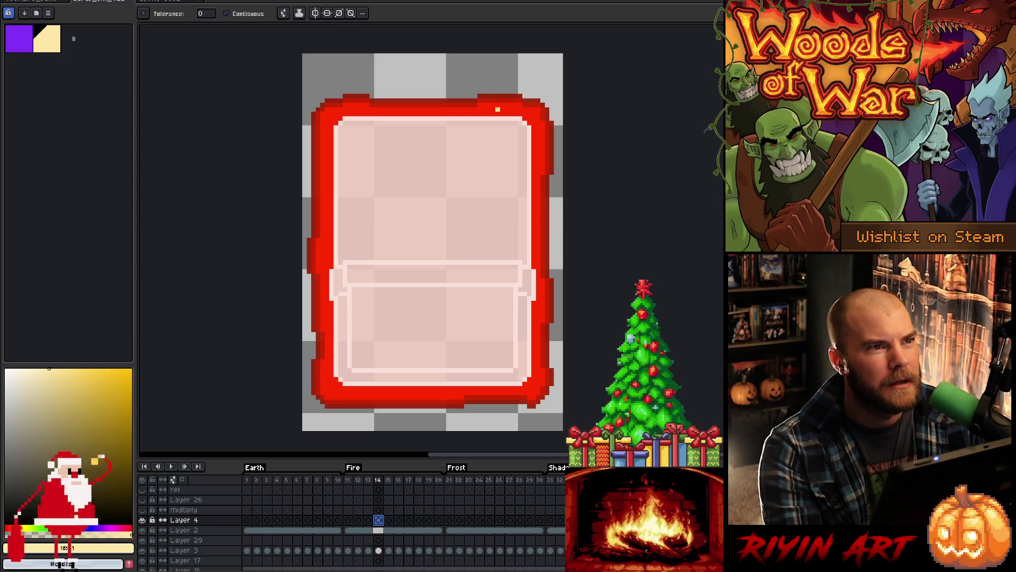
Step: Undo an accidental canvas fill and pencil a cream sparkle pixel on the top border
{"action": "left_click", "coordinate": [497, 109]}
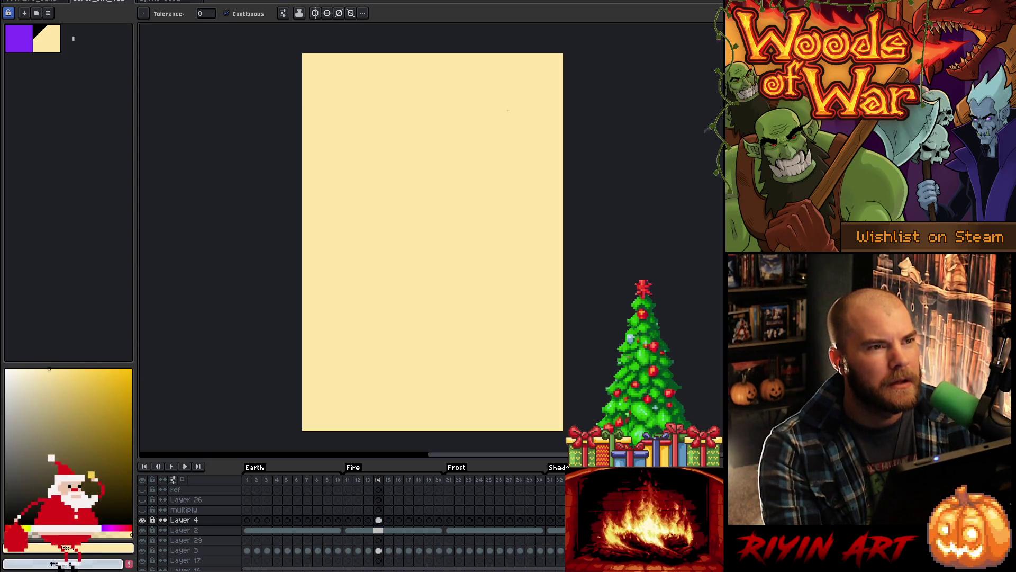
{"action": "key", "text": "v"}
{"action": "key", "text": "ctrl+z"}
{"action": "key", "text": "b"}
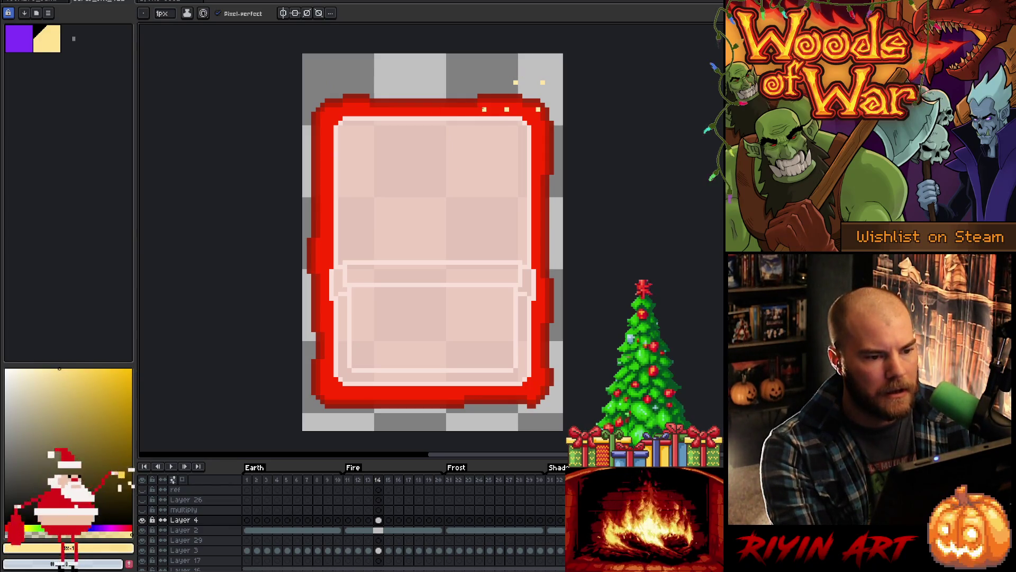
{"action": "left_click", "coordinate": [497, 109]}
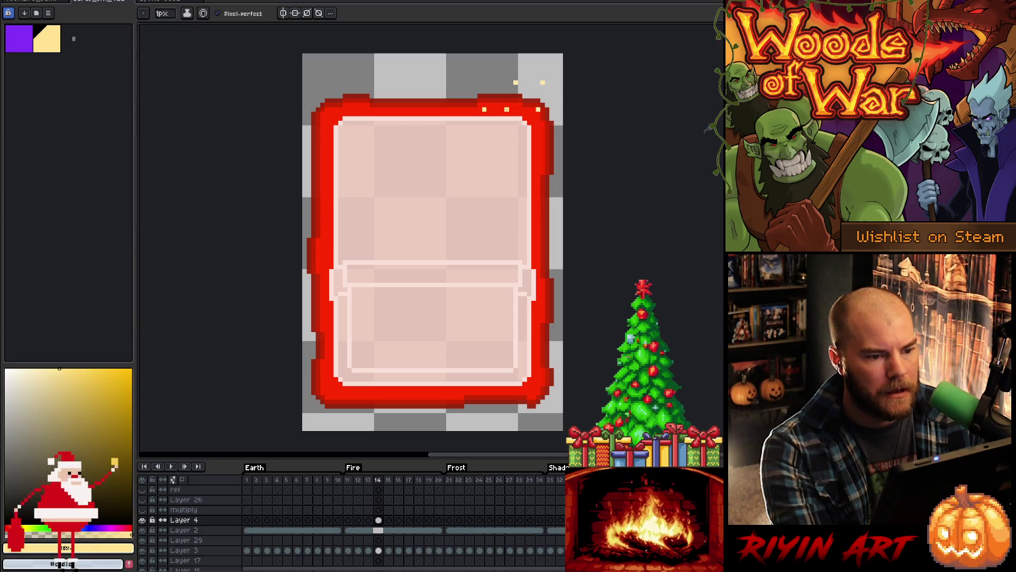
Step: Adjust the colour to pale cream, sample the red border, and show the green frame 8
{"action": "left_click", "coordinate": [96, 369]}
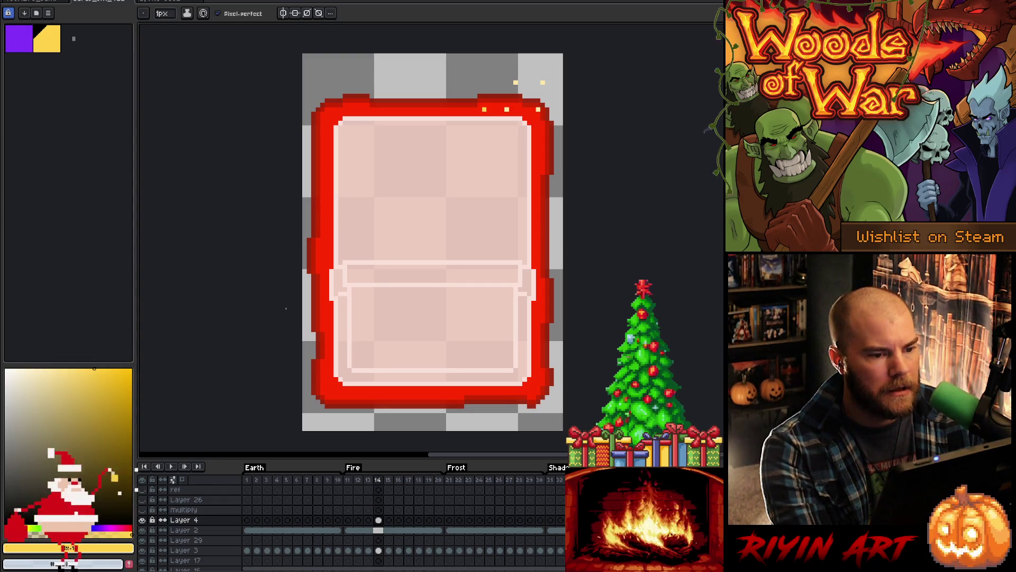
{"action": "left_click", "coordinate": [51, 400]}
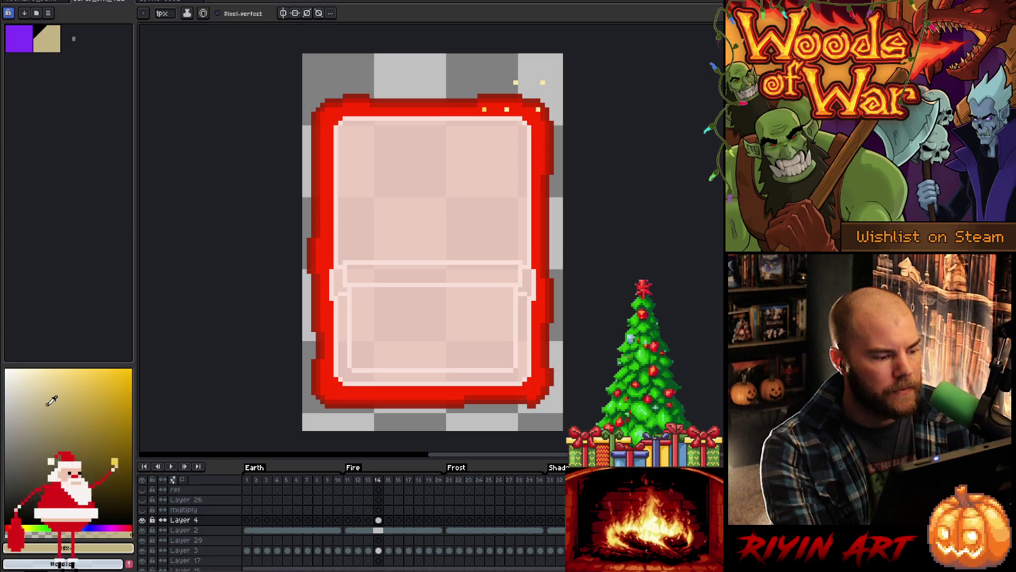
{"action": "mouse_move", "coordinate": [51, 400]}
{"action": "left_mouse_down"}
{"action": "mouse_move", "coordinate": [58, 377]}
{"action": "mouse_move", "coordinate": [49, 369]}
{"action": "left_mouse_up"}
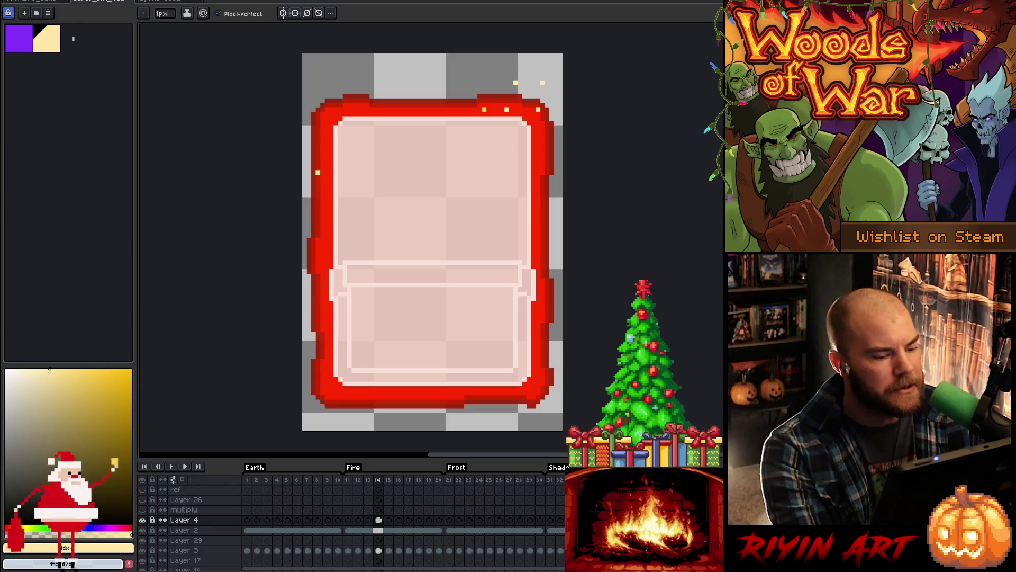
{"action": "key", "text": "i"}
{"action": "left_click", "coordinate": [325, 168]}
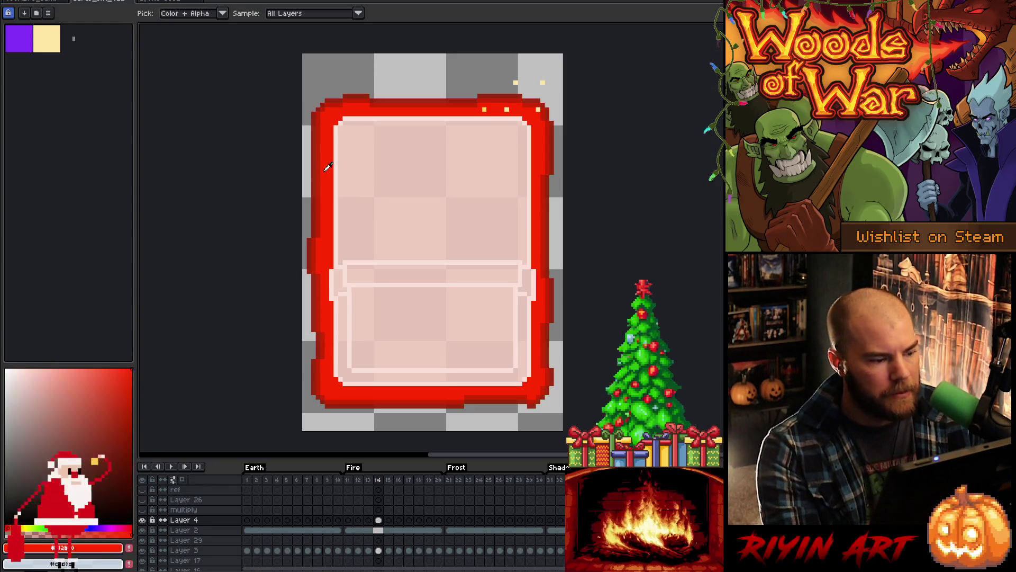
{"action": "left_click", "coordinate": [317, 480]}
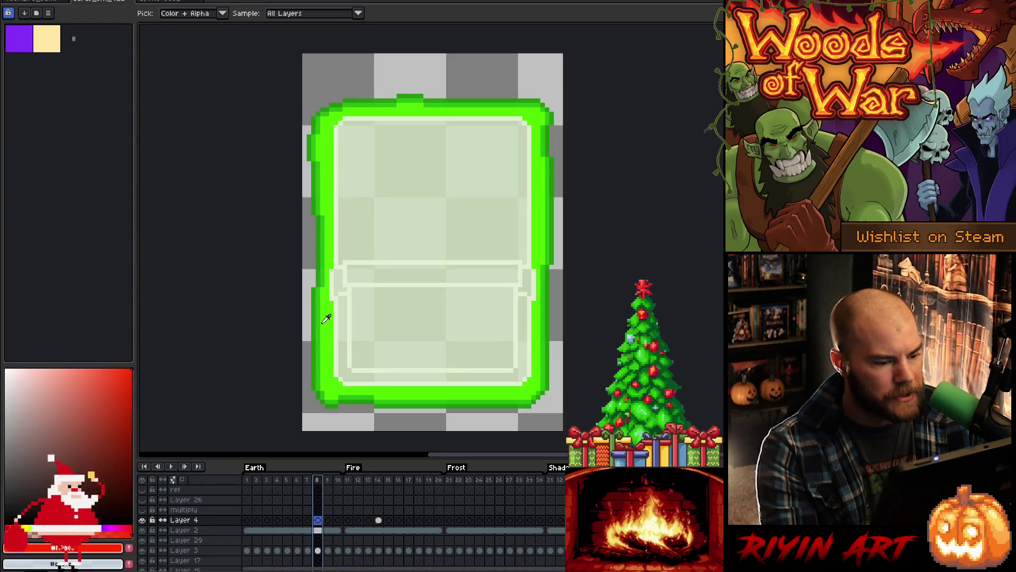
Step: Sample border colours across frame 22, the purple and dark blue variants, and frame 12, ending on frame 13
{"action": "left_click", "coordinate": [328, 320]}
{"action": "left_click", "coordinate": [459, 479]}
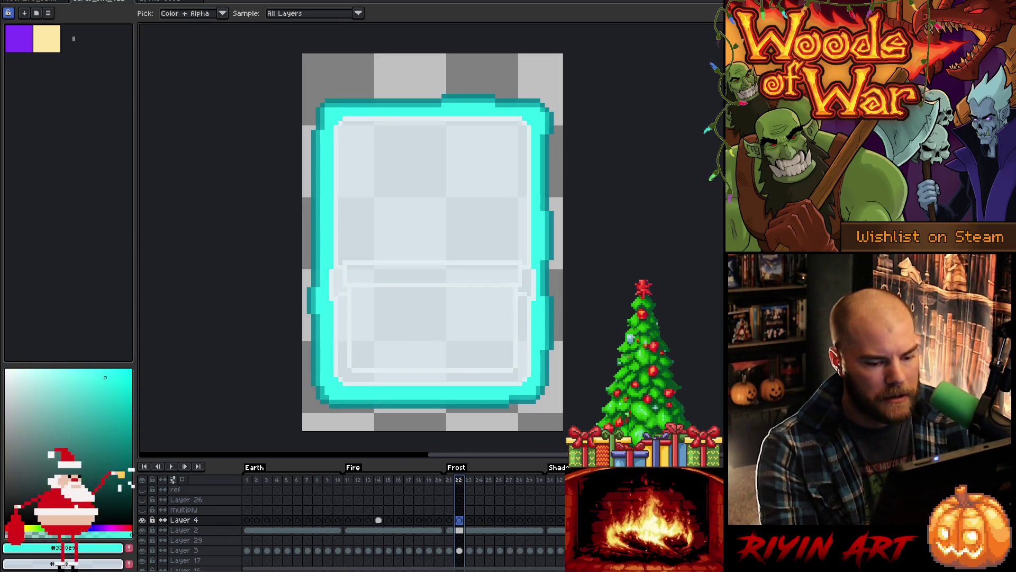
{"action": "key", "text": "End"}
{"action": "left_click", "coordinate": [544, 351]}
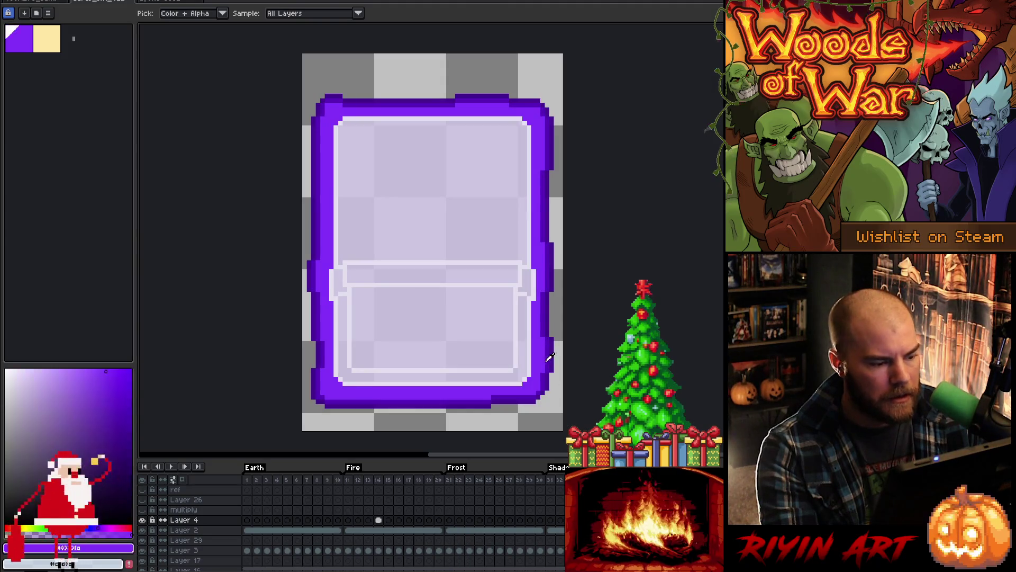
{"action": "key", "text": "Left"}
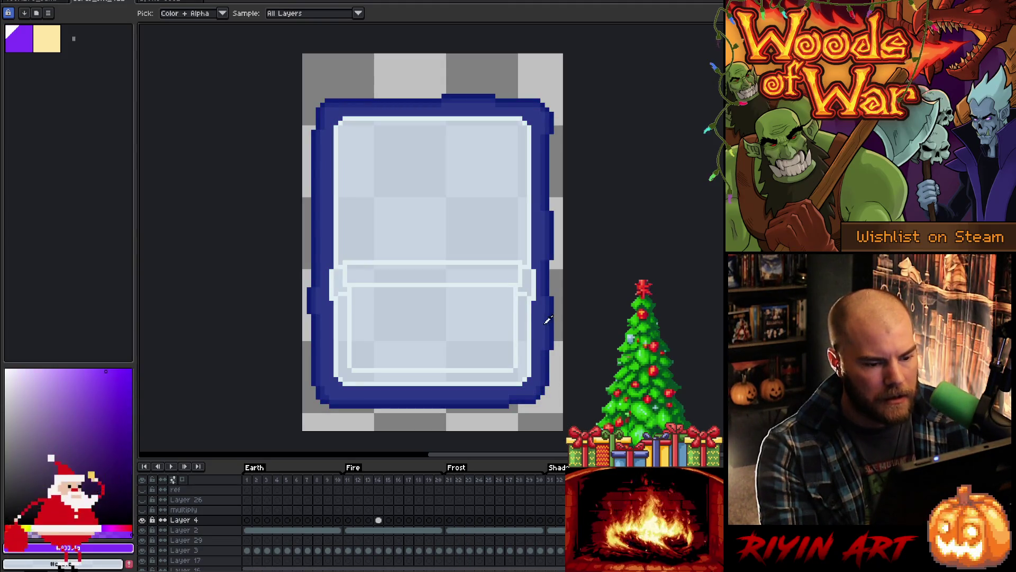
{"action": "left_click", "coordinate": [541, 324]}
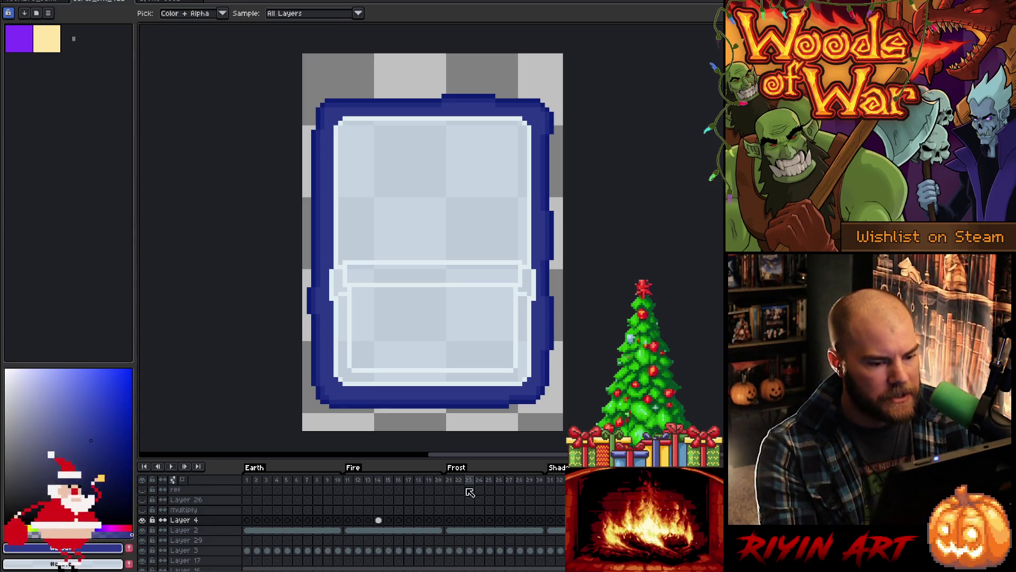
{"action": "left_click", "coordinate": [358, 480]}
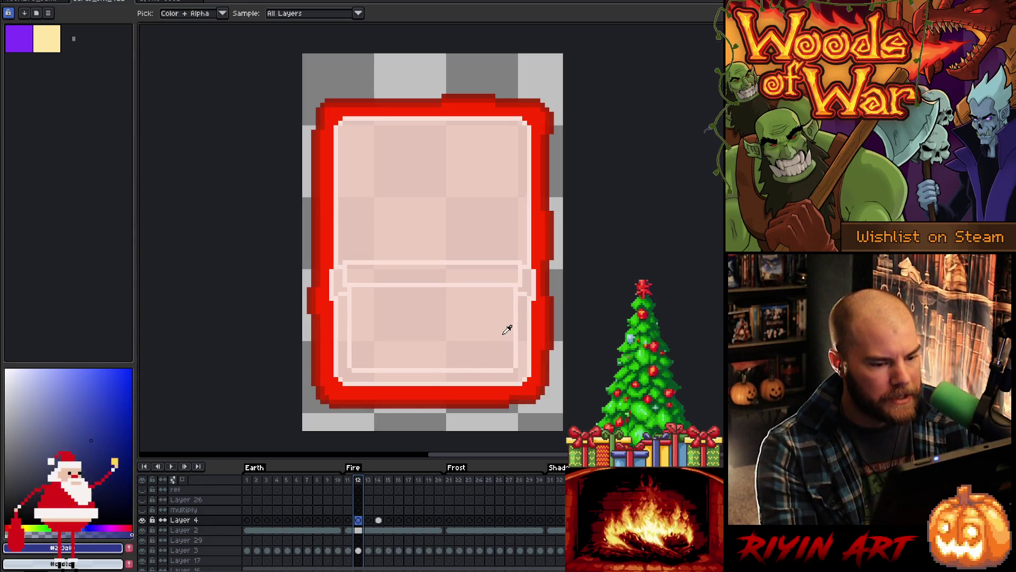
{"action": "left_click", "coordinate": [542, 323]}
{"action": "left_click", "coordinate": [368, 530]}
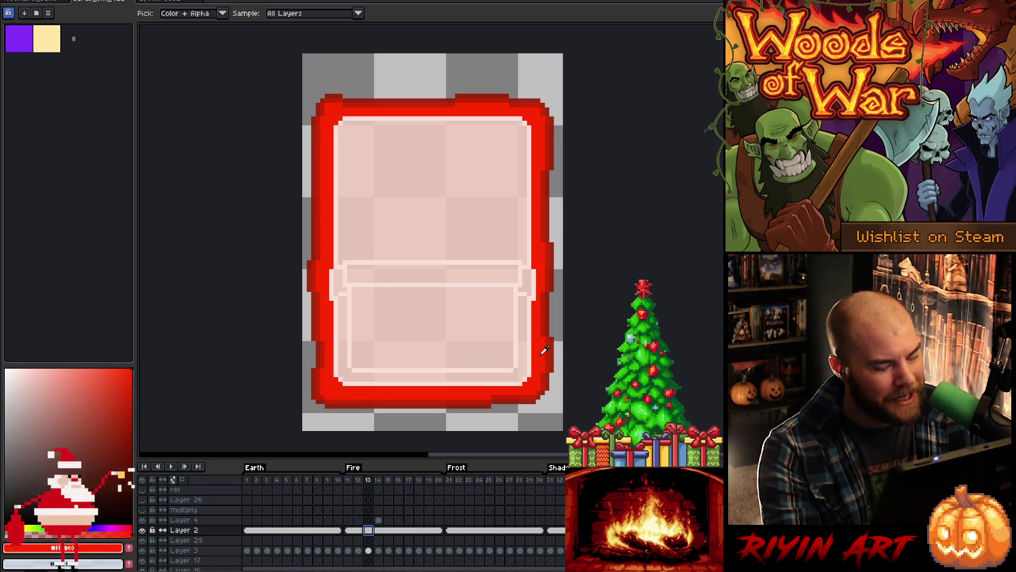
Step: On Layer 4 frame 14, choose a lighter orange pencil colour for the sparkle pixels
{"action": "left_click", "coordinate": [378, 519]}
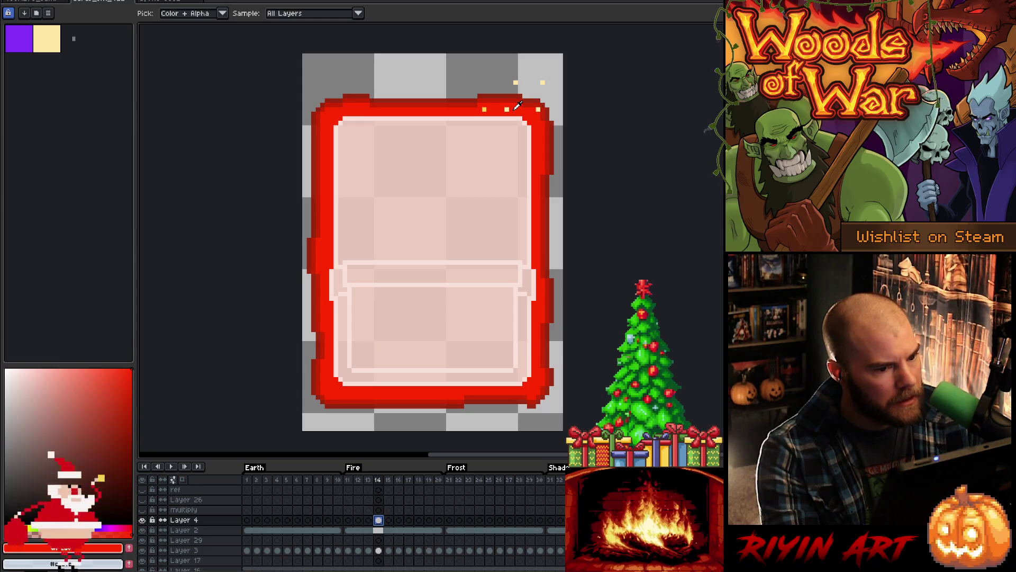
{"action": "left_click", "coordinate": [24, 524]}
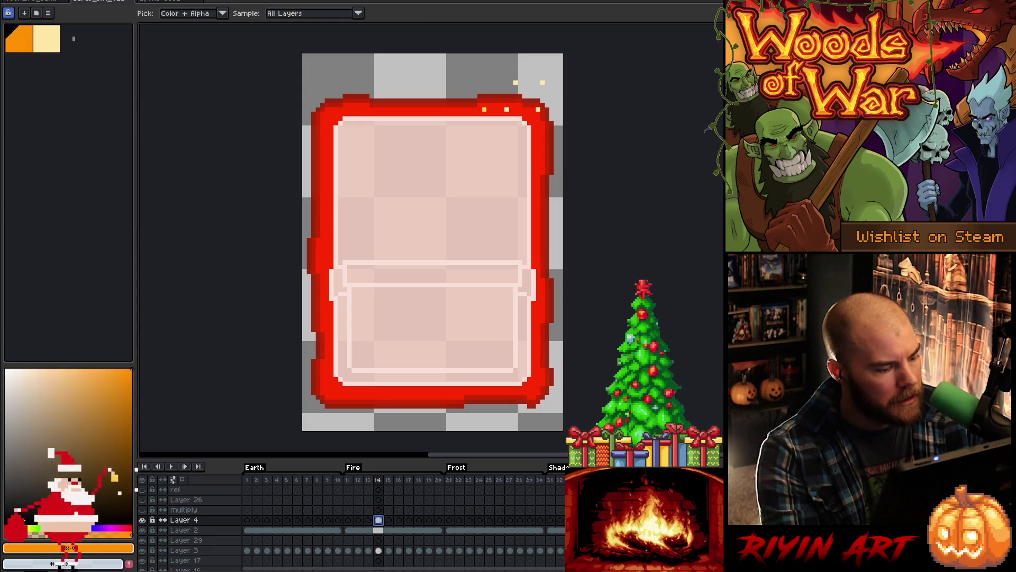
{"action": "key", "text": "b"}
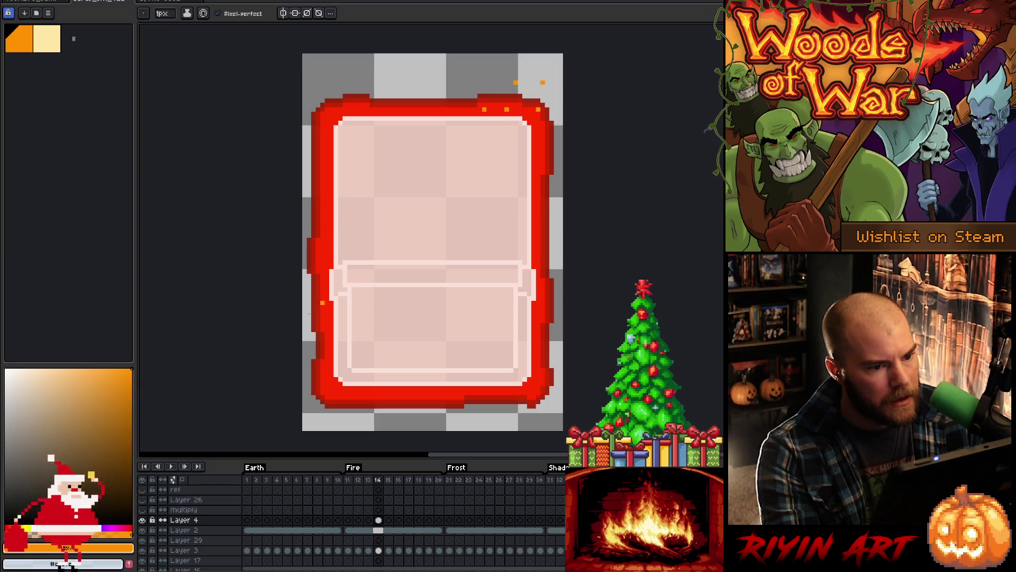
{"action": "left_click", "coordinate": [109, 368]}
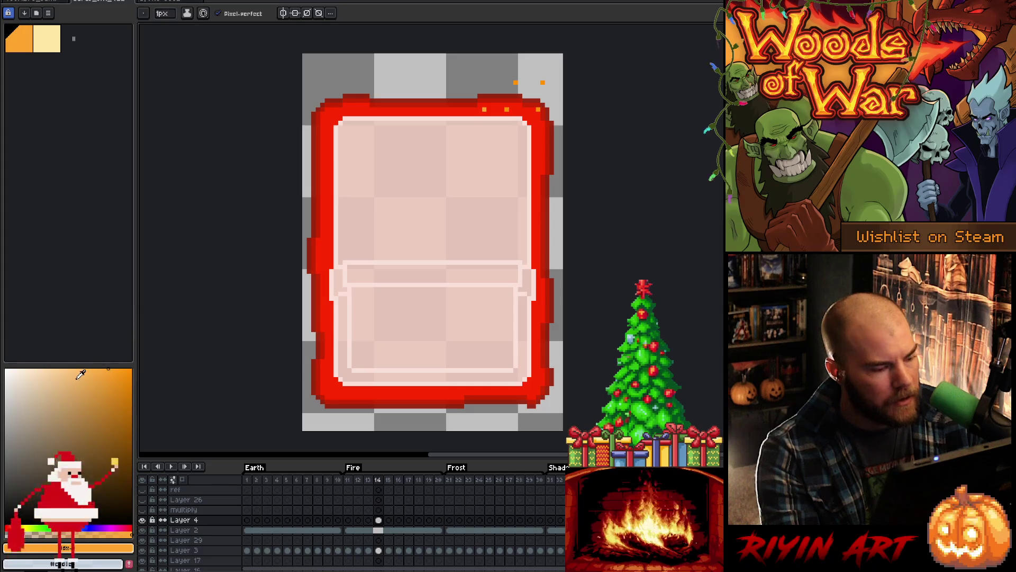
{"action": "left_click", "coordinate": [97, 368]}
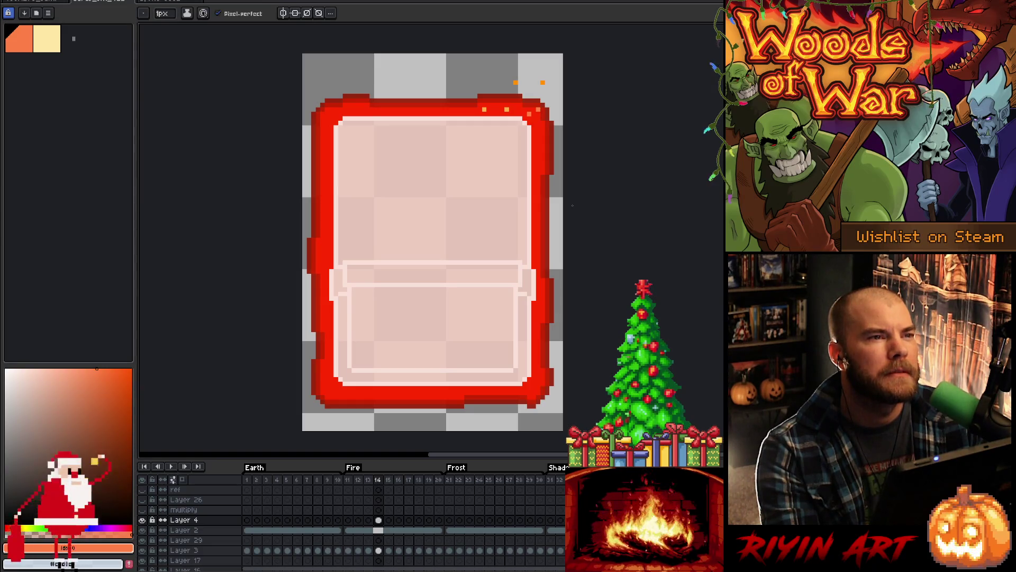
Step: Sample the red border, resize the colour panels, and sample the light pink top-right corner
{"action": "key", "text": "alt"}
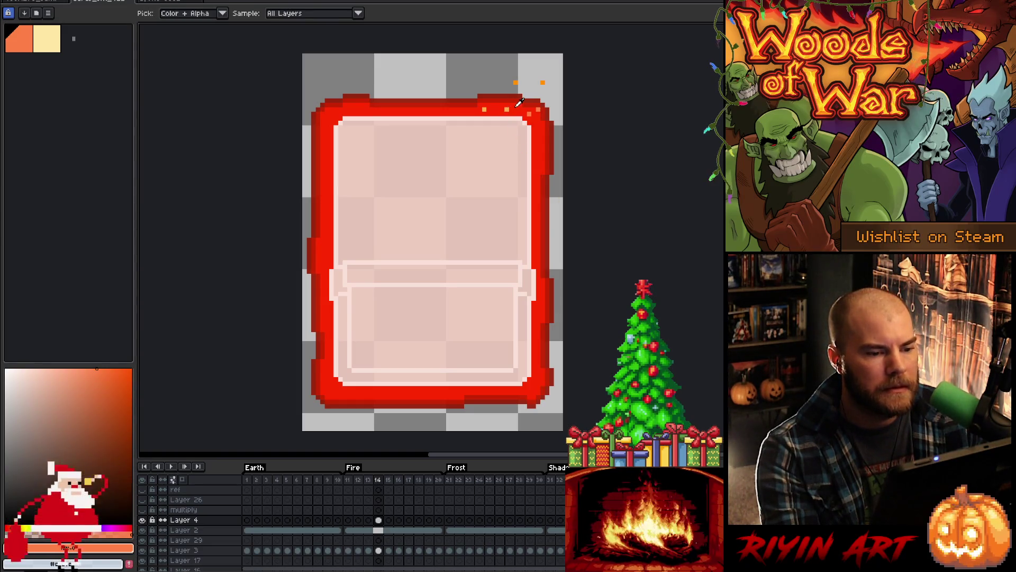
{"action": "left_click", "coordinate": [519, 102]}
{"action": "mouse_move", "coordinate": [41, 374]}
{"action": "left_mouse_down"}
{"action": "mouse_move", "coordinate": [43, 341]}
{"action": "mouse_move", "coordinate": [49, 383]}
{"action": "mouse_move", "coordinate": [36, 336]}
{"action": "mouse_move", "coordinate": [53, 336]}
{"action": "left_mouse_up"}
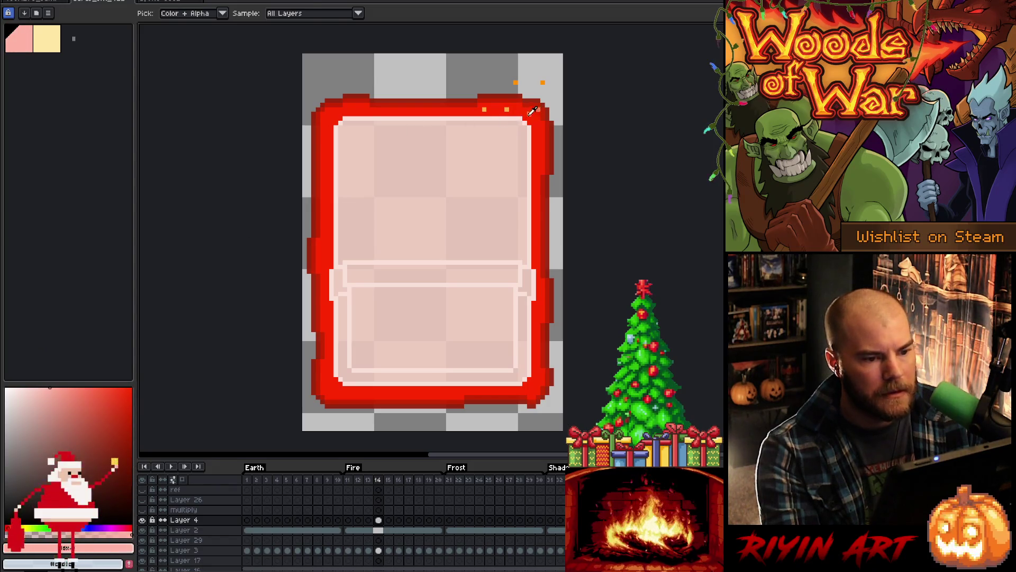
{"action": "key", "text": "b"}
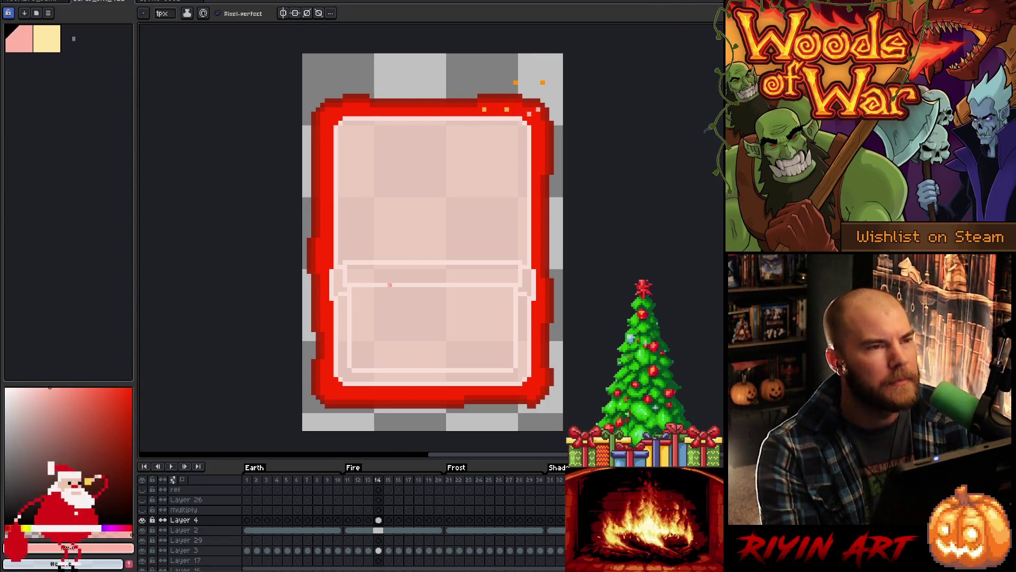
{"action": "key", "text": "i"}
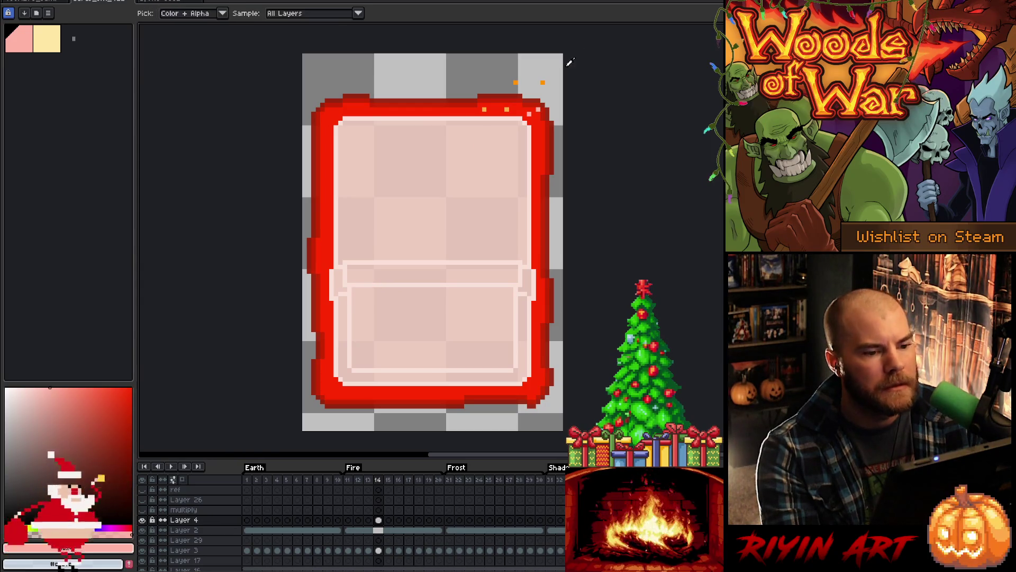
{"action": "left_click", "coordinate": [511, 116]}
Step: Sample the orange sparkle pixel near the card's top corner as the drawing colour
{"action": "key", "text": "b"}
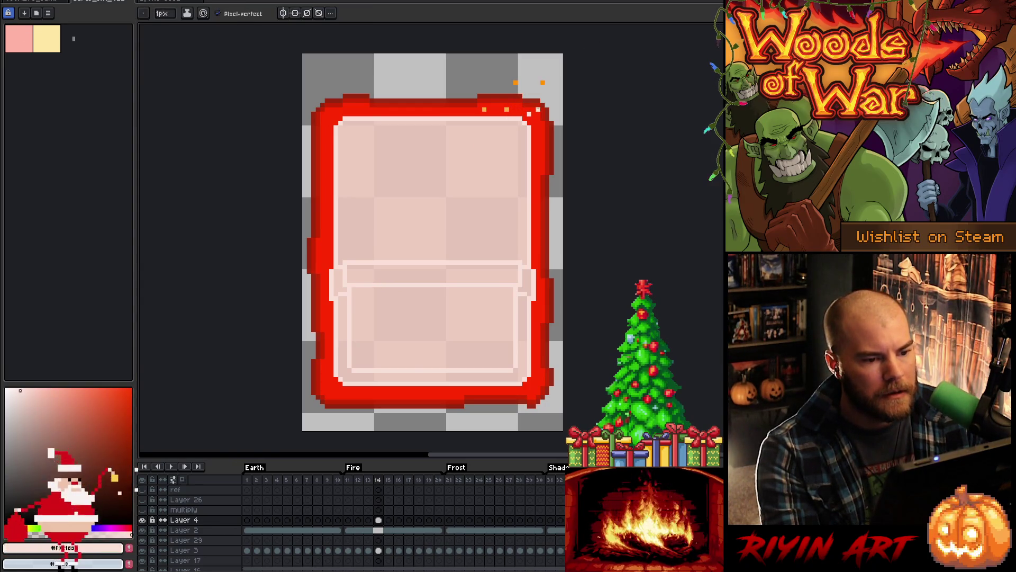
{"action": "key", "text": "i"}
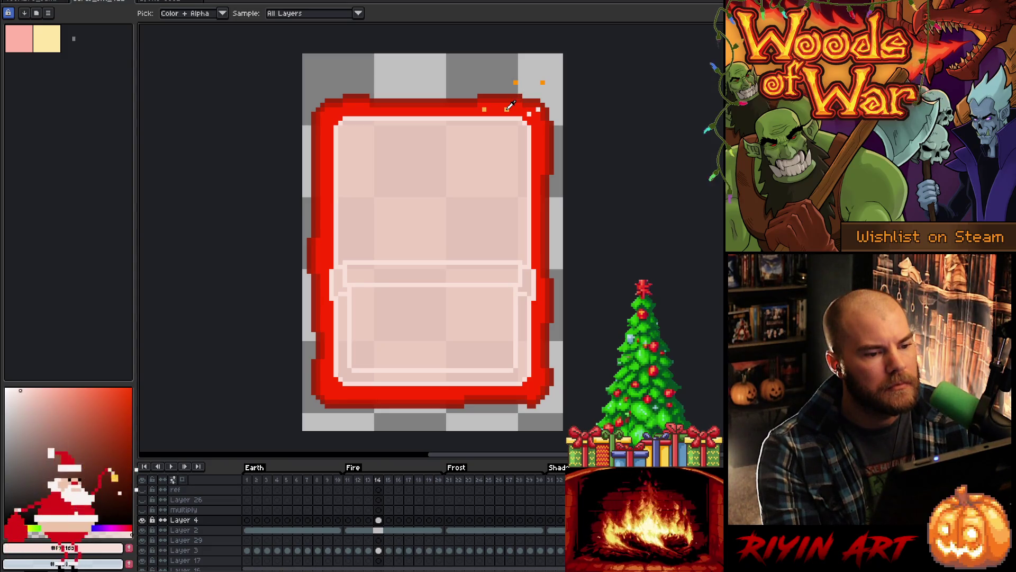
{"action": "left_click", "coordinate": [507, 108]}
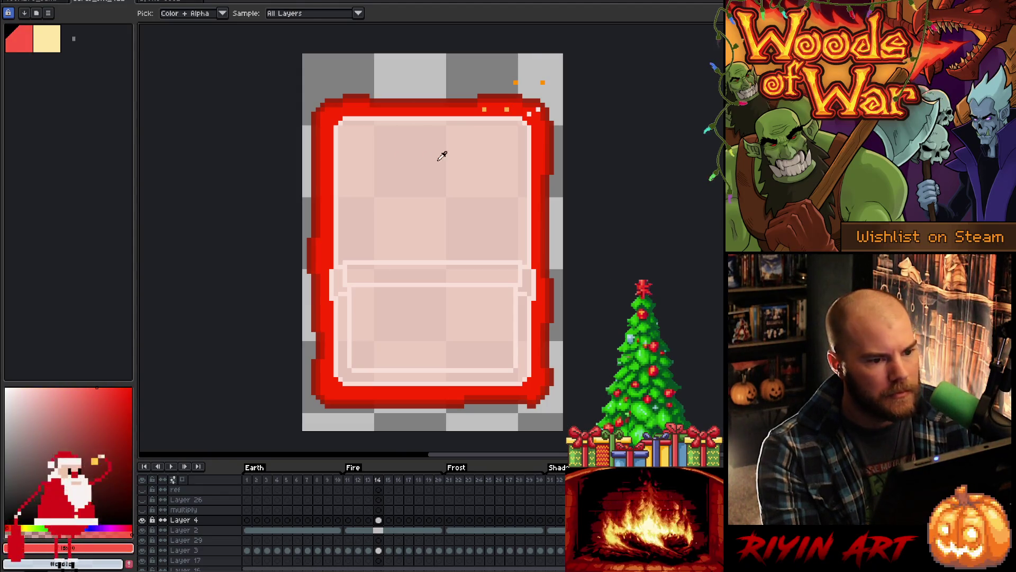
{"action": "key", "text": "b"}
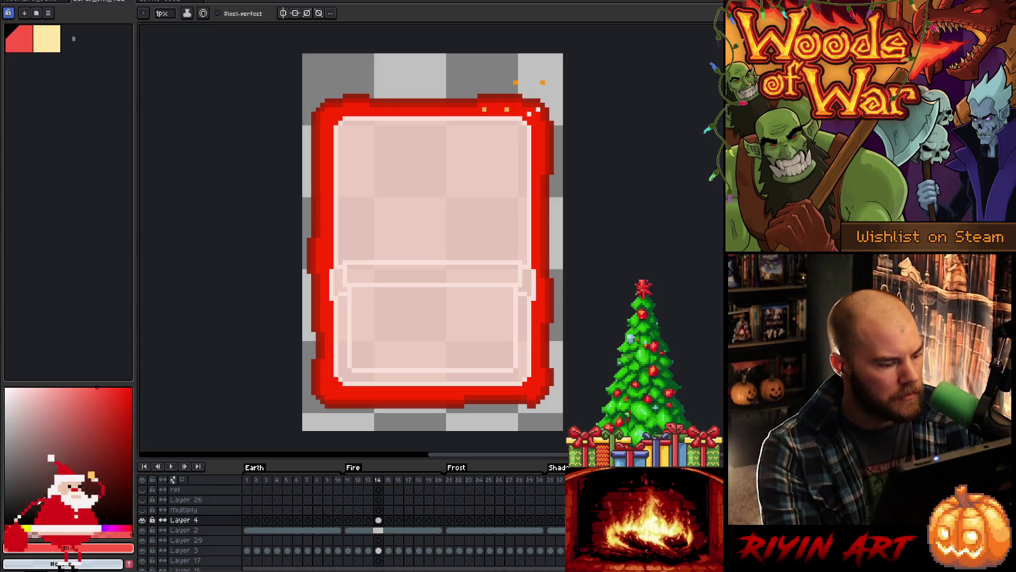
{"action": "left_click", "coordinate": [23, 526]}
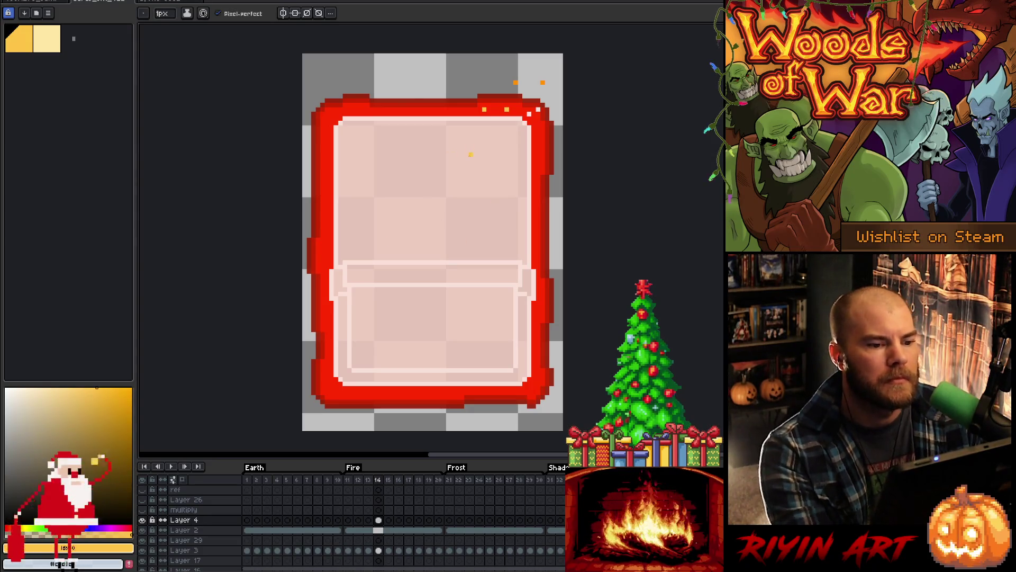
{"action": "key", "text": "i"}
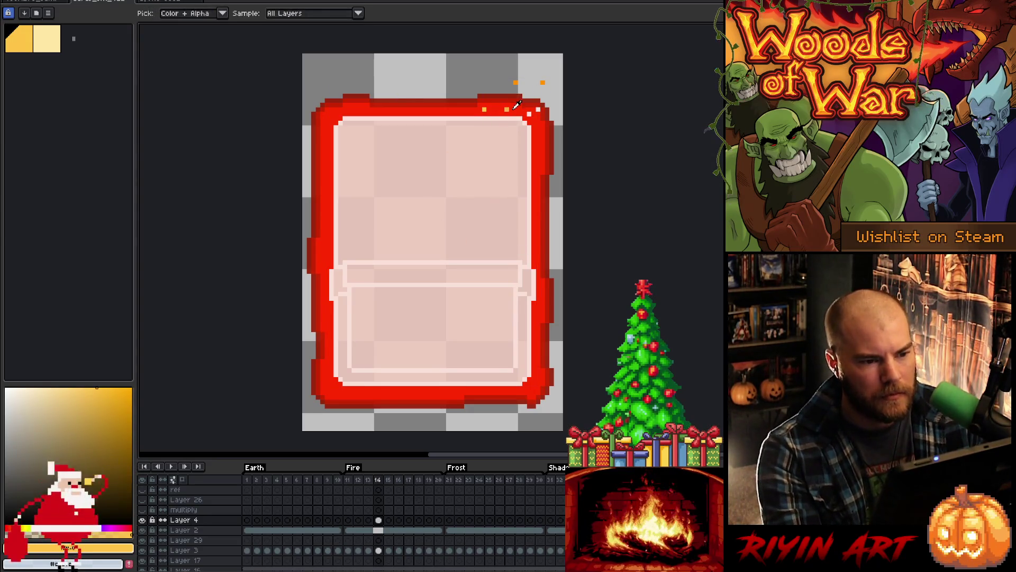
{"action": "left_click", "coordinate": [507, 109]}
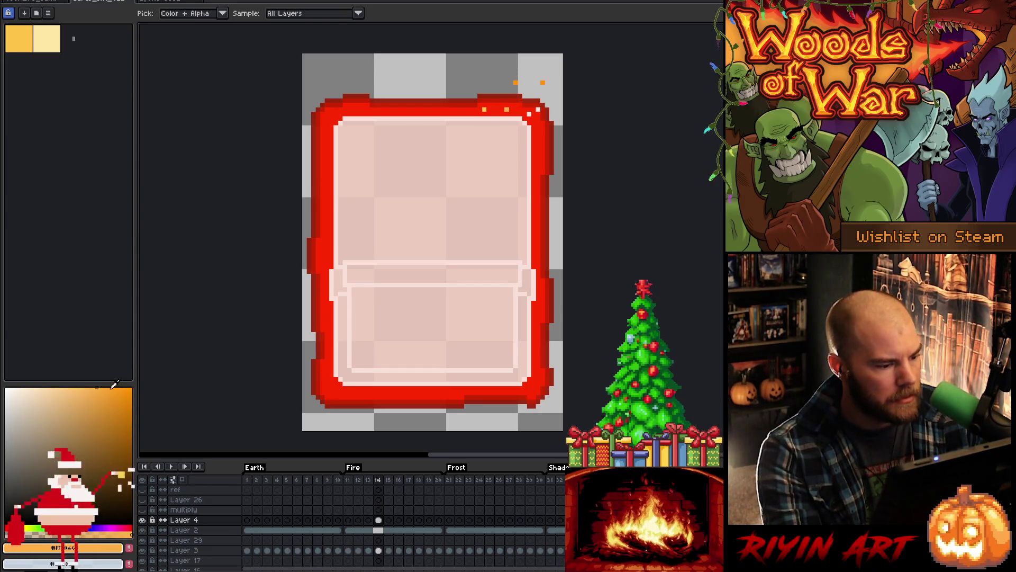
Step: Resample the saturated orange and peach pixels and draw orange pixels on the card's top edge
{"action": "left_click", "coordinate": [84, 387]}
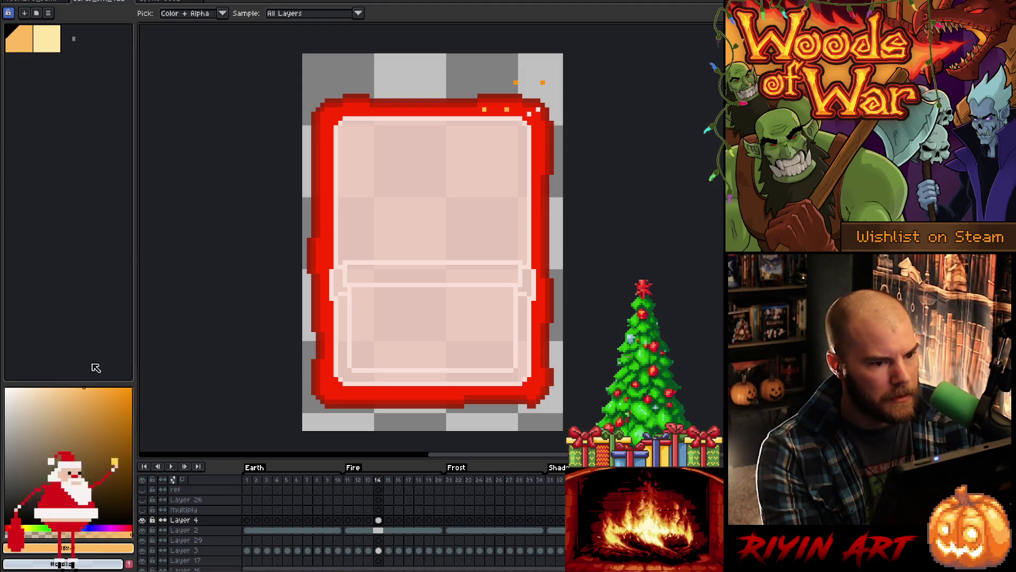
{"action": "key", "text": "b"}
{"action": "left_click", "coordinate": [509, 106]}
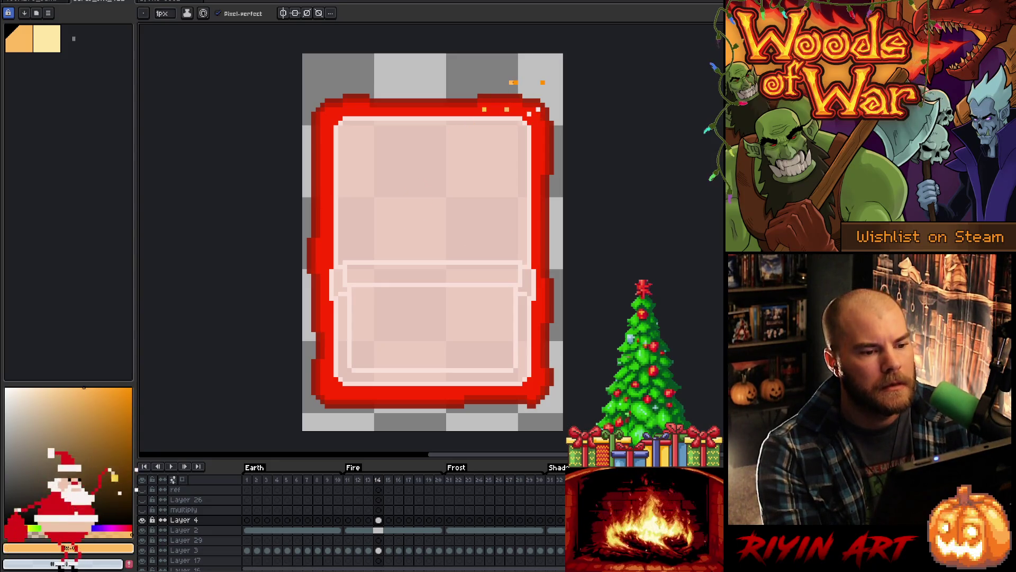
{"action": "left_click", "coordinate": [515, 82], "text": "alt"}
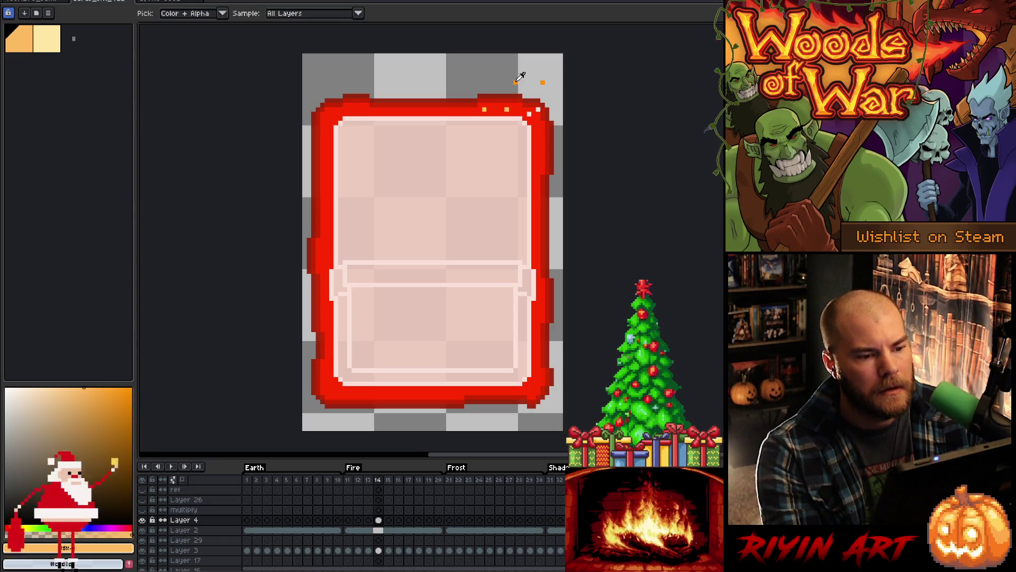
{"action": "key", "text": "alt"}
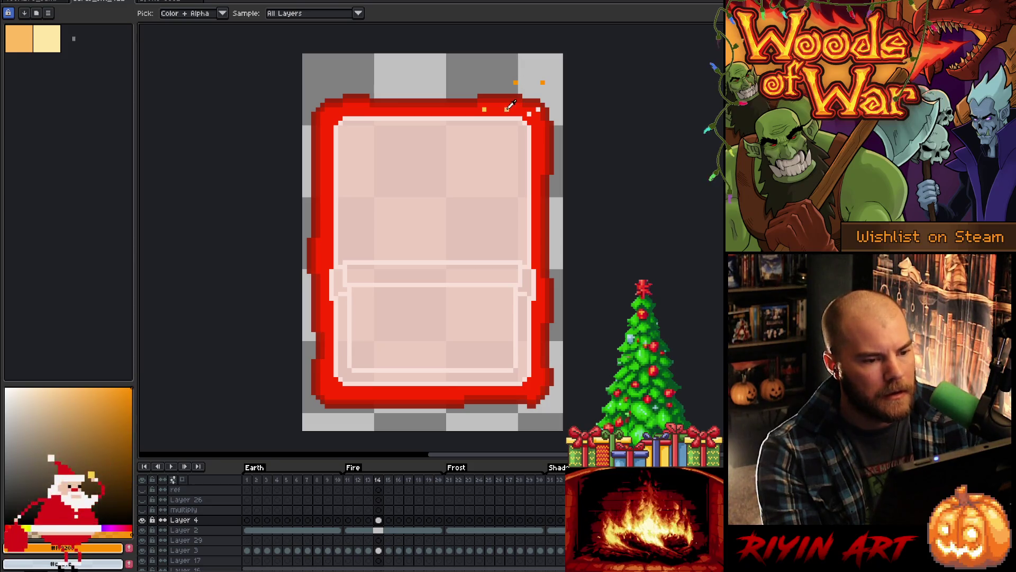
{"action": "left_click", "coordinate": [471, 150], "text": "alt"}
{"action": "left_click", "coordinate": [516, 83], "text": "alt"}
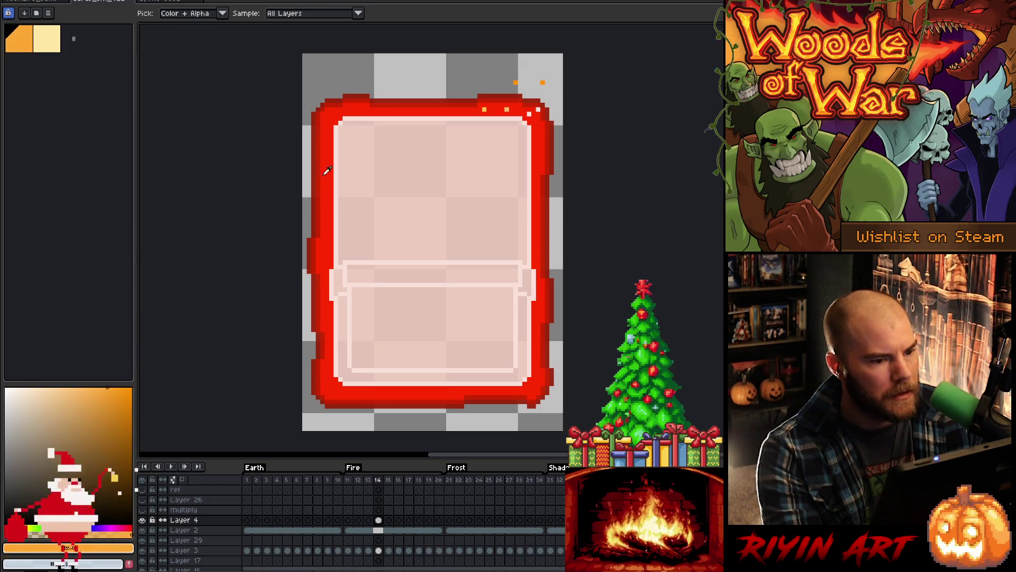
{"action": "left_click", "coordinate": [524, 83]}
{"action": "left_click", "coordinate": [521, 110]}
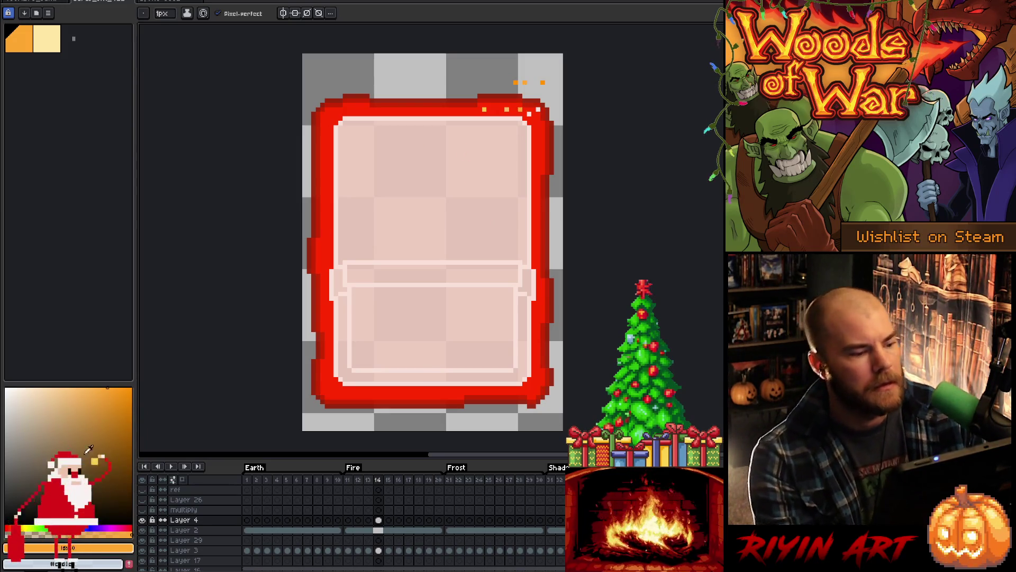
Step: Read the drawing colour as RGB 255, 167, 49 (ffa731), then return to the Particle.cpp code
{"action": "left_click", "coordinate": [86, 549]}
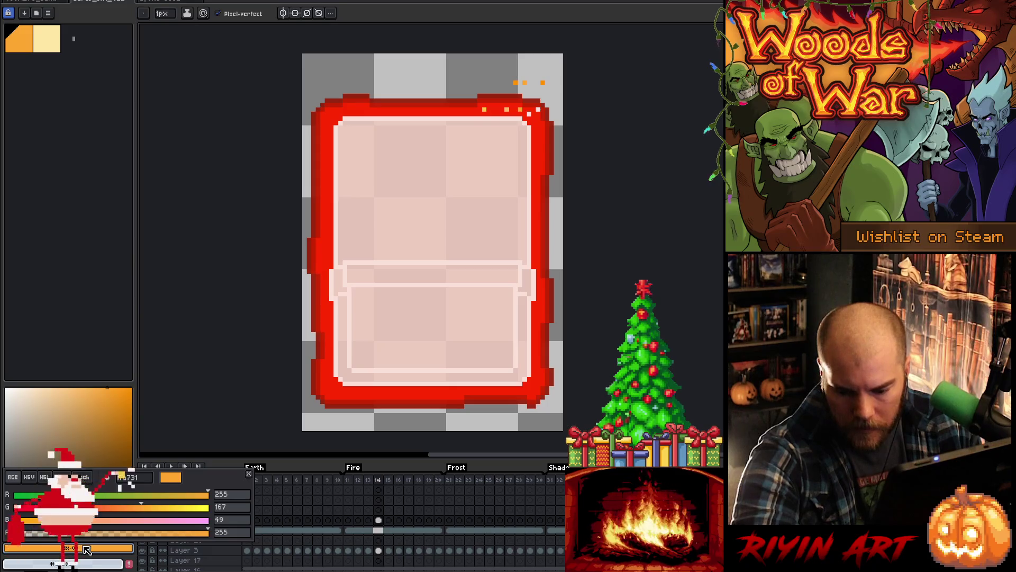
{"action": "key", "text": "Escape"}
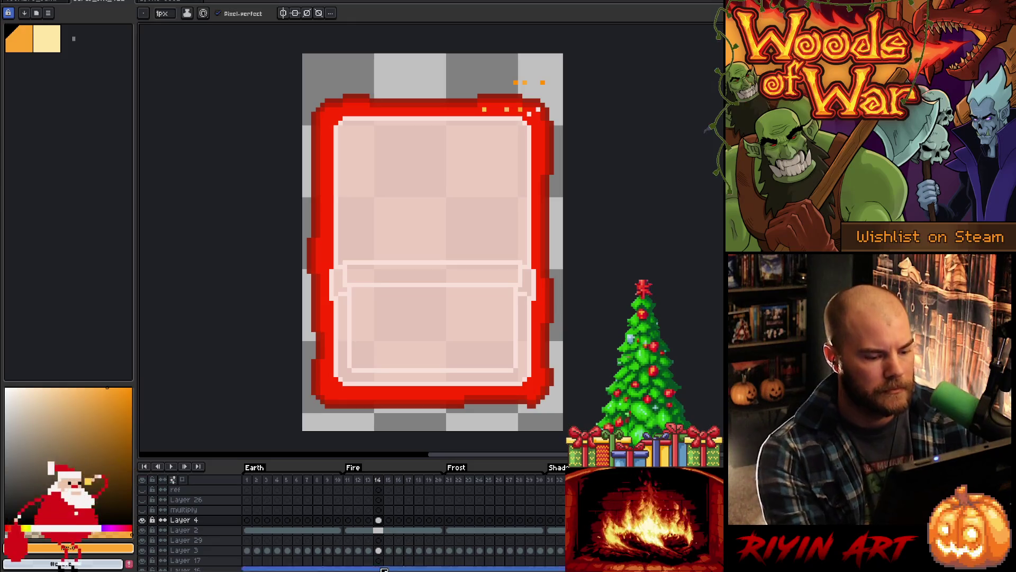
{"action": "left_click", "coordinate": [379, 521]}
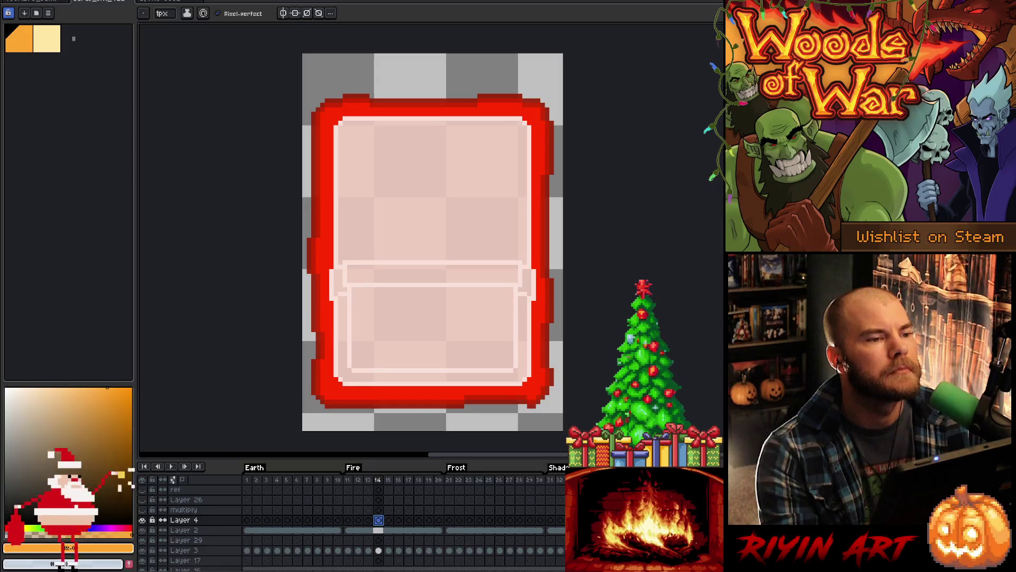
{"action": "key", "text": "alt+Tab"}
{"action": "scroll", "coordinate": [378, 348], "scroll_direction": "up", "scroll_amount": 14}
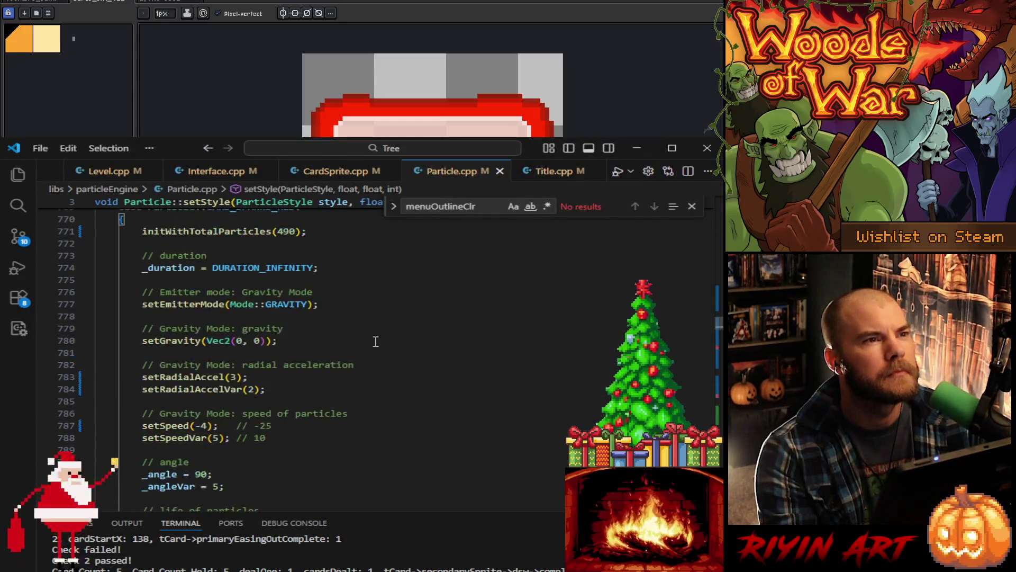
Step: Change the particle start colour values from 154, 28, 0 to 255, 167, 49
{"action": "scroll", "coordinate": [283, 365], "scroll_direction": "down", "scroll_amount": 15}
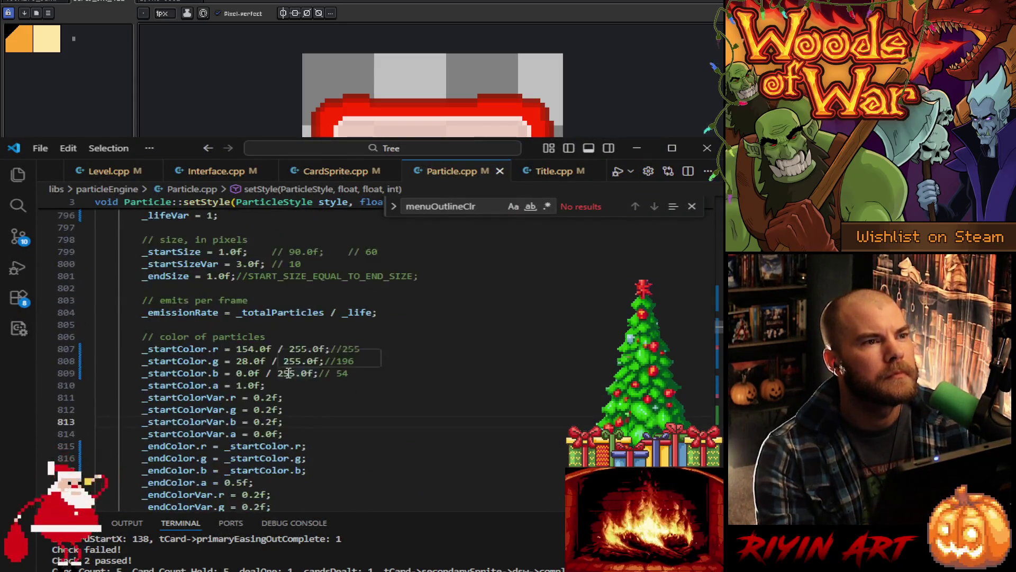
{"action": "left_click", "coordinate": [284, 357]}
{"action": "double_click", "coordinate": [244, 284]}
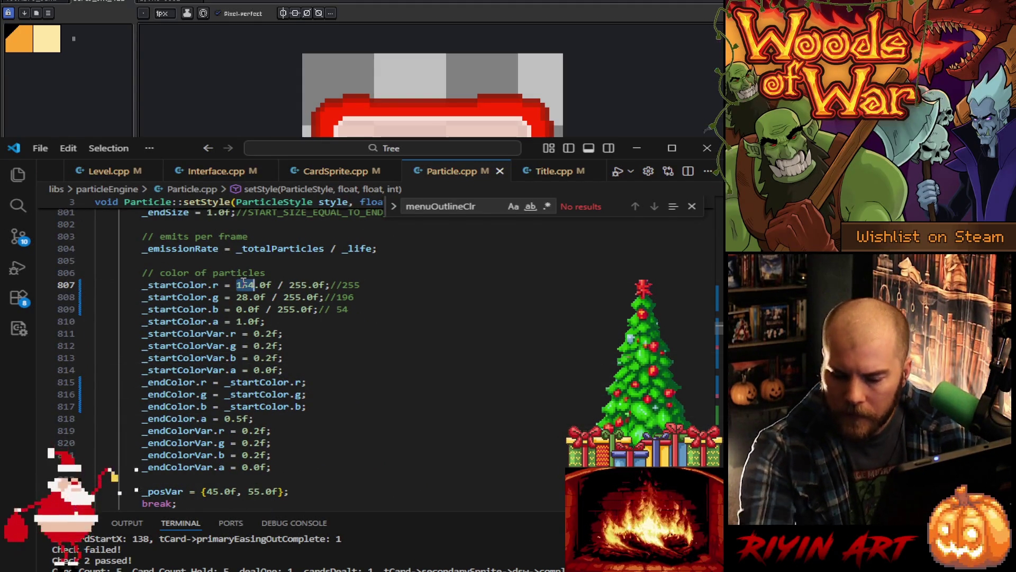
{"action": "type", "text": "255"}
{"action": "left_click", "coordinate": [248, 297]}
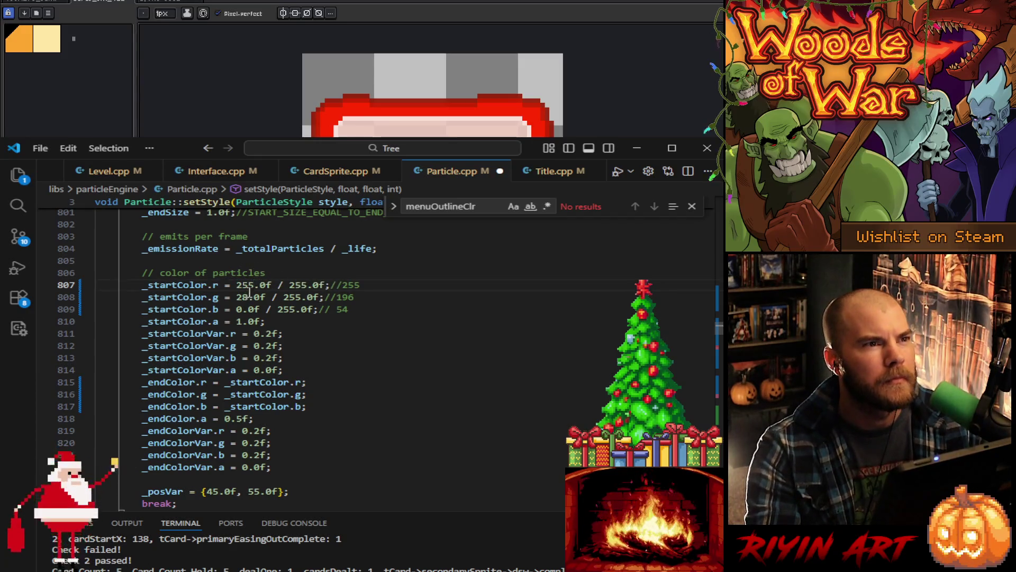
{"action": "double_click", "coordinate": [248, 297]}
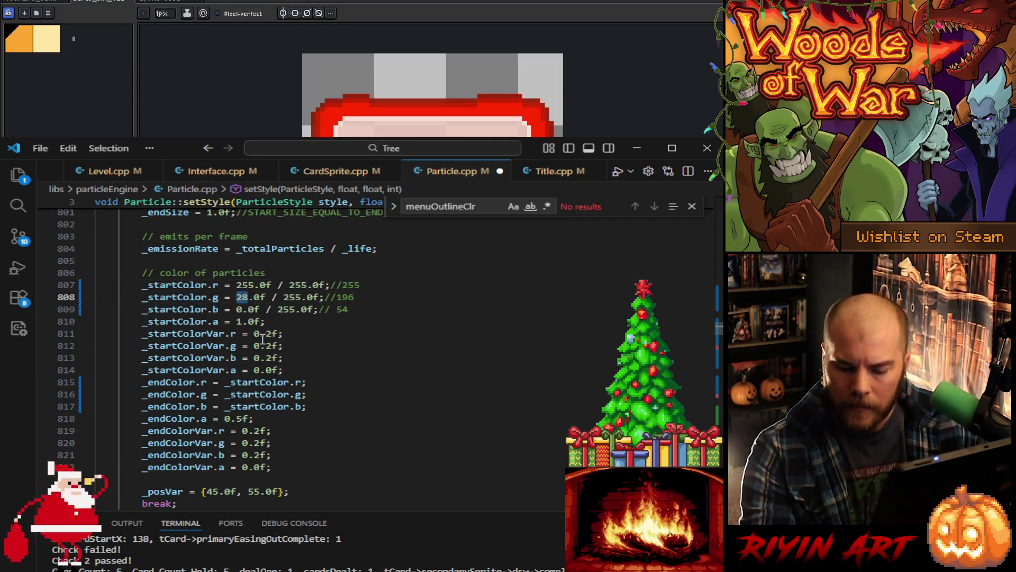
{"action": "type", "text": "167"}
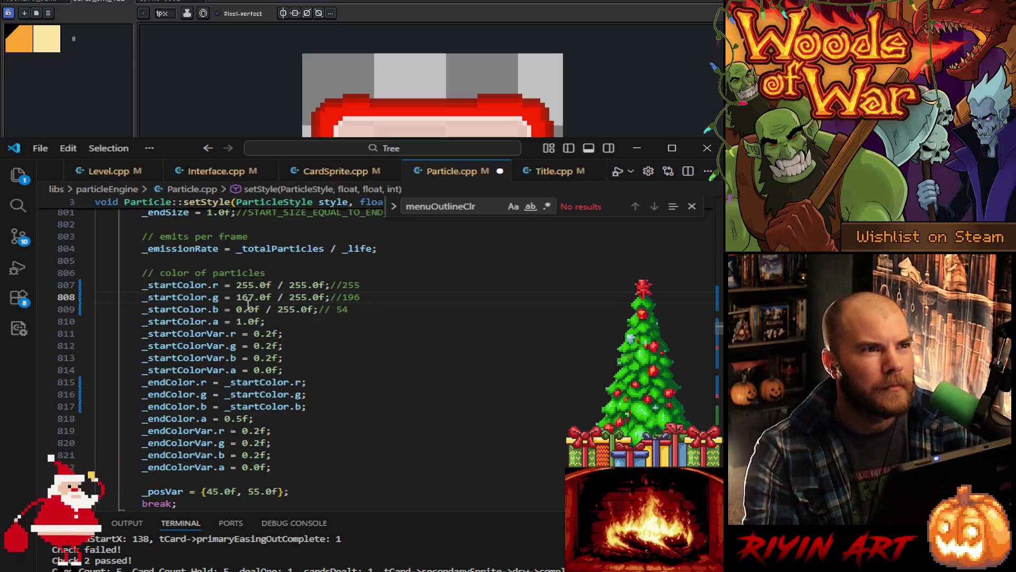
{"action": "left_click", "coordinate": [243, 309]}
{"action": "double_click", "coordinate": [239, 309]}
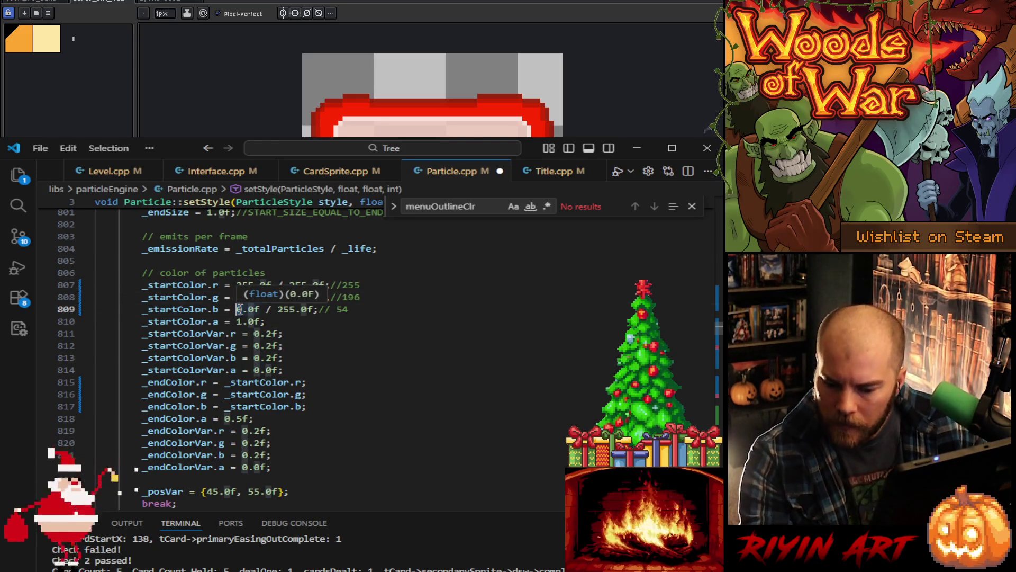
{"action": "type", "text": "49"}
Step: Save Particle.cpp, run the build from main.cpp, and bring the Aseprite sprite back
{"action": "key", "text": "ctrl+s"}
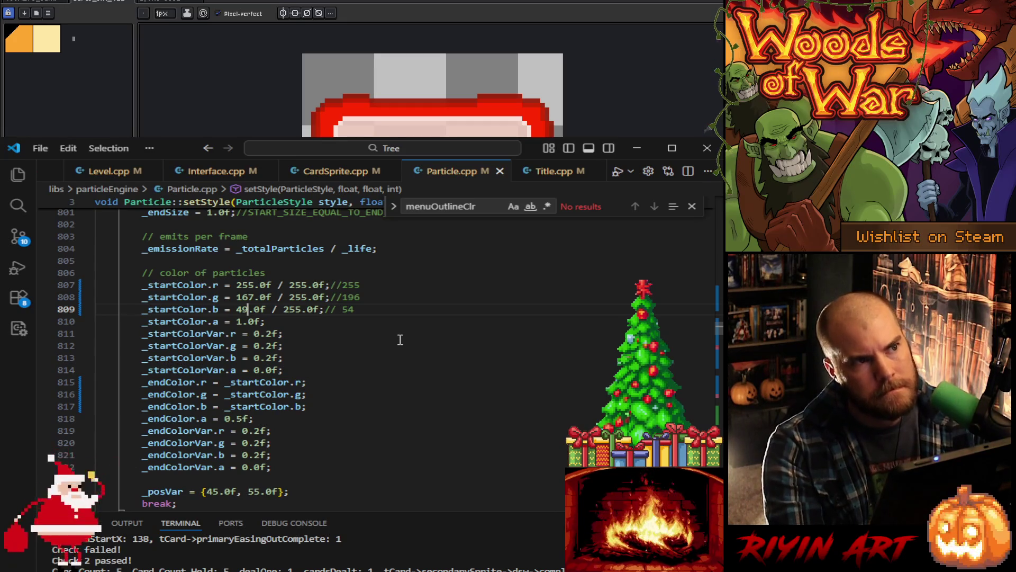
{"action": "key", "text": "Down"}
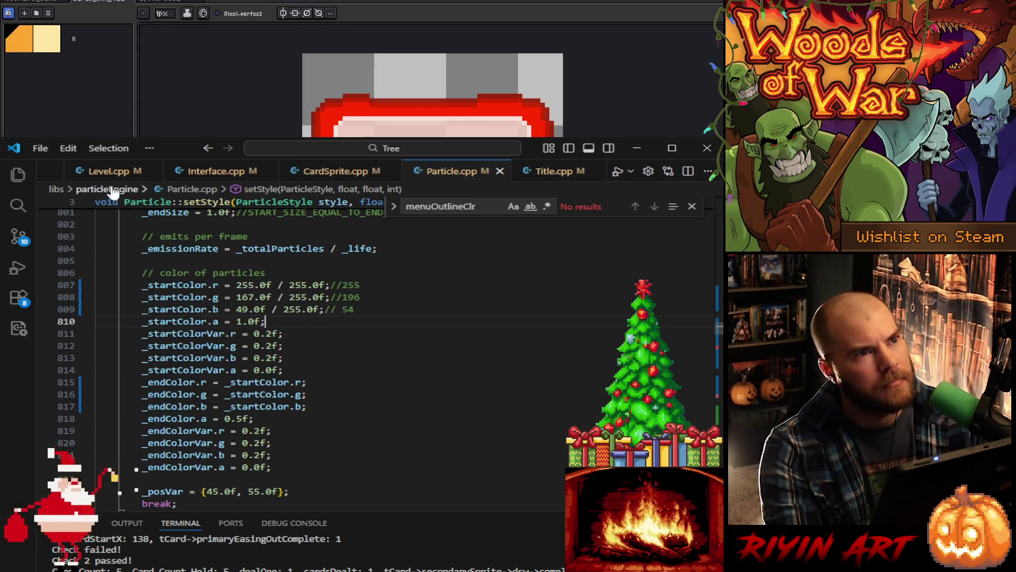
{"action": "scroll", "coordinate": [111, 177], "scroll_direction": "up", "scroll_amount": 2}
{"action": "left_click", "coordinate": [95, 171]}
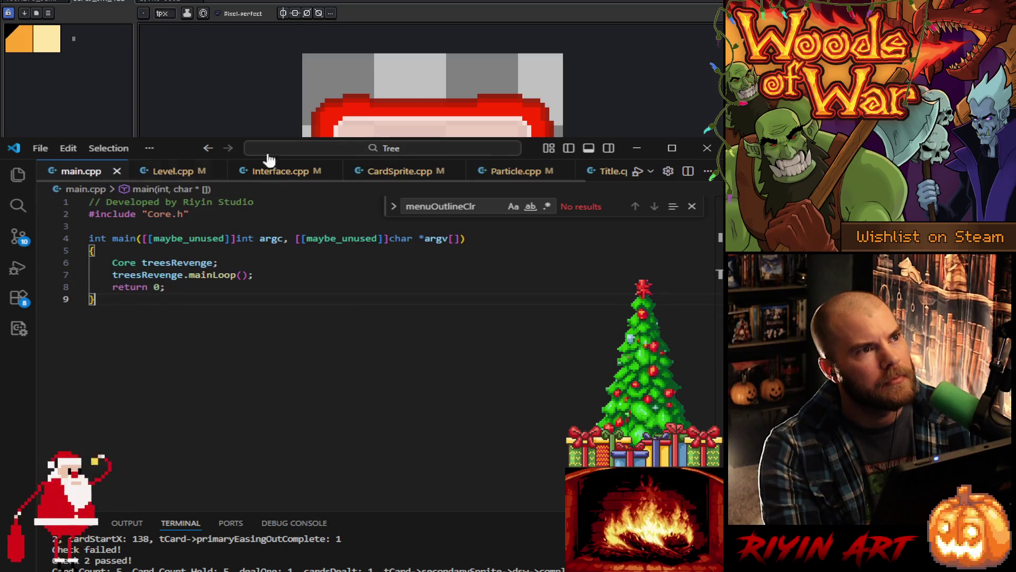
{"action": "left_click", "coordinate": [637, 172]}
{"action": "left_click", "coordinate": [635, 148]}
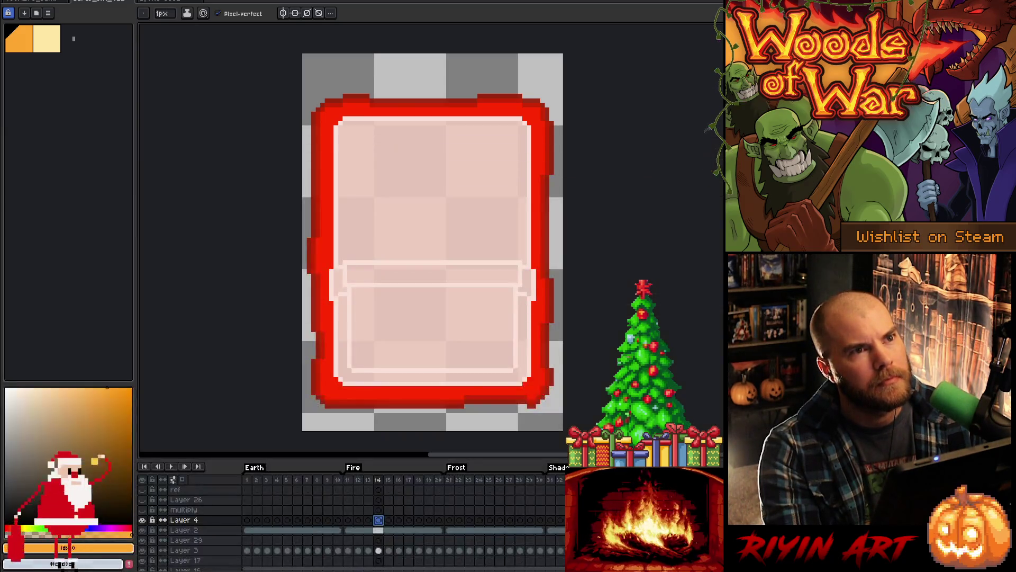
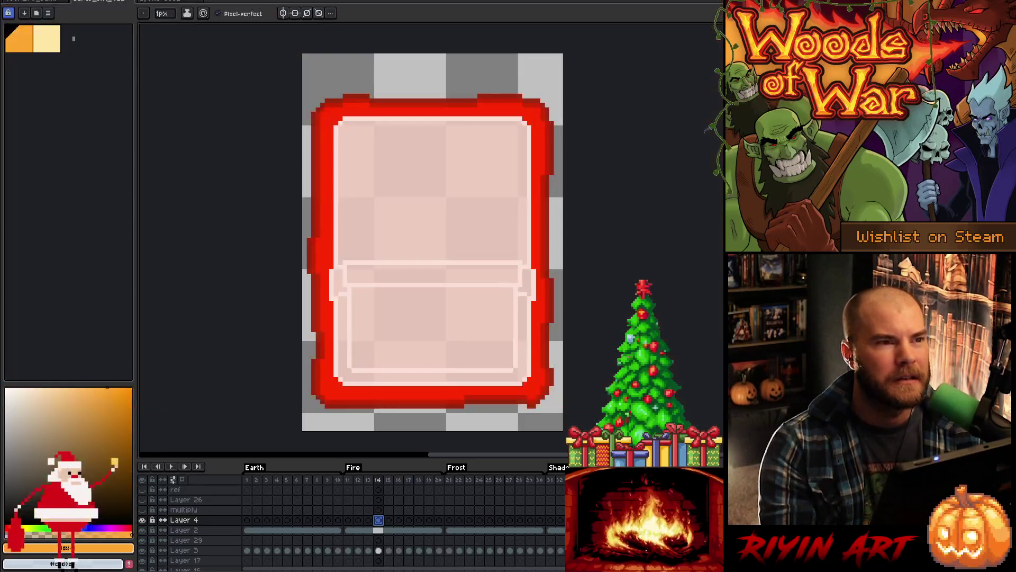
Step: Bring up Title.cpp in VS Code and scroll down to the menu colour definitions
{"action": "key", "text": "alt+Tab"}
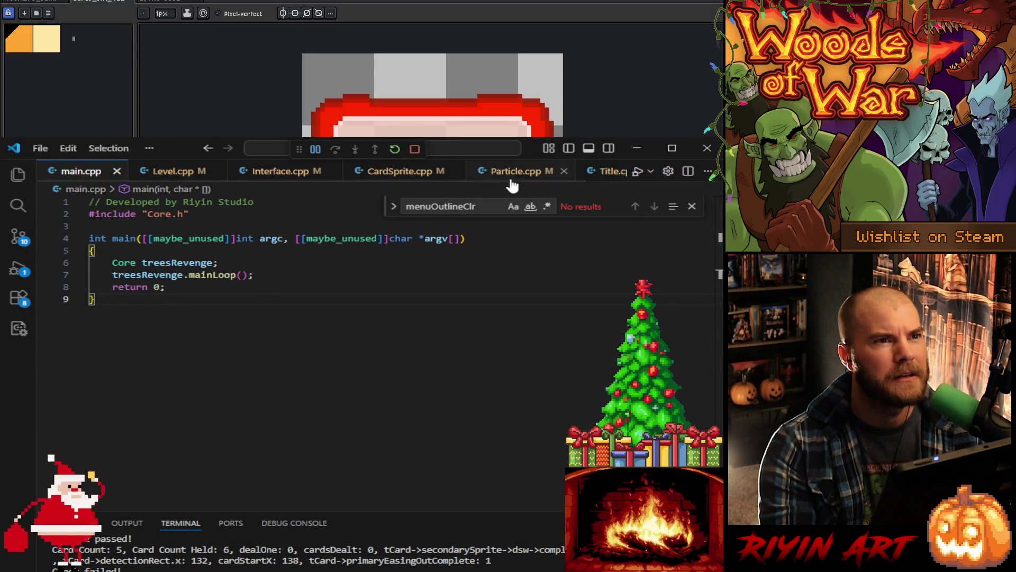
{"action": "scroll", "coordinate": [511, 180], "scroll_direction": "down", "scroll_amount": 2}
{"action": "left_click", "coordinate": [571, 176]}
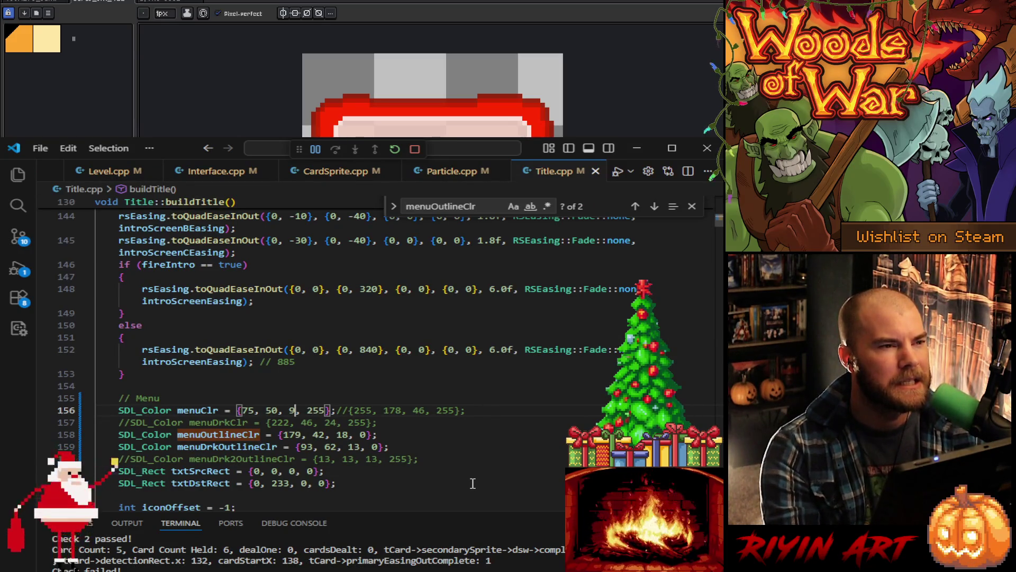
{"action": "scroll", "coordinate": [472, 484], "scroll_direction": "down", "scroll_amount": 5}
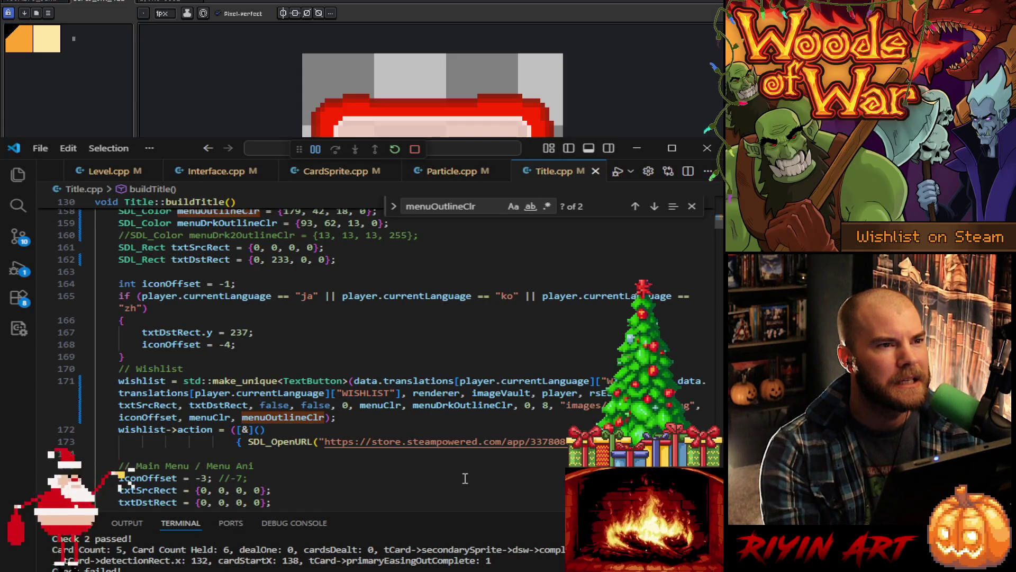
{"action": "scroll", "coordinate": [293, 429], "scroll_direction": "down", "scroll_amount": 5}
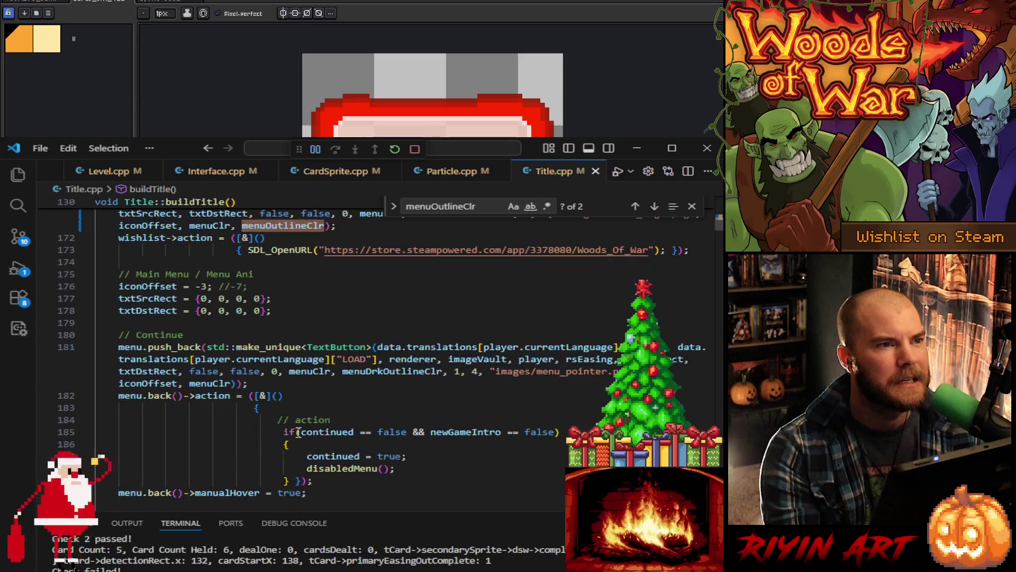
Step: Review the continue and wishlist button code that uses menuOutlineClr and menuDrkOutlineClr
{"action": "left_click", "coordinate": [373, 370]}
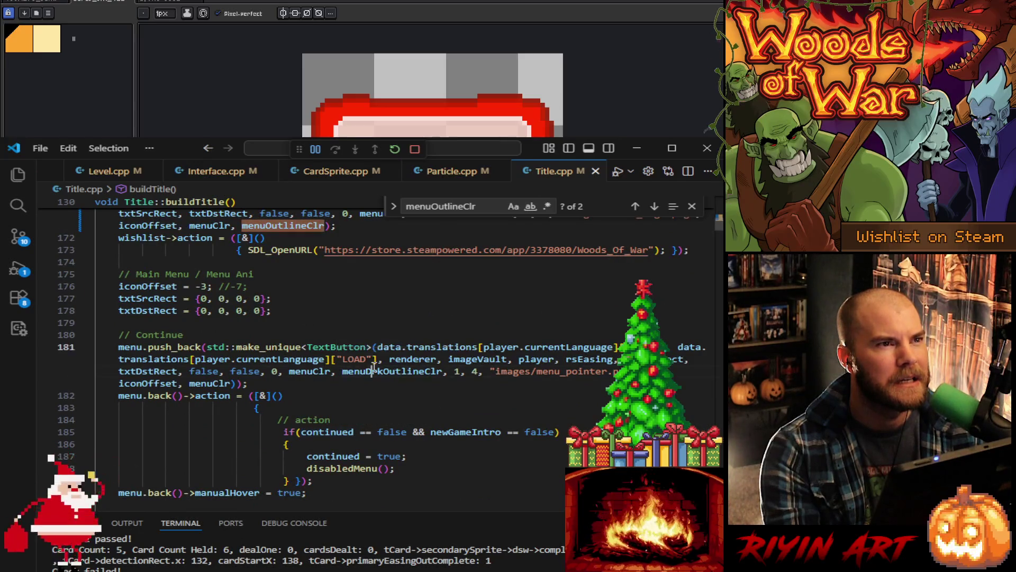
{"action": "scroll", "coordinate": [373, 370], "scroll_direction": "up", "scroll_amount": 5}
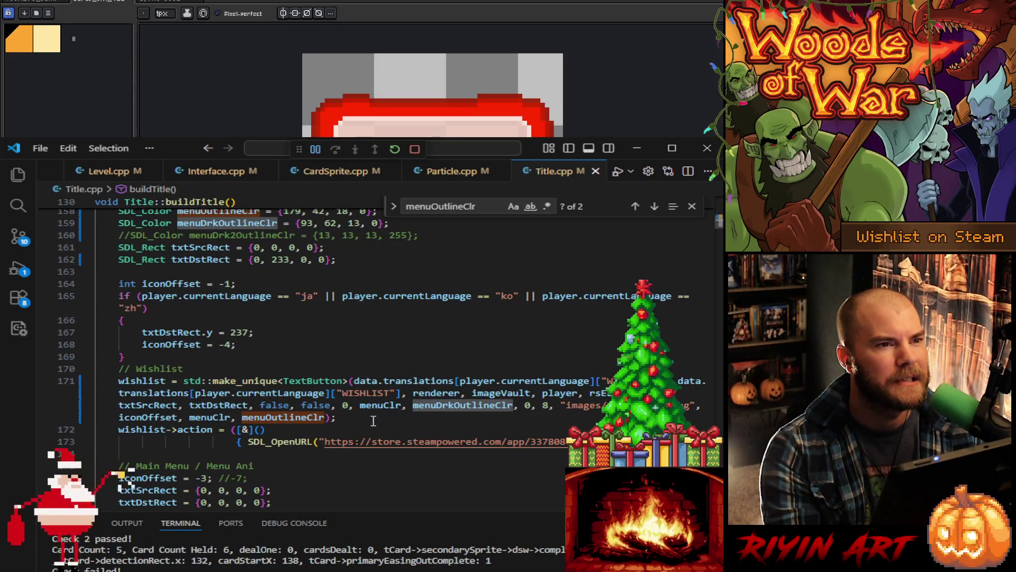
{"action": "scroll", "coordinate": [373, 421], "scroll_direction": "up", "scroll_amount": 2}
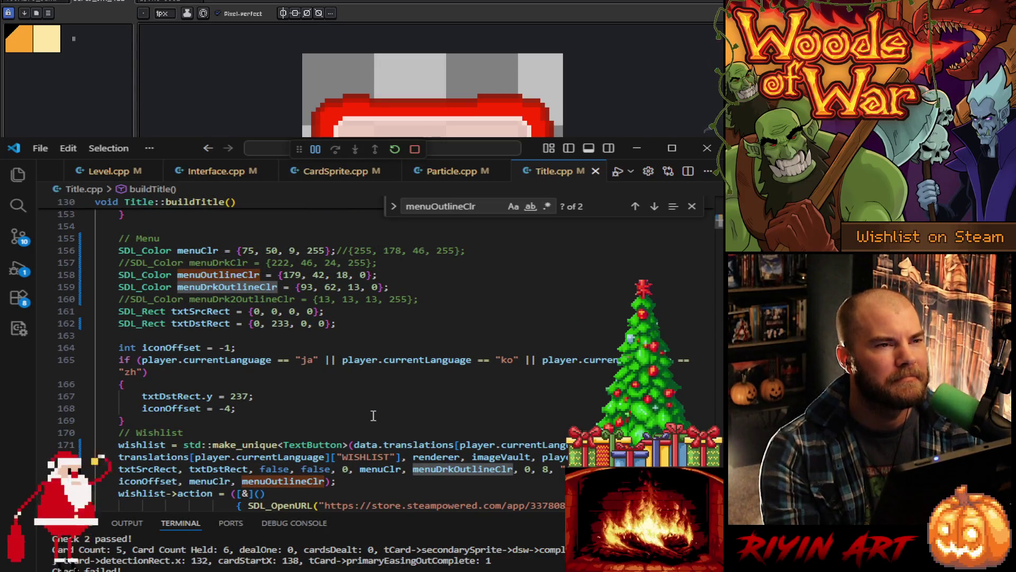
{"action": "scroll", "coordinate": [373, 416], "scroll_direction": "up", "scroll_amount": 2}
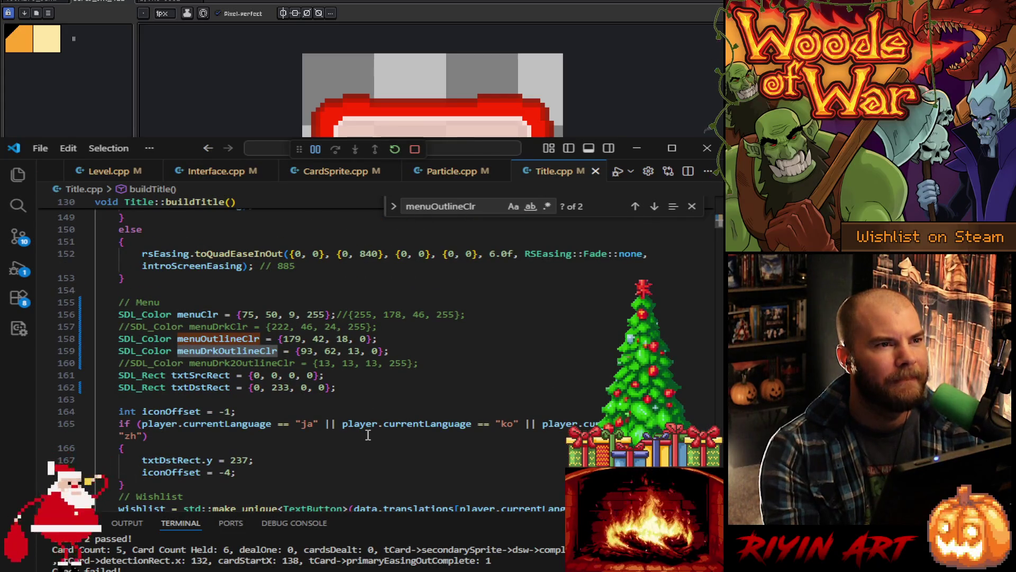
{"action": "scroll", "coordinate": [368, 434], "scroll_direction": "down", "scroll_amount": 4}
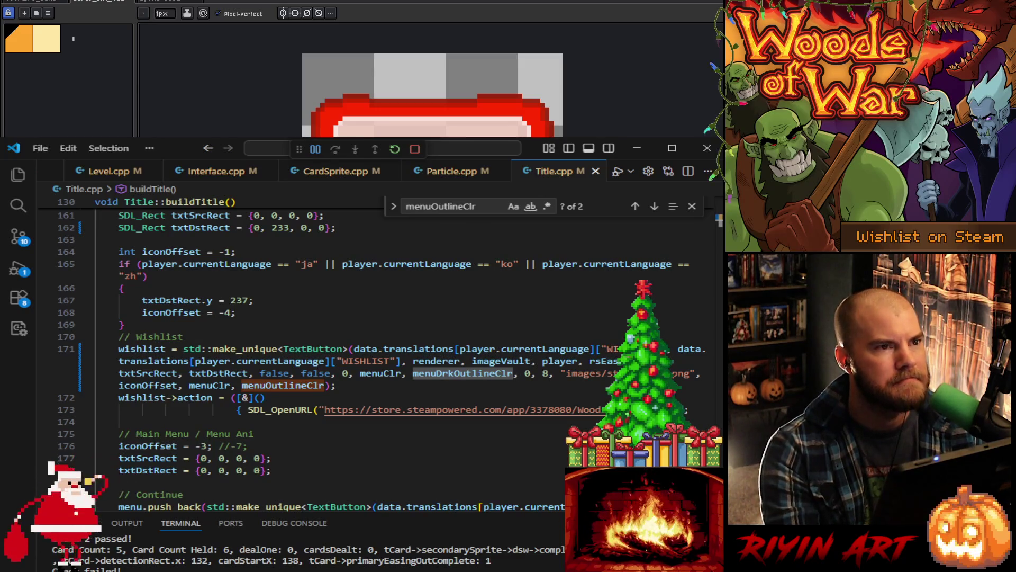
{"action": "key", "text": "ctrl+Tab"}
{"action": "key", "text": "i"}
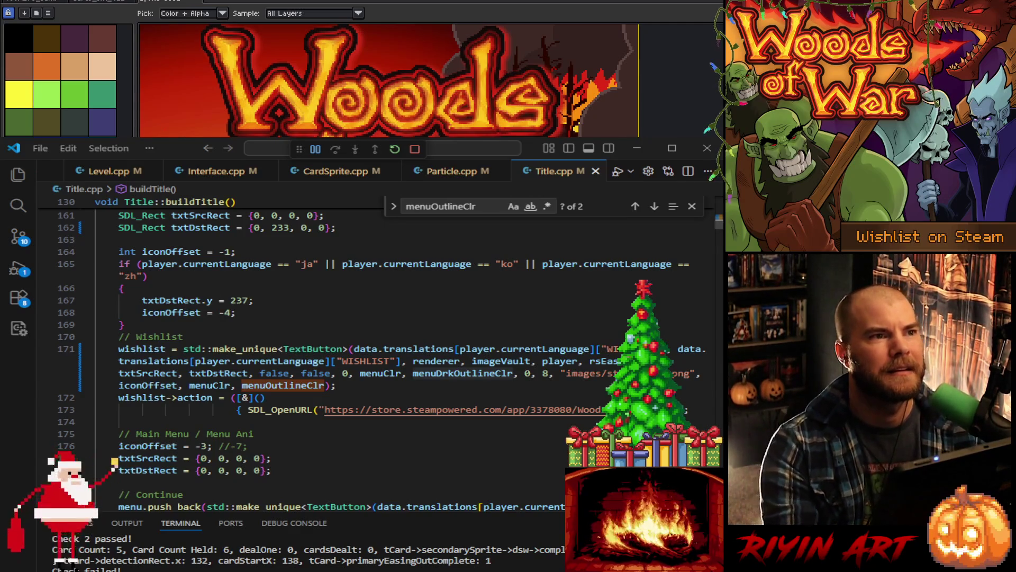
Step: Change the alpha of menuOutlineClr and menuDrkOutlineClr from 0 to 255
{"action": "scroll", "coordinate": [291, 334], "scroll_direction": "up", "scroll_amount": 4}
{"action": "double_click", "coordinate": [291, 338]}
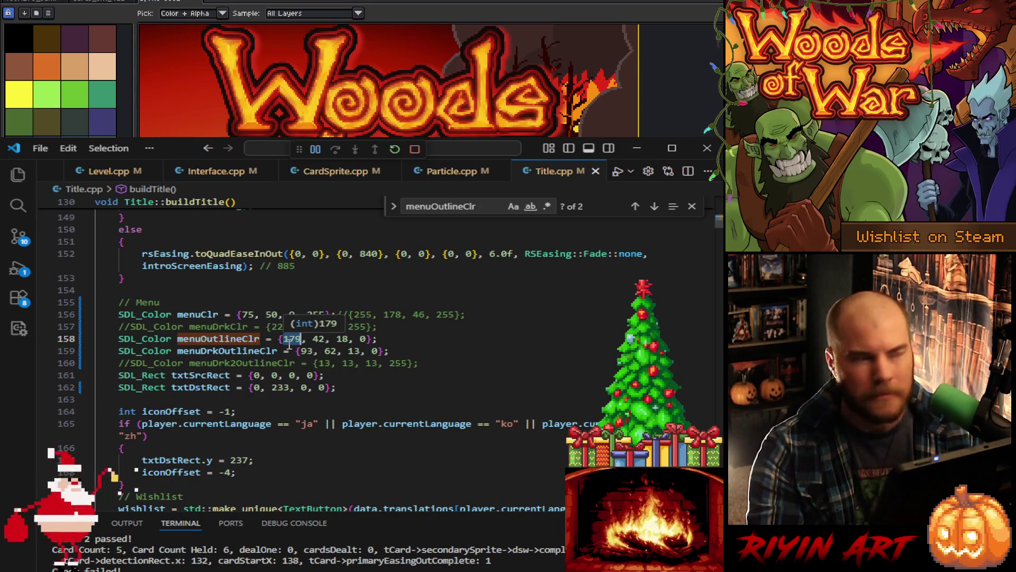
{"action": "double_click", "coordinate": [363, 338]}
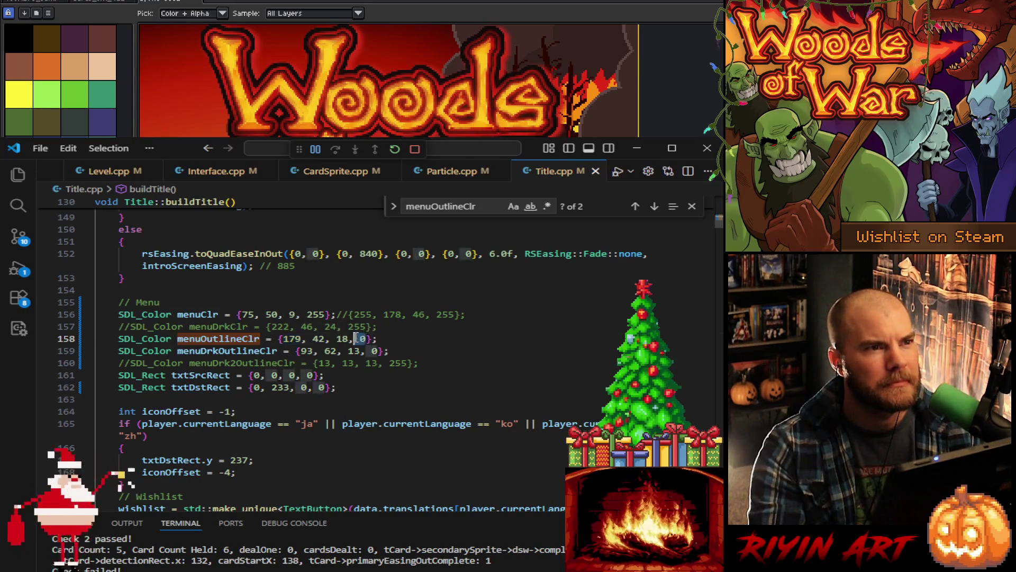
{"action": "type", "text": "255"}
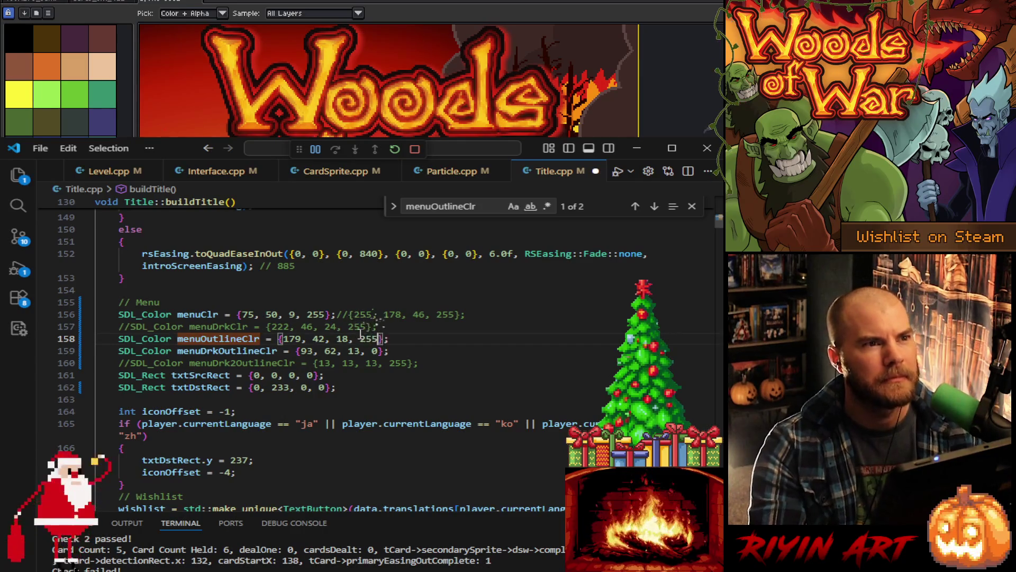
{"action": "left_click", "coordinate": [378, 351]}
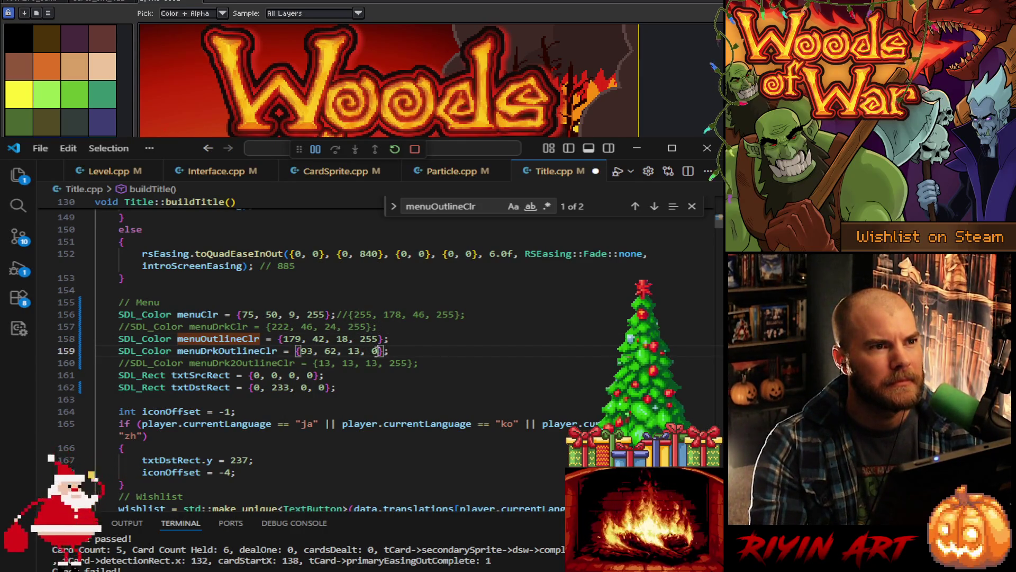
{"action": "key", "text": "BackSpace"}
{"action": "type", "text": "255"}
Step: Add a commented backup copy of the menuOutlineClr value at the end of line 158
{"action": "left_click", "coordinate": [395, 338]}
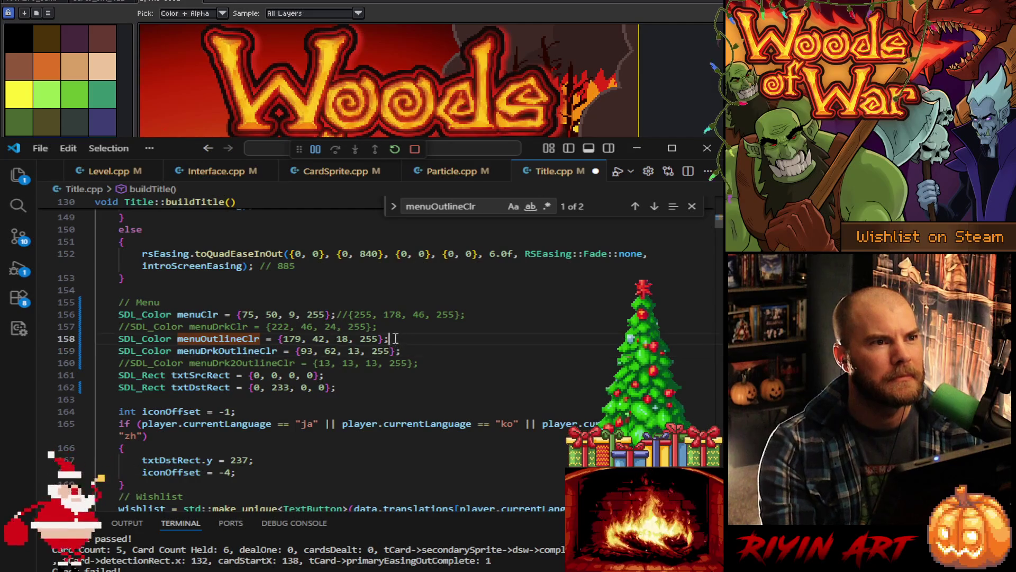
{"action": "mouse_move", "coordinate": [395, 339]}
{"action": "left_mouse_down"}
{"action": "mouse_move", "coordinate": [111, 339]}
{"action": "mouse_move", "coordinate": [279, 338]}
{"action": "left_mouse_up"}
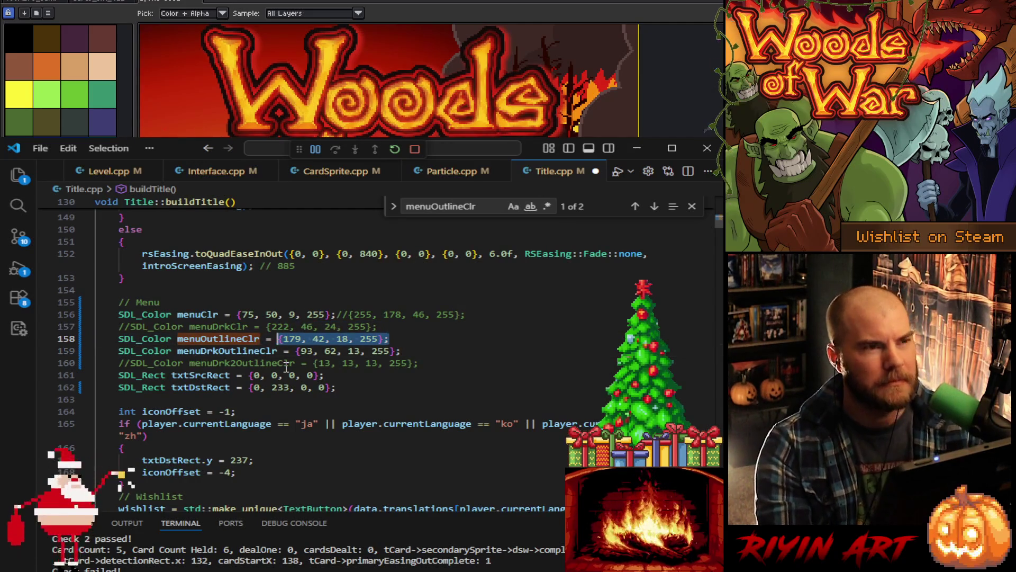
{"action": "key", "text": "ctrl+c"}
{"action": "key", "text": "Left"}
{"action": "key", "text": "ctrl+v"}
{"action": "type", "text": "//"}
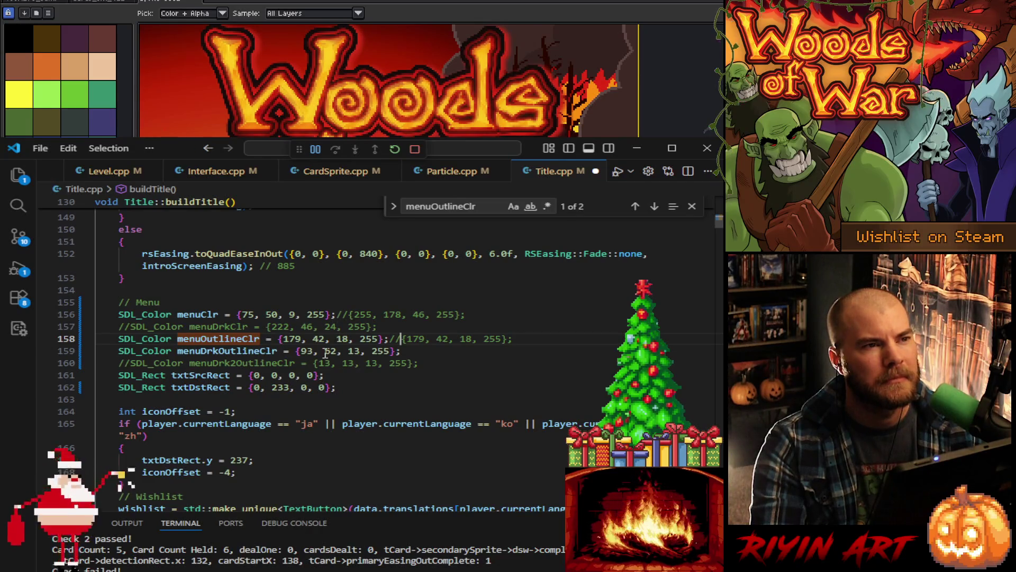
Step: Delete the backup comment from line 158, leaving menuOutlineClr as {179, 42, 18, 255}
{"action": "scroll", "coordinate": [301, 343], "scroll_direction": "down", "scroll_amount": 3}
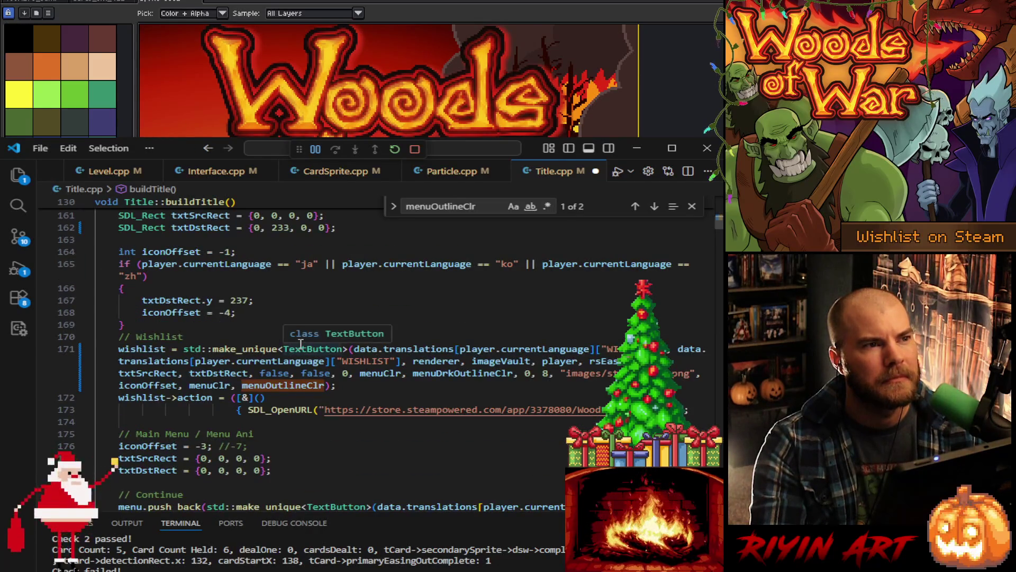
{"action": "scroll", "coordinate": [301, 343], "scroll_direction": "down", "scroll_amount": 4}
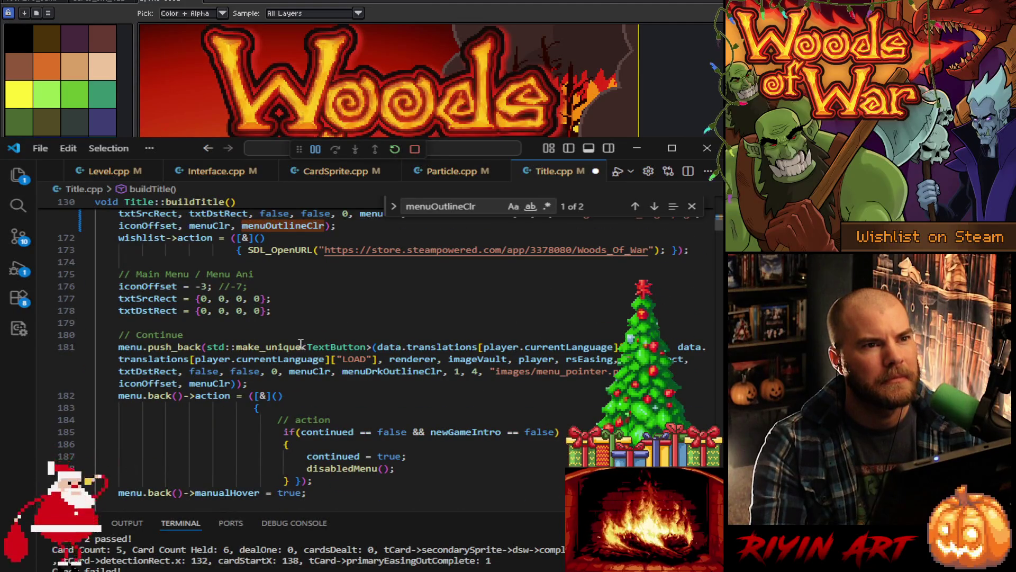
{"action": "scroll", "coordinate": [300, 344], "scroll_direction": "down", "scroll_amount": 4}
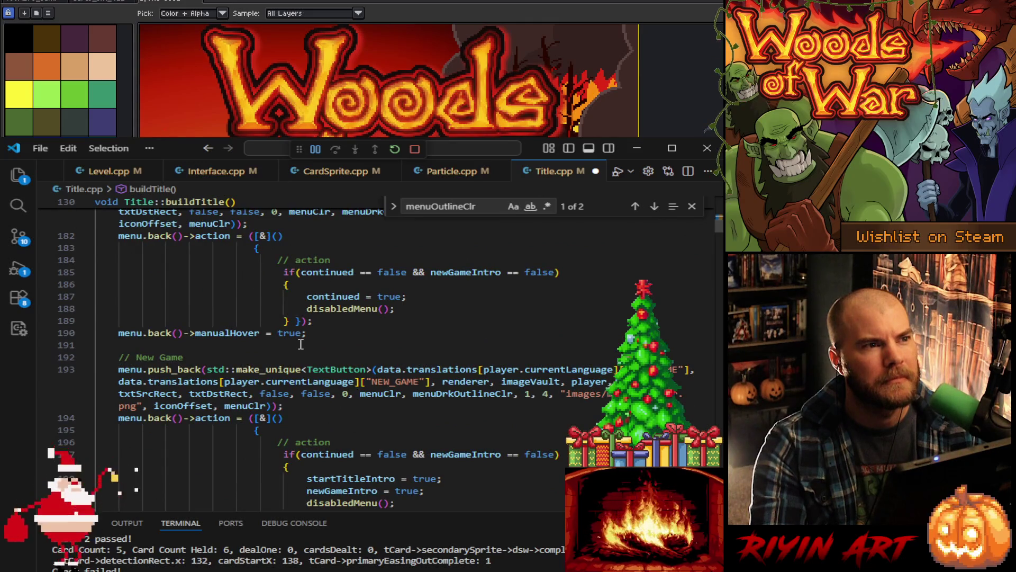
{"action": "scroll", "coordinate": [300, 344], "scroll_direction": "up", "scroll_amount": 10}
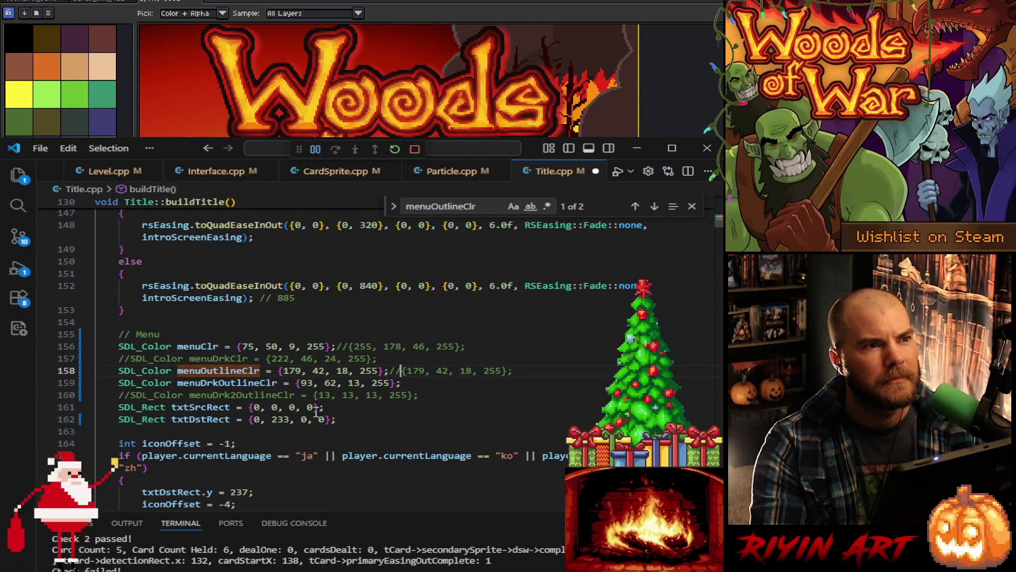
{"action": "left_click", "coordinate": [298, 359]}
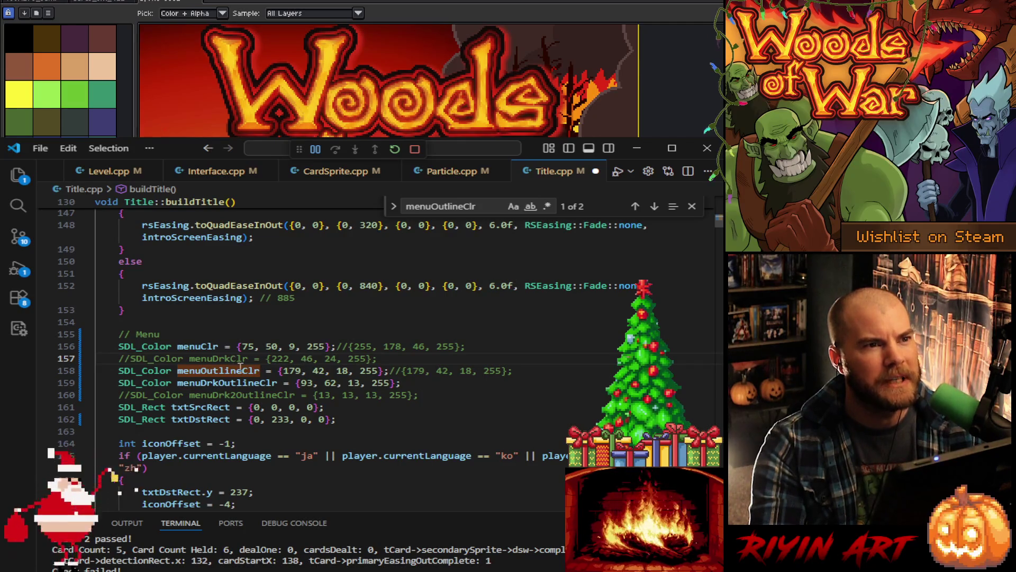
{"action": "left_click", "coordinate": [401, 370]}
{"action": "key", "text": "shift+End"}
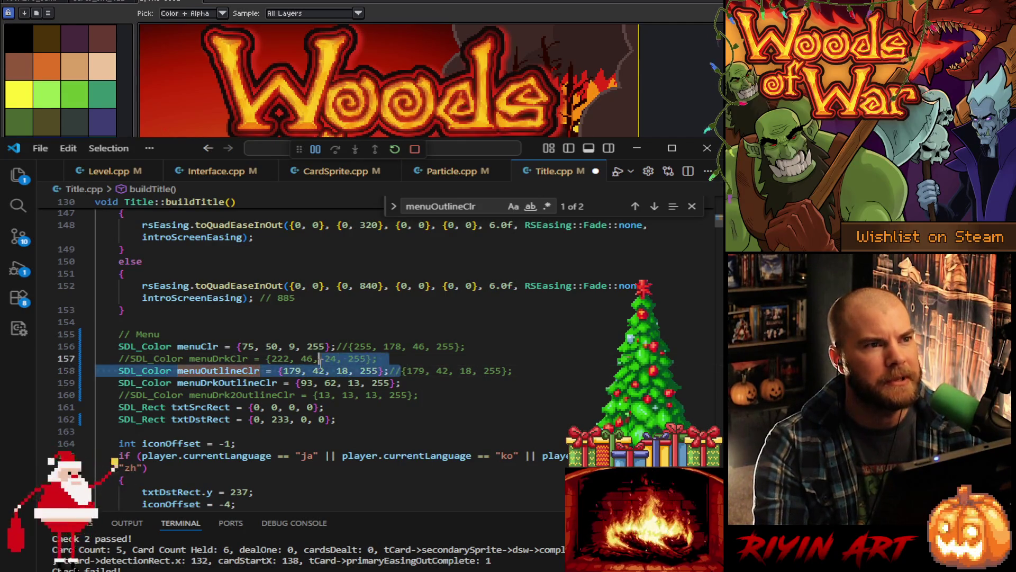
{"action": "key", "text": "Delete"}
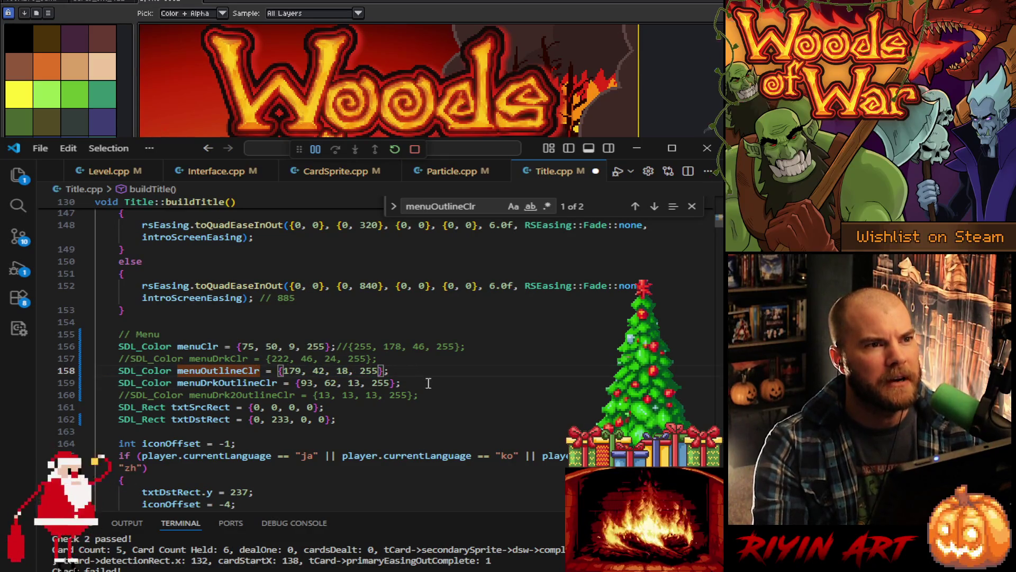
{"action": "mouse_move", "coordinate": [421, 382]}
{"action": "left_mouse_down"}
{"action": "mouse_move", "coordinate": [283, 394]}
{"action": "mouse_move", "coordinate": [296, 383]}
{"action": "left_mouse_up"}
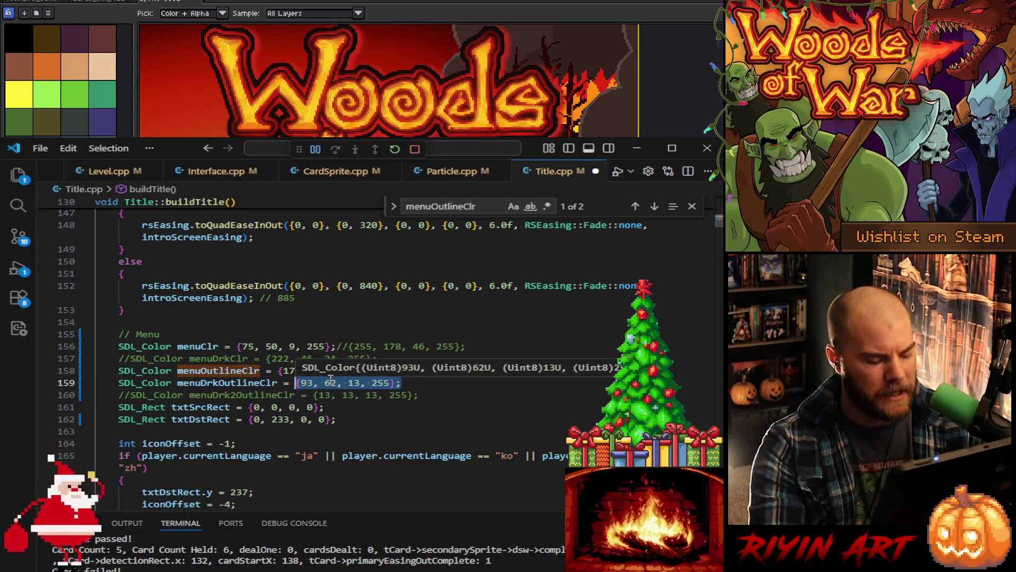
{"action": "key", "text": "ctrl+c"}
{"action": "key", "text": "End"}
{"action": "key", "text": "ctrl+v"}
{"action": "type", "text": "//"}
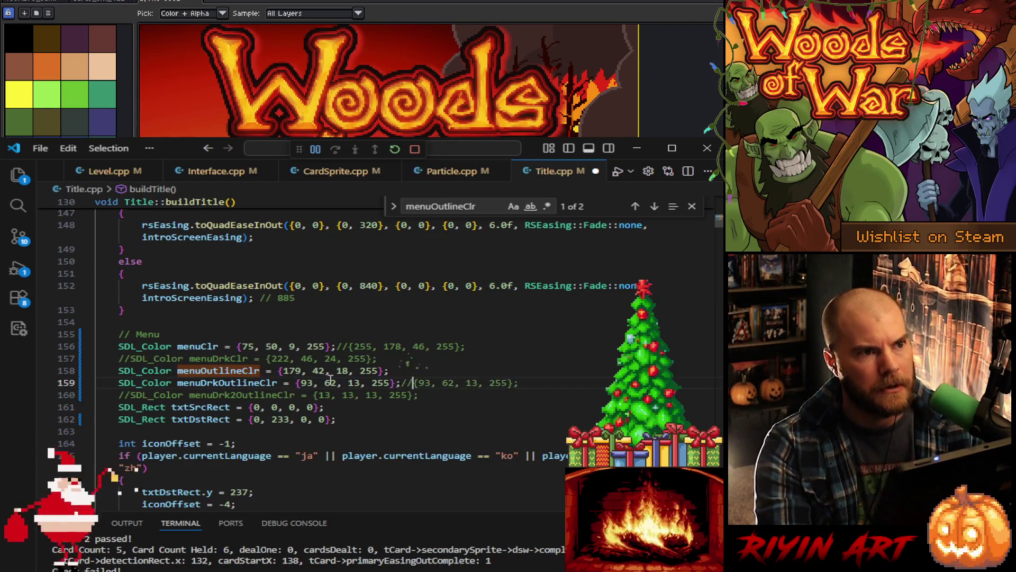
{"action": "double_click", "coordinate": [307, 382]}
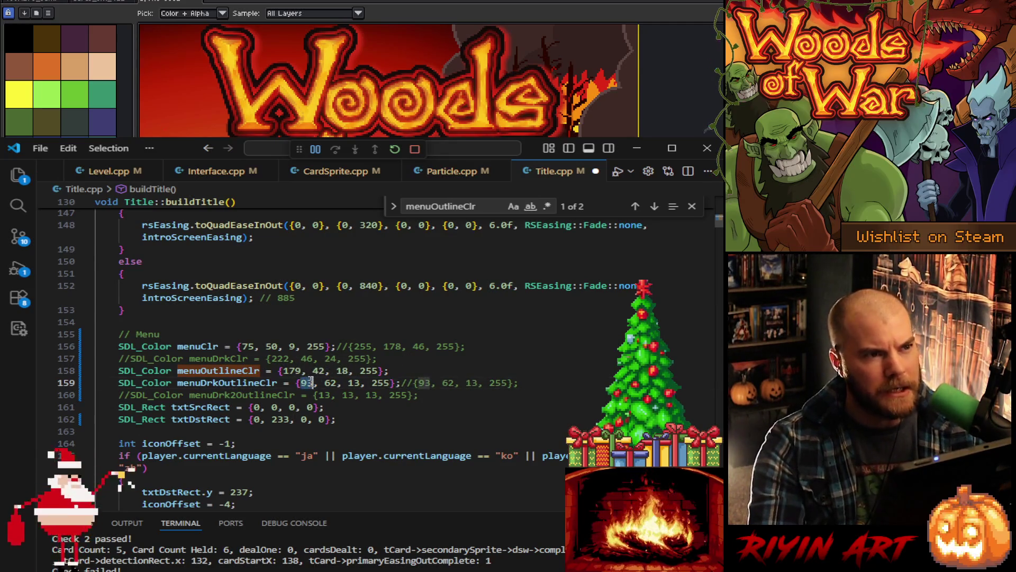
{"action": "type", "text": "190"}
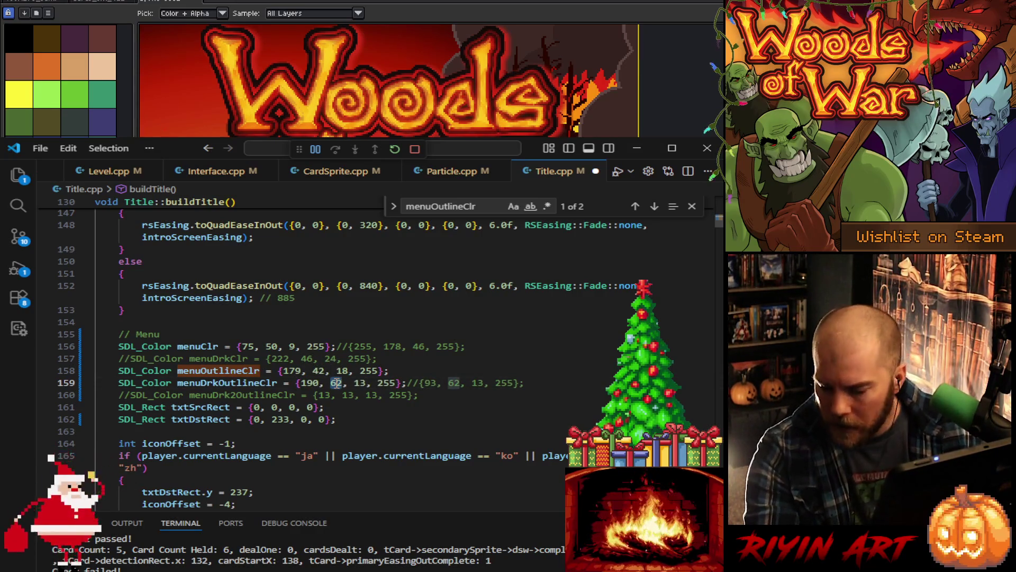
{"action": "type", "text": "1, "}
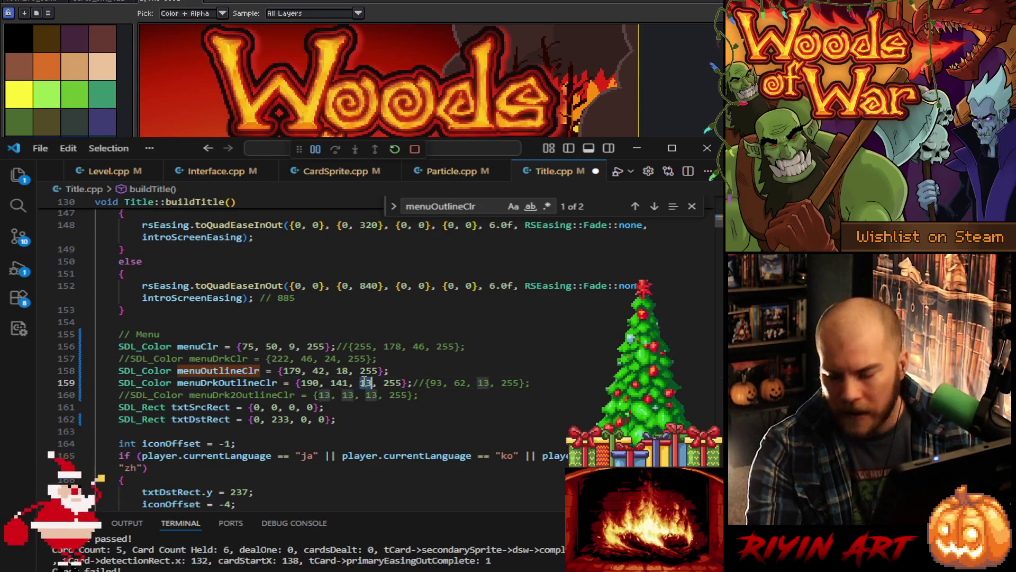
{"action": "type", "text": "66"}
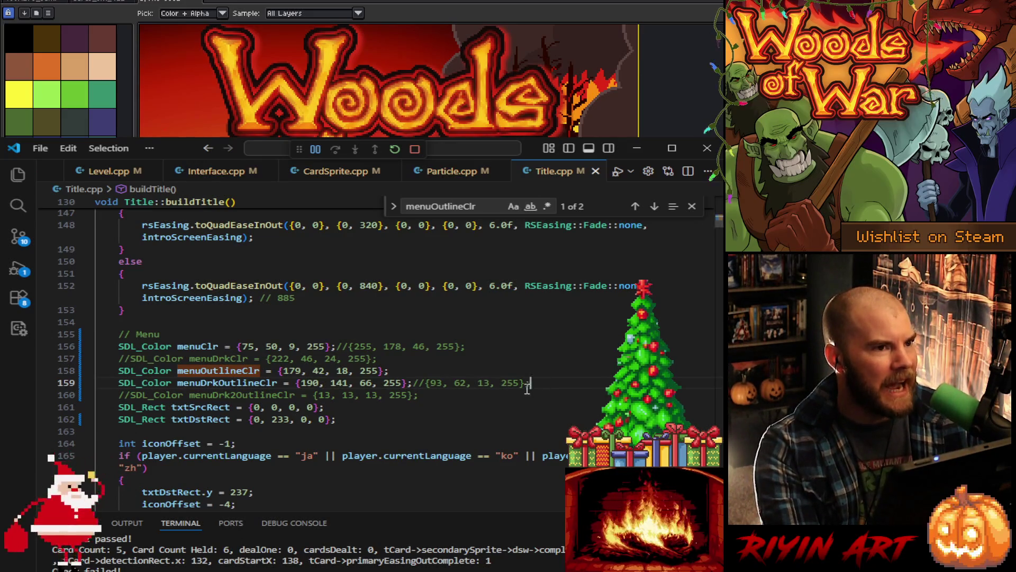
{"action": "left_click", "coordinate": [416, 387]}
{"action": "key", "text": "shift+End"}
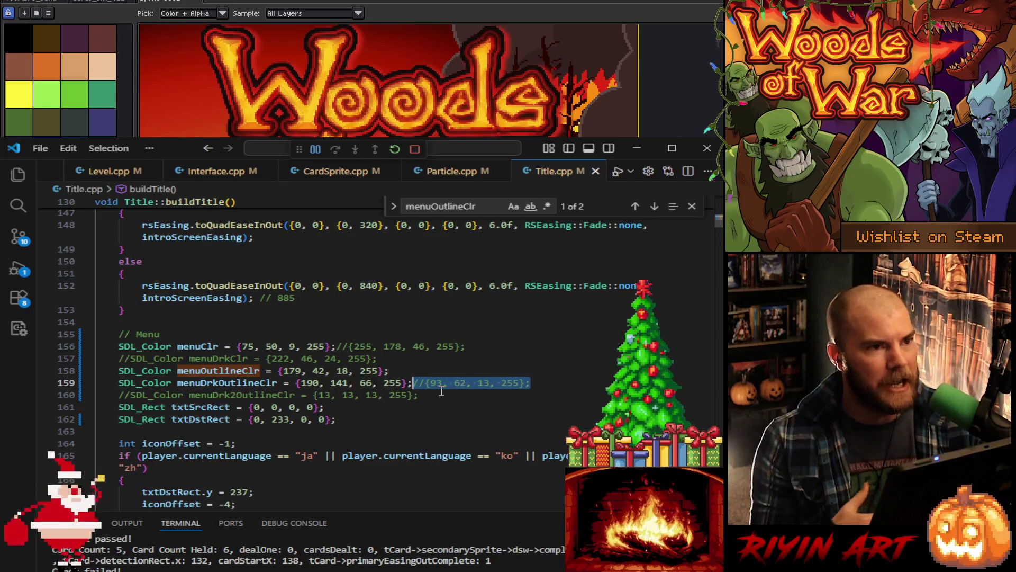
{"action": "left_click", "coordinate": [487, 322]}
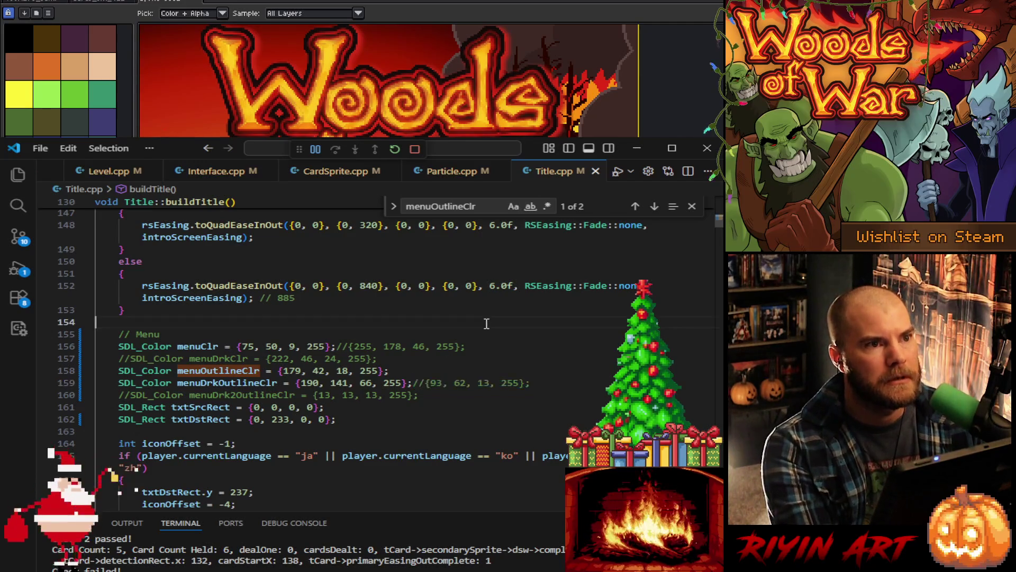
Step: Load a saved Woods of War game and keep the Piranhas, Ironjaw and Marian's Gift starting hand
{"action": "left_click", "coordinate": [635, 146]}
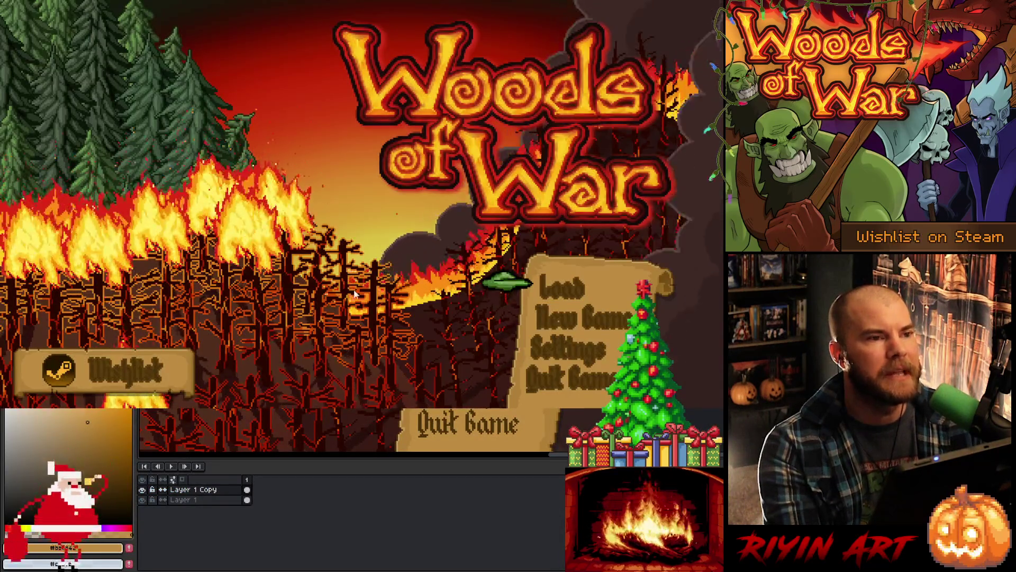
{"action": "left_click", "coordinate": [591, 283]}
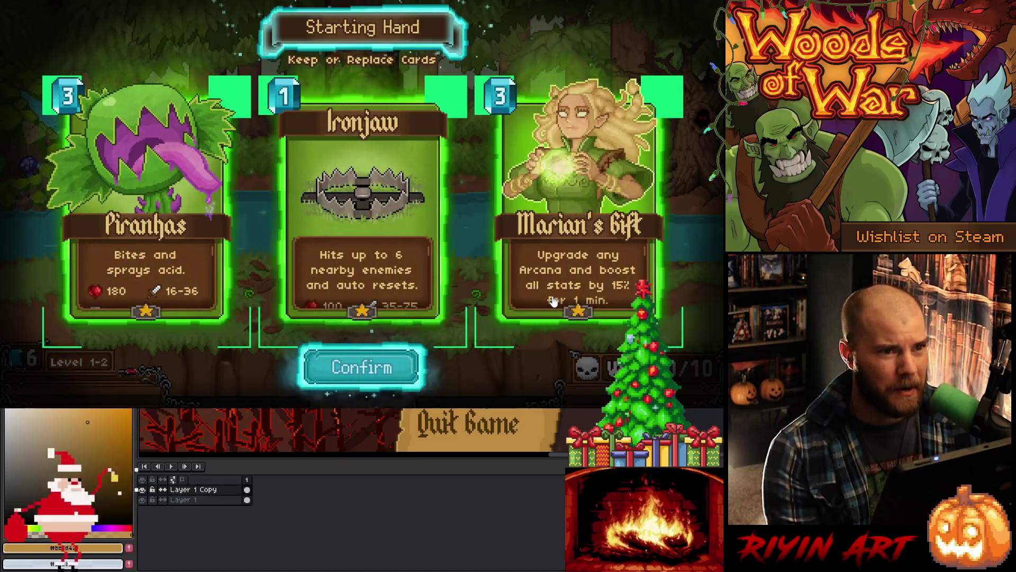
{"action": "left_click", "coordinate": [379, 371]}
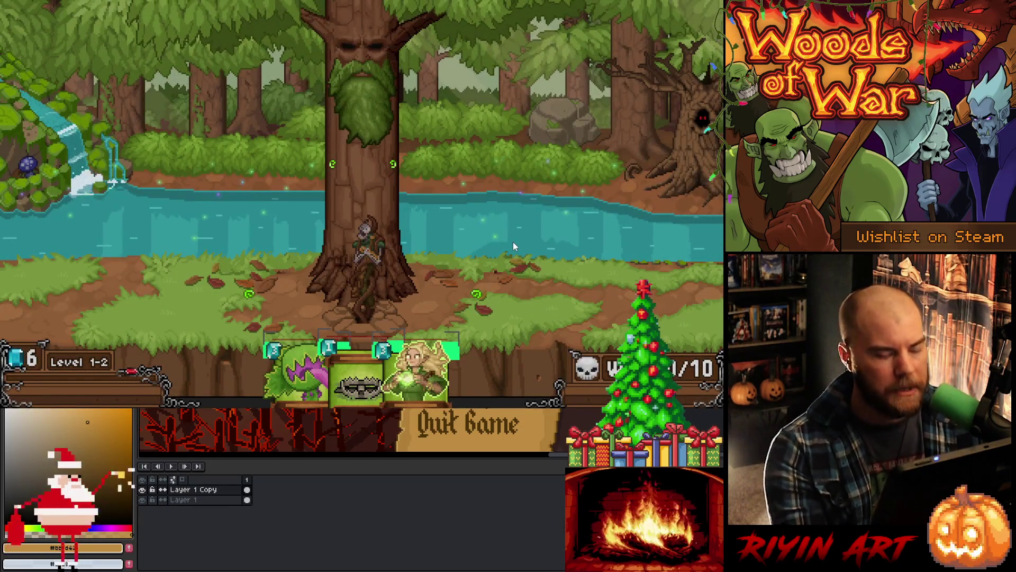
Step: Collect the purple skull flame on the tree to get the Dark Void or Life Drain reward
{"action": "left_click", "coordinate": [362, 112]}
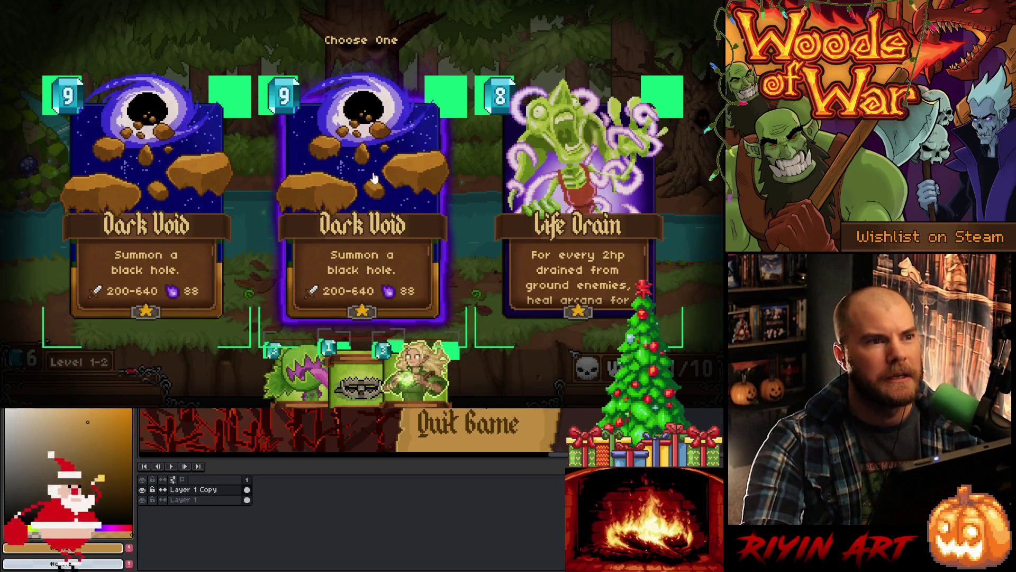
Step: Take the Dark Void card and sweep its black hole across the river, tree and waterfall
{"action": "left_click", "coordinate": [373, 183]}
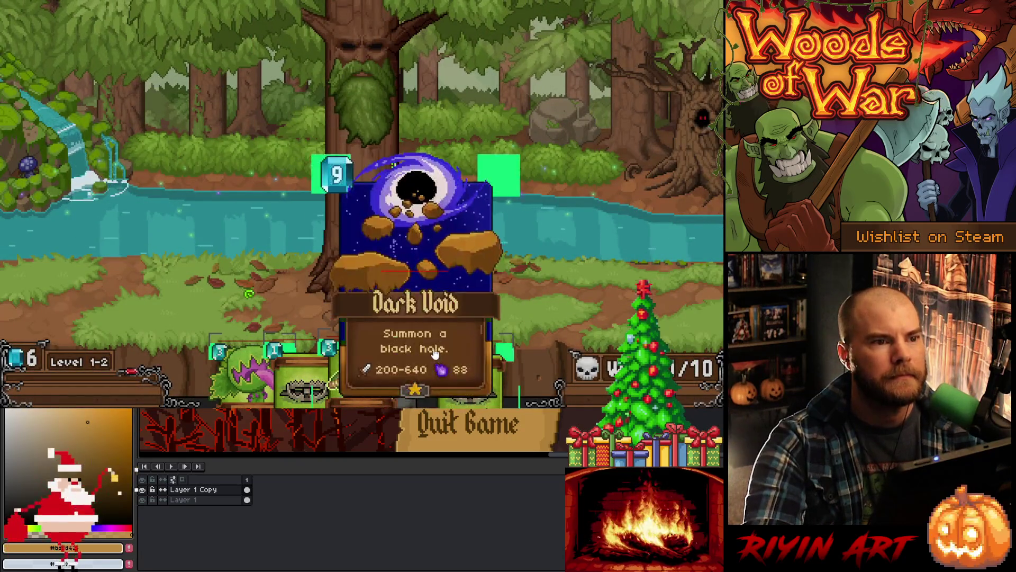
{"action": "mouse_move", "coordinate": [449, 359]}
{"action": "left_mouse_down"}
{"action": "mouse_move", "coordinate": [527, 198]}
{"action": "mouse_move", "coordinate": [570, 221]}
{"action": "mouse_move", "coordinate": [571, 240]}
{"action": "mouse_move", "coordinate": [401, 180]}
{"action": "mouse_move", "coordinate": [63, 159]}
{"action": "mouse_move", "coordinate": [529, 233]}
{"action": "mouse_move", "coordinate": [518, 208]}
{"action": "mouse_move", "coordinate": [267, 161]}
{"action": "mouse_move", "coordinate": [499, 221]}
{"action": "left_mouse_up"}
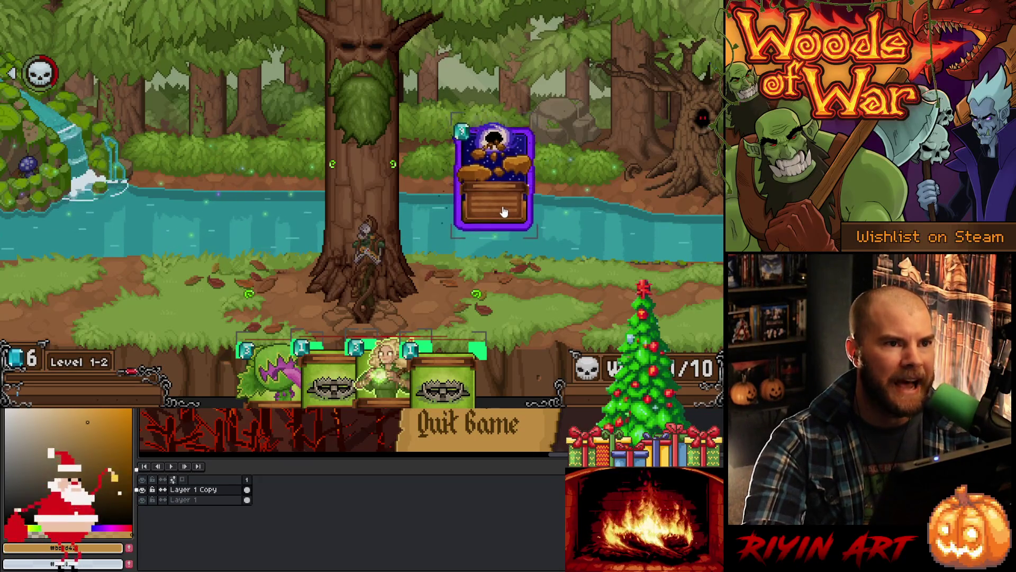
{"action": "left_click_drag", "start_coordinate": [504, 212], "coordinate": [503, 211]}
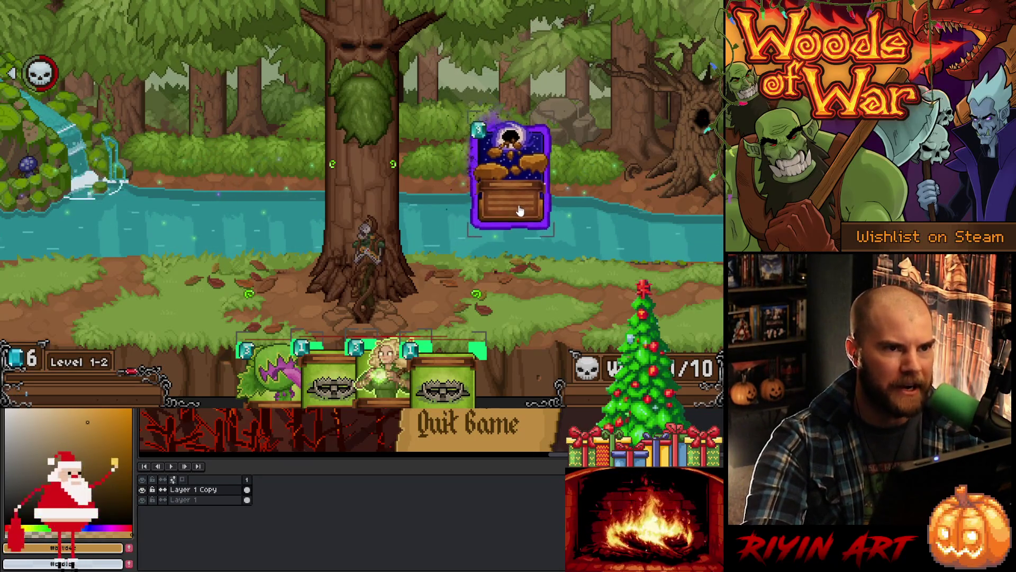
{"action": "mouse_move", "coordinate": [569, 196]}
{"action": "left_mouse_down"}
{"action": "mouse_move", "coordinate": [467, 243]}
{"action": "mouse_move", "coordinate": [249, 205]}
{"action": "mouse_move", "coordinate": [526, 227]}
{"action": "mouse_move", "coordinate": [603, 147]}
{"action": "left_mouse_up"}
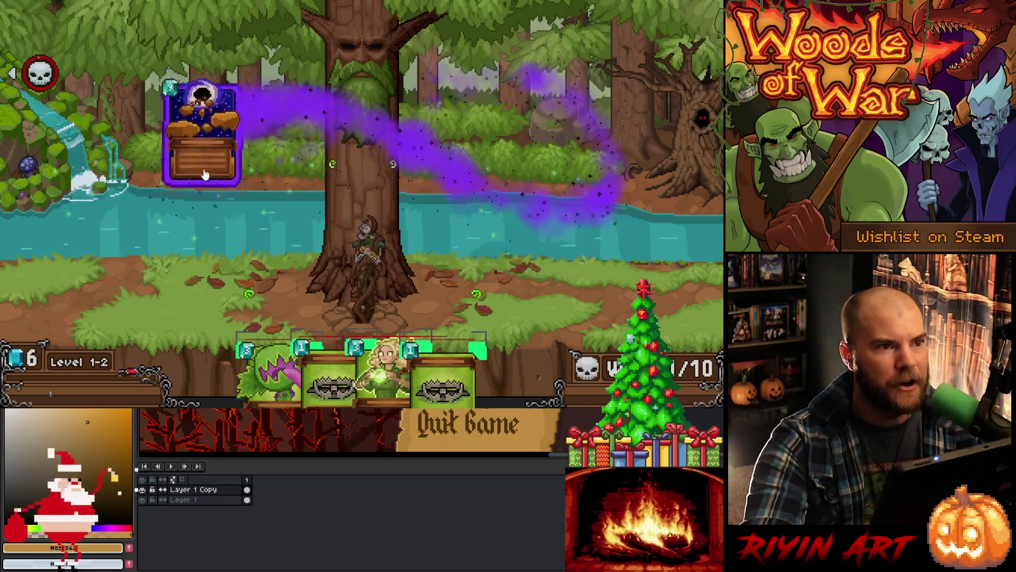
{"action": "mouse_move", "coordinate": [205, 174]}
{"action": "left_mouse_down"}
{"action": "mouse_move", "coordinate": [423, 199]}
{"action": "mouse_move", "coordinate": [590, 233]}
{"action": "mouse_move", "coordinate": [191, 226]}
{"action": "mouse_move", "coordinate": [589, 166]}
{"action": "mouse_move", "coordinate": [487, 222]}
{"action": "mouse_move", "coordinate": [188, 204]}
{"action": "mouse_move", "coordinate": [527, 197]}
{"action": "mouse_move", "coordinate": [592, 224]}
{"action": "mouse_move", "coordinate": [589, 179]}
{"action": "mouse_move", "coordinate": [572, 179]}
{"action": "mouse_move", "coordinate": [562, 196]}
{"action": "mouse_move", "coordinate": [384, 259]}
{"action": "mouse_move", "coordinate": [178, 250]}
{"action": "mouse_move", "coordinate": [552, 178]}
{"action": "mouse_move", "coordinate": [405, 178]}
{"action": "mouse_move", "coordinate": [245, 244]}
{"action": "mouse_move", "coordinate": [579, 198]}
{"action": "mouse_move", "coordinate": [529, 210]}
{"action": "mouse_move", "coordinate": [525, 230]}
{"action": "left_mouse_up"}
Step: Quit the game after the Level 1-2 victory and return to VS Code
{"action": "mouse_move", "coordinate": [356, 345]}
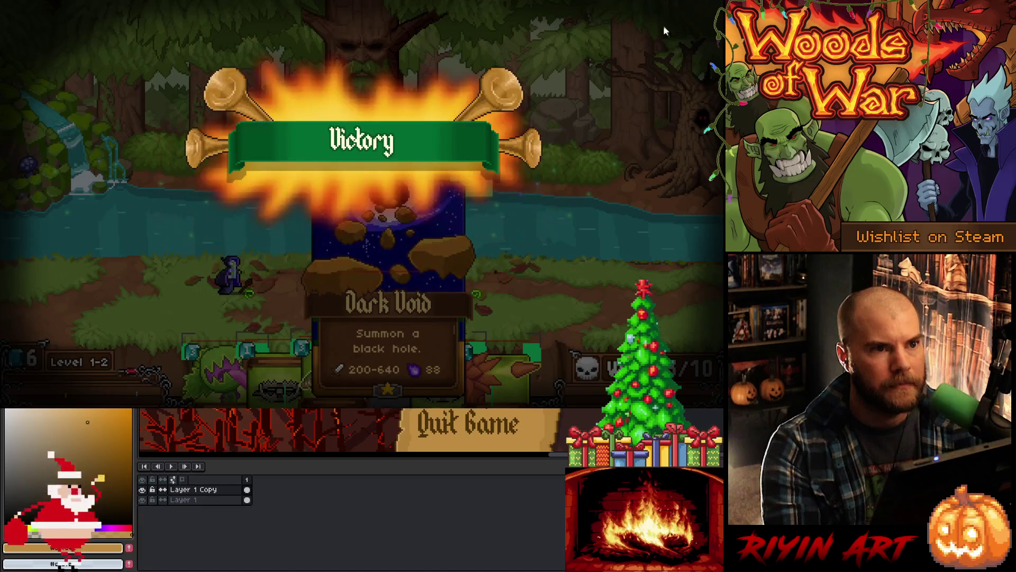
{"action": "key", "text": "alt+Tab"}
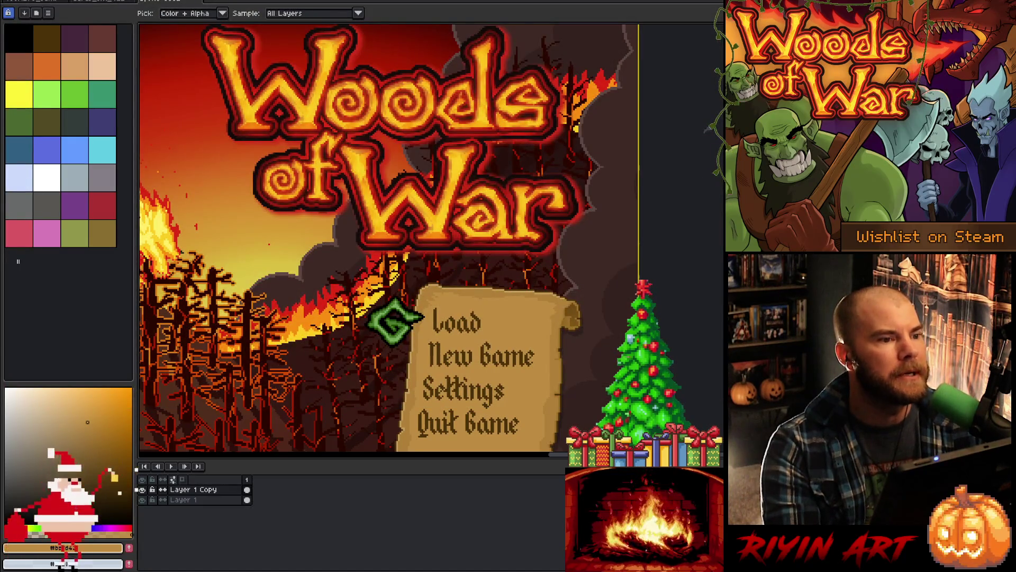
{"action": "key", "text": "alt+Tab"}
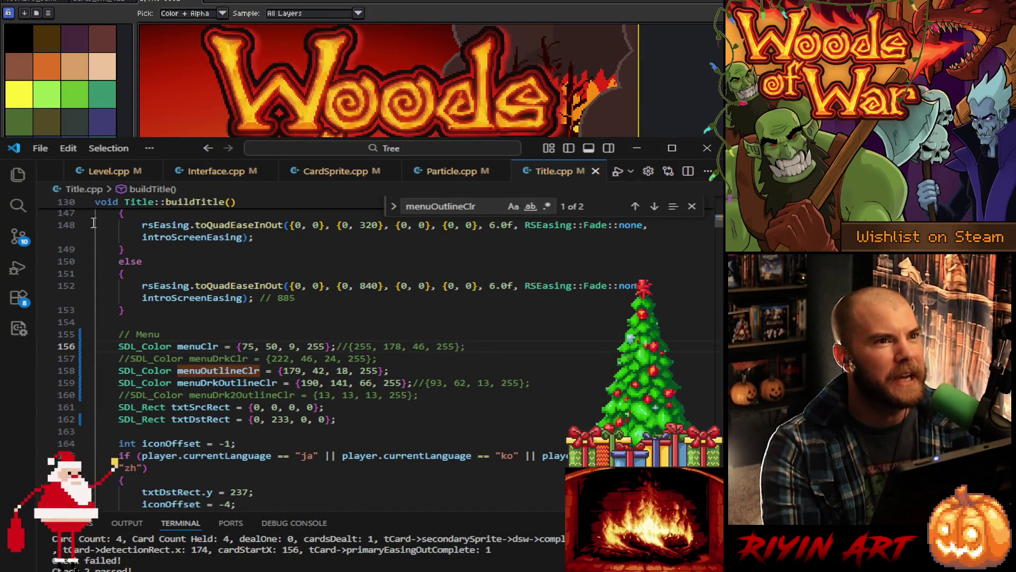
Step: Close Level.cpp, rebuild and run from main.cpp, and minimise VS Code
{"action": "scroll", "coordinate": [93, 170], "scroll_direction": "up", "scroll_amount": 2}
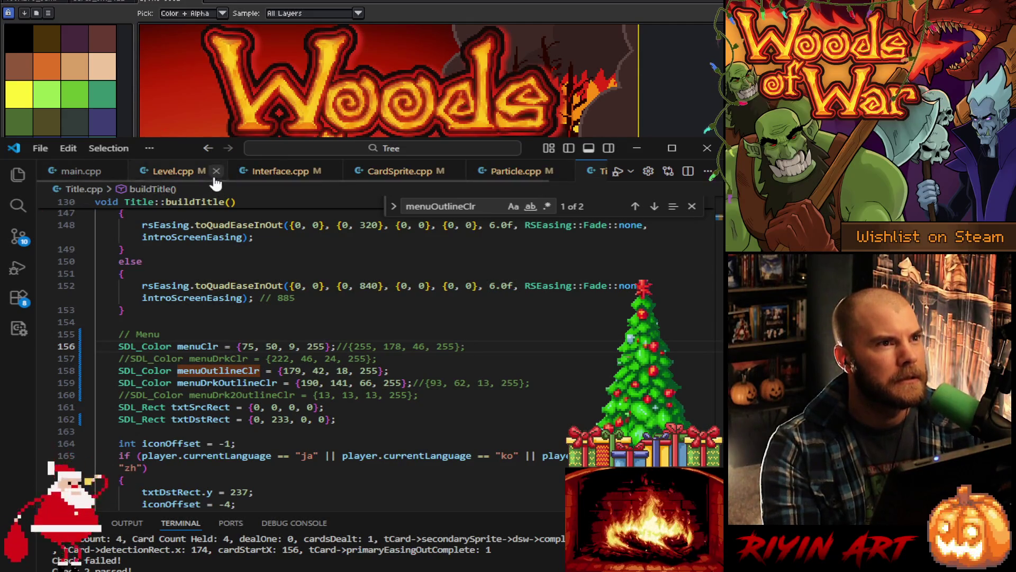
{"action": "left_click", "coordinate": [216, 174]}
{"action": "left_click", "coordinate": [89, 172]}
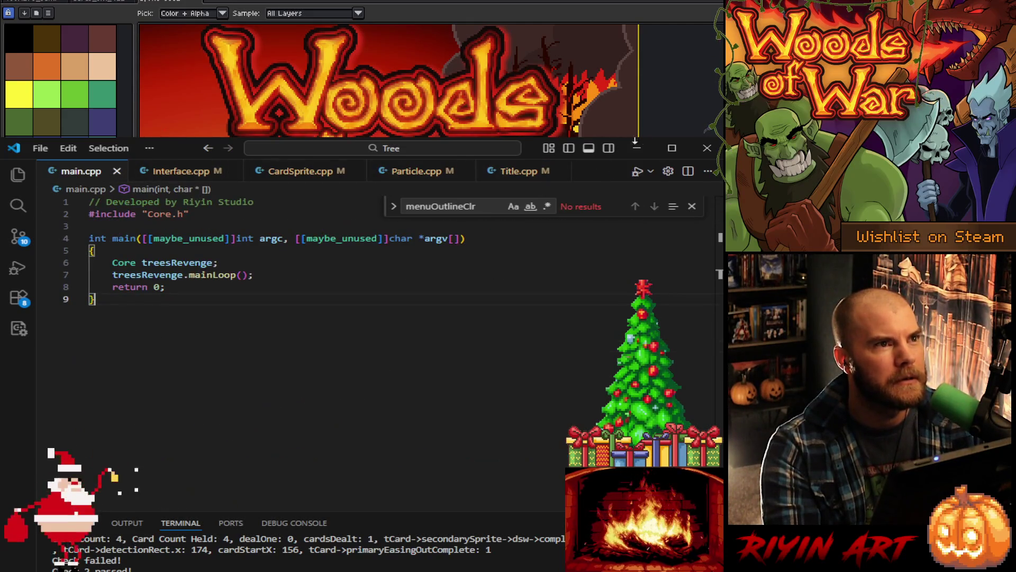
{"action": "left_click", "coordinate": [637, 171]}
{"action": "left_click", "coordinate": [635, 149]}
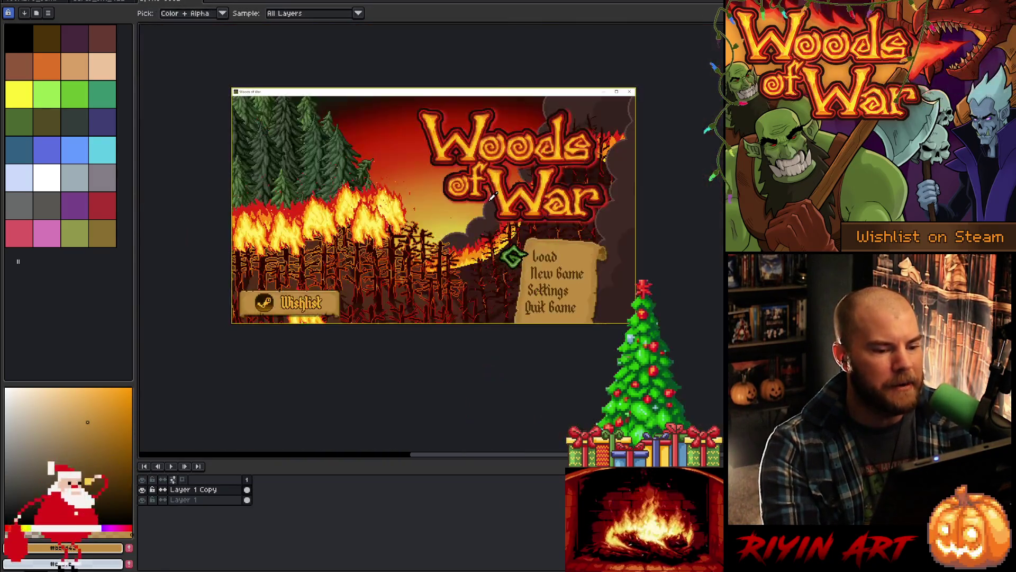
Step: Sample the green of the title art's leaf emblem with the eyedropper
{"action": "left_click_drag", "start_coordinate": [493, 195], "coordinate": [524, 233]}
{"action": "scroll", "coordinate": [421, 311], "scroll_direction": "up", "scroll_amount": 3}
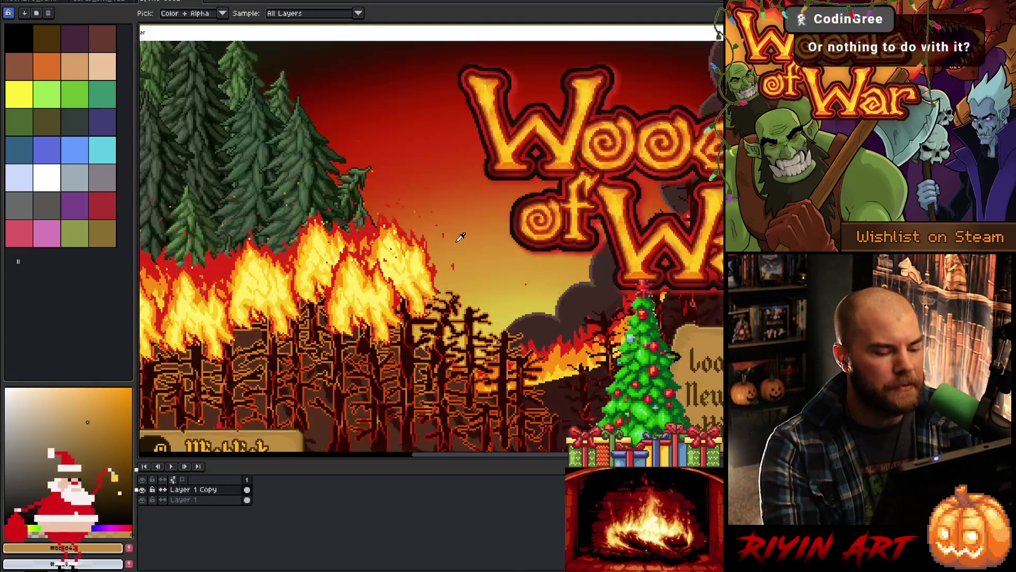
{"action": "scroll", "coordinate": [422, 312], "scroll_direction": "down", "scroll_amount": 2}
{"action": "key", "text": "i"}
{"action": "scroll", "coordinate": [468, 280], "scroll_direction": "down", "scroll_amount": 2}
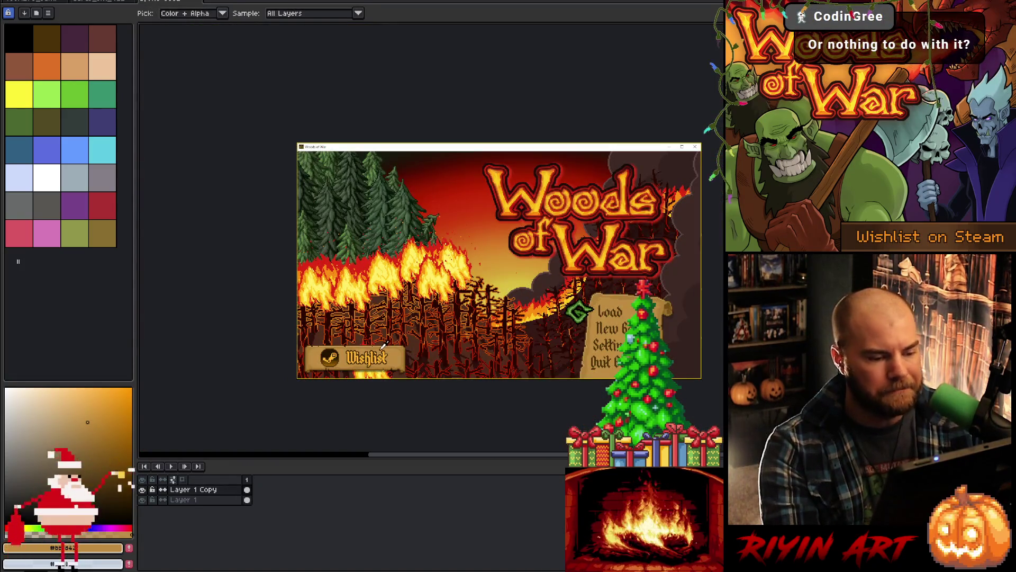
{"action": "scroll", "coordinate": [329, 356], "scroll_direction": "up", "scroll_amount": 2}
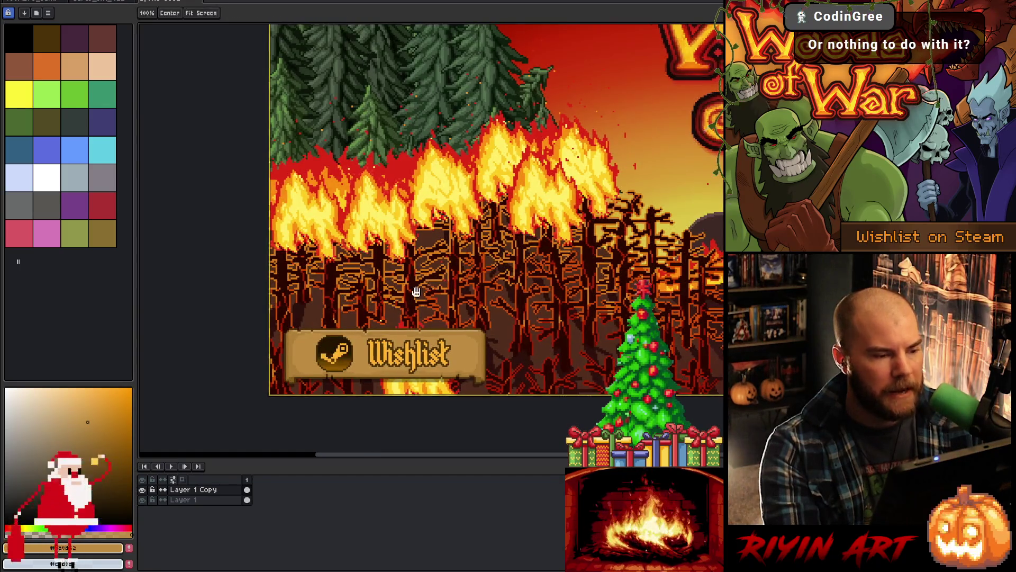
{"action": "scroll", "coordinate": [415, 290], "scroll_direction": "up", "scroll_amount": 2}
{"action": "scroll", "coordinate": [635, 254], "scroll_direction": "up", "scroll_amount": 2}
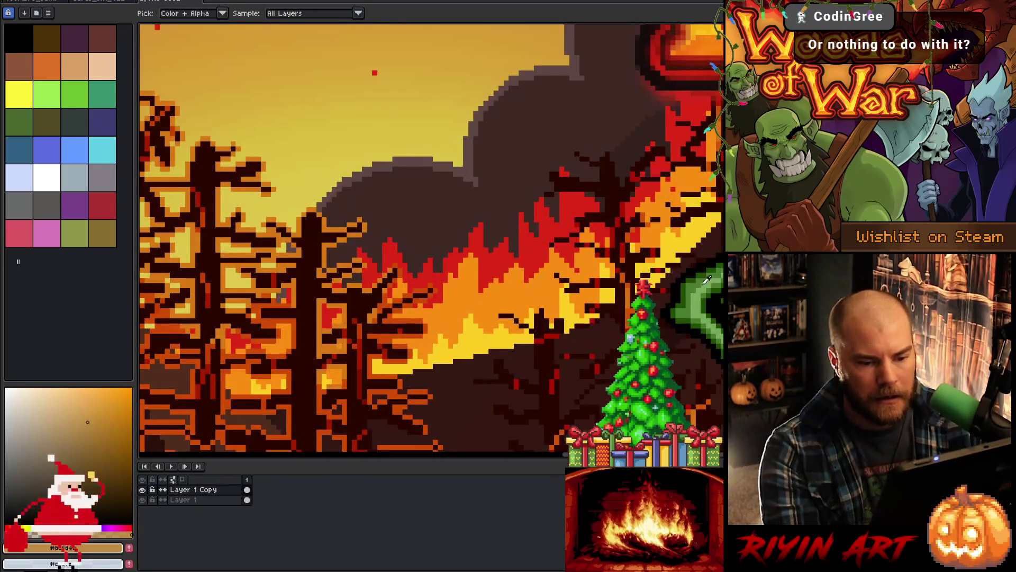
{"action": "scroll", "coordinate": [706, 280], "scroll_direction": "up", "scroll_amount": 2}
{"action": "left_click", "coordinate": [698, 282]}
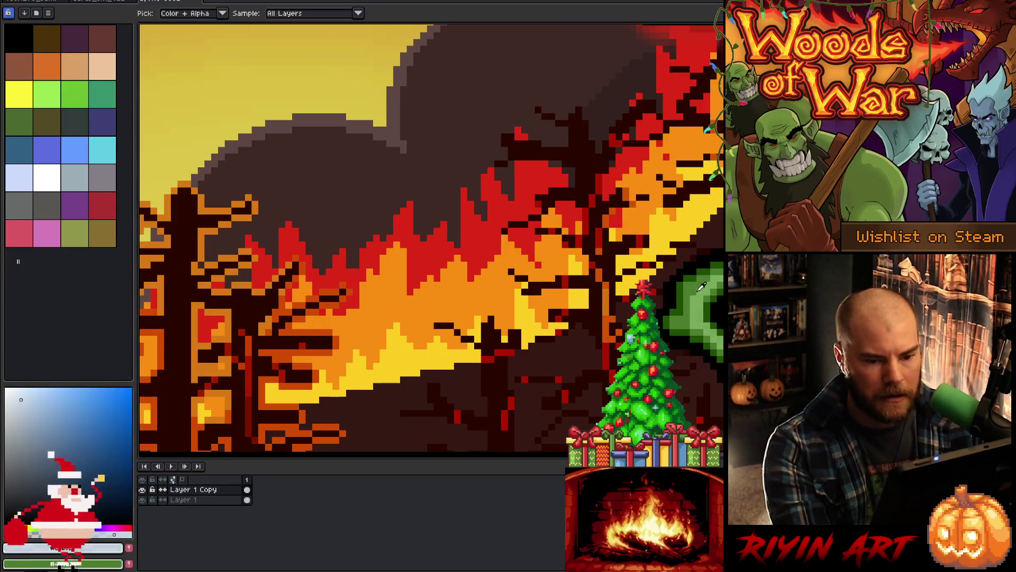
Step: Bring up Aseprite's File menu
{"action": "scroll", "coordinate": [496, 231], "scroll_direction": "down", "scroll_amount": 3}
{"action": "scroll", "coordinate": [496, 232], "scroll_direction": "up", "scroll_amount": 2}
{"action": "scroll", "coordinate": [496, 231], "scroll_direction": "down", "scroll_amount": 2}
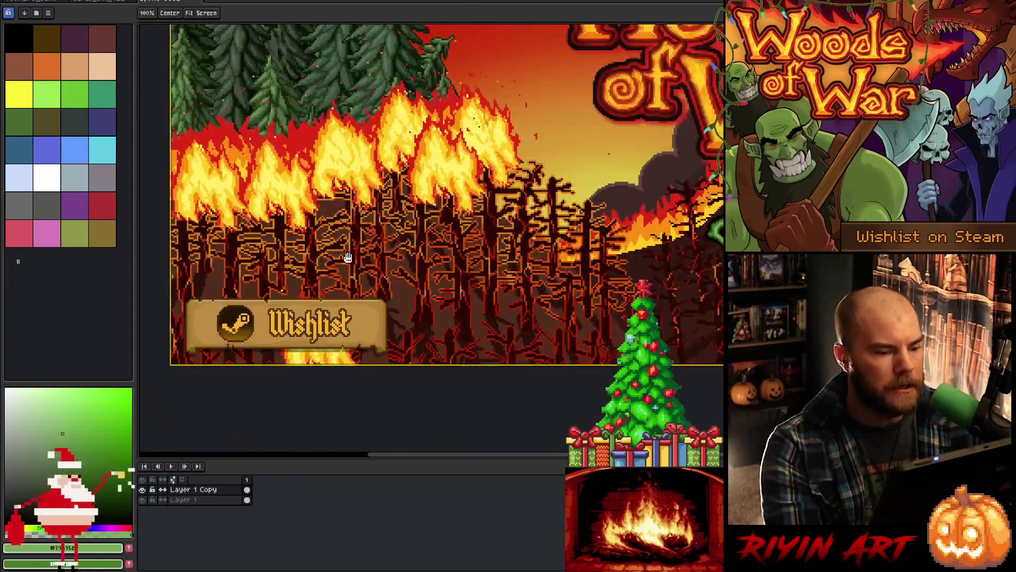
{"action": "scroll", "coordinate": [210, 191], "scroll_direction": "up", "scroll_amount": 2}
{"action": "left_click", "coordinate": [18, 1]}
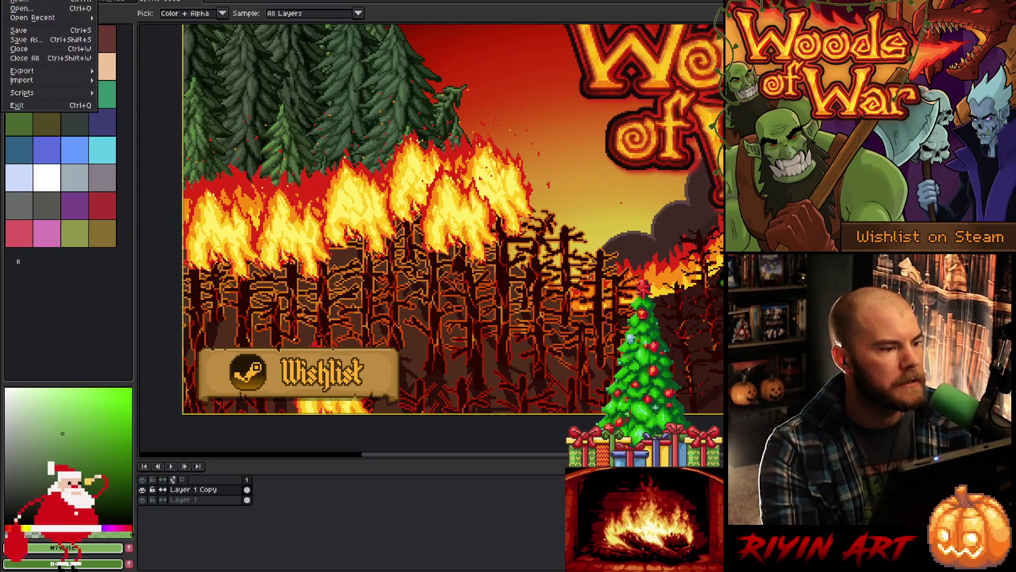
Step: Open steam_logo.png, centre it, and fill the logo shape with green
{"action": "left_click", "coordinate": [19, 10]}
{"action": "scroll", "coordinate": [306, 299], "scroll_direction": "down", "scroll_amount": 15}
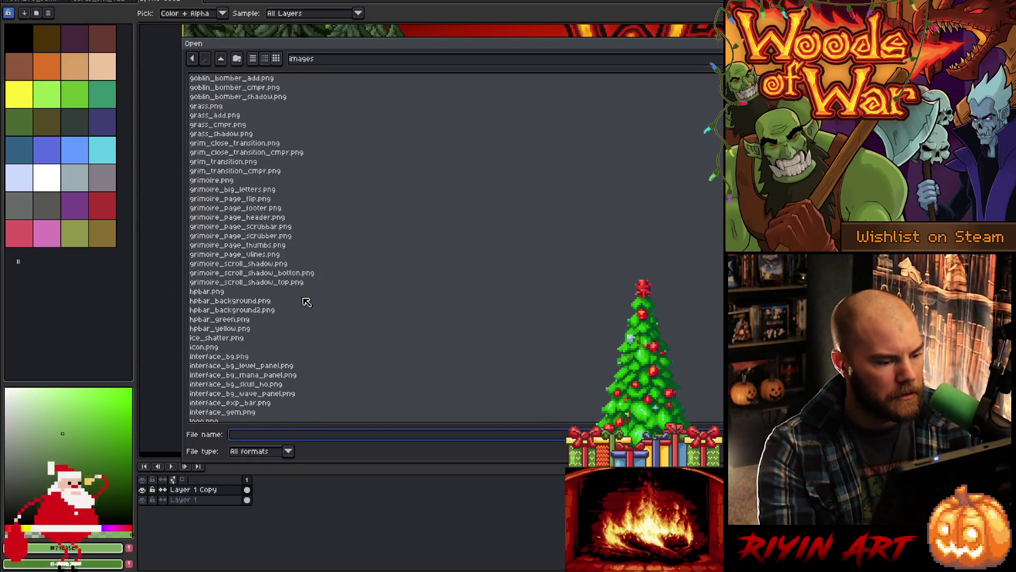
{"action": "scroll", "coordinate": [306, 301], "scroll_direction": "down", "scroll_amount": 20}
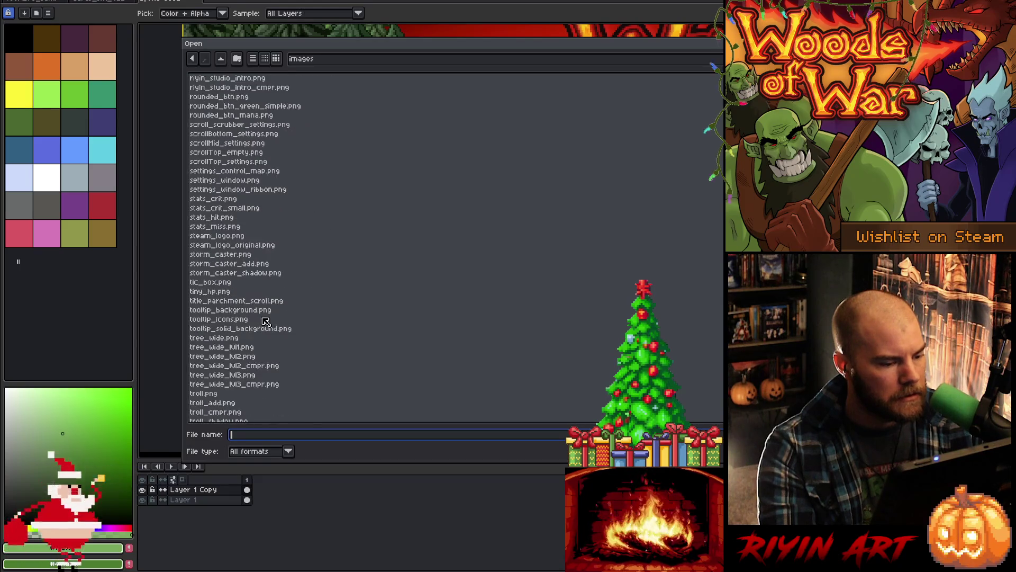
{"action": "double_click", "coordinate": [222, 238]}
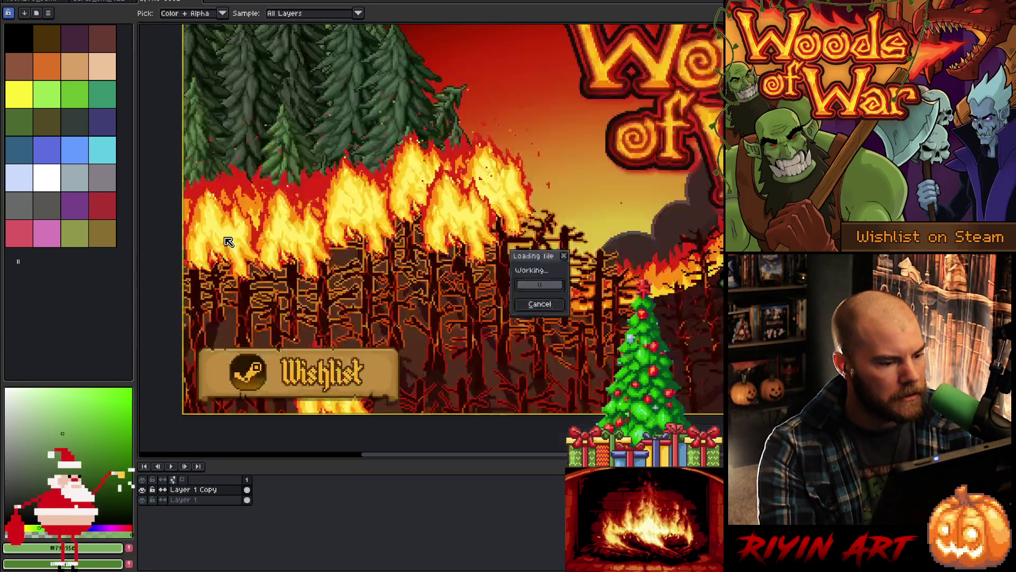
{"action": "left_click_drag", "start_coordinate": [646, 232], "coordinate": [368, 308]}
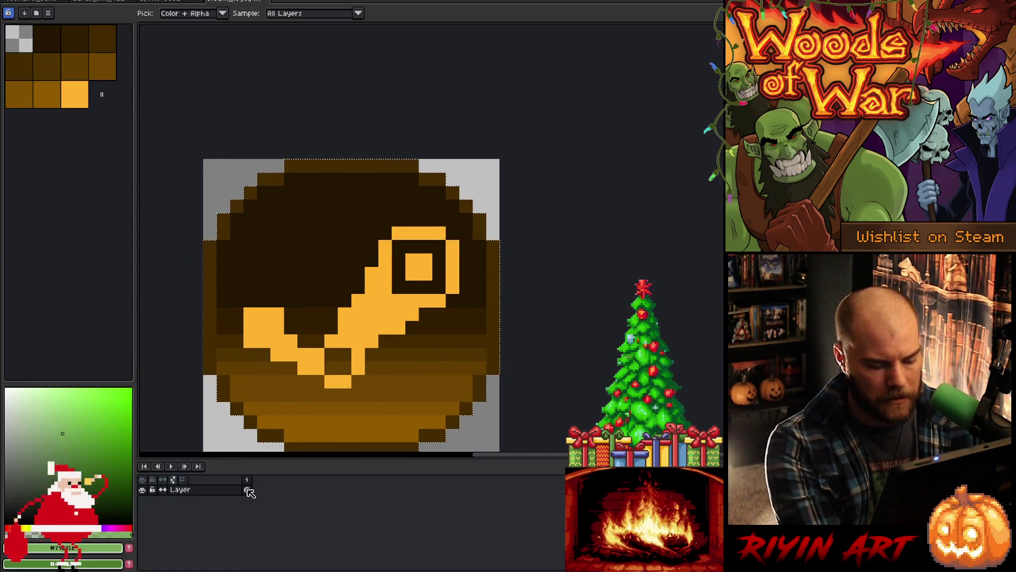
{"action": "key", "text": "f"}
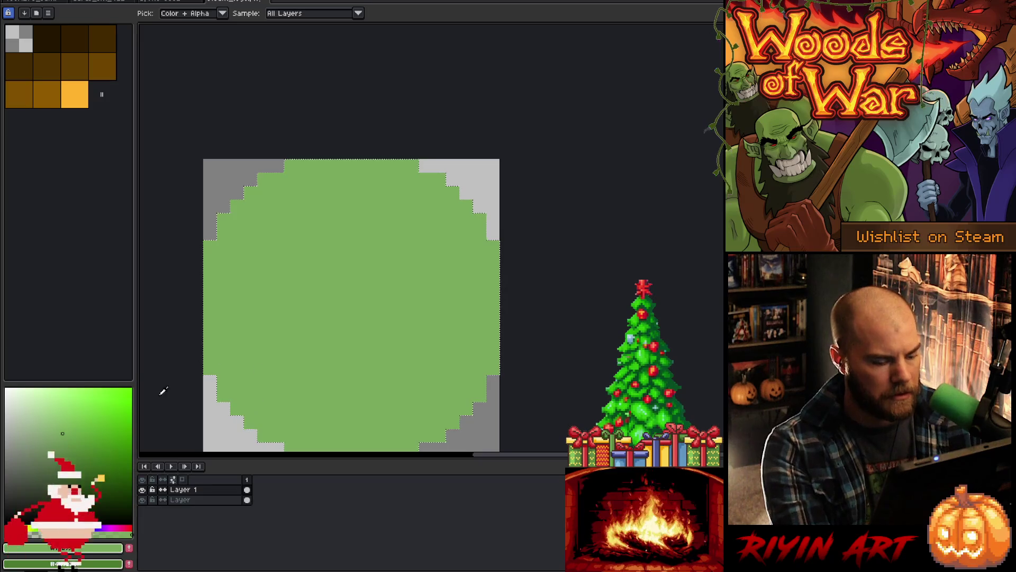
Step: Set Layer 1 to the Color blend mode and clear the selection around the logo
{"action": "double_click", "coordinate": [183, 491]}
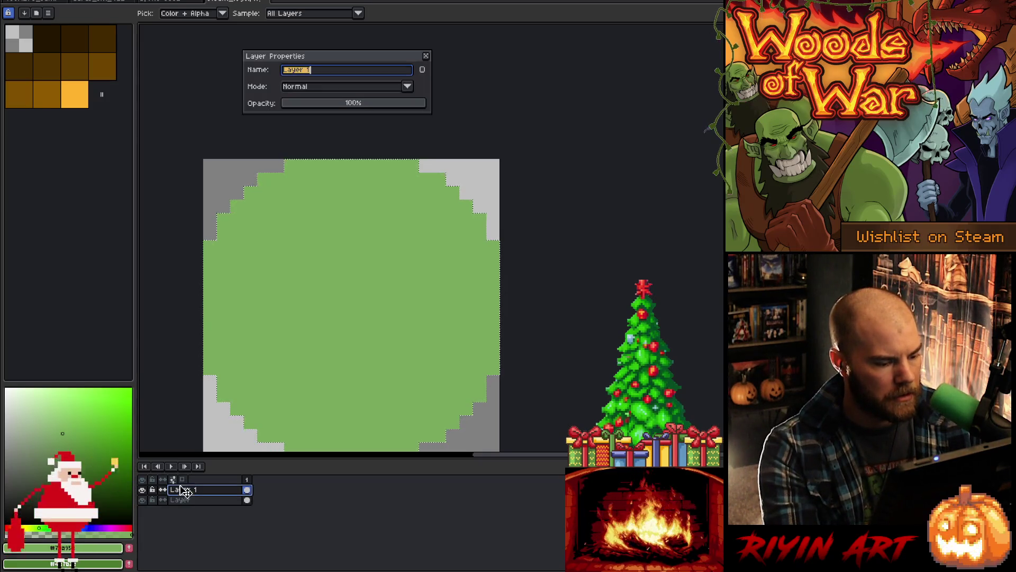
{"action": "left_click", "coordinate": [322, 87]}
{"action": "left_click", "coordinate": [321, 263]}
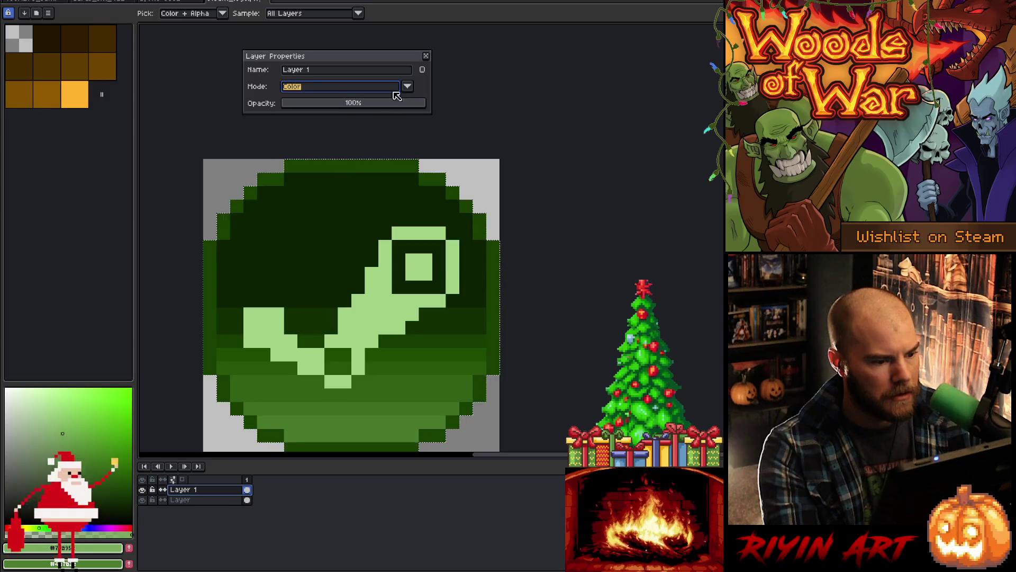
{"action": "left_click", "coordinate": [427, 56]}
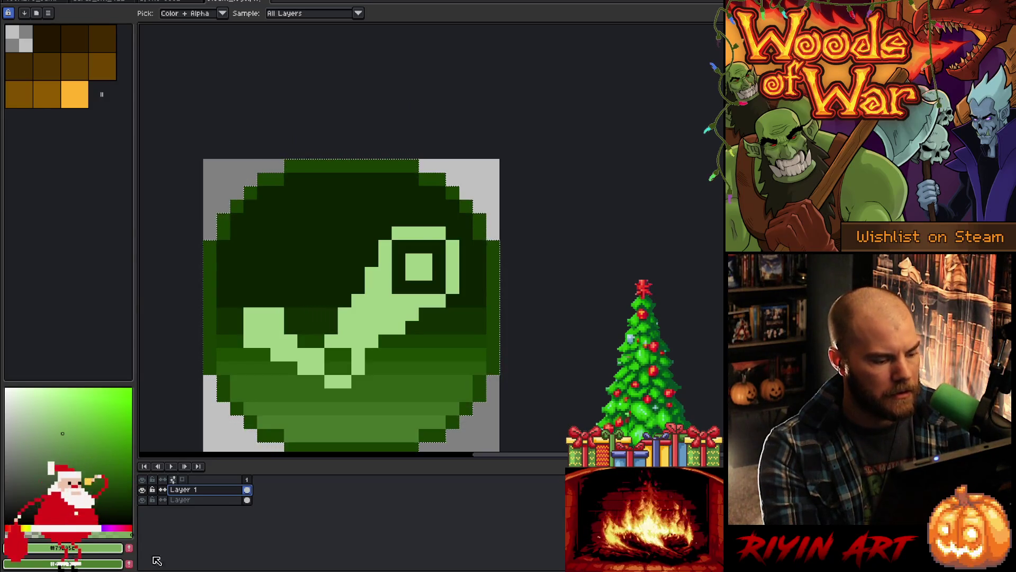
{"action": "key", "text": "w"}
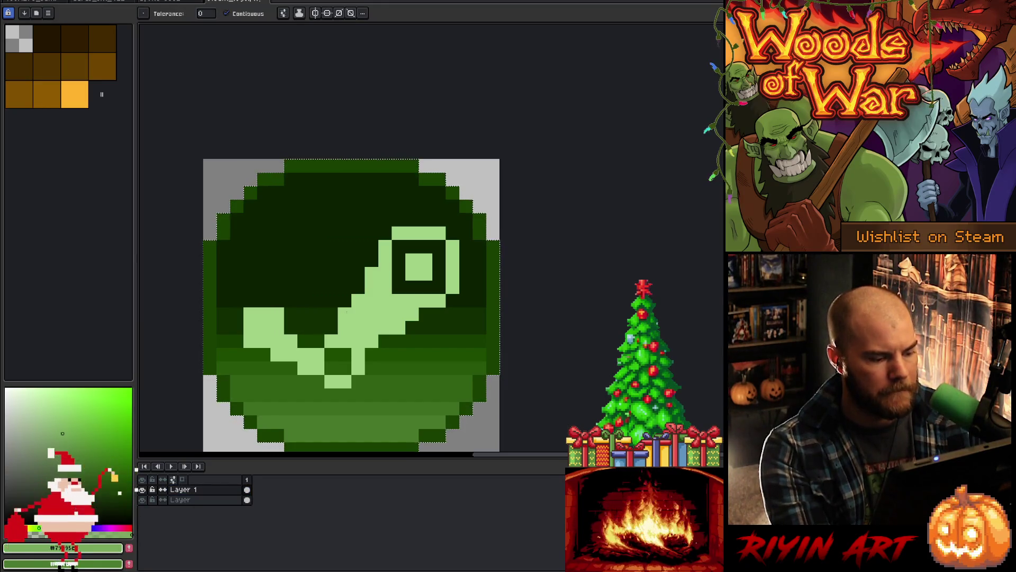
{"action": "scroll", "coordinate": [347, 313], "scroll_direction": "down", "scroll_amount": 1}
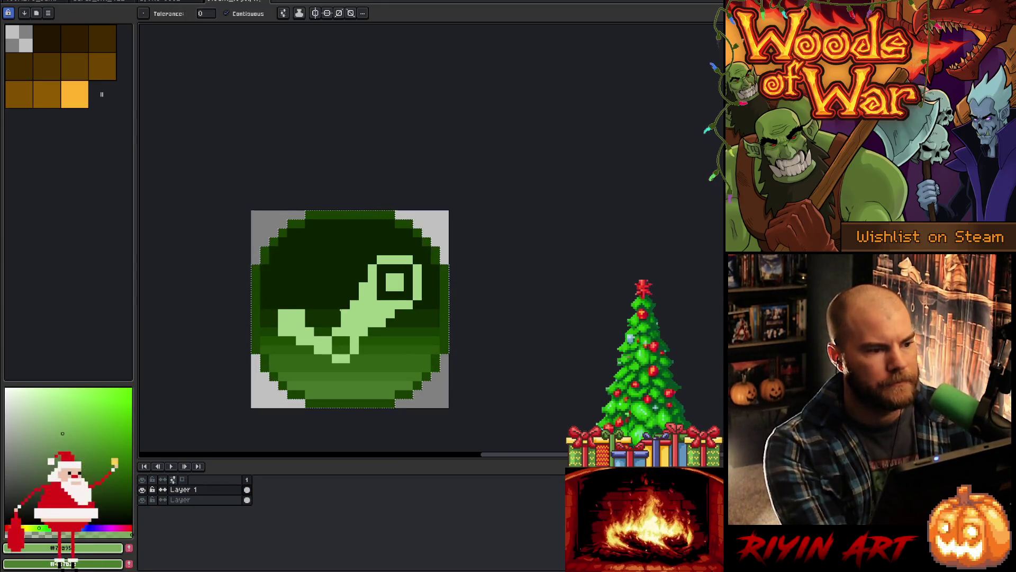
{"action": "left_click", "coordinate": [301, 44]}
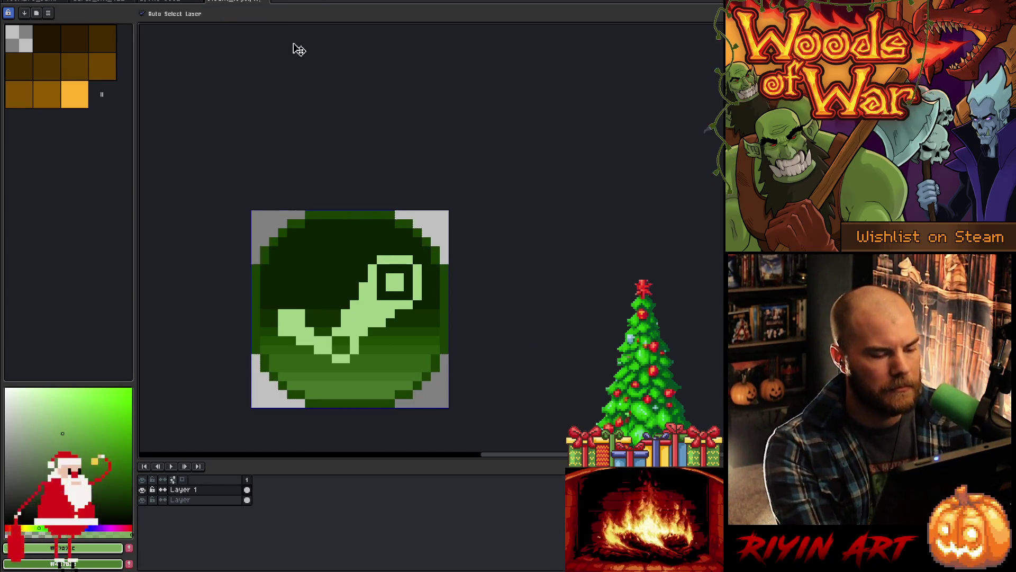
Step: Look over the Woods of War banner and nudge the red card frame artwork up one pixel
{"action": "left_click", "coordinate": [267, 5]}
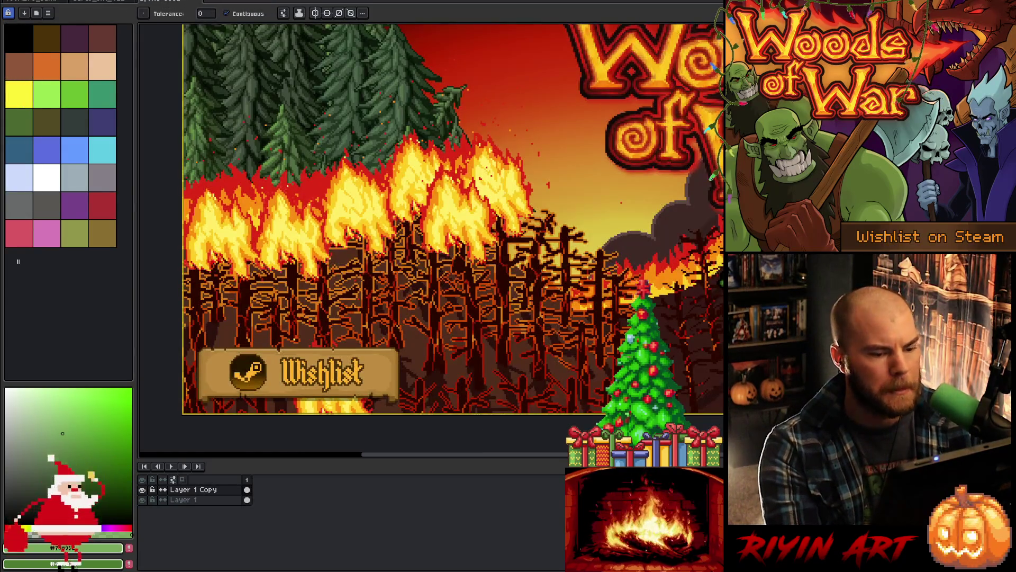
{"action": "scroll", "coordinate": [451, 236], "scroll_direction": "down", "scroll_amount": 2}
{"action": "scroll", "coordinate": [562, 279], "scroll_direction": "up", "scroll_amount": 3}
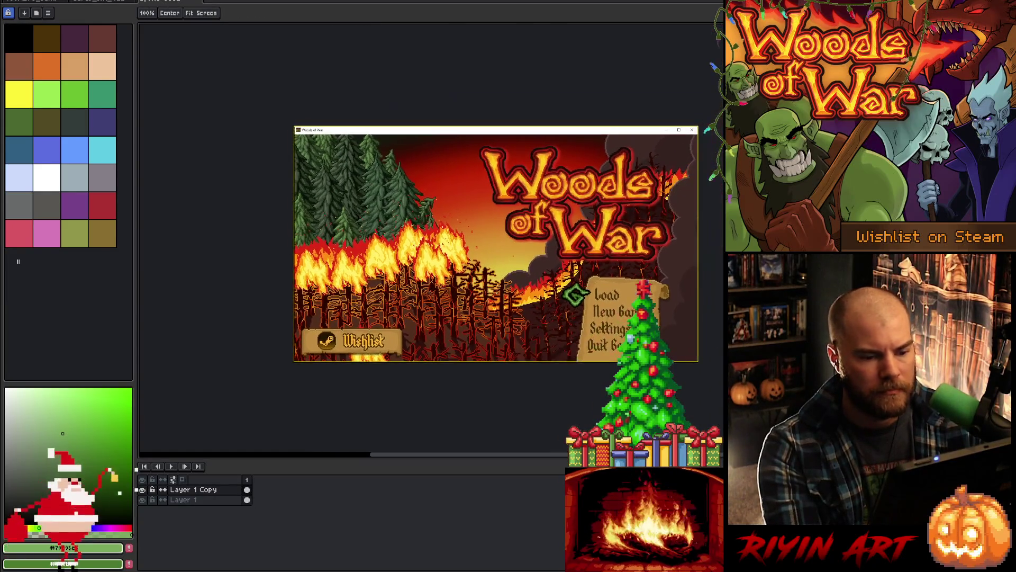
{"action": "scroll", "coordinate": [608, 354], "scroll_direction": "down", "scroll_amount": 2}
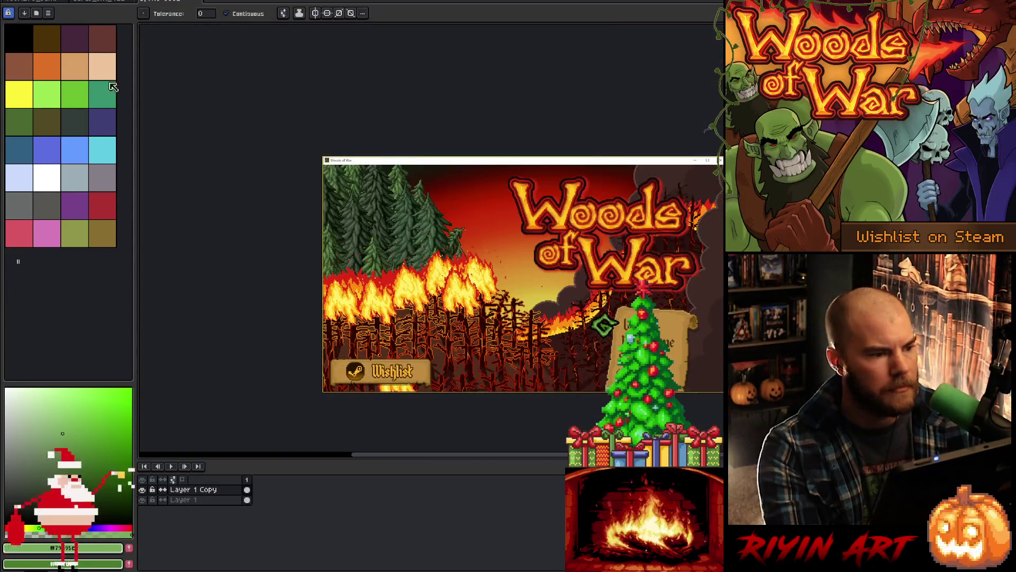
{"action": "left_click", "coordinate": [98, 2]}
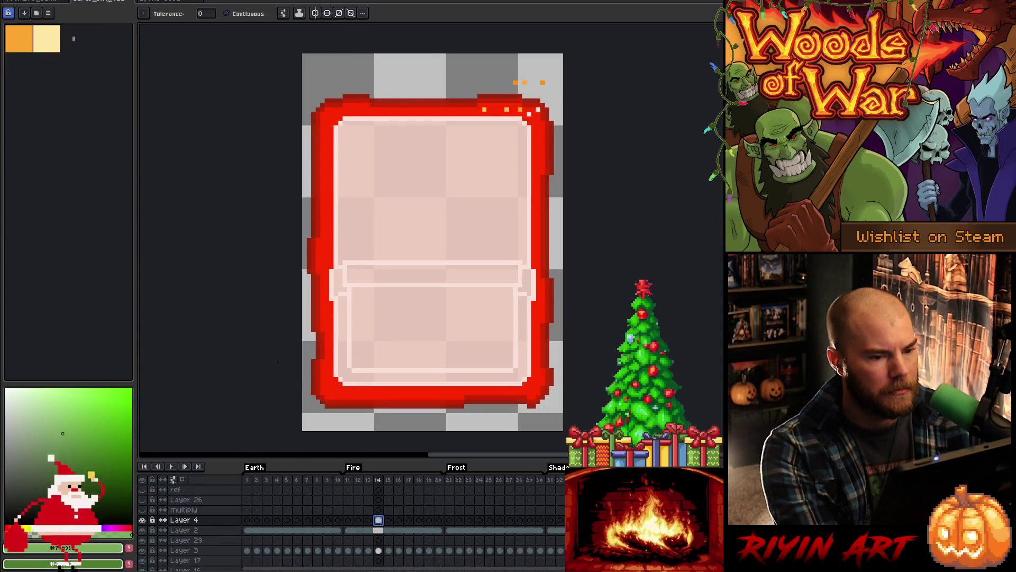
{"action": "key", "text": "v"}
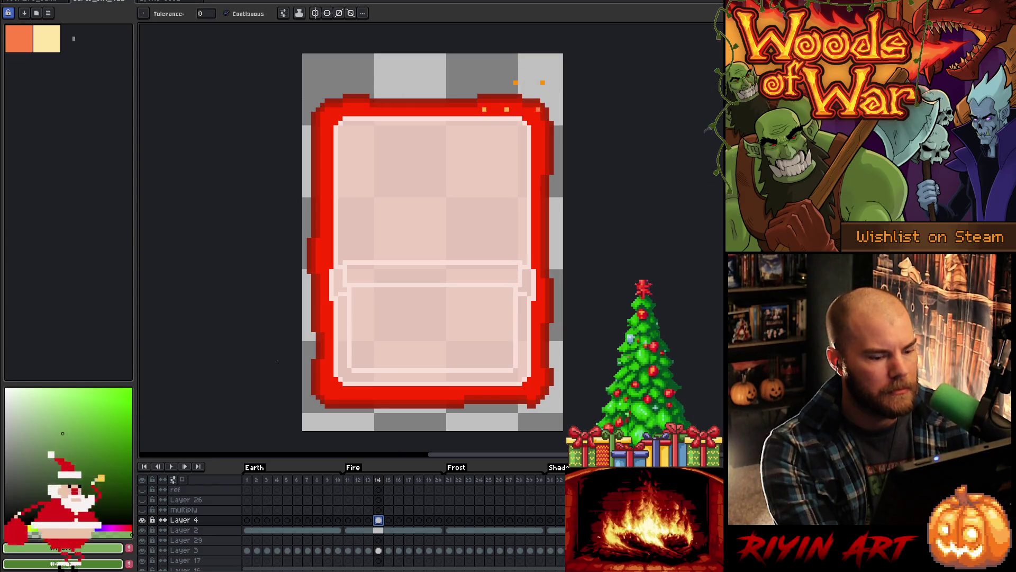
{"action": "key", "text": "Up"}
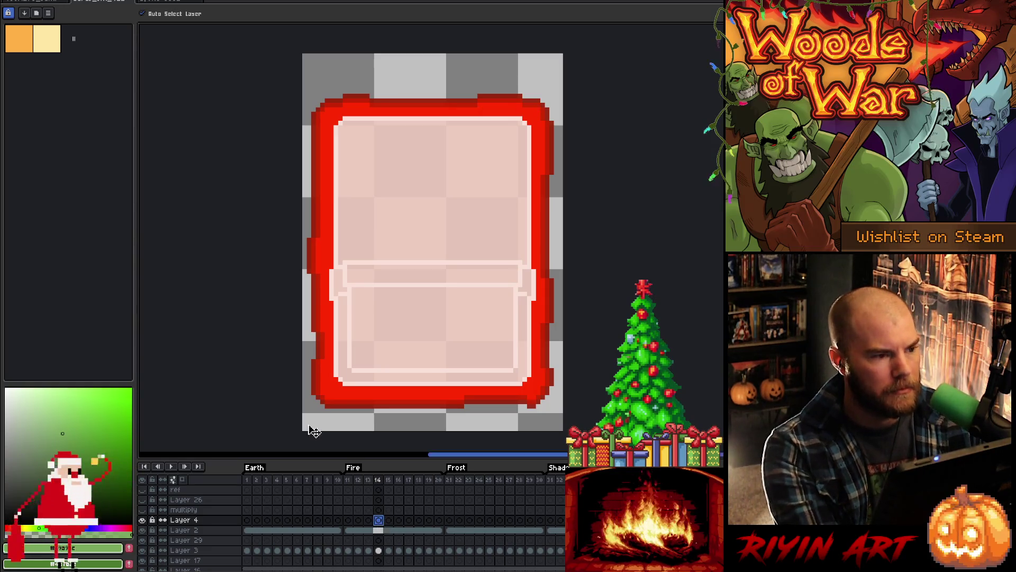
{"action": "key", "text": "w"}
Step: Bring up the lava and tree scene and pan across it
{"action": "left_click", "coordinate": [133, 3]}
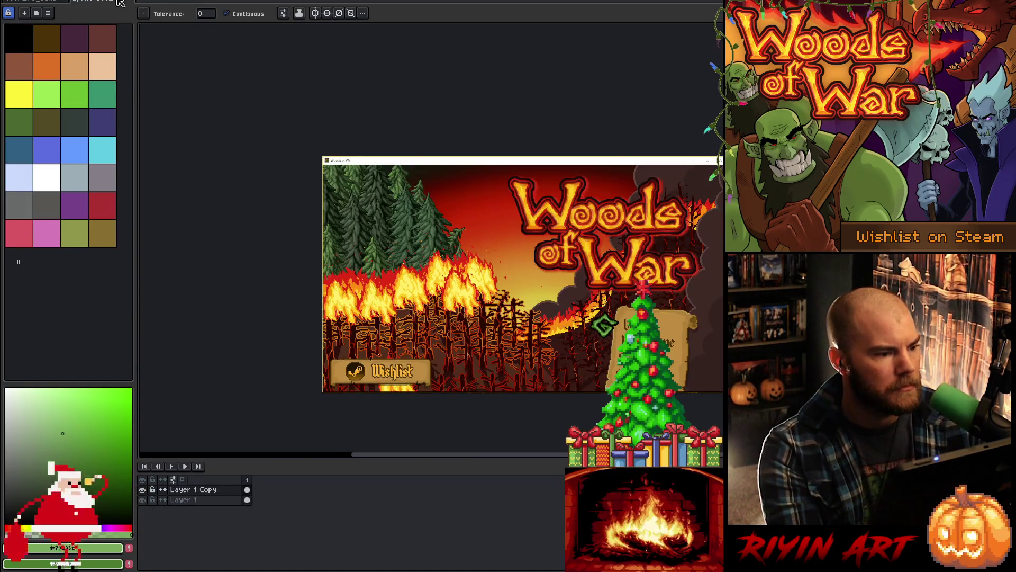
{"action": "left_click", "coordinate": [47, 4]}
{"action": "mouse_move", "coordinate": [350, 239]}
{"action": "left_mouse_down"}
{"action": "mouse_move", "coordinate": [513, 221]}
{"action": "mouse_move", "coordinate": [479, 233]}
{"action": "mouse_move", "coordinate": [469, 219]}
{"action": "left_mouse_up"}
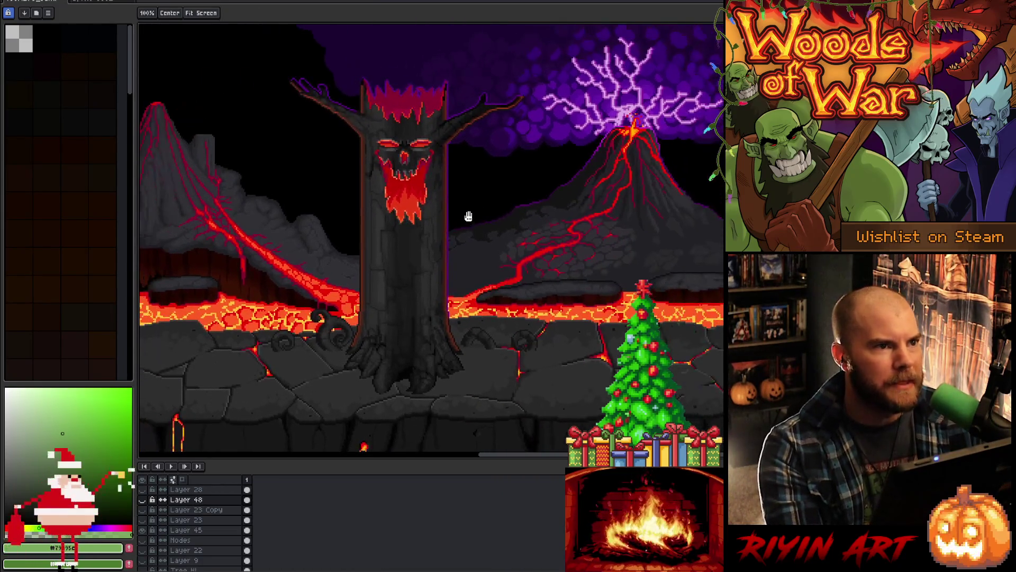
Step: Add Layer 49 above Layer 28 and set it to the Color blend mode
{"action": "left_click", "coordinate": [211, 489]}
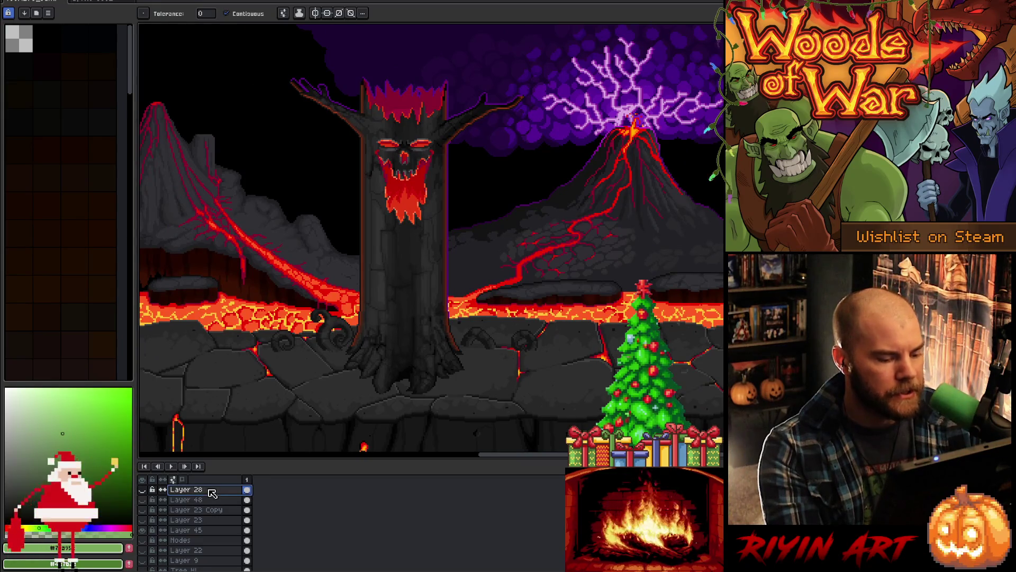
{"action": "key", "text": "shift+n"}
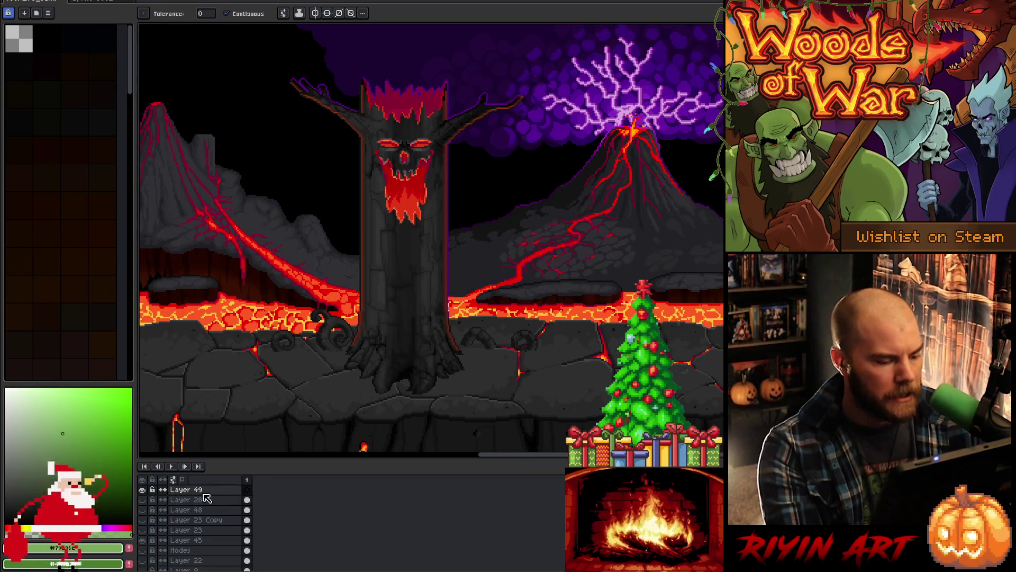
{"action": "double_click", "coordinate": [199, 489]}
{"action": "left_click", "coordinate": [337, 87]}
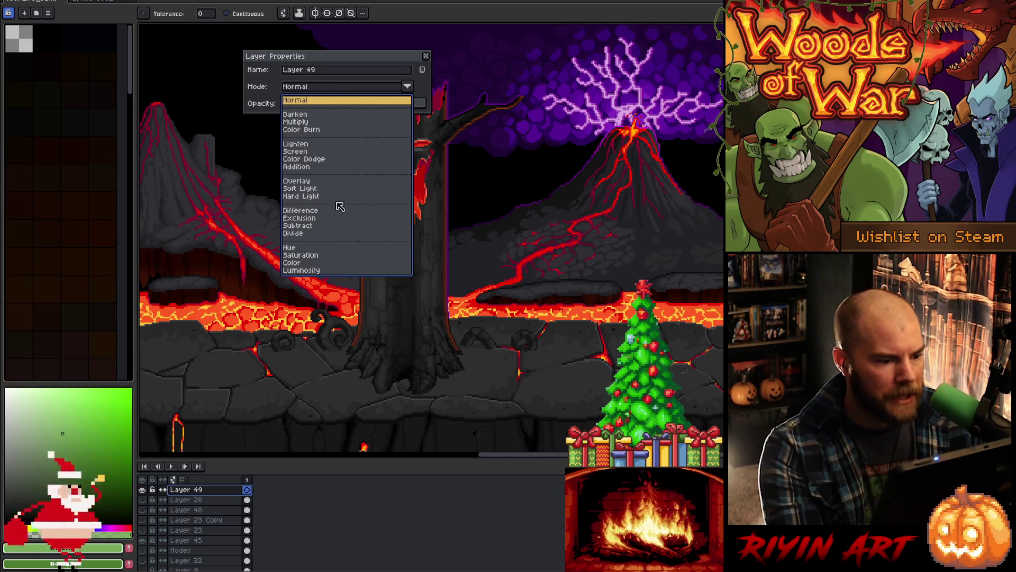
{"action": "left_click", "coordinate": [314, 262]}
{"action": "left_click", "coordinate": [426, 56]}
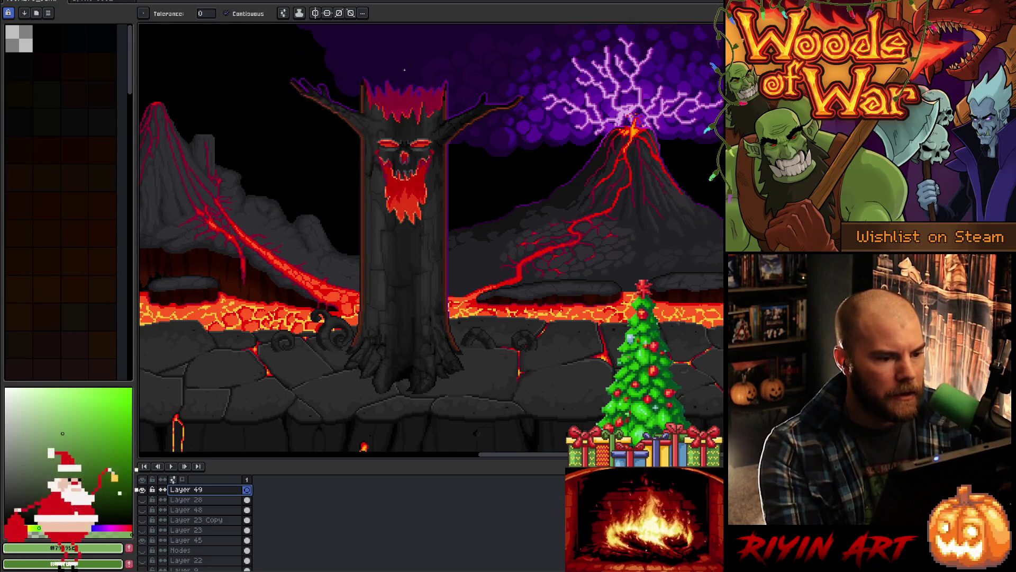
Step: Fill Layer 49 with white to preview the lava scene in greyscale, then return to the title art
{"action": "left_click_drag", "start_coordinate": [45, 446], "coordinate": [5, 253]}
{"action": "left_click", "coordinate": [380, 216]}
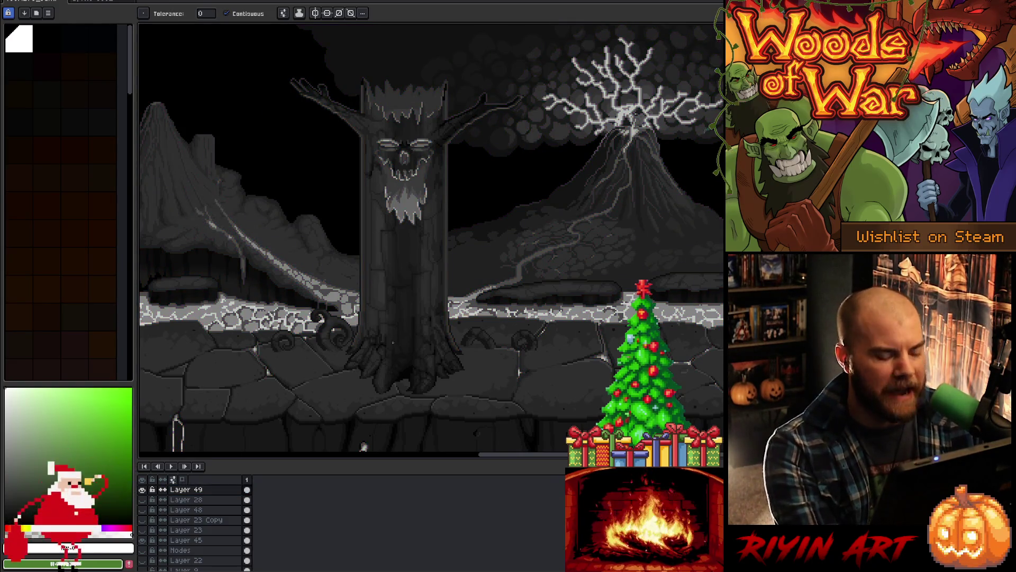
{"action": "key", "text": "v"}
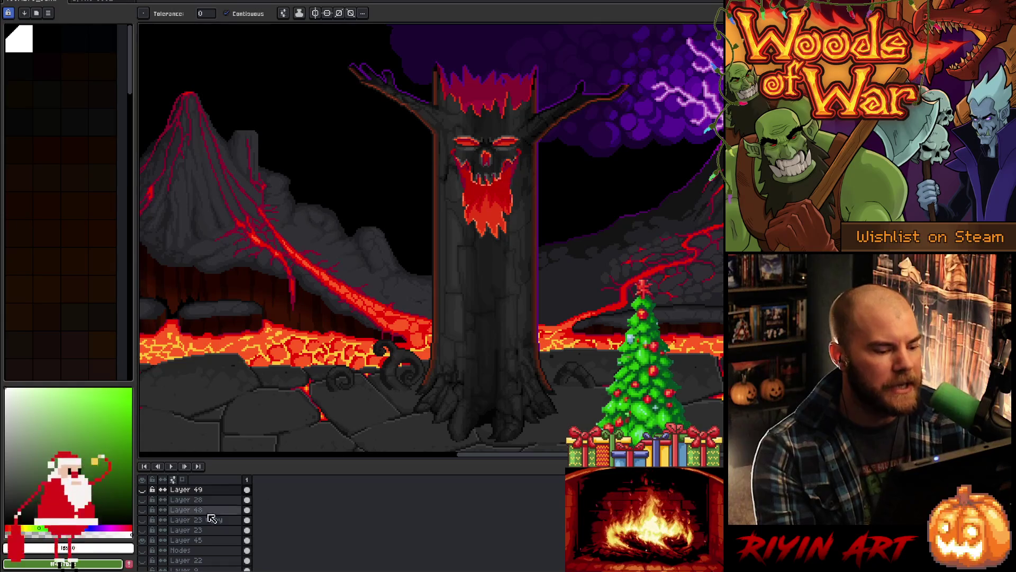
{"action": "scroll", "coordinate": [503, 181], "scroll_direction": "up", "scroll_amount": 3}
{"action": "scroll", "coordinate": [507, 175], "scroll_direction": "down", "scroll_amount": 2}
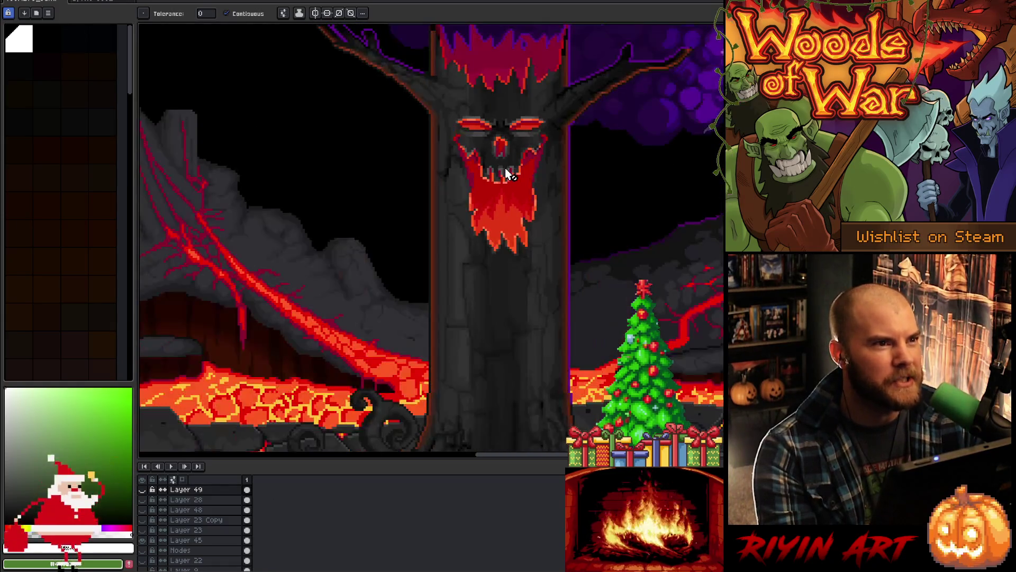
{"action": "left_click", "coordinate": [112, 5]}
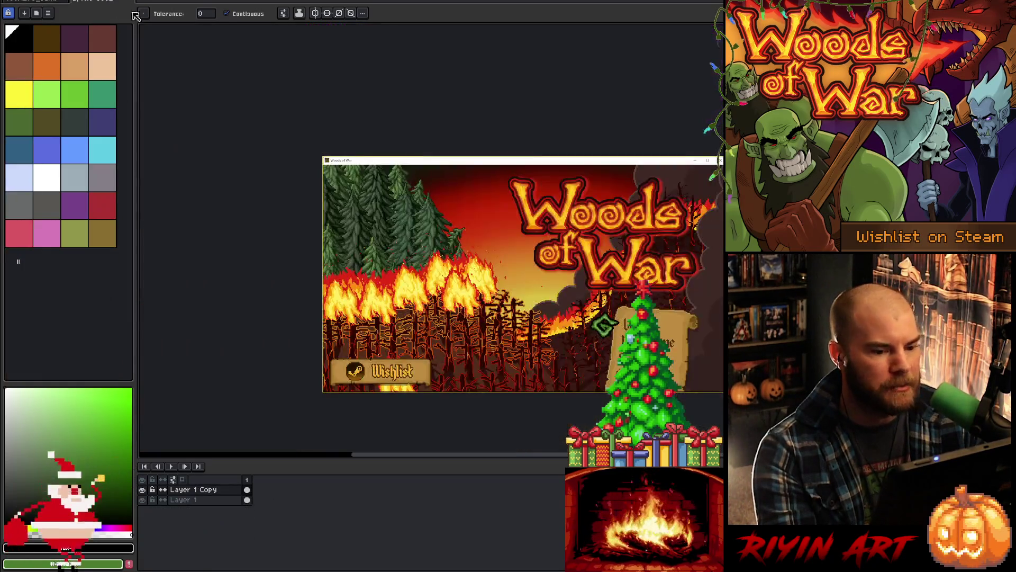
Step: Set the foreground colour to white
{"action": "key", "text": "i"}
{"action": "scroll", "coordinate": [625, 270], "scroll_direction": "up", "scroll_amount": 2}
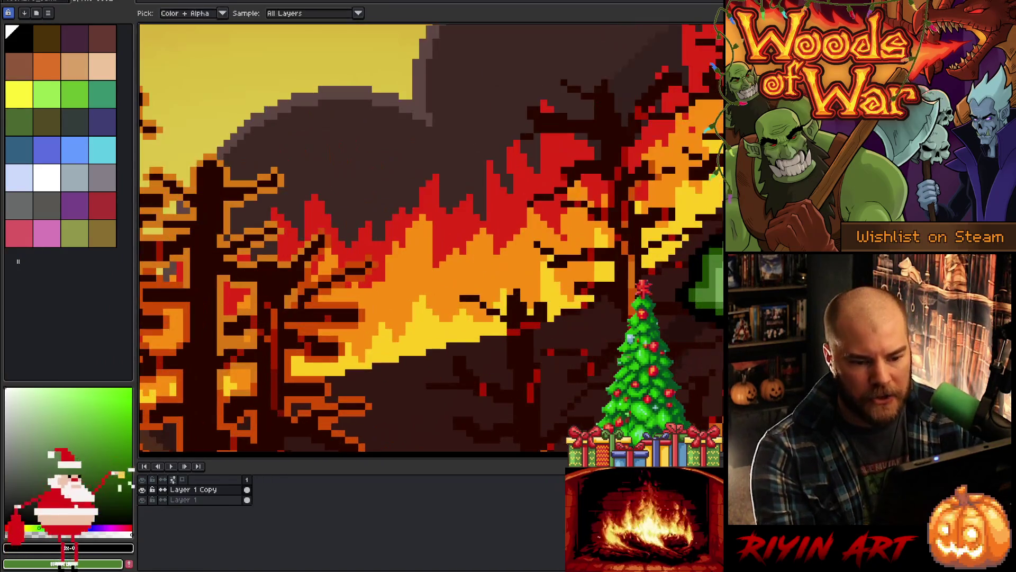
{"action": "left_click", "coordinate": [105, 549]}
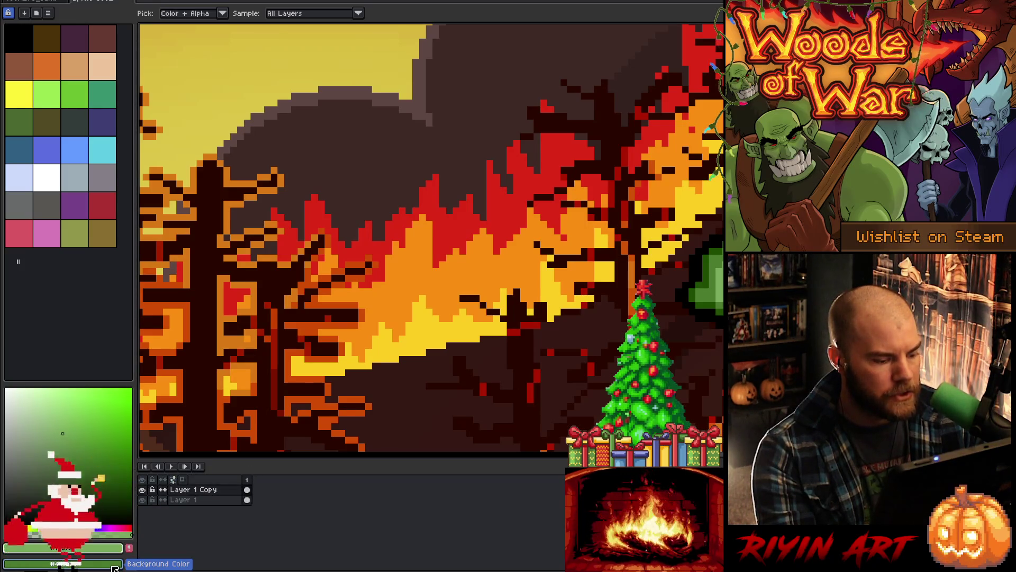
{"action": "scroll", "coordinate": [504, 324], "scroll_direction": "down", "scroll_amount": 2}
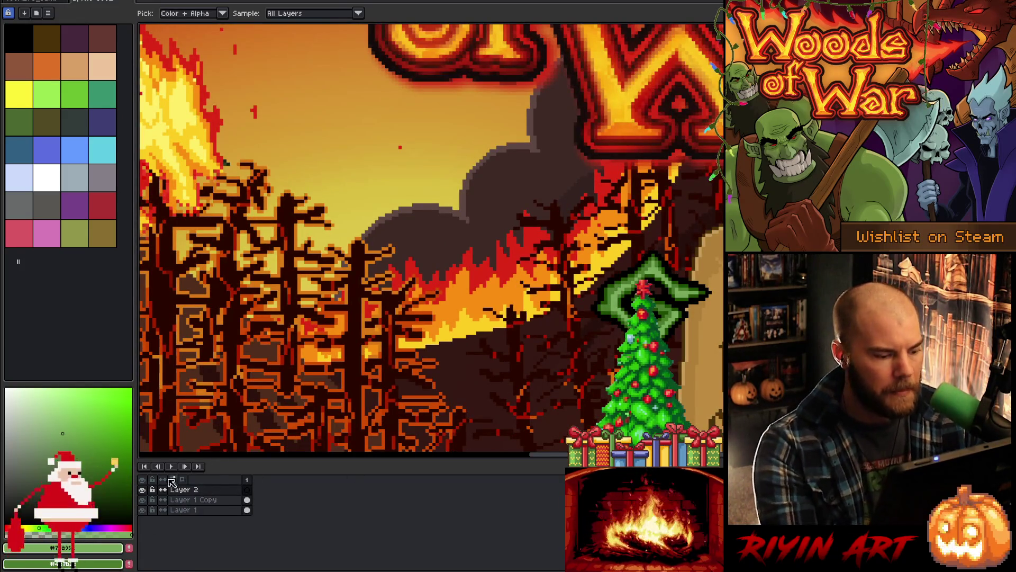
{"action": "left_click_drag", "start_coordinate": [84, 449], "coordinate": [30, 332]}
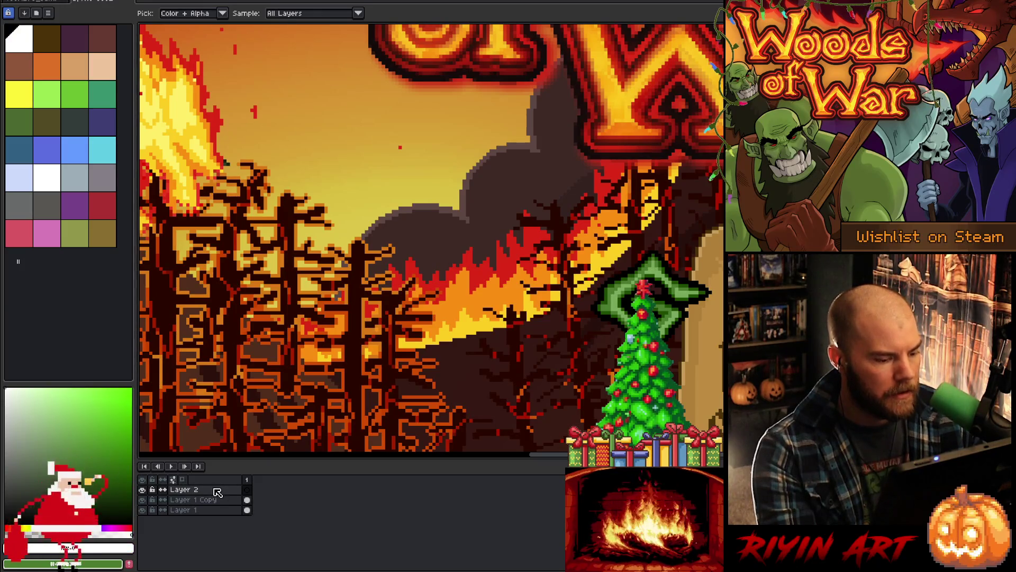
Step: Set Layer 2's blend mode to Color so the title art previews in greyscale
{"action": "double_click", "coordinate": [214, 490]}
{"action": "left_click", "coordinate": [328, 87]}
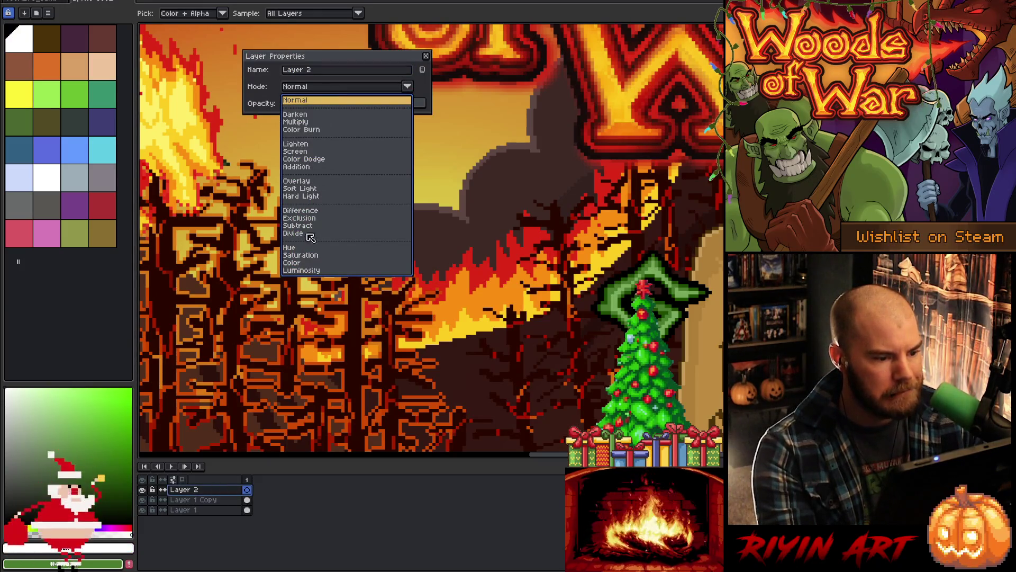
{"action": "left_click", "coordinate": [300, 263]}
{"action": "key", "text": "w"}
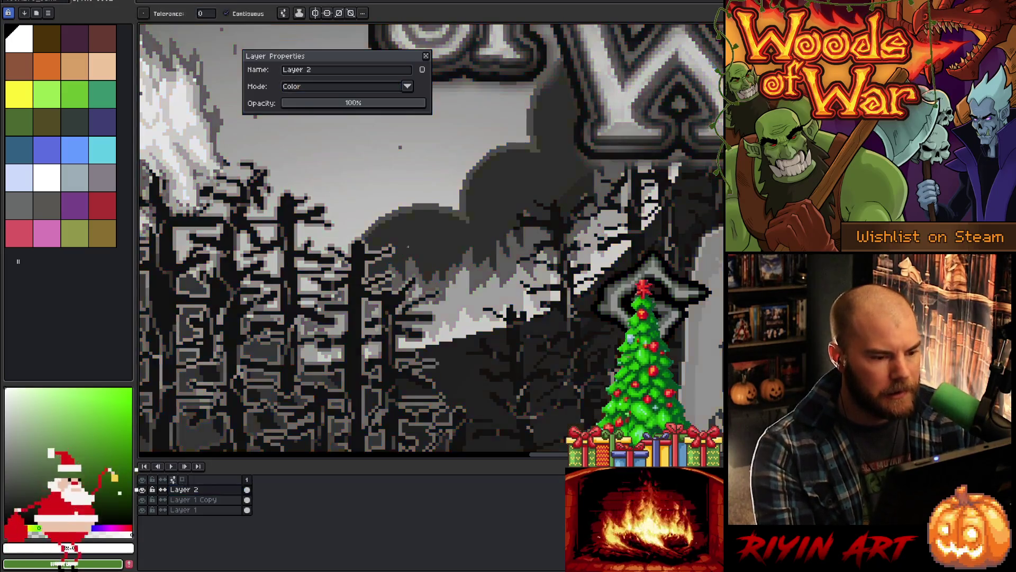
{"action": "left_click", "coordinate": [427, 56]}
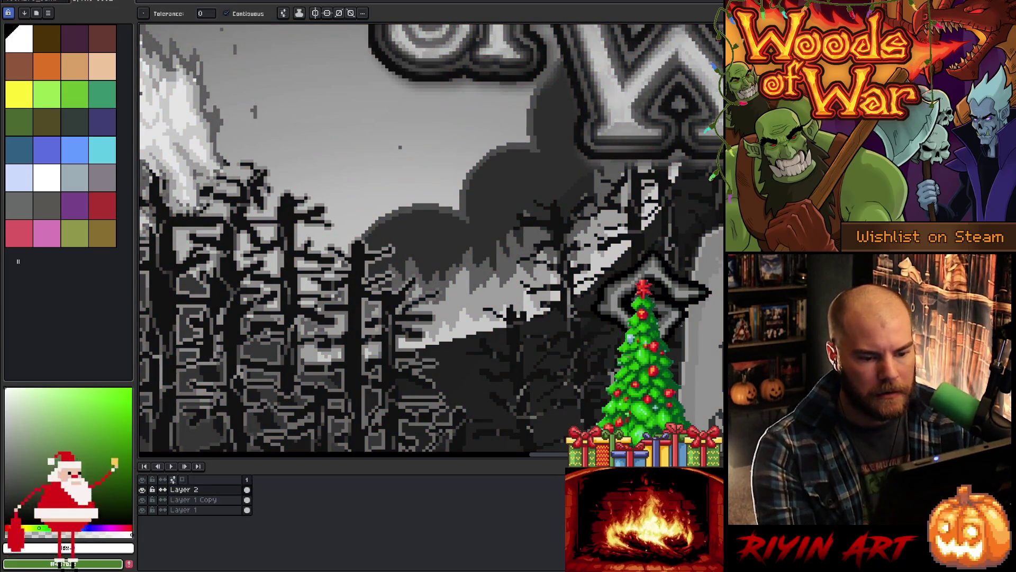
Step: Pan to the Wishlist banner, sample a grey from the artwork, and select Layer 1 Copy
{"action": "left_click_drag", "start_coordinate": [370, 370], "coordinate": [349, 80]}
{"action": "key", "text": "w"}
{"action": "scroll", "coordinate": [343, 285], "scroll_direction": "down", "scroll_amount": 2}
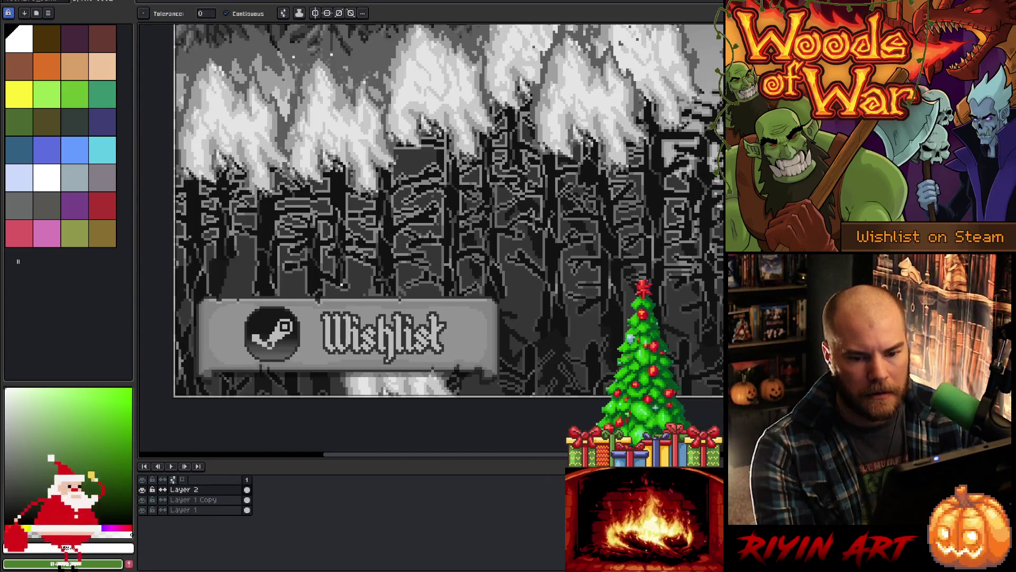
{"action": "key", "text": "b"}
{"action": "left_click", "coordinate": [343, 286], "text": "alt"}
{"action": "scroll", "coordinate": [343, 285], "scroll_direction": "up", "scroll_amount": 2}
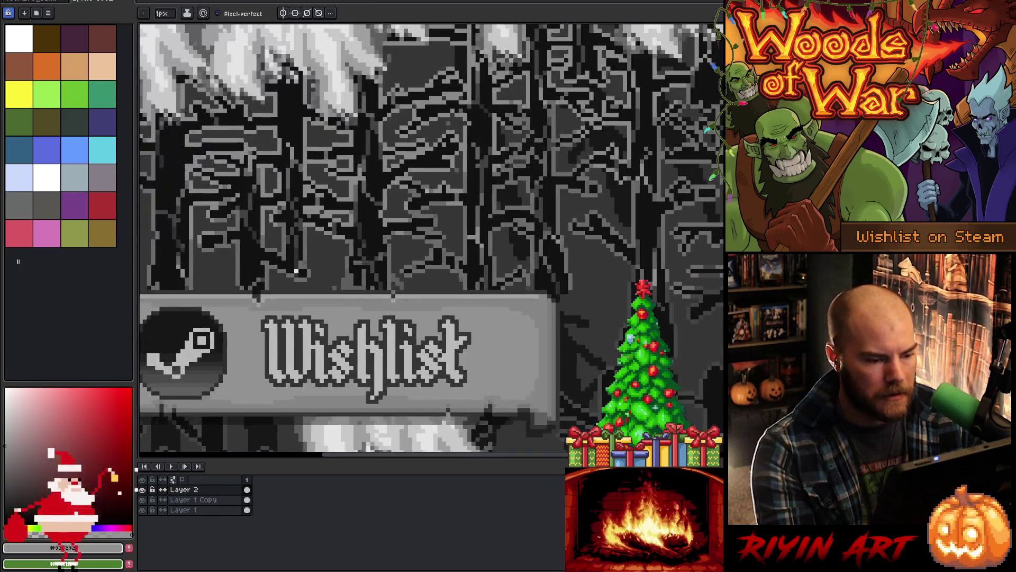
{"action": "key", "text": "w"}
{"action": "left_click", "coordinate": [194, 499]}
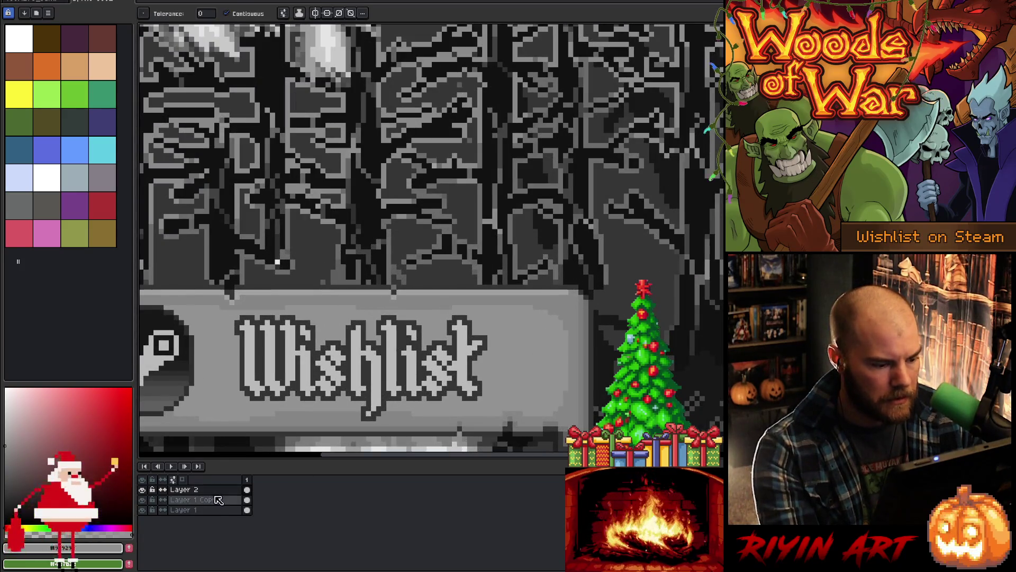
Step: Undo the accidental delete and pan over to the forest and Wishlist button
{"action": "key", "text": "Delete"}
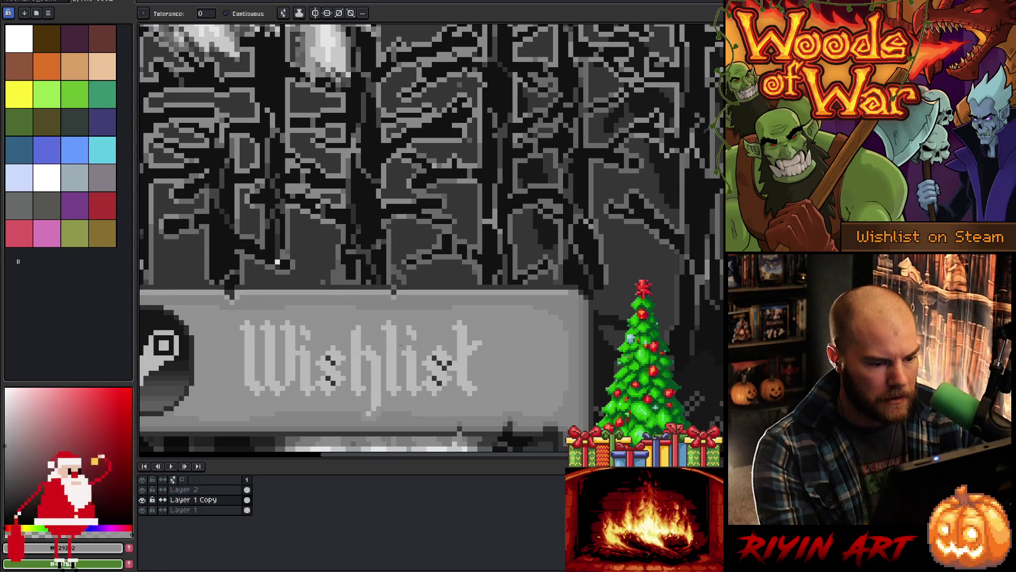
{"action": "key", "text": "ctrl+z"}
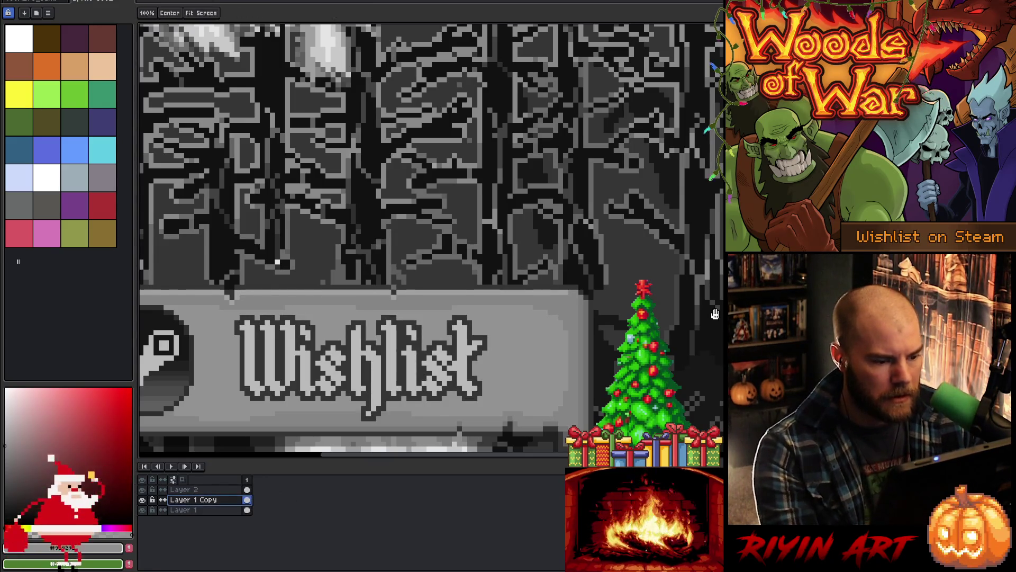
{"action": "left_click_drag", "start_coordinate": [278, 262], "coordinate": [142, 303]}
{"action": "scroll", "coordinate": [141, 303], "scroll_direction": "down", "scroll_amount": 2}
{"action": "scroll", "coordinate": [141, 303], "scroll_direction": "down", "scroll_amount": 3}
{"action": "scroll", "coordinate": [483, 237], "scroll_direction": "up", "scroll_amount": 3}
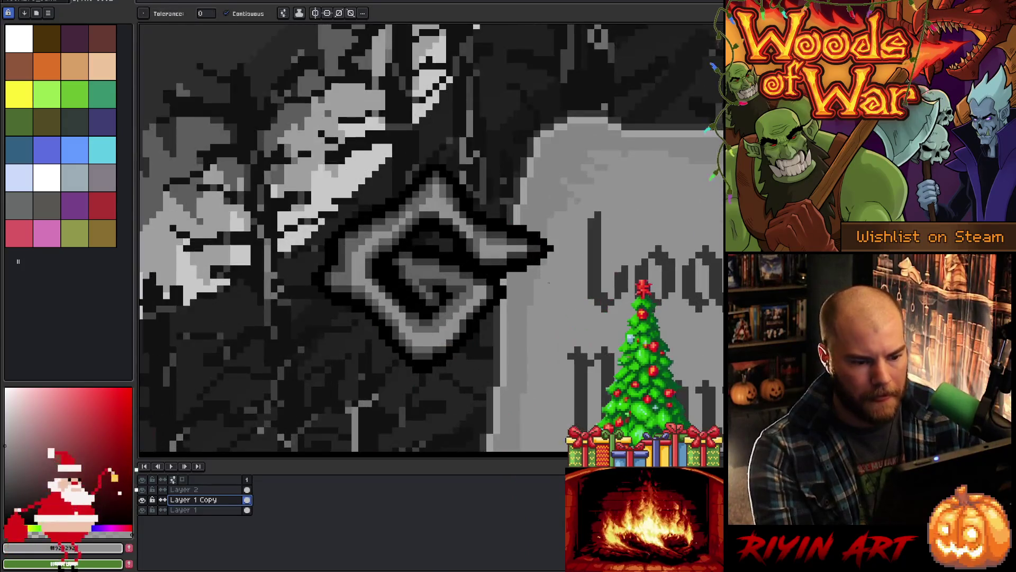
{"action": "key", "text": "i"}
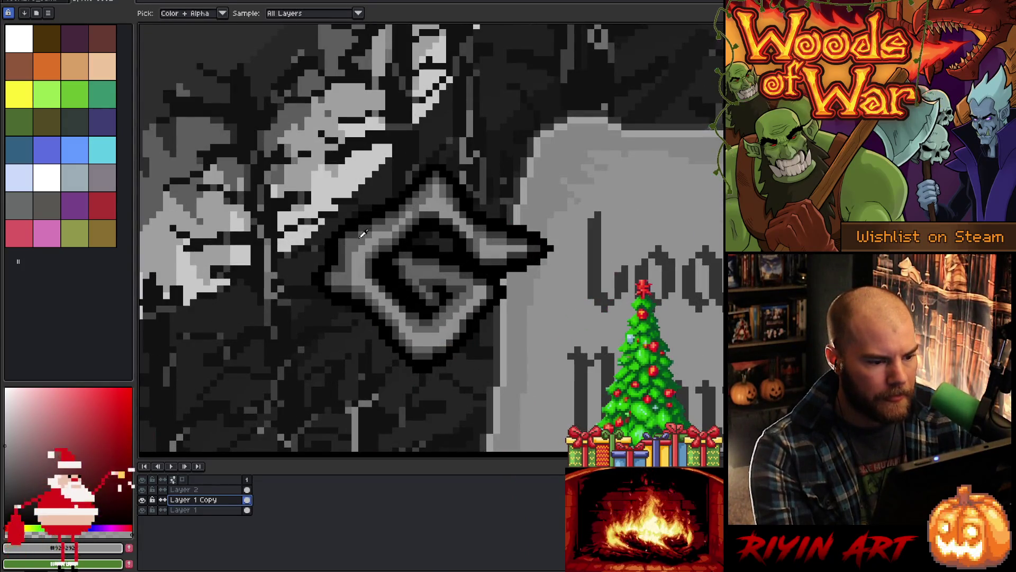
{"action": "key", "text": "h"}
{"action": "scroll", "coordinate": [344, 319], "scroll_direction": "down", "scroll_amount": 3}
{"action": "mouse_move", "coordinate": [344, 319]}
{"action": "left_mouse_down"}
{"action": "mouse_move", "coordinate": [244, 132]}
{"action": "mouse_move", "coordinate": [317, 133]}
{"action": "left_mouse_up"}
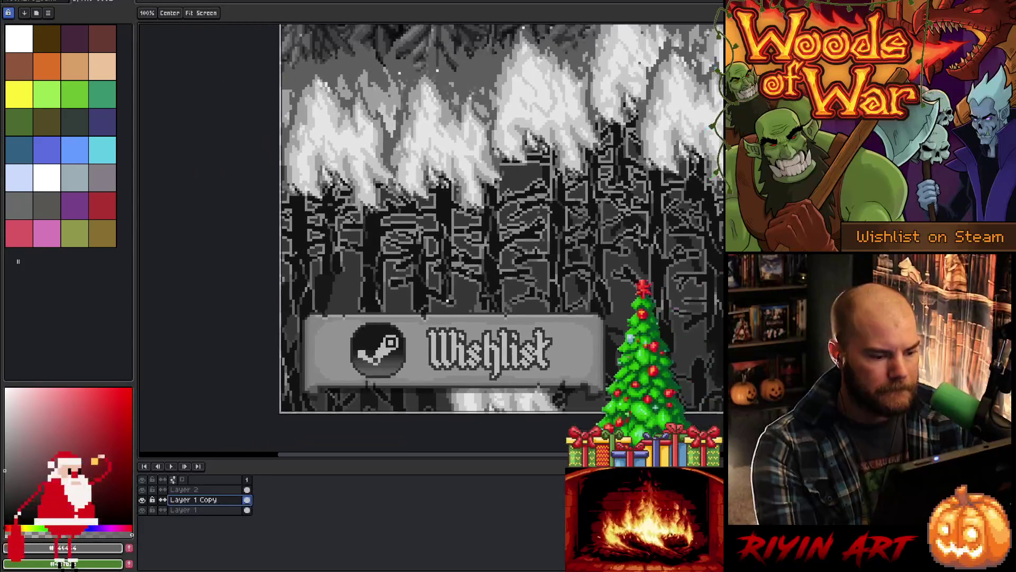
{"action": "key", "text": "i"}
Step: Hide the greyscale Layer 2 overlay and sample the green of the G logo
{"action": "left_click", "coordinate": [141, 489]}
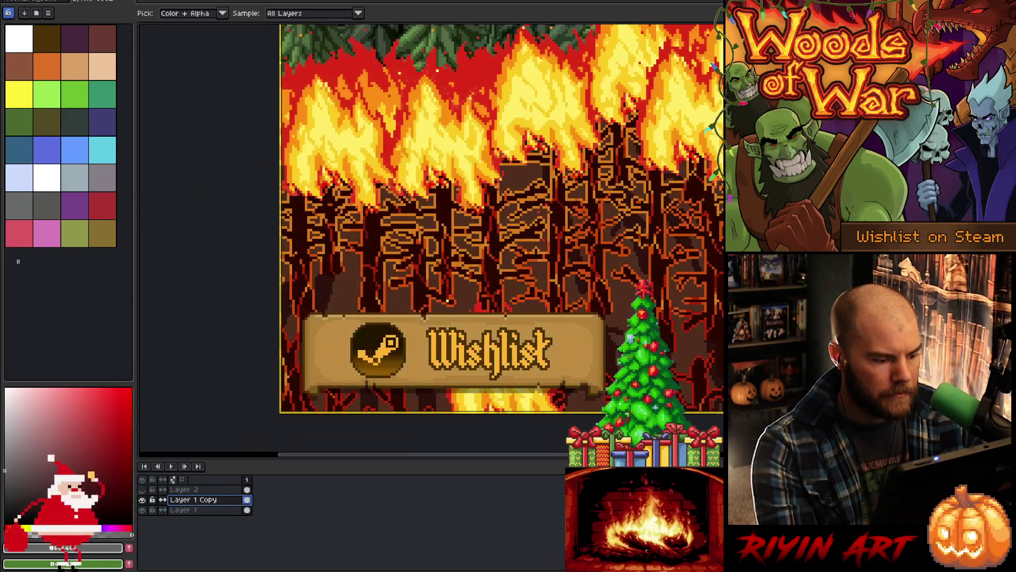
{"action": "key", "text": "h"}
{"action": "scroll", "coordinate": [541, 316], "scroll_direction": "up", "scroll_amount": 2}
{"action": "key", "text": "i"}
{"action": "scroll", "coordinate": [541, 316], "scroll_direction": "up", "scroll_amount": 3}
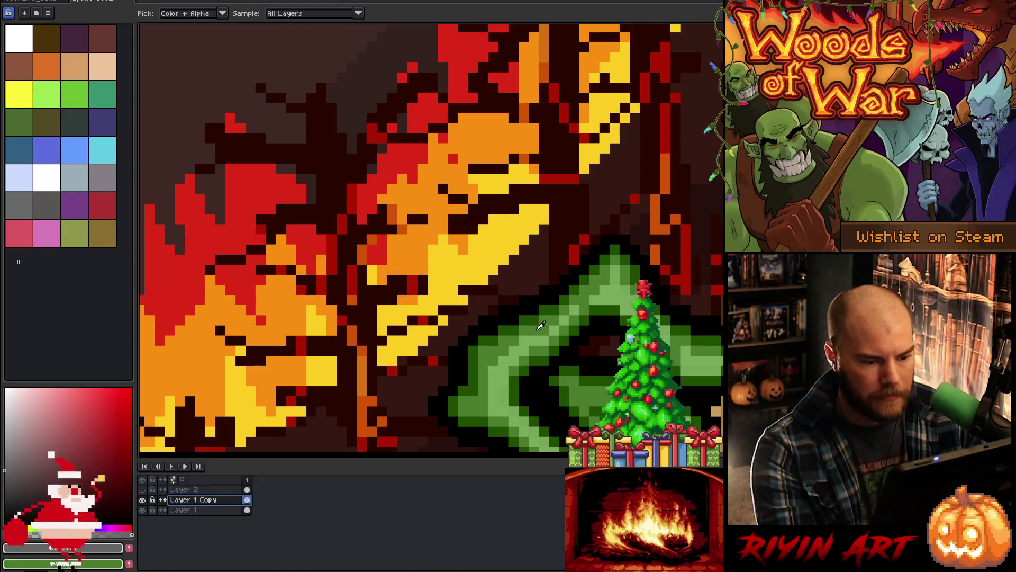
{"action": "left_click", "coordinate": [540, 325]}
{"action": "scroll", "coordinate": [540, 326], "scroll_direction": "down", "scroll_amount": 5}
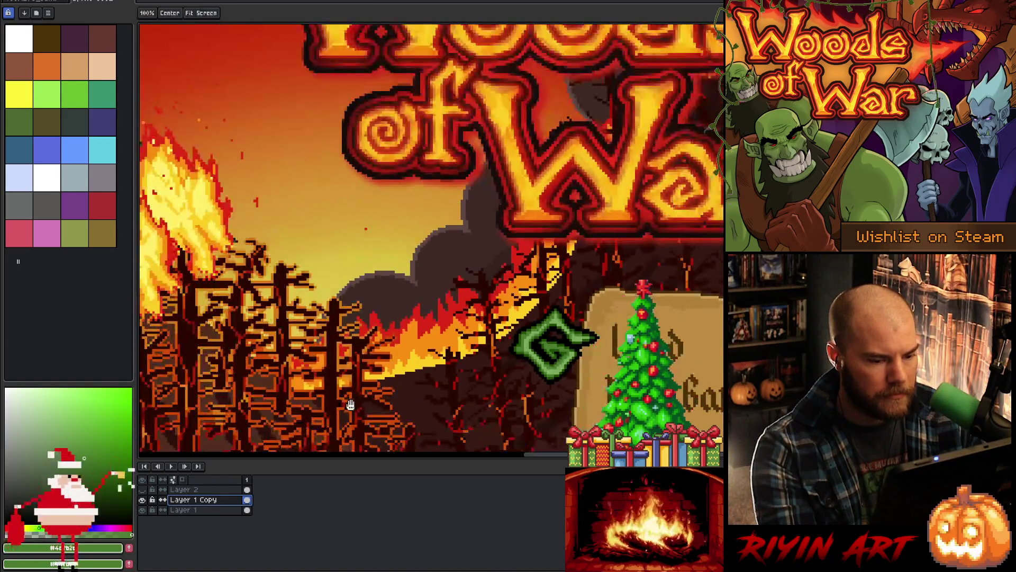
{"action": "left_click_drag", "start_coordinate": [370, 264], "coordinate": [530, 185]}
Step: Show the overlay again, select the Wishlist letters, and toggle Layer 1 Copy to compare
{"action": "left_click", "coordinate": [142, 489]}
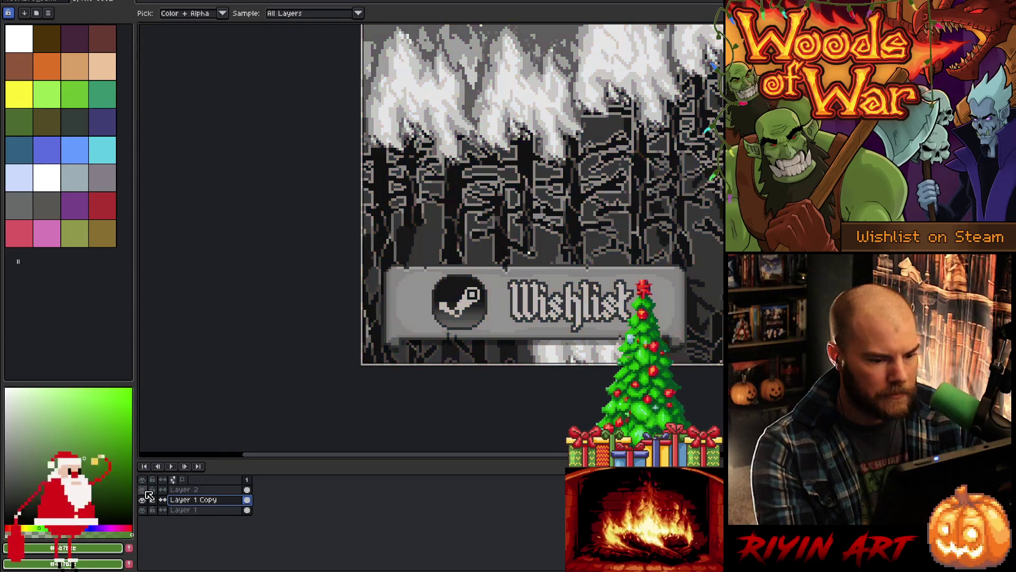
{"action": "key", "text": "w"}
{"action": "scroll", "coordinate": [529, 252], "scroll_direction": "up", "scroll_amount": 3}
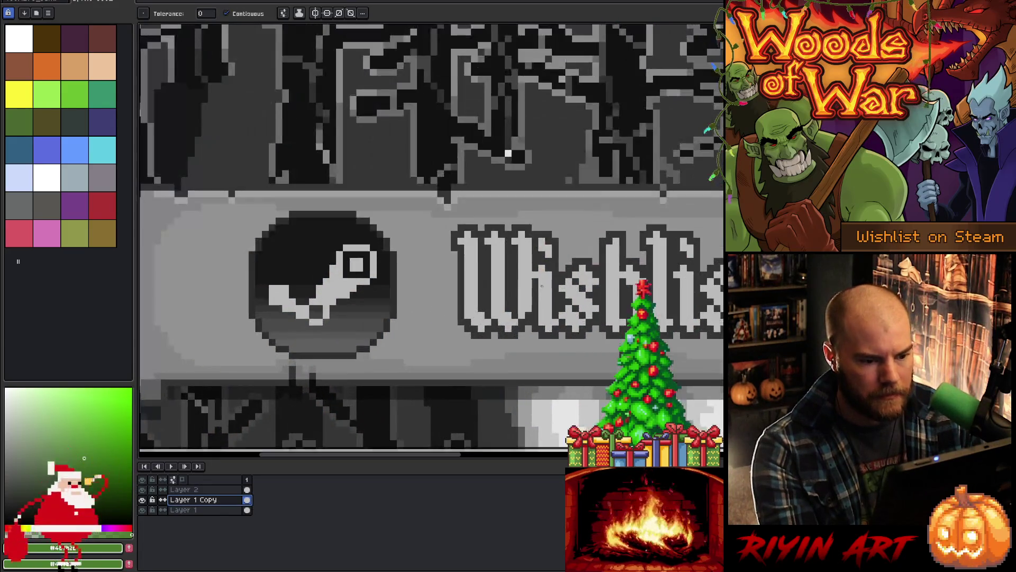
{"action": "left_click", "coordinate": [516, 284]}
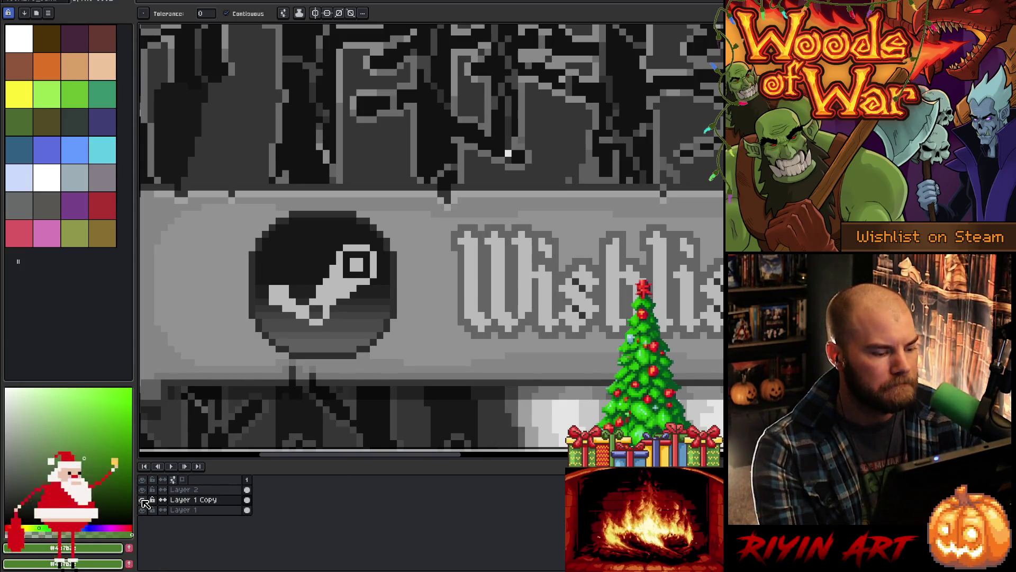
{"action": "left_click", "coordinate": [142, 499]}
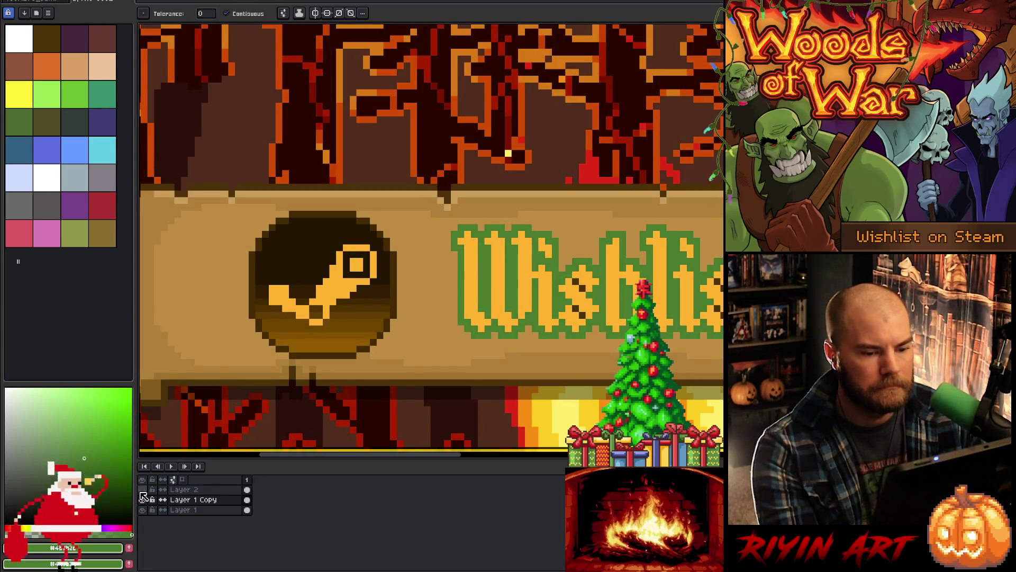
{"action": "left_click", "coordinate": [142, 498]}
{"action": "left_click", "coordinate": [142, 497]}
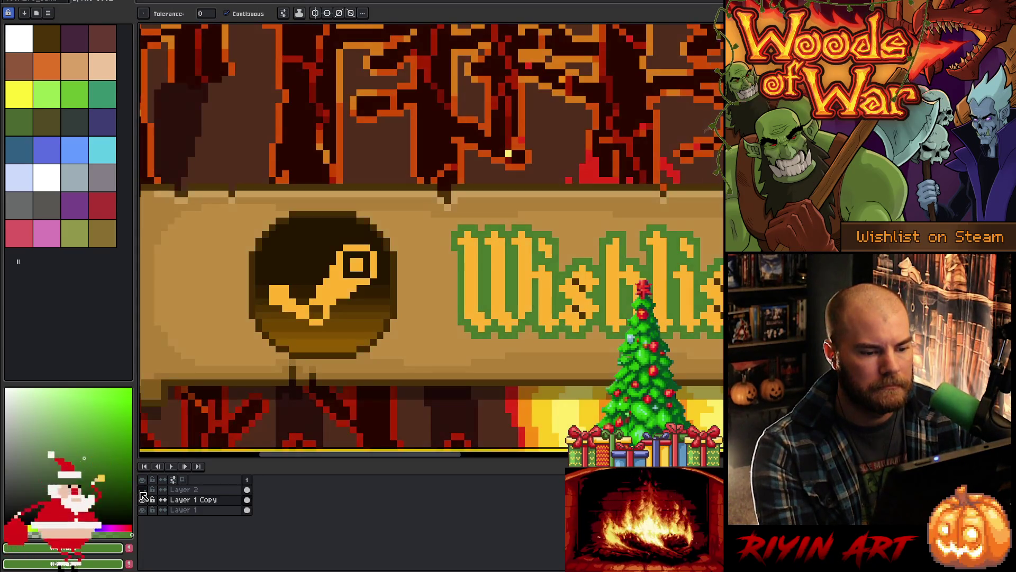
{"action": "scroll", "coordinate": [673, 312], "scroll_direction": "down", "scroll_amount": 4}
{"action": "scroll", "coordinate": [674, 312], "scroll_direction": "up", "scroll_amount": 2}
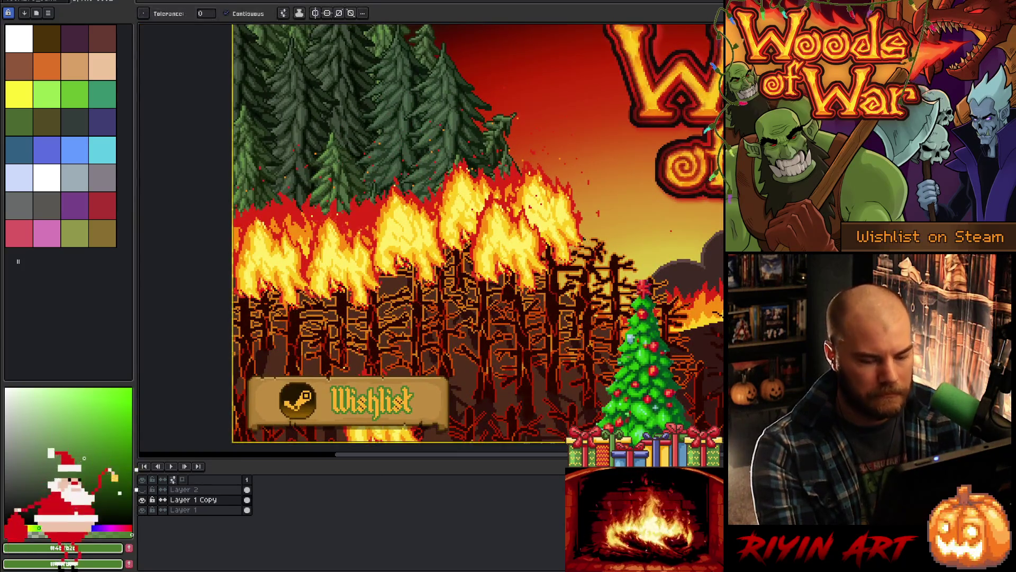
Step: Sample an orange from the burning trees as the current colour
{"action": "key", "text": "i"}
{"action": "scroll", "coordinate": [674, 312], "scroll_direction": "up", "scroll_amount": 2}
{"action": "left_click", "coordinate": [311, 63]}
{"action": "scroll", "coordinate": [311, 63], "scroll_direction": "down", "scroll_amount": 3}
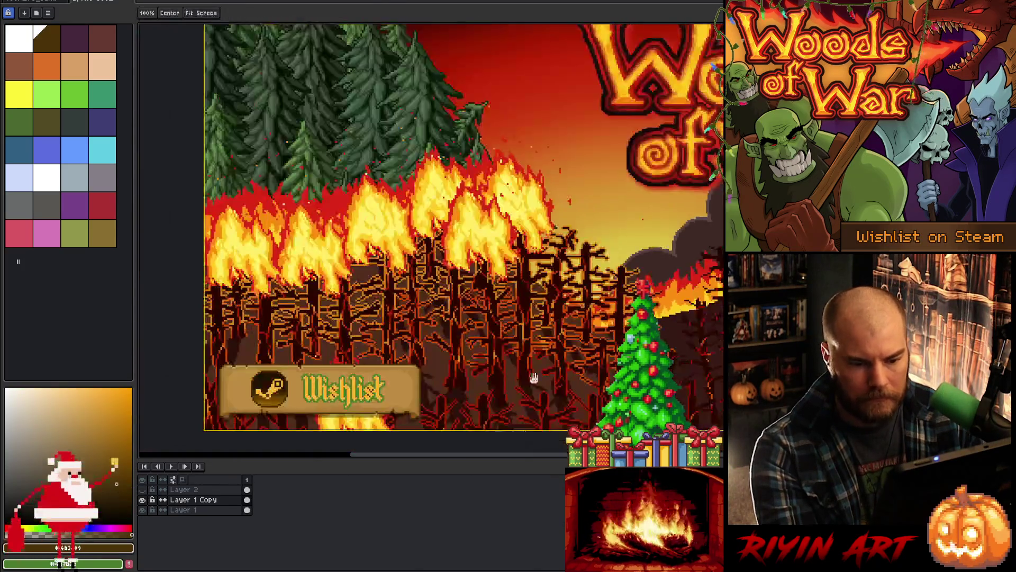
{"action": "scroll", "coordinate": [603, 316], "scroll_direction": "up", "scroll_amount": 4}
Step: Pan around the title art, toggling the greyscale overlay to check the green Wishlist text
{"action": "key", "text": "g"}
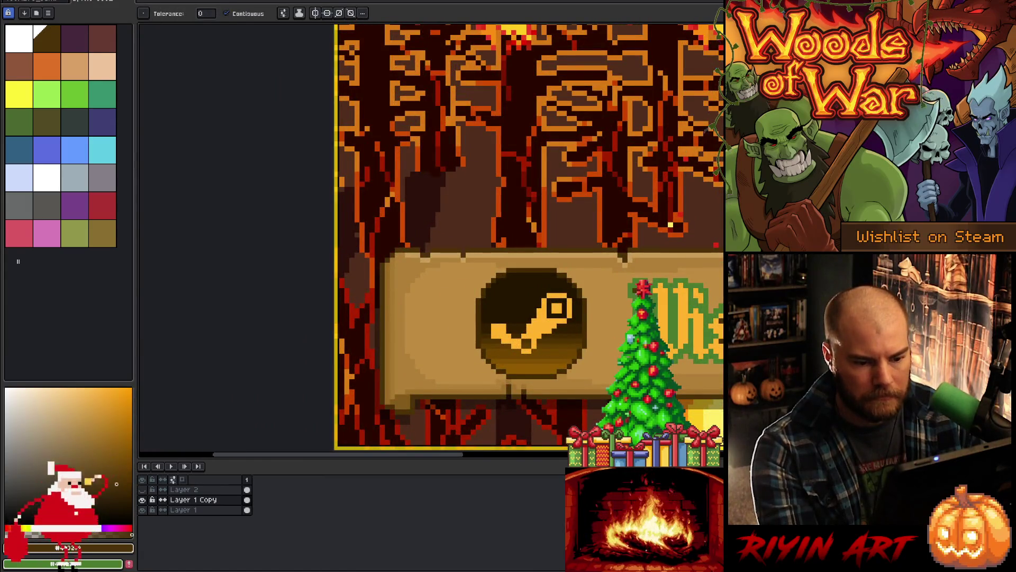
{"action": "left_click_drag", "start_coordinate": [664, 327], "coordinate": [500, 345]}
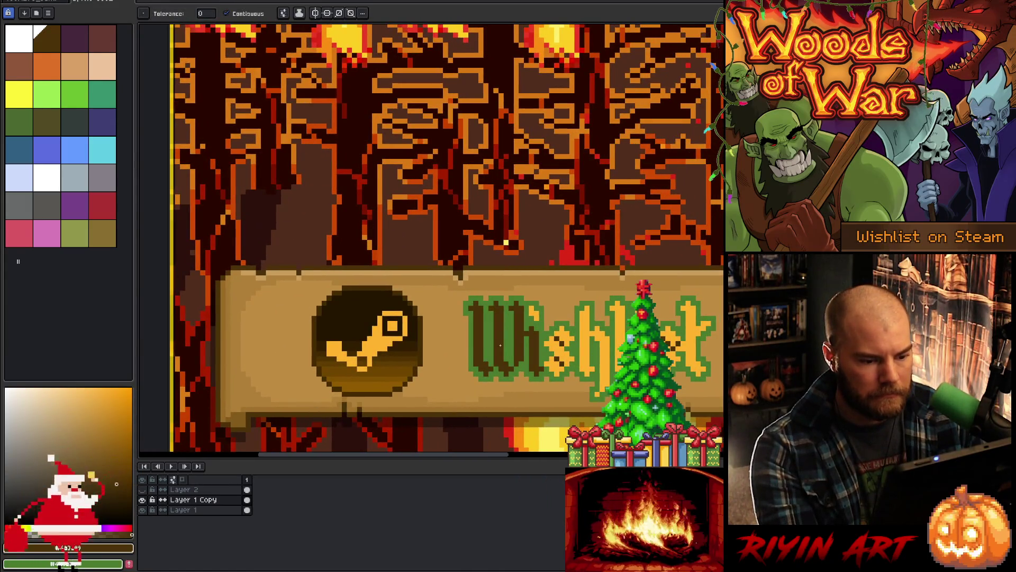
{"action": "left_click", "coordinate": [142, 489]}
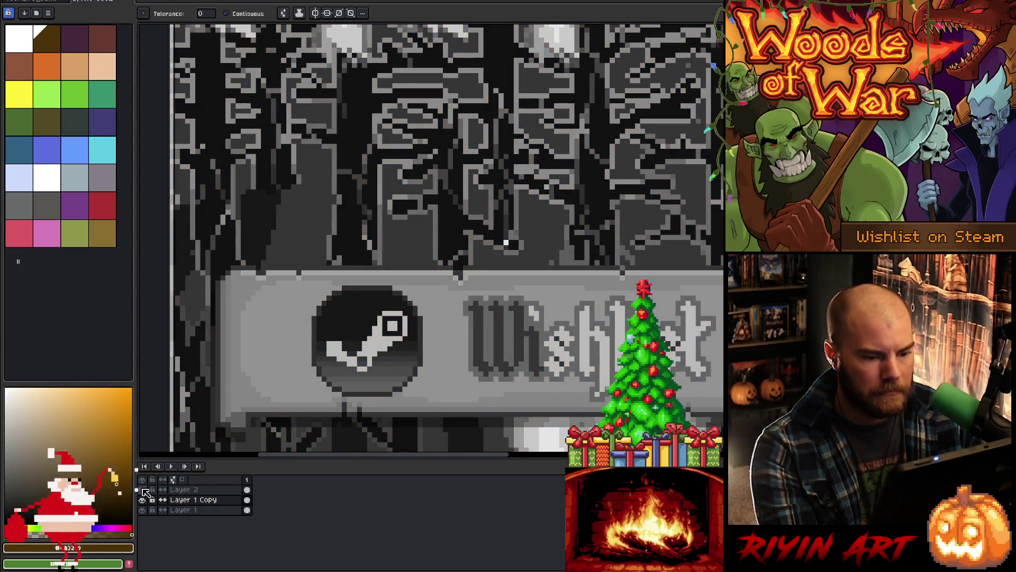
{"action": "left_click", "coordinate": [143, 489]}
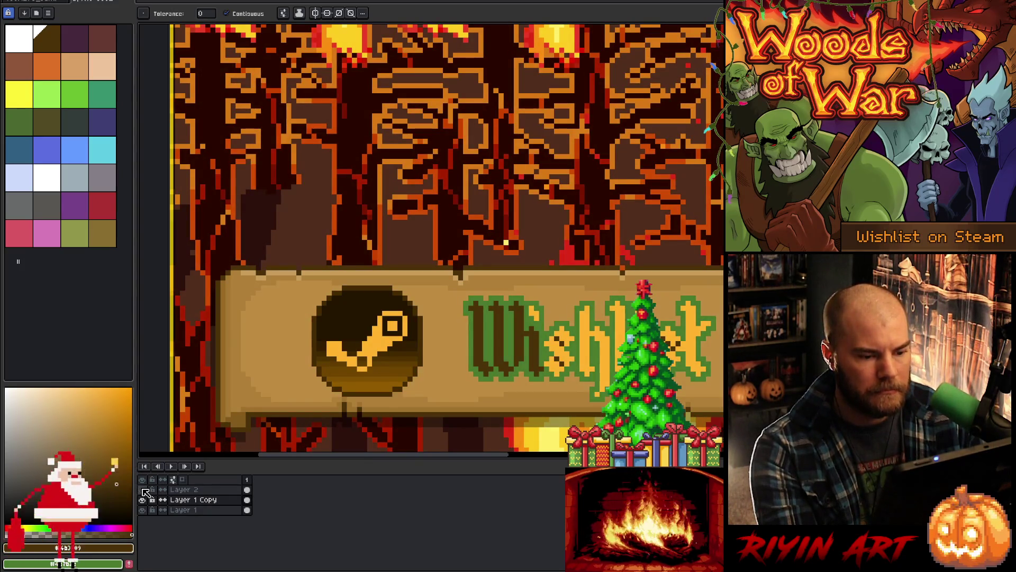
{"action": "scroll", "coordinate": [439, 350], "scroll_direction": "down", "scroll_amount": 3}
{"action": "mouse_move", "coordinate": [681, 318]}
{"action": "left_mouse_down"}
{"action": "mouse_move", "coordinate": [372, 312]}
{"action": "mouse_move", "coordinate": [531, 309]}
{"action": "left_mouse_up"}
{"action": "scroll", "coordinate": [531, 309], "scroll_direction": "up", "scroll_amount": 2}
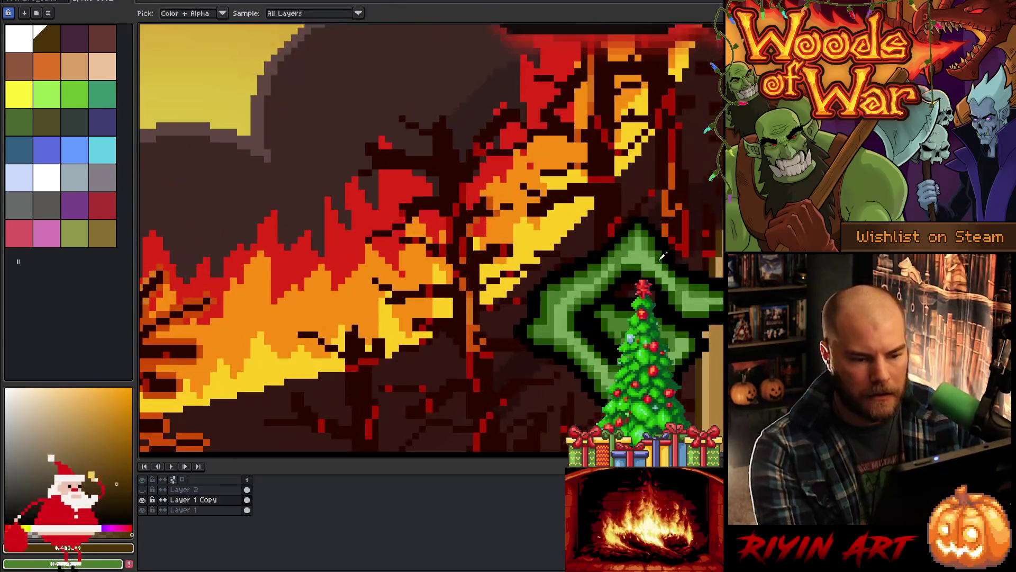
{"action": "scroll", "coordinate": [410, 346], "scroll_direction": "down", "scroll_amount": 1}
{"action": "scroll", "coordinate": [410, 347], "scroll_direction": "up", "scroll_amount": 4}
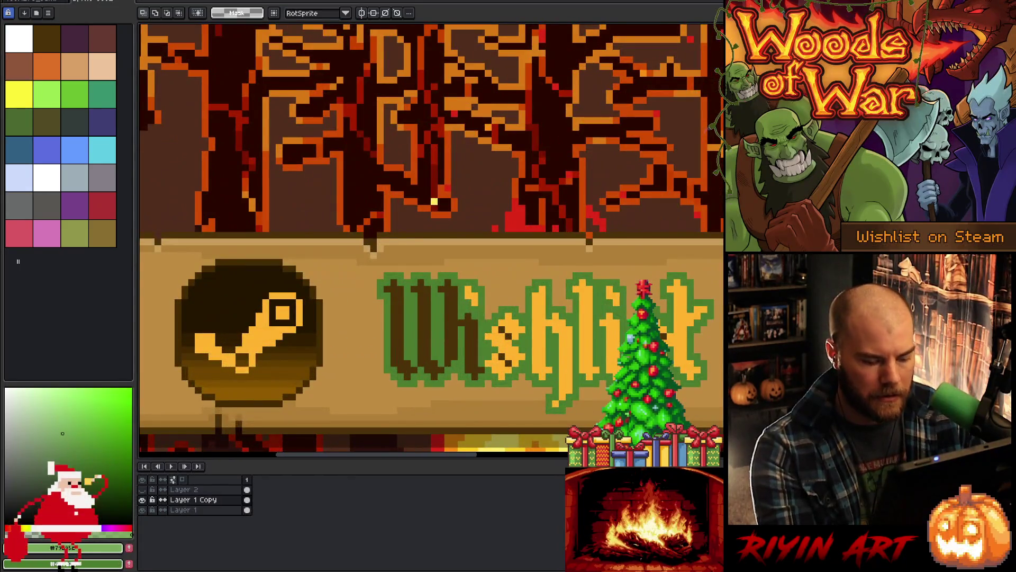
Step: Fill the Wishlist letter outlines light green, deselect, and pick yellow as the colour to replace
{"action": "mouse_move", "coordinate": [721, 175]}
{"action": "left_mouse_down"}
{"action": "mouse_move", "coordinate": [476, 433]}
{"action": "mouse_move", "coordinate": [420, 434]}
{"action": "left_mouse_up"}
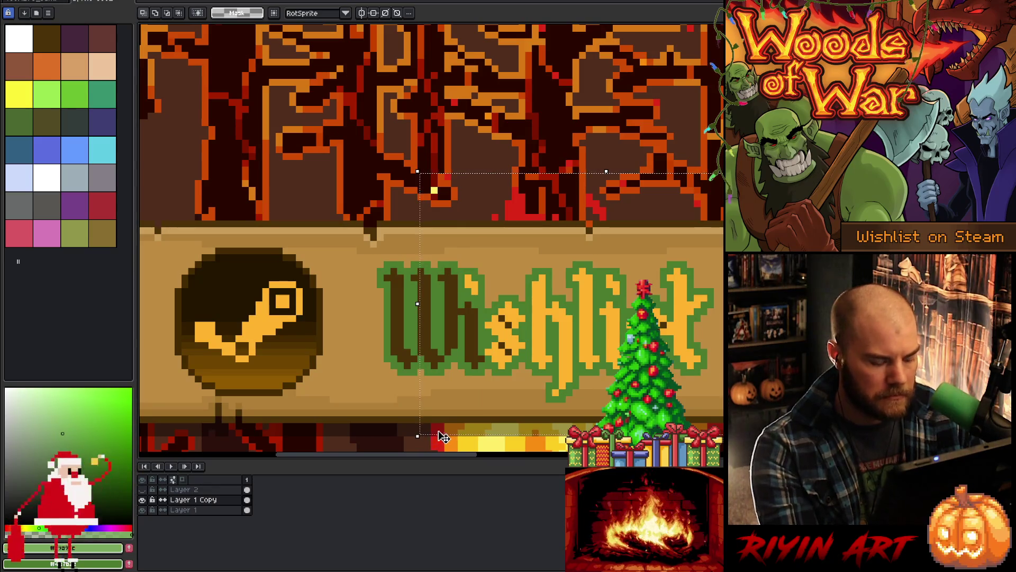
{"action": "key", "text": "w"}
{"action": "left_click", "coordinate": [433, 313]}
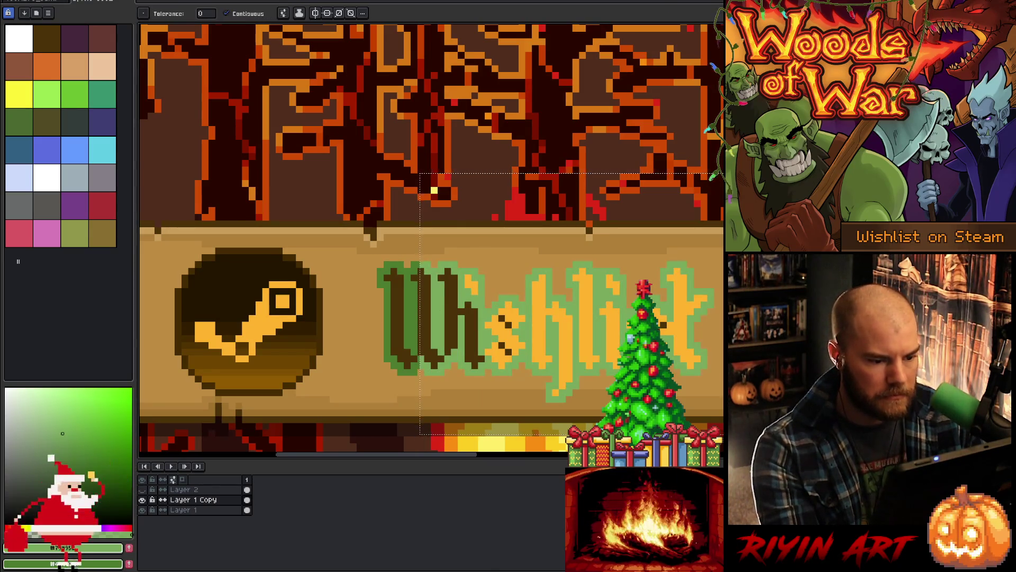
{"action": "key", "text": "ctrl+d"}
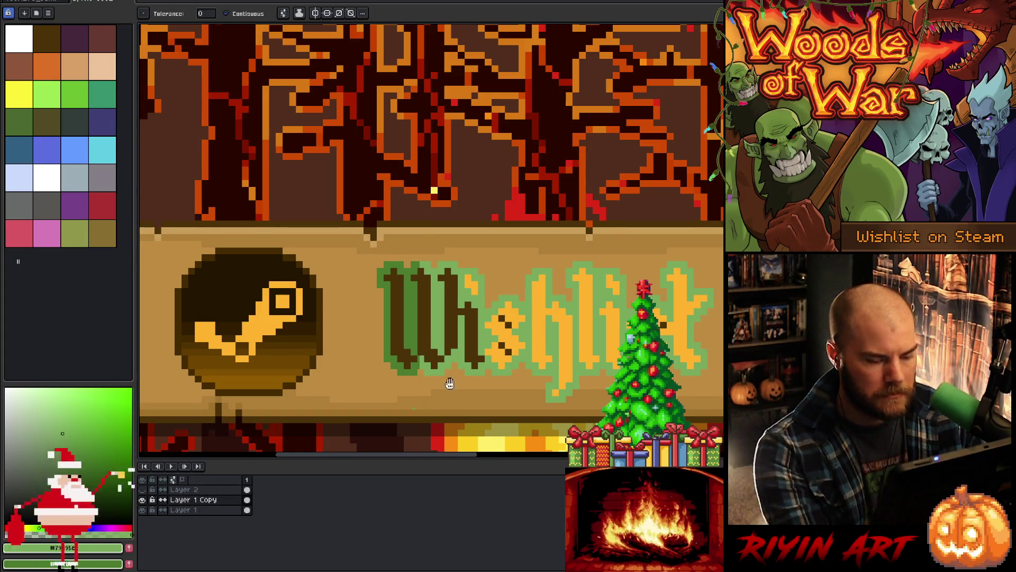
{"action": "key", "text": "shift+r"}
{"action": "left_click", "coordinate": [423, 369]}
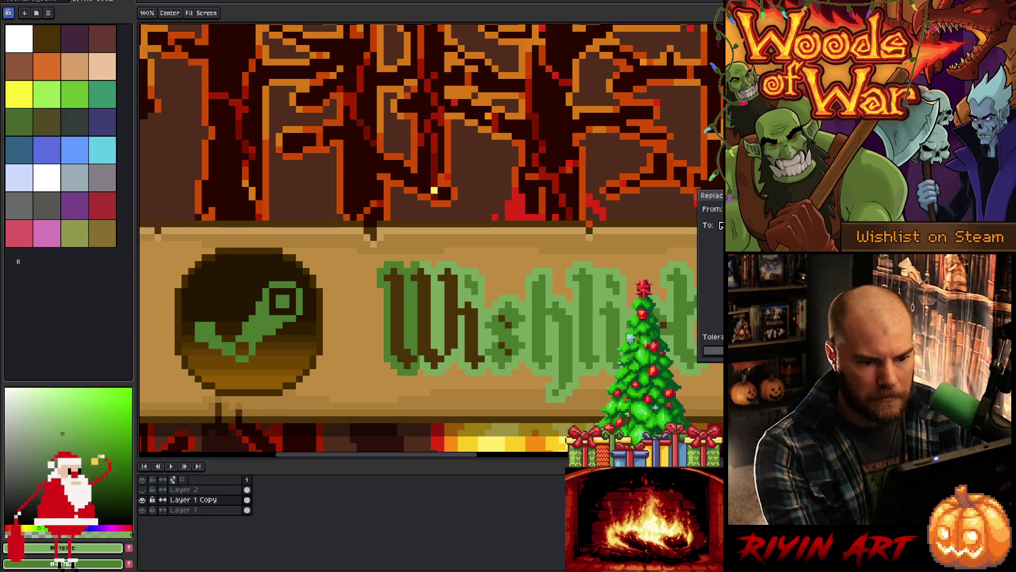
Step: Apply the Replace Color swap on the banner lettering and check contrast in greyscale
{"action": "left_click", "coordinate": [452, 310]}
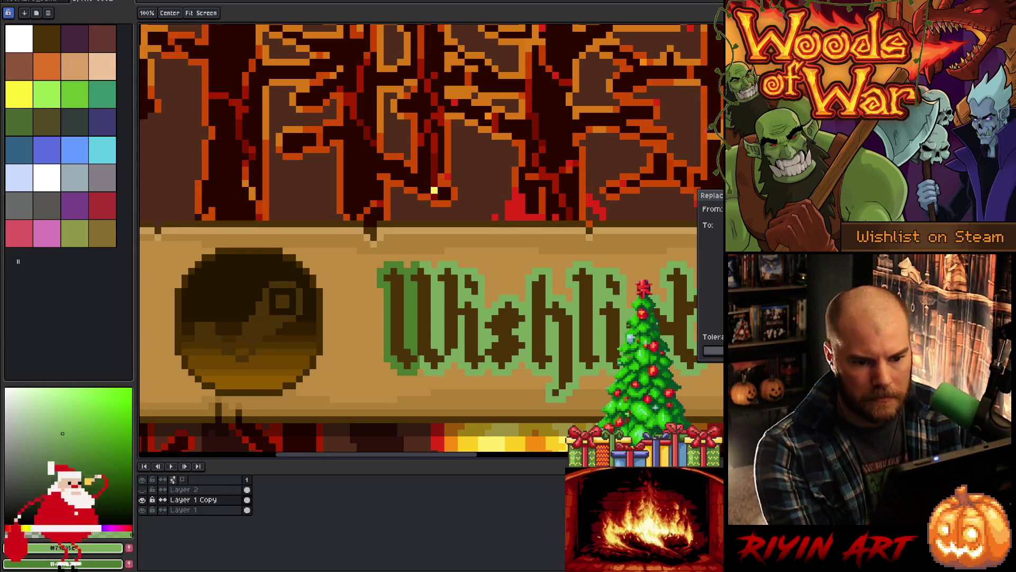
{"action": "key", "text": "Return"}
{"action": "left_click", "coordinate": [141, 489]}
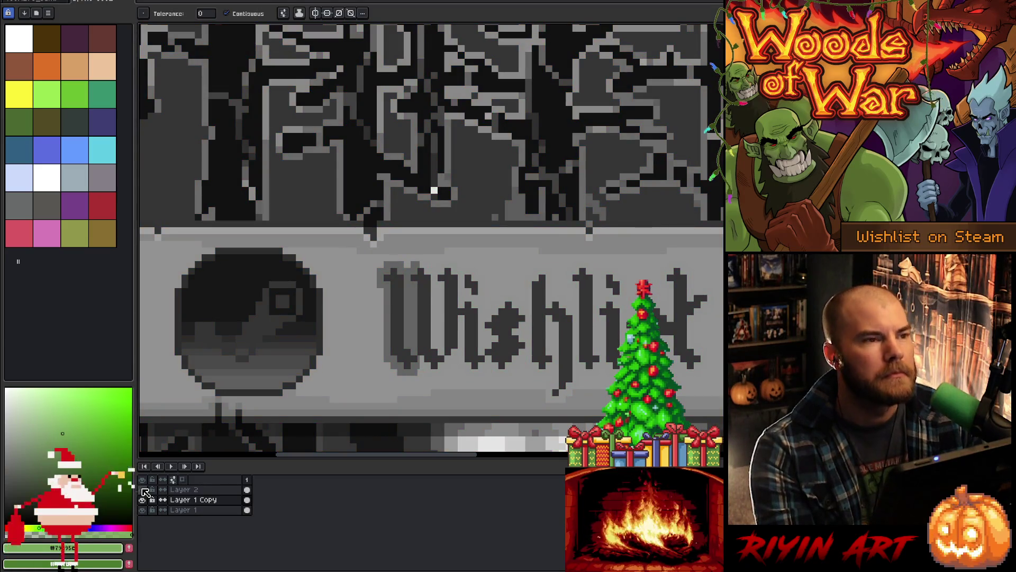
{"action": "left_click", "coordinate": [143, 490]}
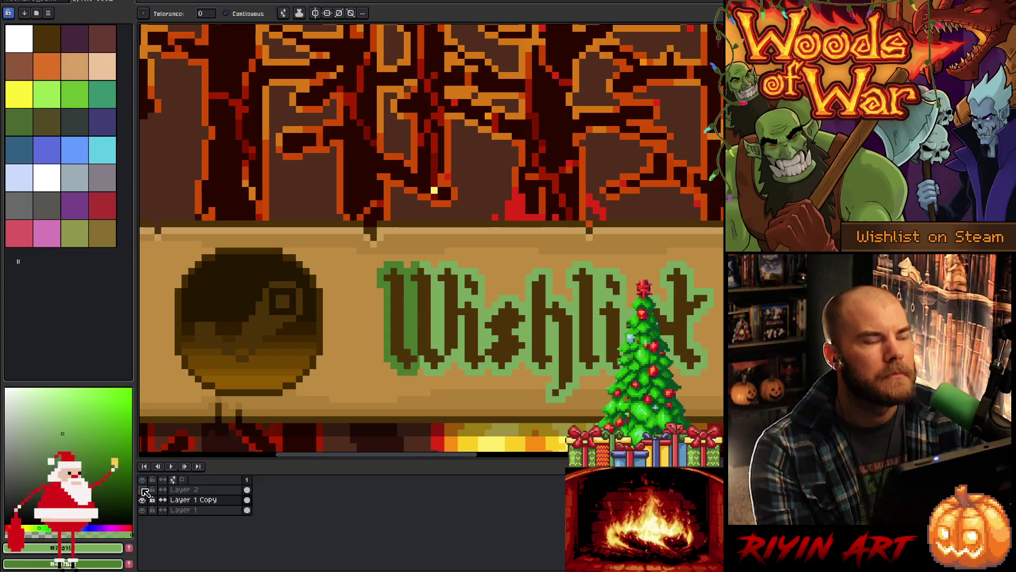
Step: Sample a colour from the banner and switch to the dark demon tree scene
{"action": "key", "text": "i"}
{"action": "left_click", "coordinate": [416, 307]}
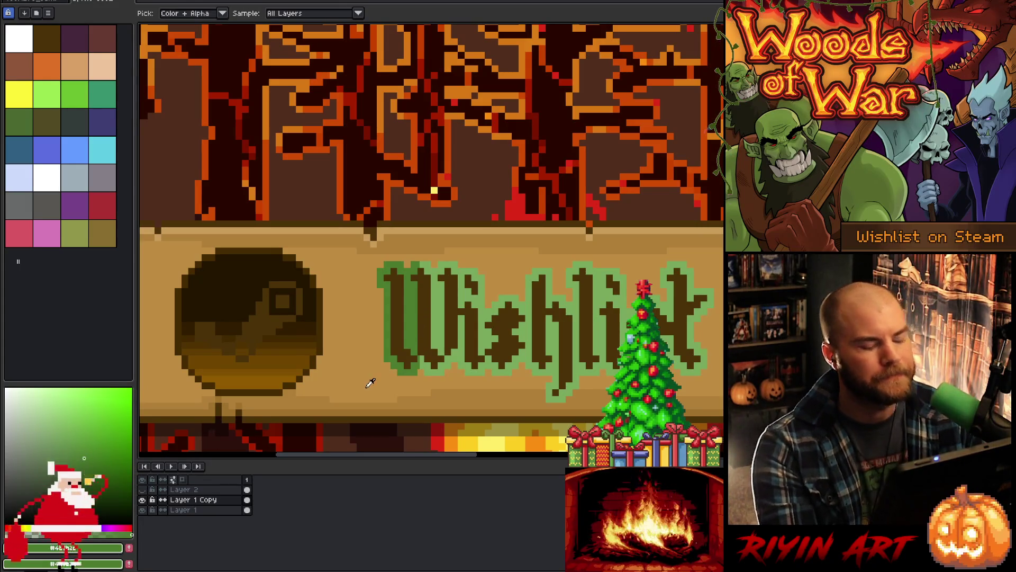
{"action": "scroll", "coordinate": [305, 281], "scroll_direction": "down", "scroll_amount": 2}
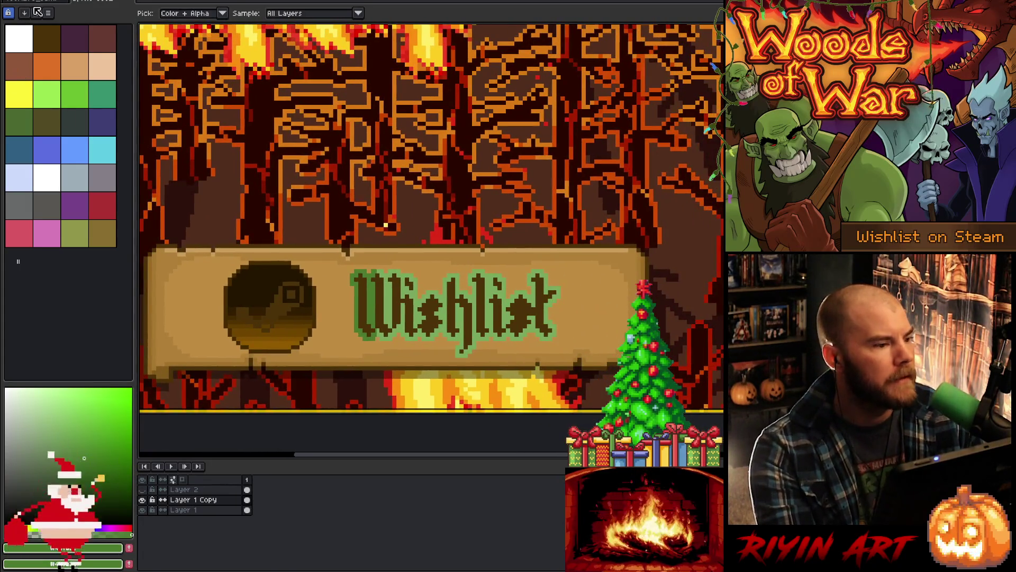
{"action": "left_click", "coordinate": [38, 2]}
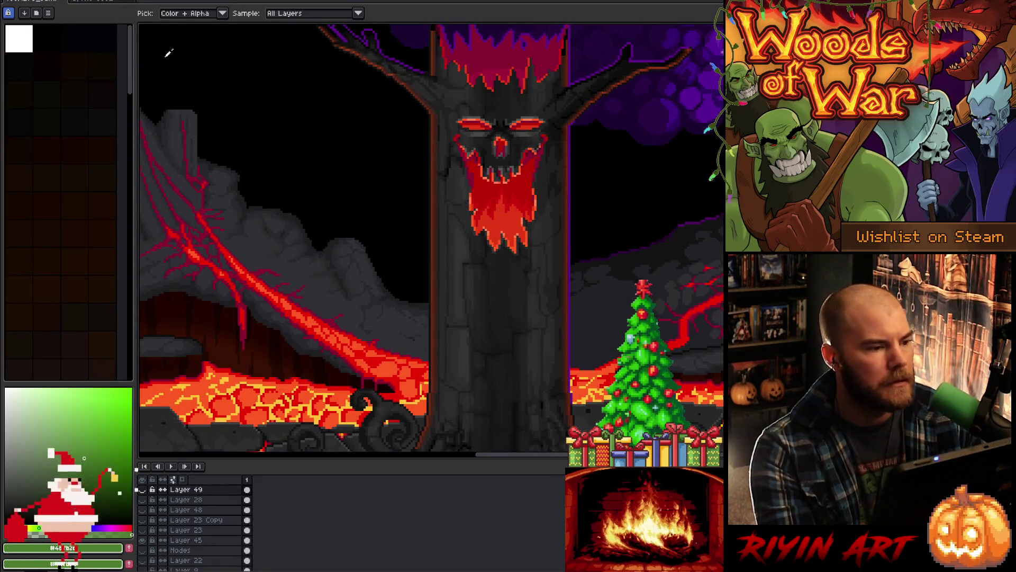
Step: Inspect the banner's green in the colour editor, return to the tree face, then switch to VS Code
{"action": "left_click", "coordinate": [122, 3]}
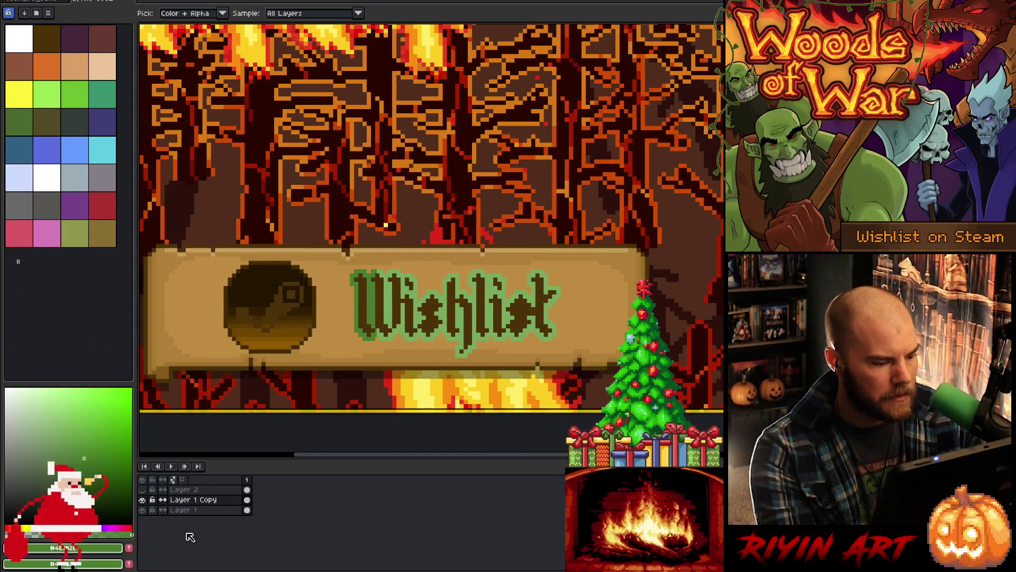
{"action": "left_click", "coordinate": [97, 551]}
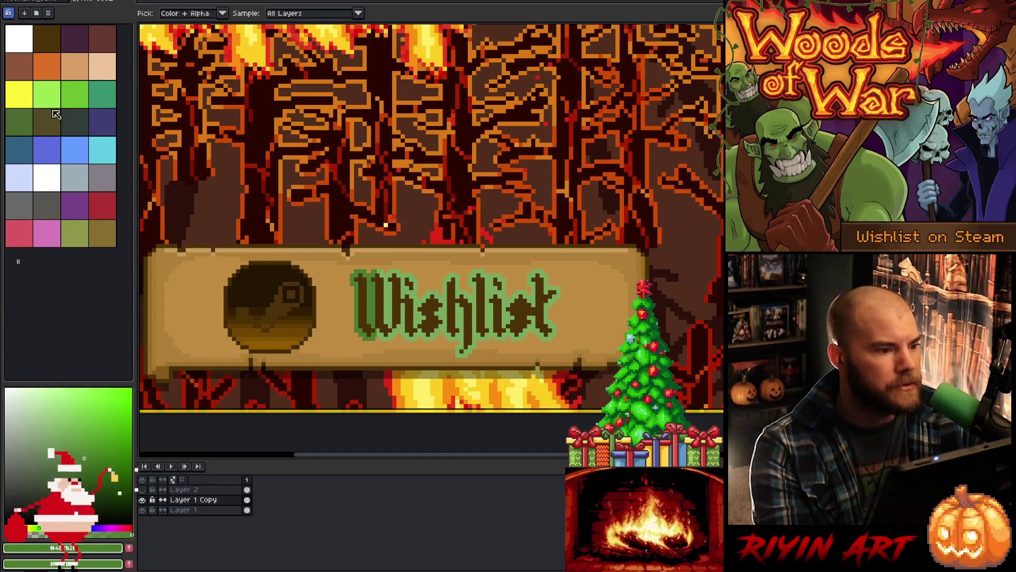
{"action": "left_click", "coordinate": [42, 3]}
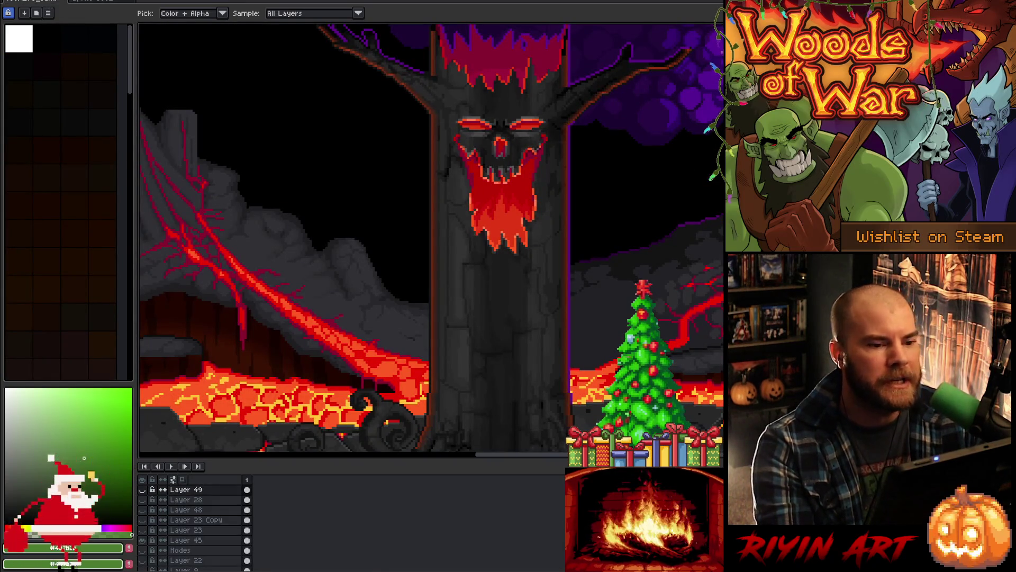
{"action": "mouse_move", "coordinate": [599, 233]}
{"action": "left_mouse_down"}
{"action": "mouse_move", "coordinate": [483, 209]}
{"action": "mouse_move", "coordinate": [506, 182]}
{"action": "left_mouse_up"}
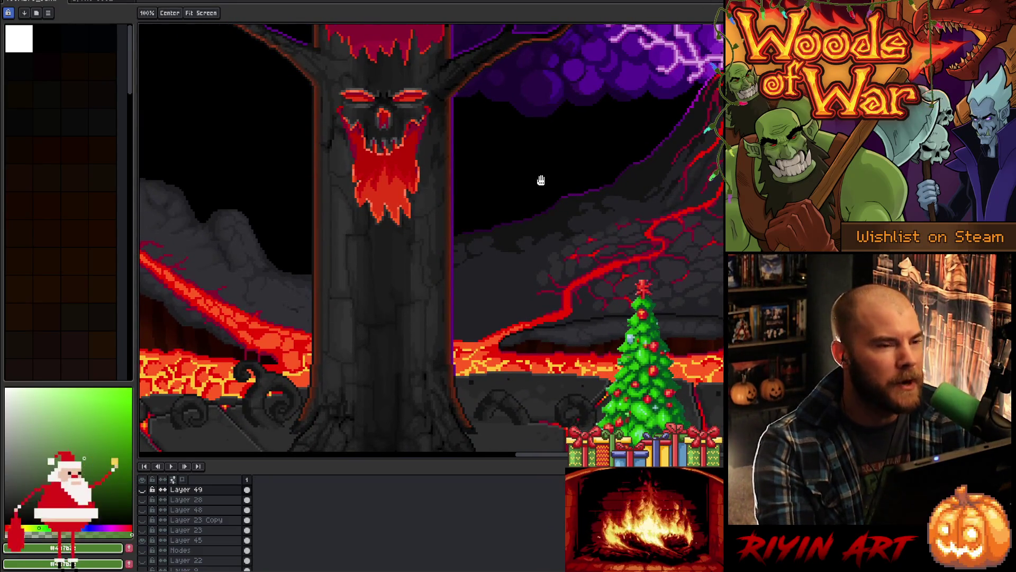
{"action": "key", "text": "i"}
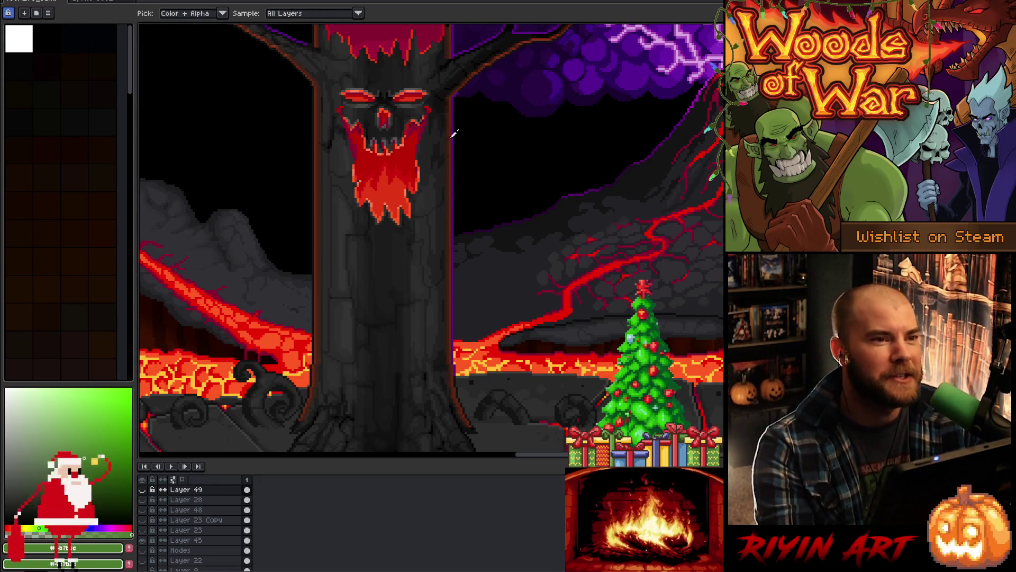
{"action": "key", "text": "alt+Tab"}
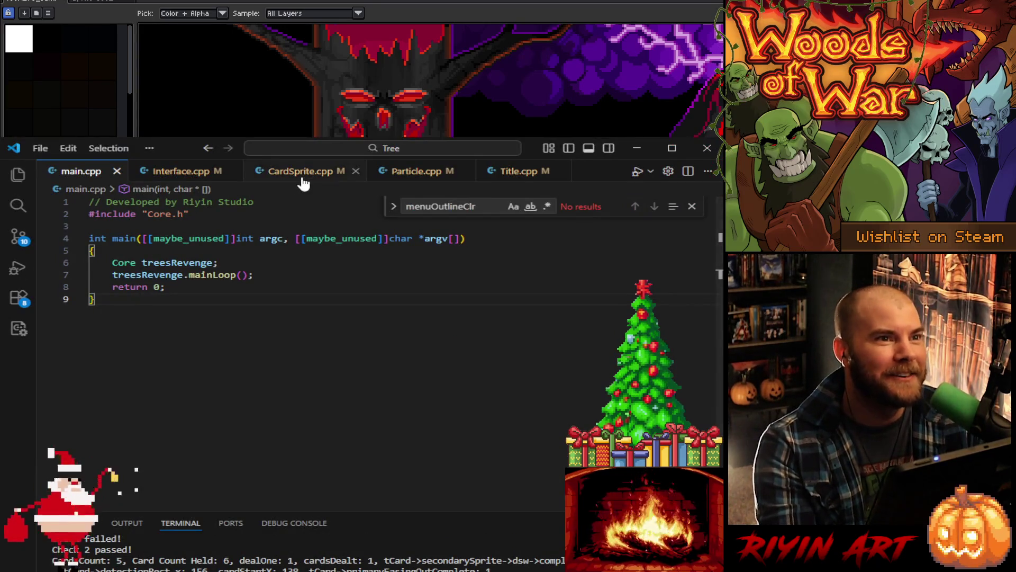
Step: In Title.cpp, keep a // commented copy of menuOutlineClr's old value on line 158
{"action": "left_click", "coordinate": [302, 175]}
{"action": "left_click", "coordinate": [571, 169]}
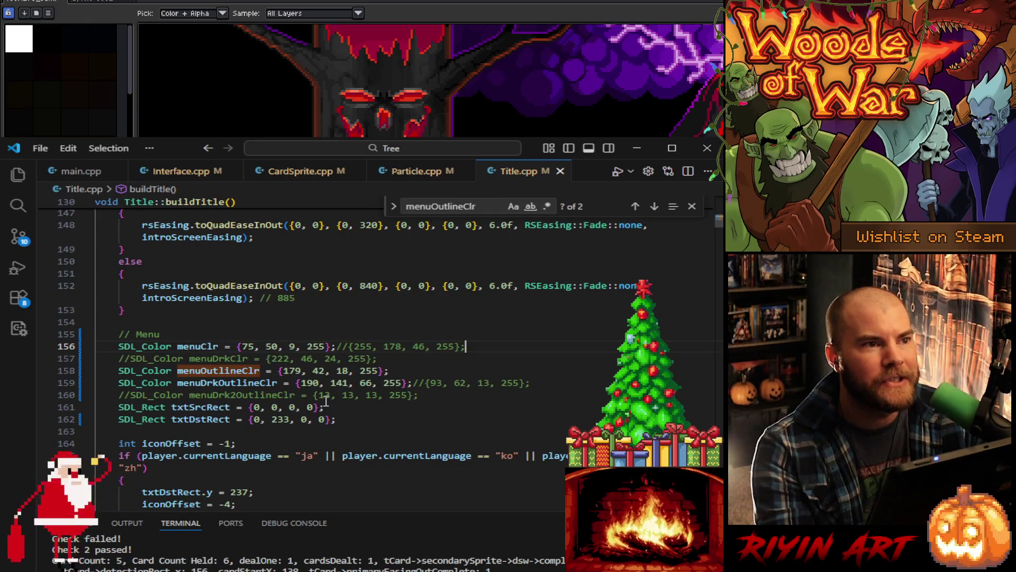
{"action": "scroll", "coordinate": [291, 413], "scroll_direction": "down", "scroll_amount": 4}
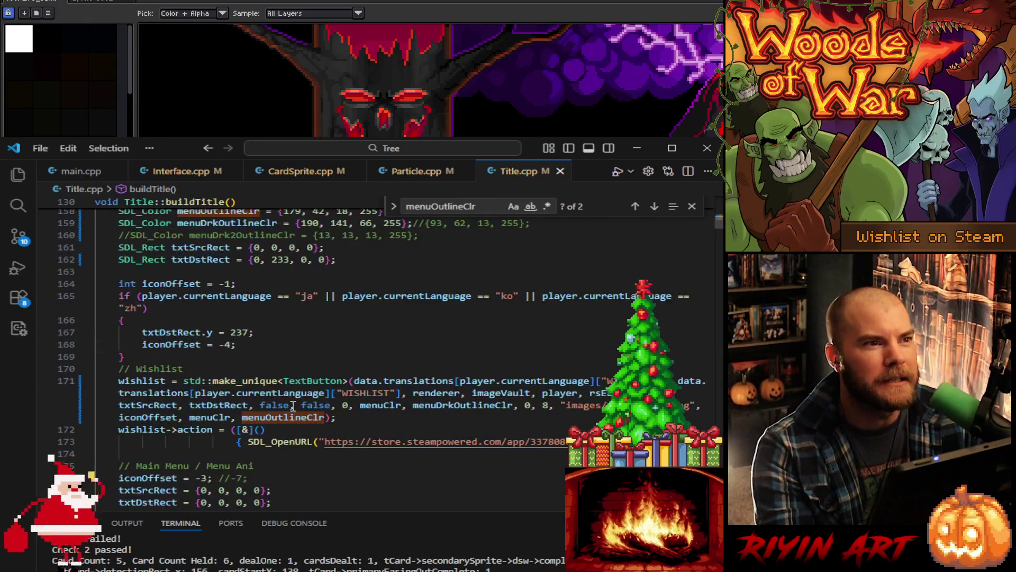
{"action": "double_click", "coordinate": [277, 422]}
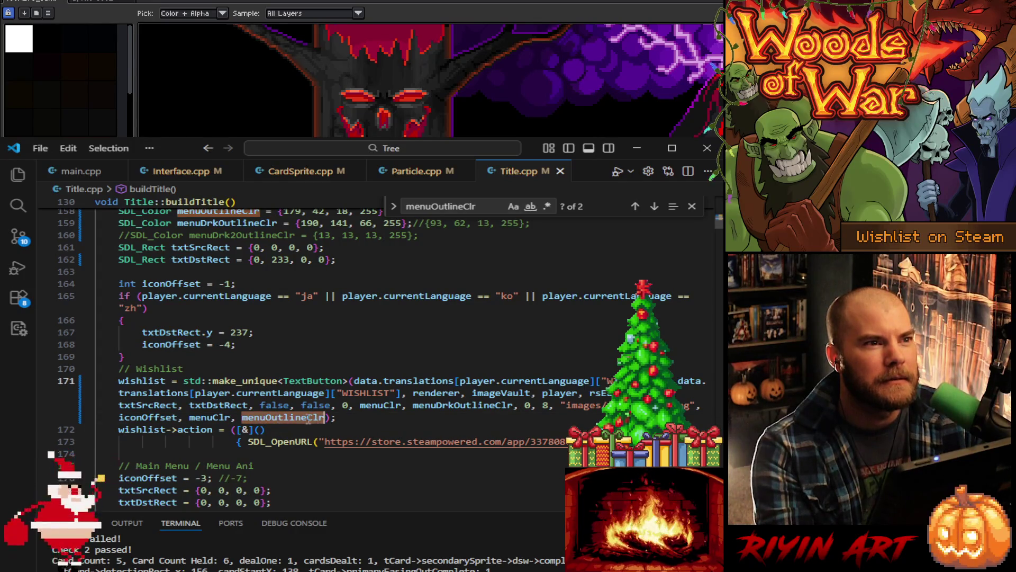
{"action": "scroll", "coordinate": [307, 419], "scroll_direction": "up", "scroll_amount": 3}
{"action": "left_click", "coordinate": [279, 338]}
{"action": "key", "text": "shift+End"}
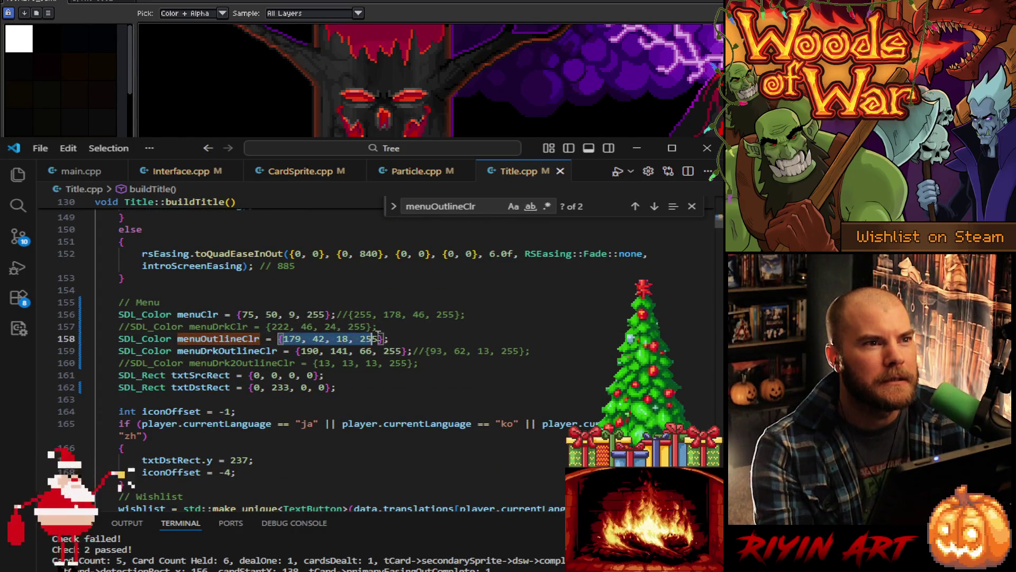
{"action": "key", "text": "ctrl+c"}
{"action": "key", "text": "End"}
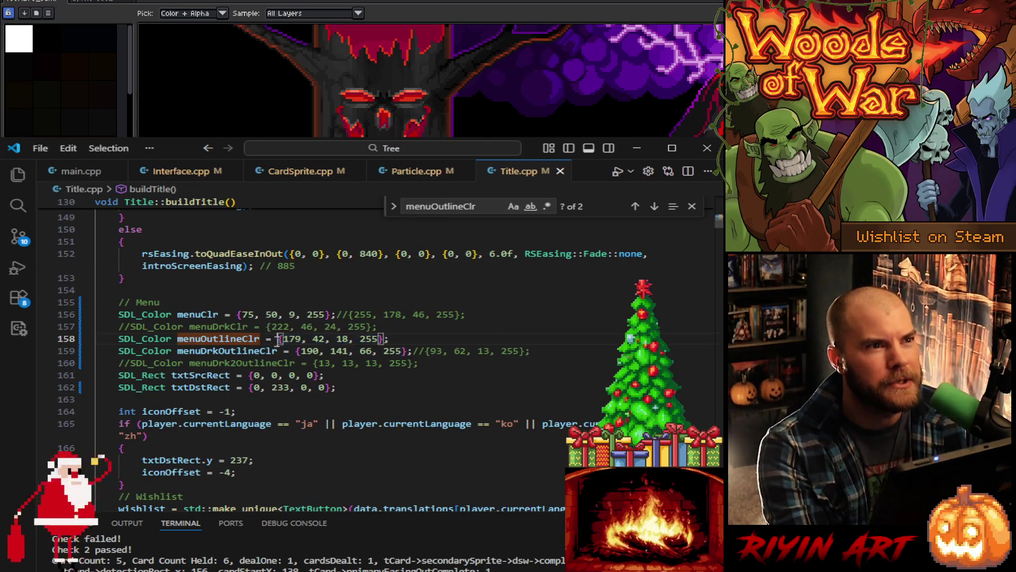
{"action": "key", "text": "ctrl+v"}
{"action": "key", "text": "ctrl+Left"}
{"action": "key", "text": "ctrl+Left"}
{"action": "key", "text": "ctrl+Left"}
{"action": "type", "text": "//"}
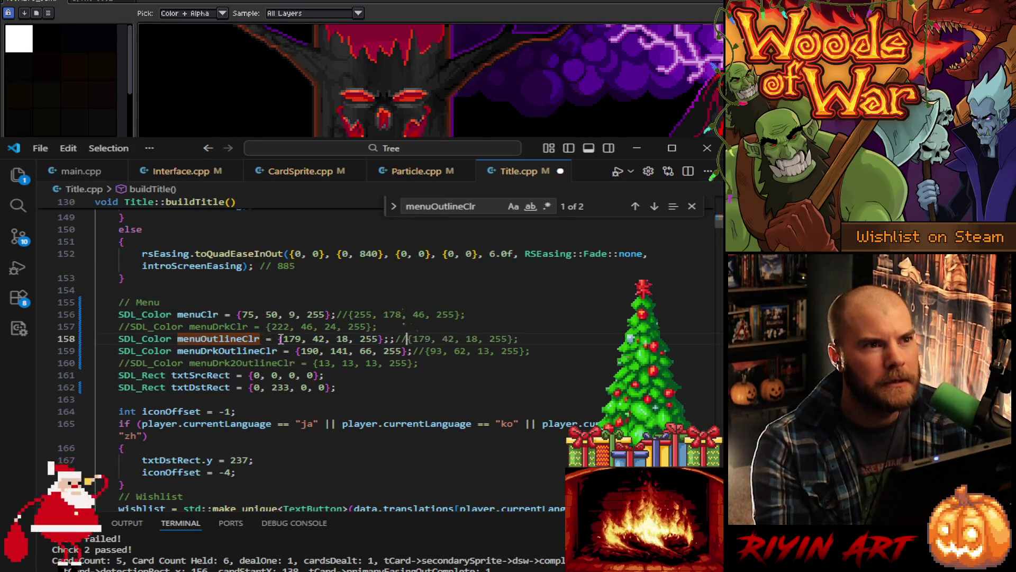
{"action": "key", "text": "Left"}
{"action": "key", "text": "Left"}
Step: Change menuOutlineClr to {75, 123, 46, 255} and save Title.cpp
{"action": "scroll", "coordinate": [318, 352], "scroll_direction": "up", "scroll_amount": 2}
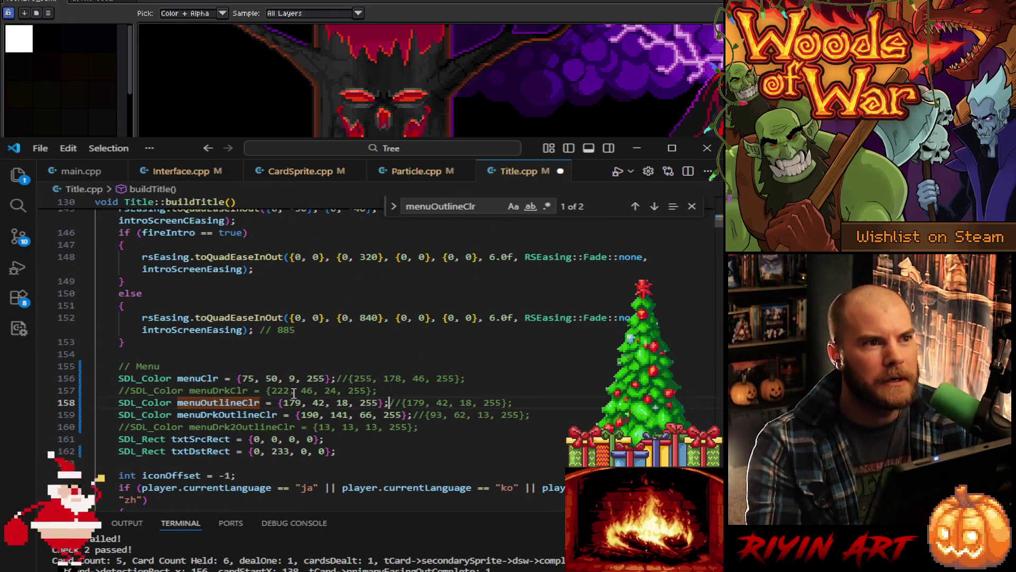
{"action": "scroll", "coordinate": [291, 367], "scroll_direction": "down", "scroll_amount": 1}
{"action": "double_click", "coordinate": [291, 370]}
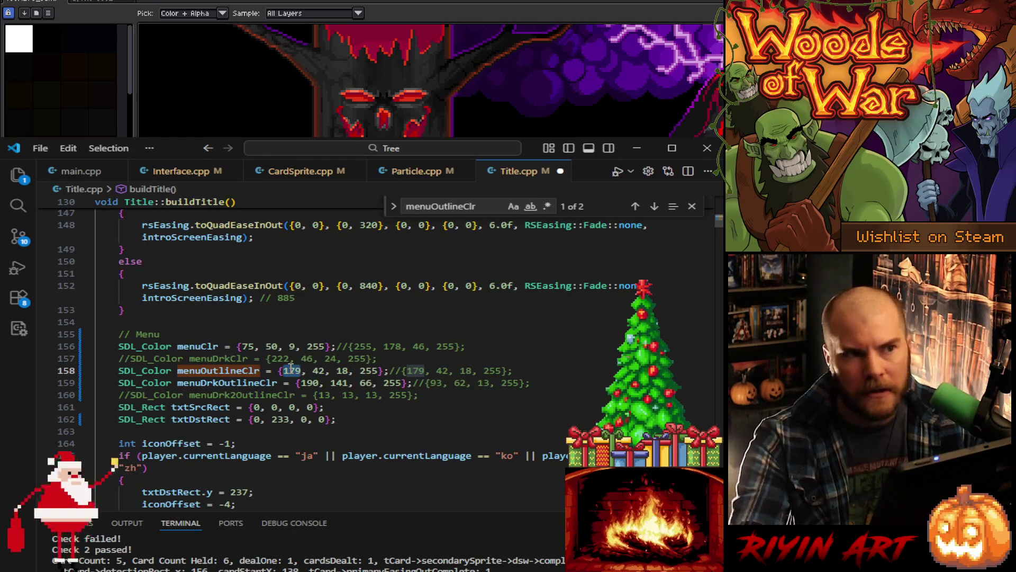
{"action": "type", "text": "75"}
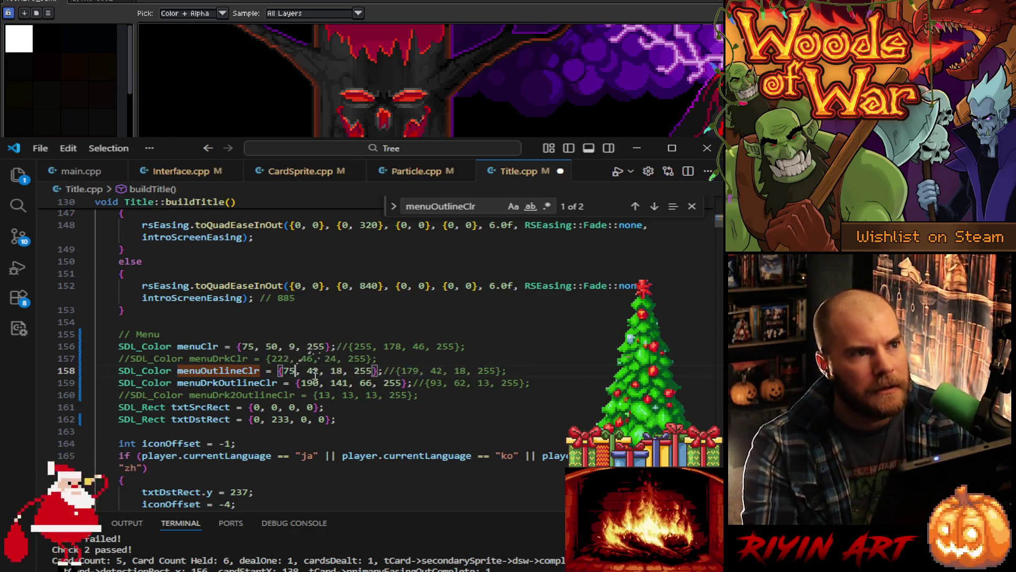
{"action": "double_click", "coordinate": [312, 371]}
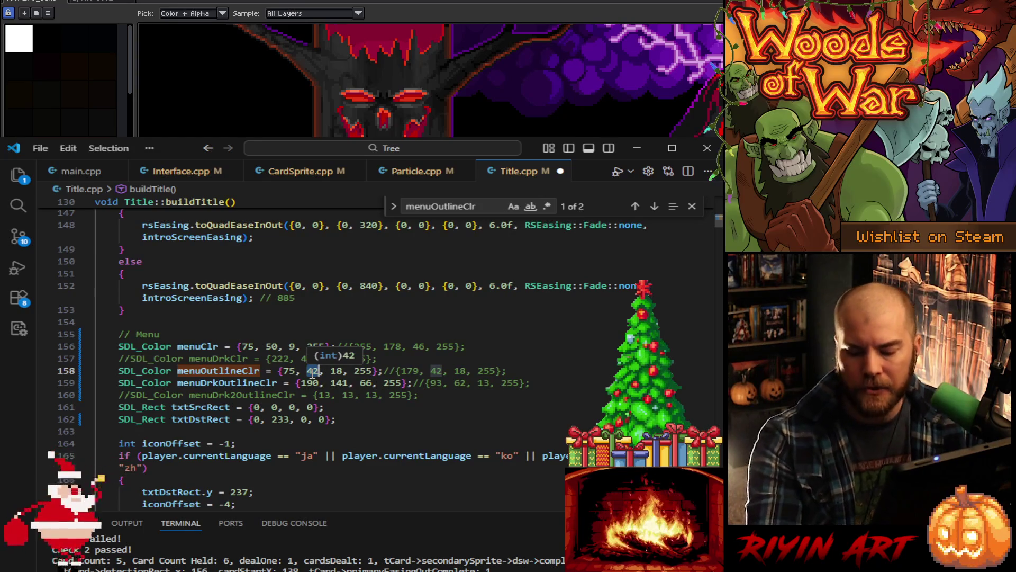
{"action": "type", "text": "50"}
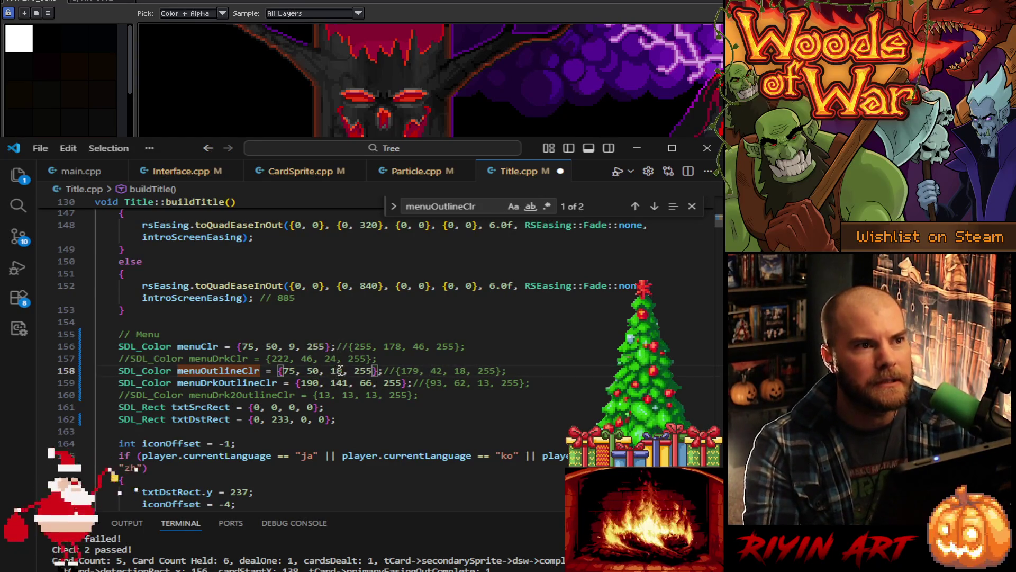
{"action": "double_click", "coordinate": [337, 370]}
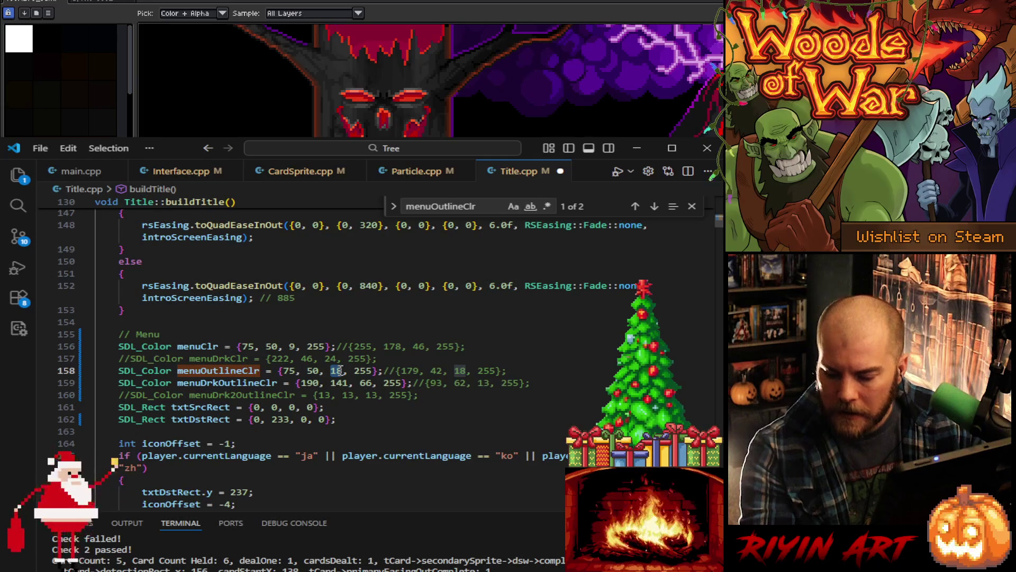
{"action": "double_click", "coordinate": [312, 371]}
{"action": "type", "text": "123"}
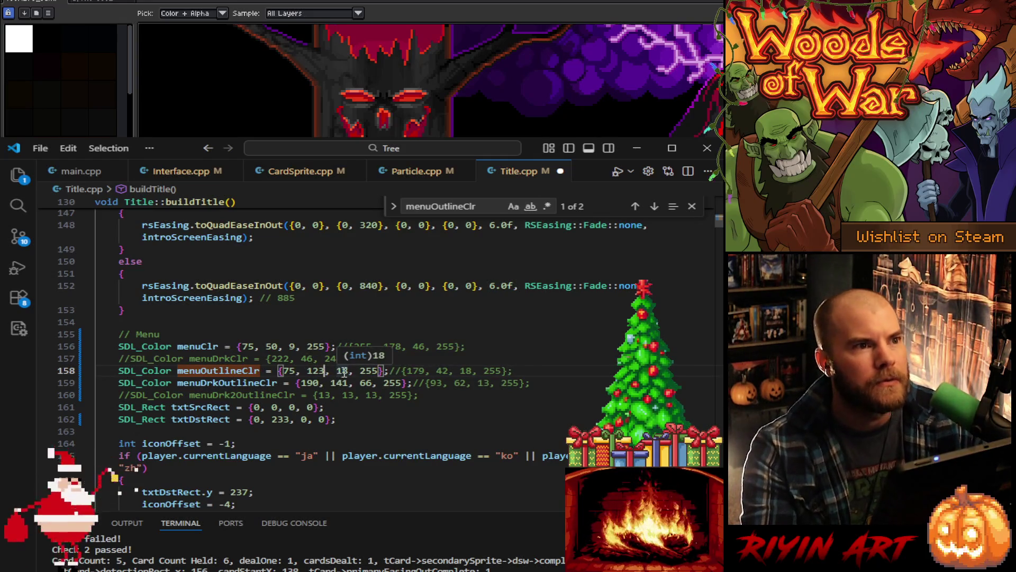
{"action": "double_click", "coordinate": [342, 370]}
{"action": "type", "text": "46"}
{"action": "key", "text": "ctrl+s"}
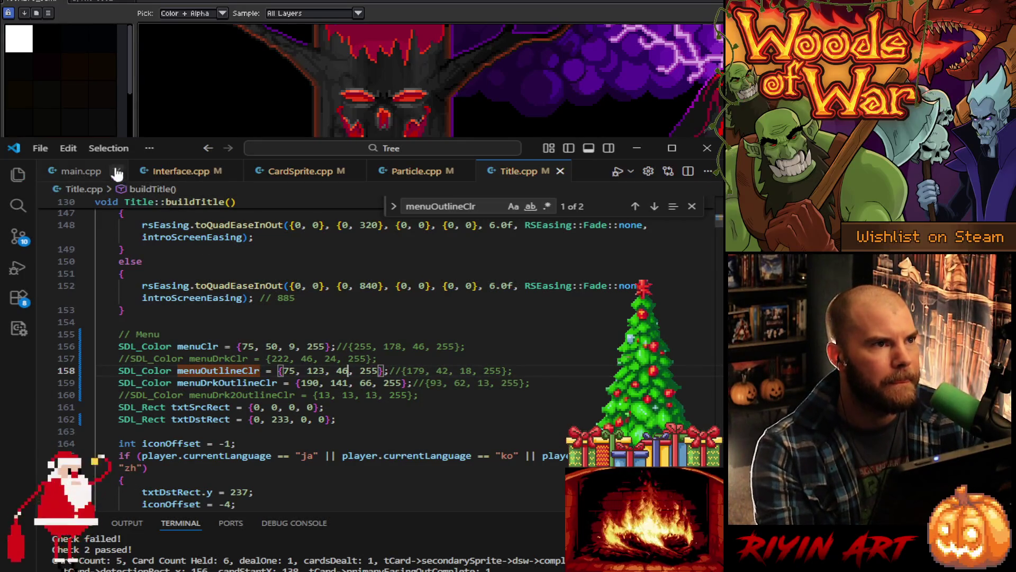
Step: Build and run the game from main.cpp and close the find box
{"action": "left_click", "coordinate": [85, 174]}
{"action": "left_click", "coordinate": [637, 171]}
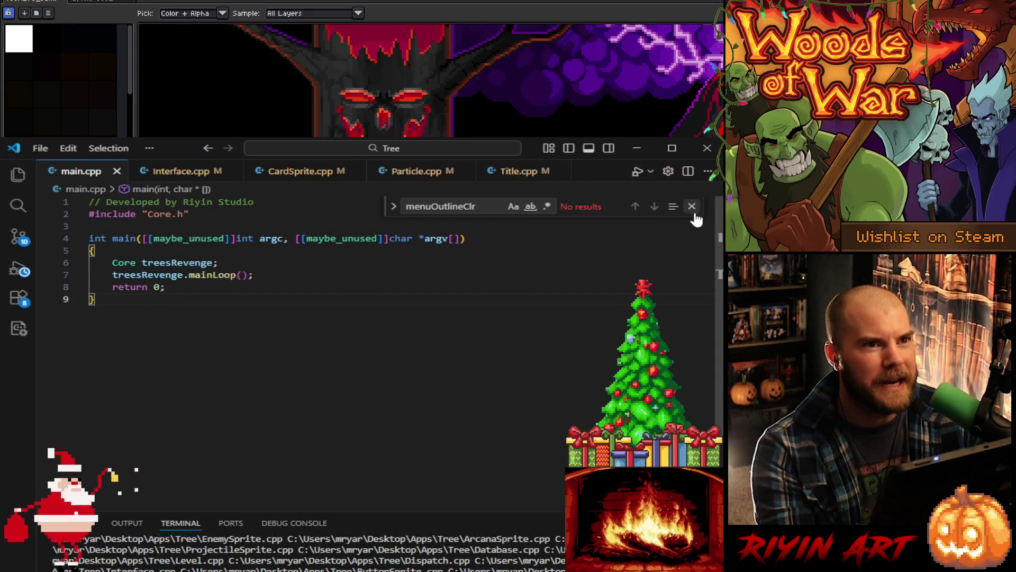
{"action": "left_click", "coordinate": [692, 206]}
Step: Minimise VS Code and frame the demon tree's face in Aseprite with the greyscale overlay on
{"action": "left_click", "coordinate": [638, 152]}
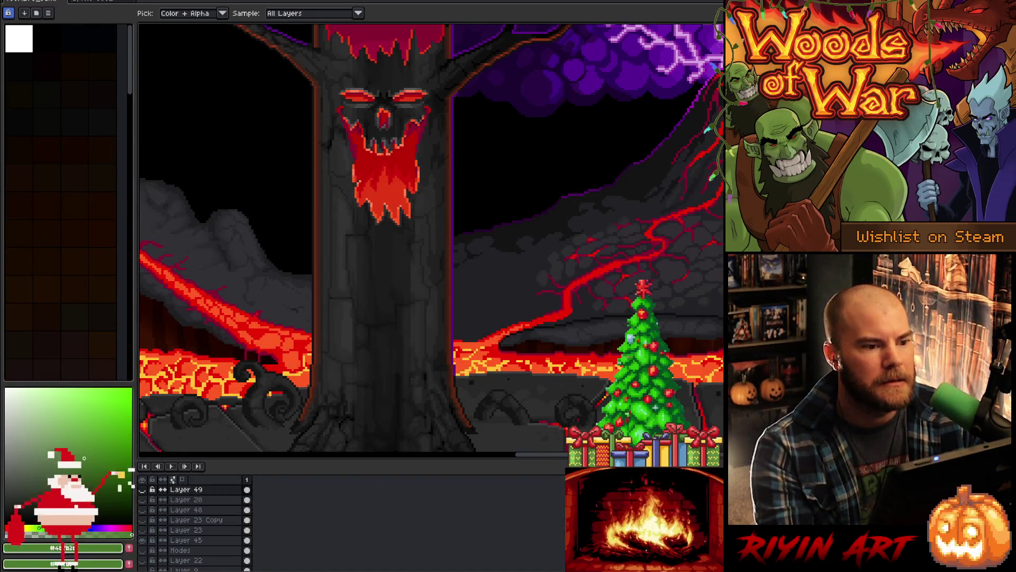
{"action": "mouse_move", "coordinate": [446, 278]}
{"action": "left_mouse_down"}
{"action": "mouse_move", "coordinate": [522, 270]}
{"action": "mouse_move", "coordinate": [445, 283]}
{"action": "left_mouse_up"}
{"action": "scroll", "coordinate": [427, 243], "scroll_direction": "up", "scroll_amount": 2}
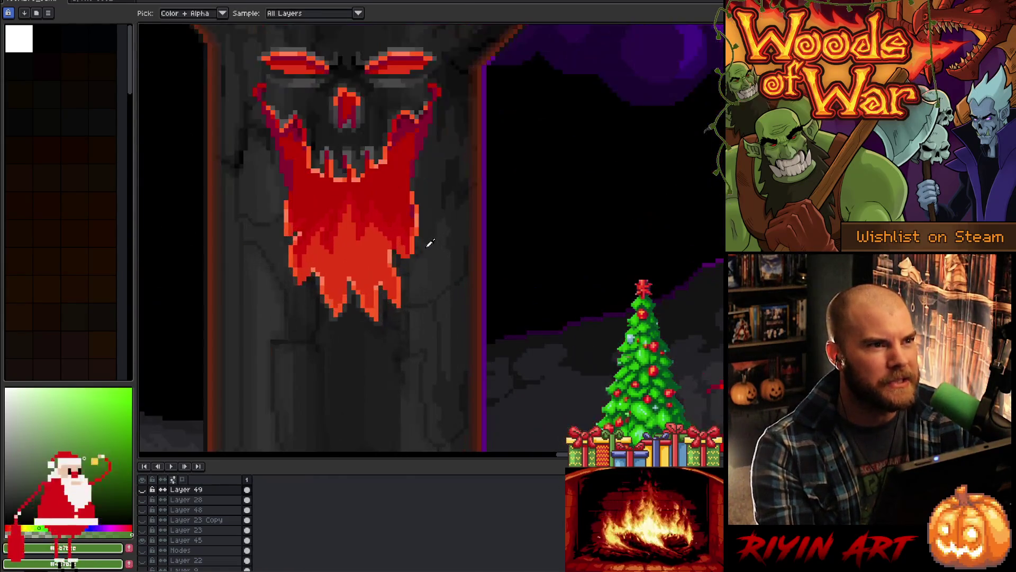
{"action": "scroll", "coordinate": [450, 275], "scroll_direction": "down", "scroll_amount": 1}
{"action": "scroll", "coordinate": [479, 304], "scroll_direction": "down", "scroll_amount": 1}
{"action": "scroll", "coordinate": [481, 313], "scroll_direction": "up", "scroll_amount": 1}
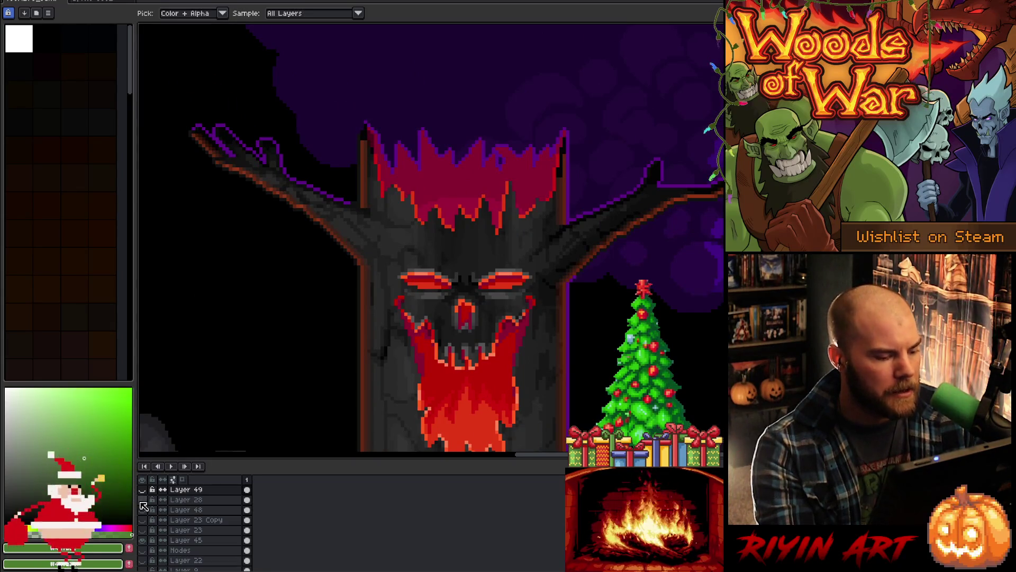
{"action": "left_click", "coordinate": [143, 489]}
{"action": "left_click_drag", "start_coordinate": [451, 380], "coordinate": [408, 316]}
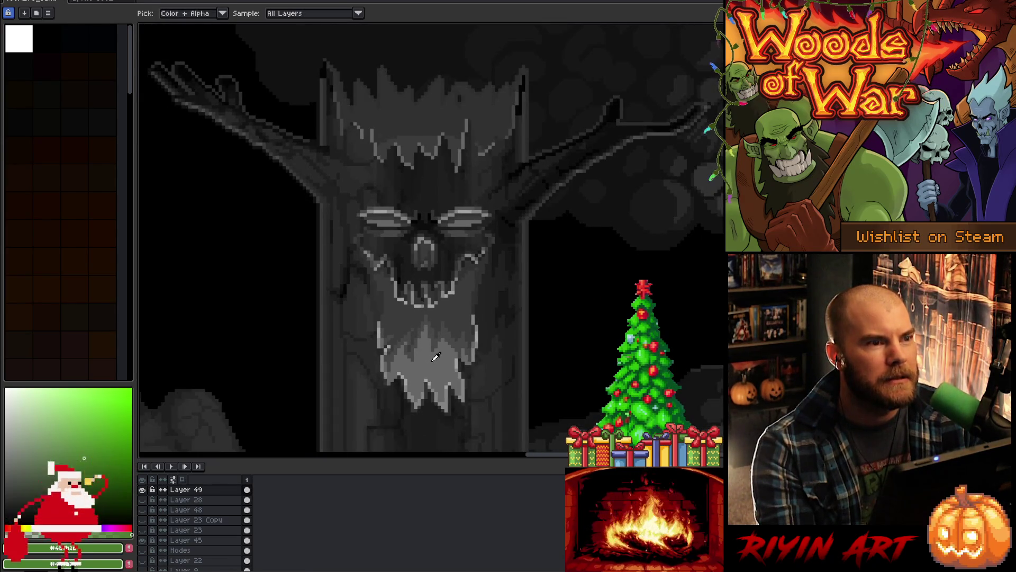
Step: Inspect the tree face at several zoom levels, then hide Layer 49's greyscale overlay
{"action": "scroll", "coordinate": [435, 365], "scroll_direction": "up", "scroll_amount": 1}
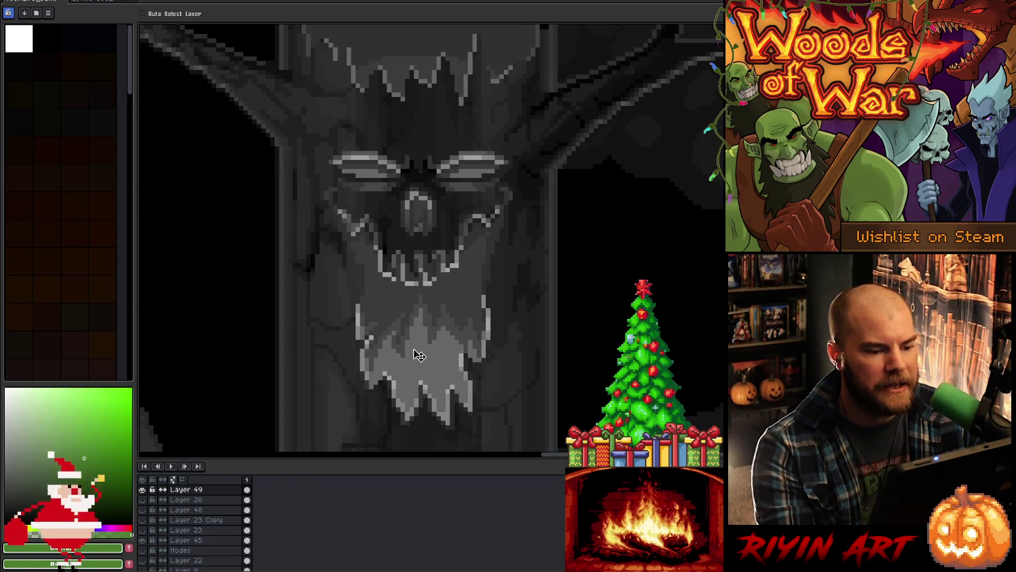
{"action": "key", "text": "space"}
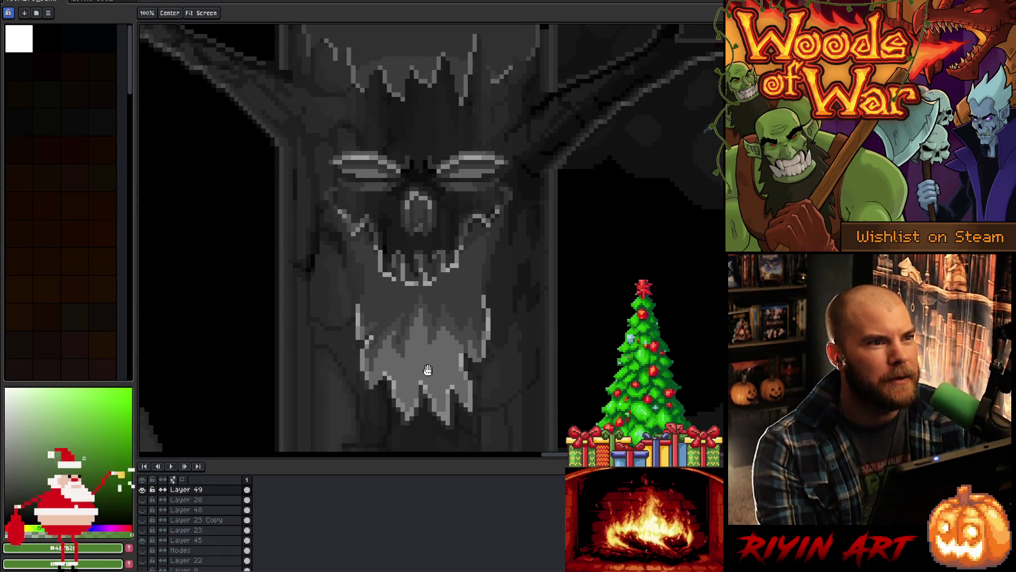
{"action": "scroll", "coordinate": [431, 363], "scroll_direction": "down", "scroll_amount": 4}
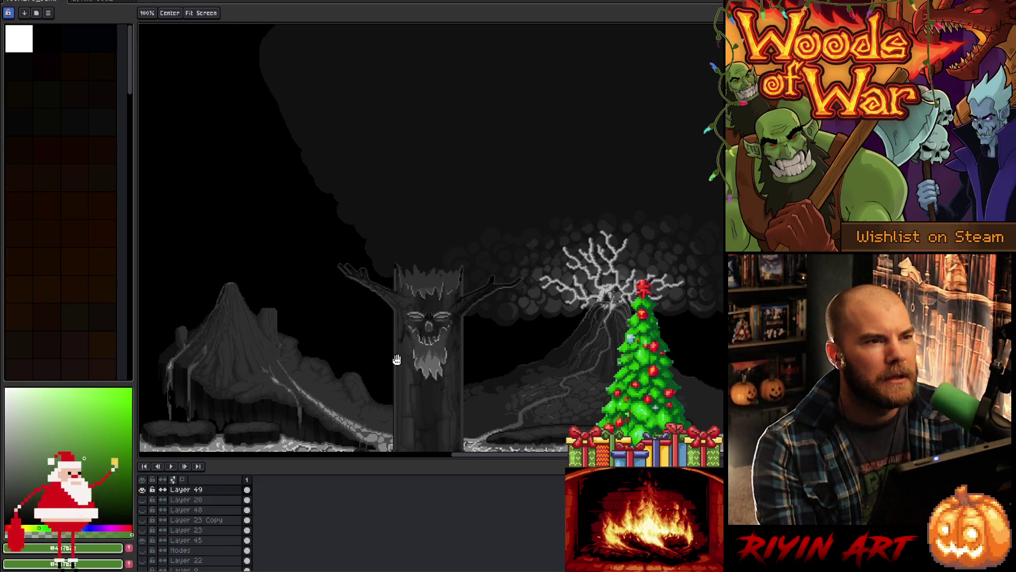
{"action": "scroll", "coordinate": [452, 352], "scroll_direction": "up", "scroll_amount": 2}
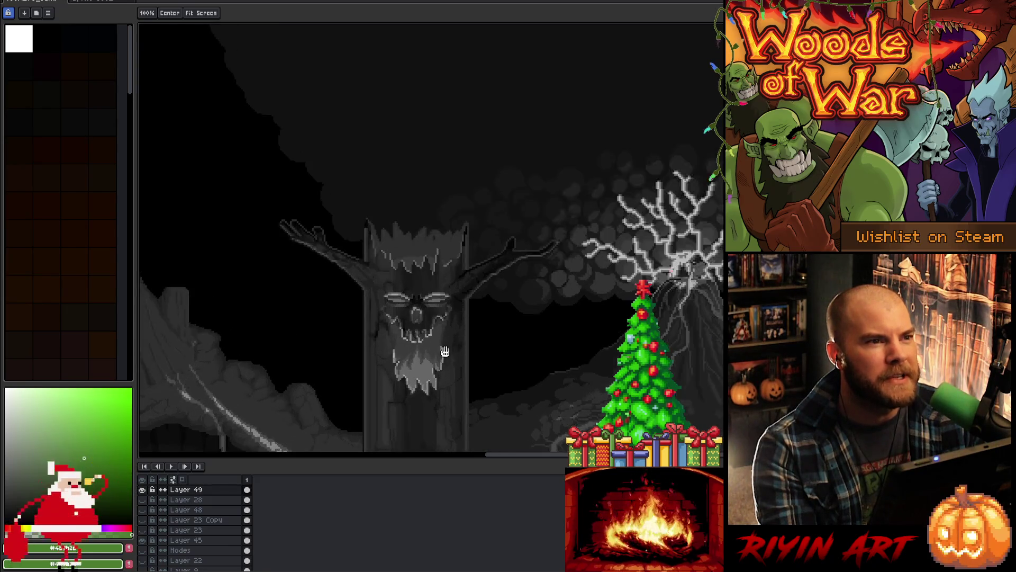
{"action": "scroll", "coordinate": [424, 348], "scroll_direction": "up", "scroll_amount": 1}
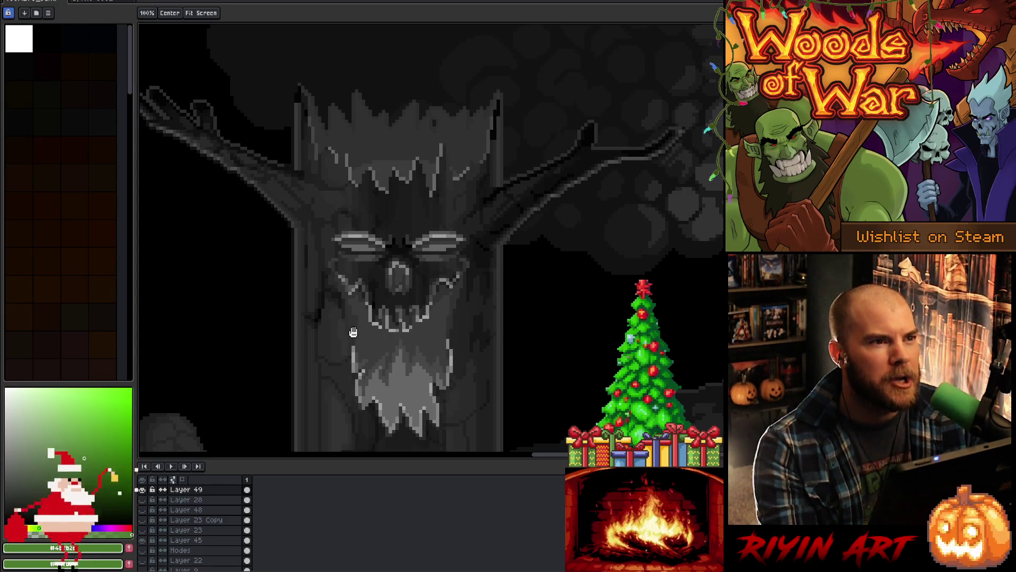
{"action": "scroll", "coordinate": [370, 327], "scroll_direction": "up", "scroll_amount": 2}
{"action": "scroll", "coordinate": [371, 327], "scroll_direction": "up", "scroll_amount": 1}
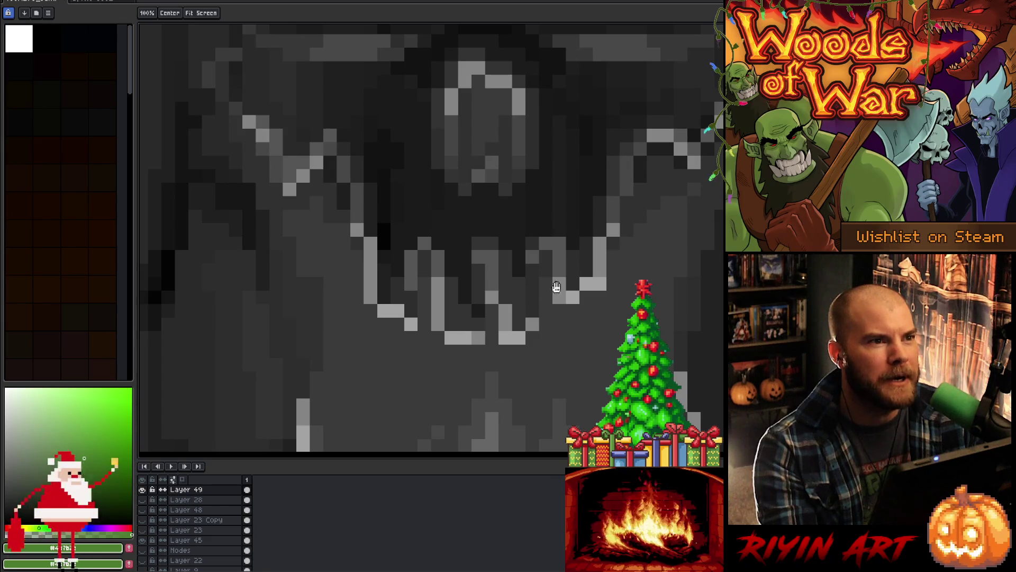
{"action": "scroll", "coordinate": [604, 203], "scroll_direction": "down", "scroll_amount": 1}
{"action": "scroll", "coordinate": [600, 189], "scroll_direction": "down", "scroll_amount": 2}
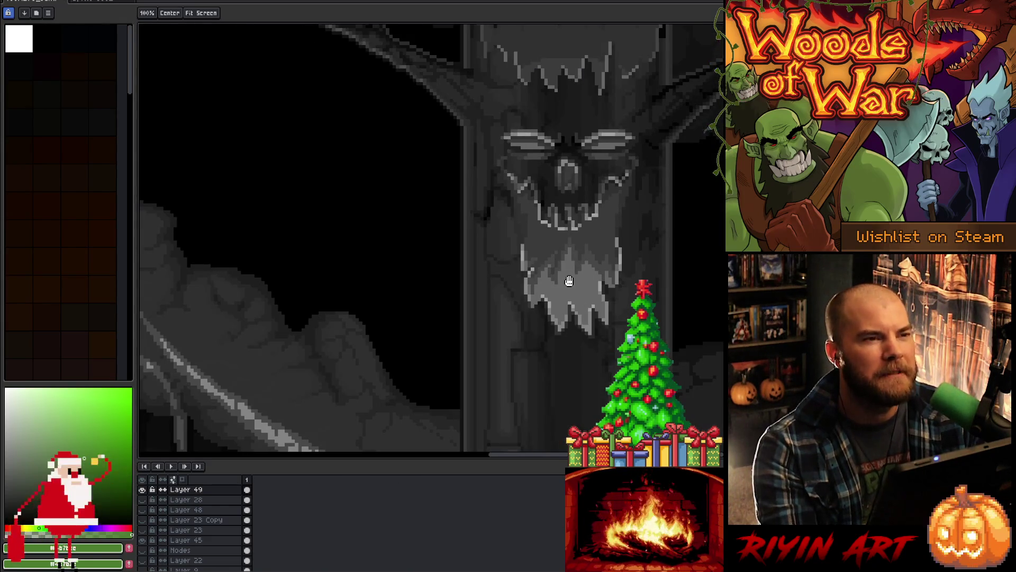
{"action": "scroll", "coordinate": [585, 262], "scroll_direction": "up", "scroll_amount": 3}
{"action": "scroll", "coordinate": [585, 256], "scroll_direction": "down", "scroll_amount": 2}
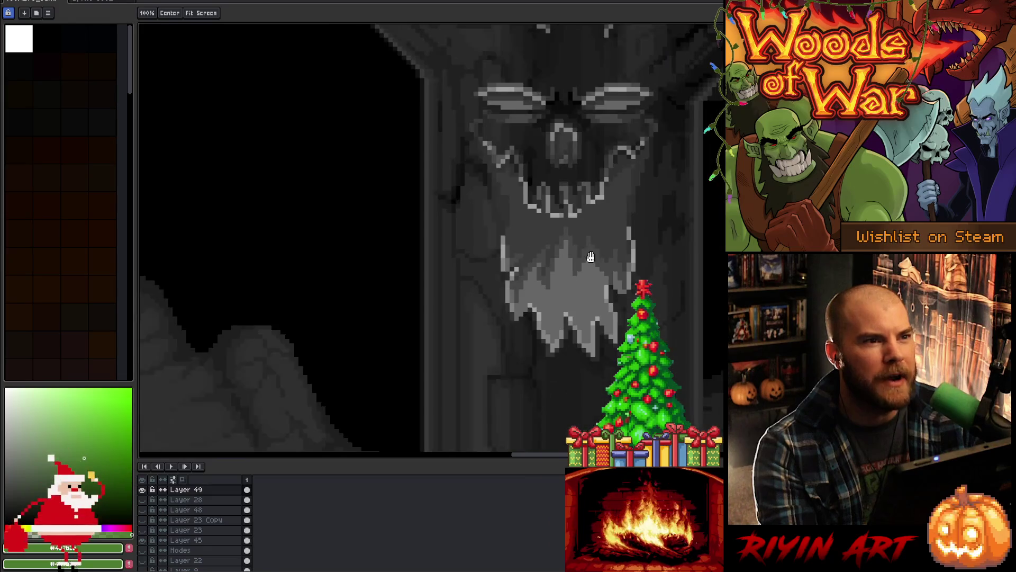
{"action": "left_click_drag", "start_coordinate": [575, 273], "coordinate": [475, 321]}
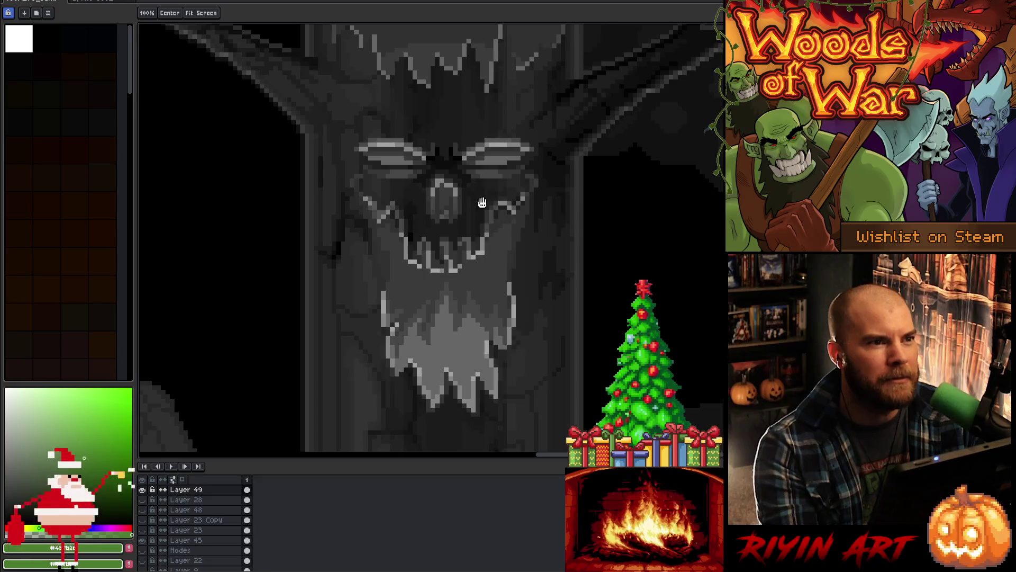
{"action": "scroll", "coordinate": [458, 297], "scroll_direction": "down", "scroll_amount": 2}
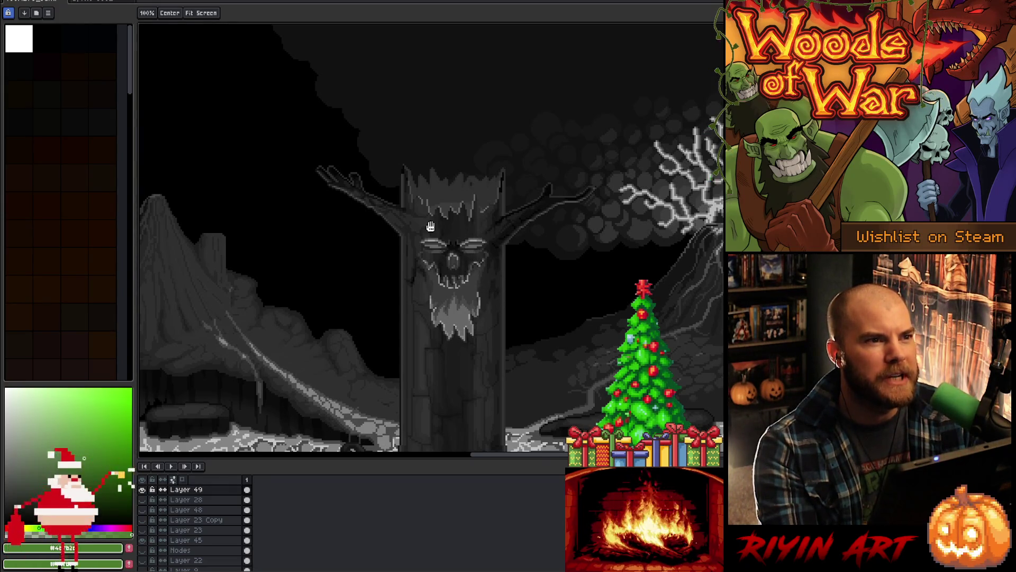
{"action": "scroll", "coordinate": [457, 282], "scroll_direction": "up", "scroll_amount": 2}
{"action": "scroll", "coordinate": [456, 283], "scroll_direction": "up", "scroll_amount": 1}
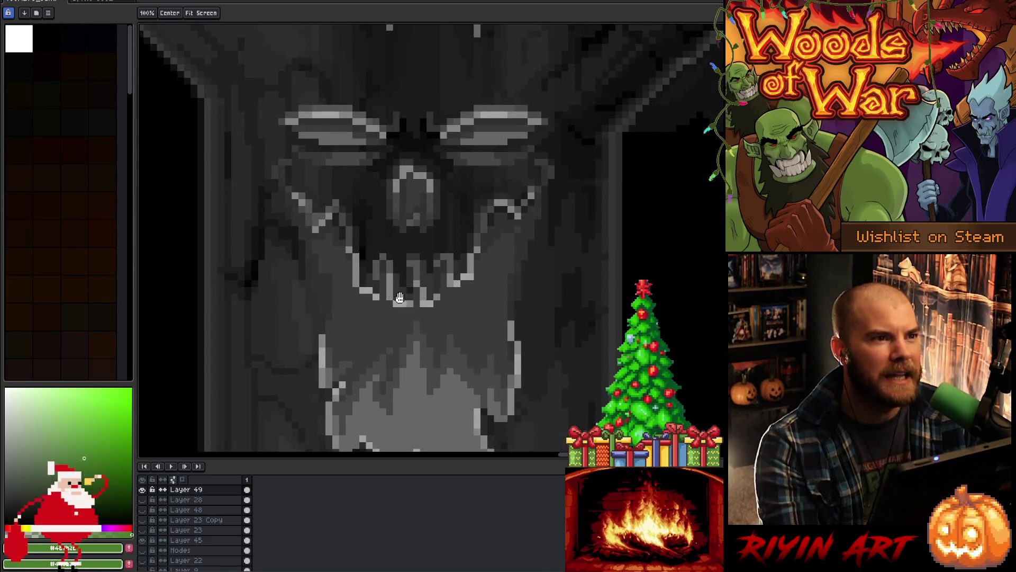
{"action": "scroll", "coordinate": [344, 260], "scroll_direction": "down", "scroll_amount": 3}
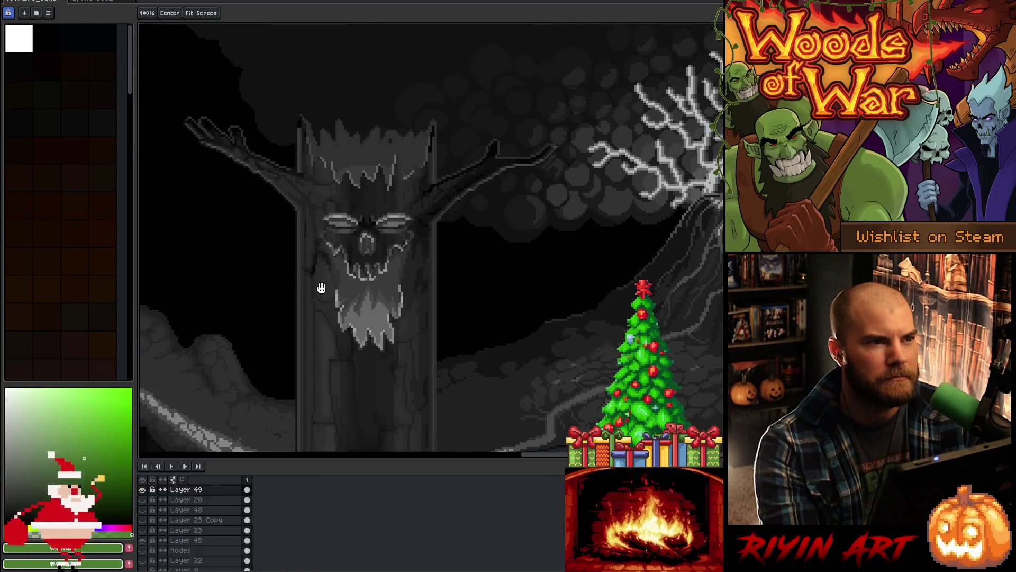
{"action": "scroll", "coordinate": [329, 289], "scroll_direction": "up", "scroll_amount": 3}
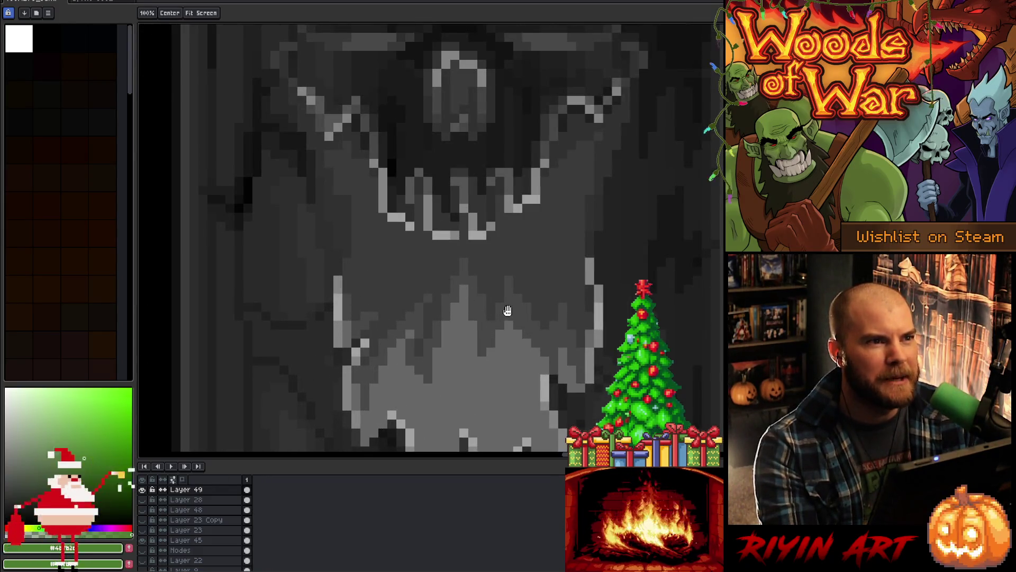
{"action": "scroll", "coordinate": [516, 315], "scroll_direction": "down", "scroll_amount": 2}
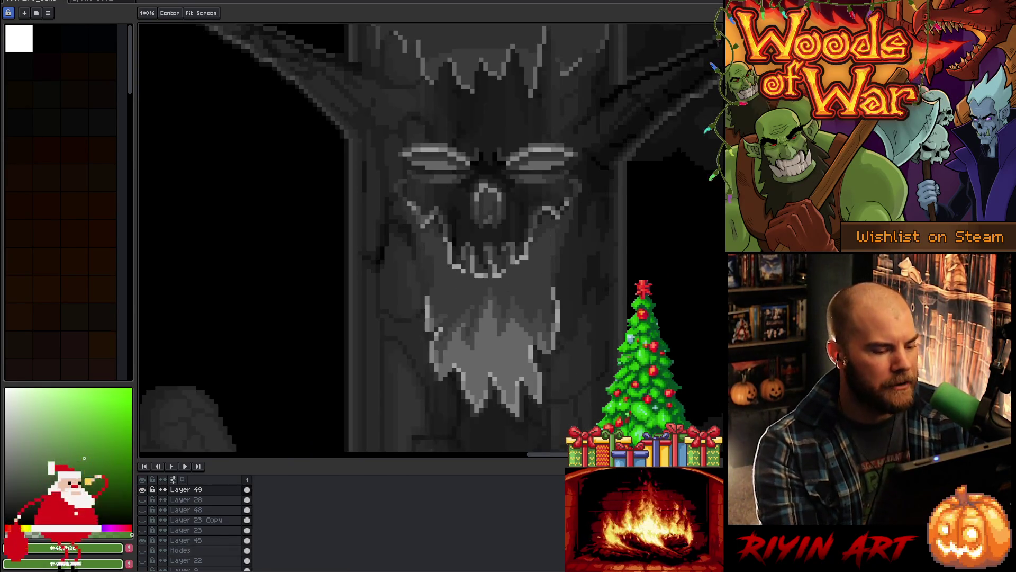
{"action": "left_click", "coordinate": [142, 489]}
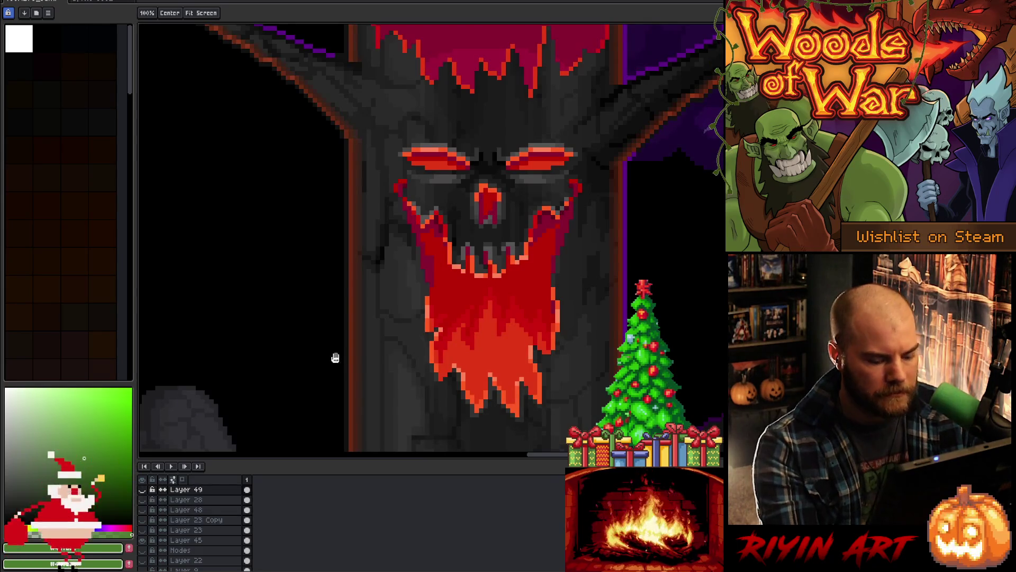
Step: Turn on Auto Select Layer for the Move tool and pick the mouth-fill layer
{"action": "key", "text": "v"}
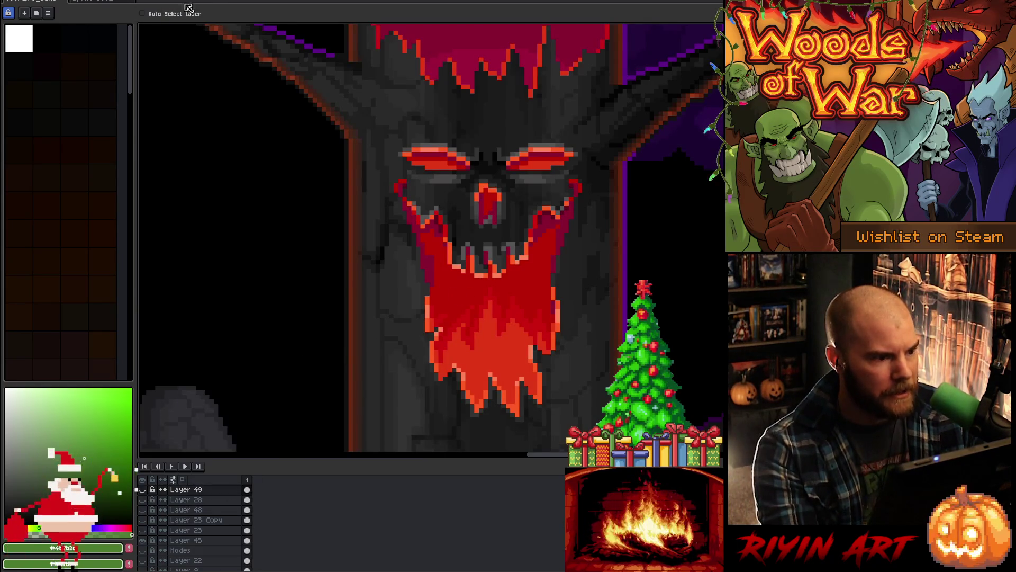
{"action": "left_click", "coordinate": [142, 13]}
{"action": "left_click", "coordinate": [456, 299]}
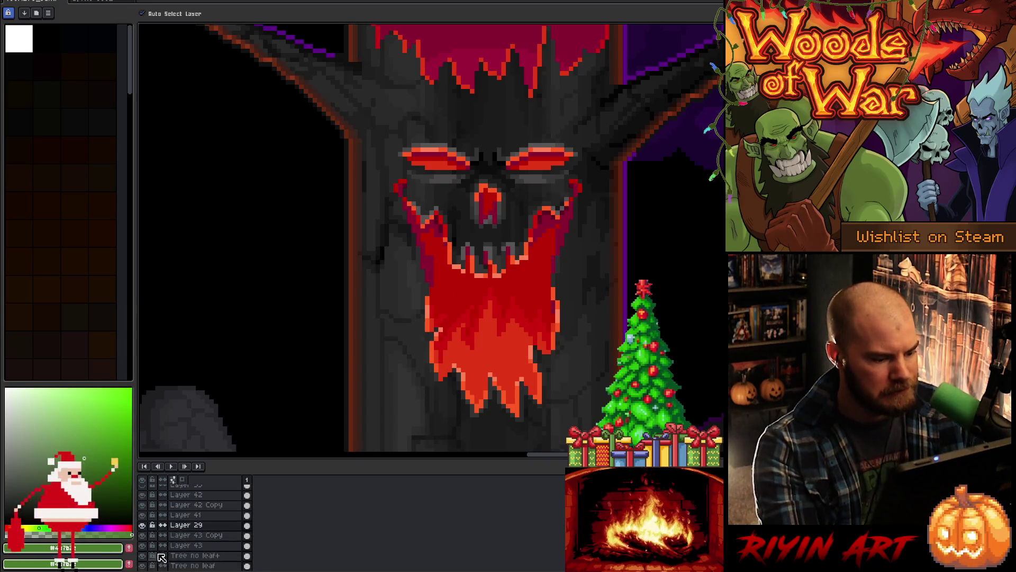
Step: Check Layer 29's red fill by toggling it, then marquee-select the tree face
{"action": "left_click", "coordinate": [143, 525]}
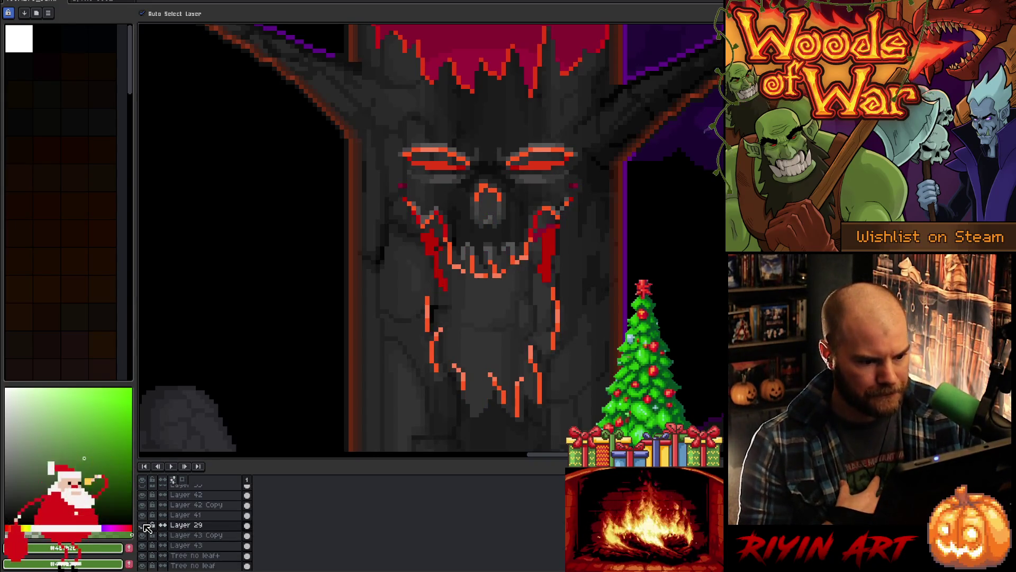
{"action": "left_click", "coordinate": [144, 525]}
{"action": "left_click", "coordinate": [144, 525]}
{"action": "left_click", "coordinate": [143, 524]}
{"action": "left_click", "coordinate": [143, 524]}
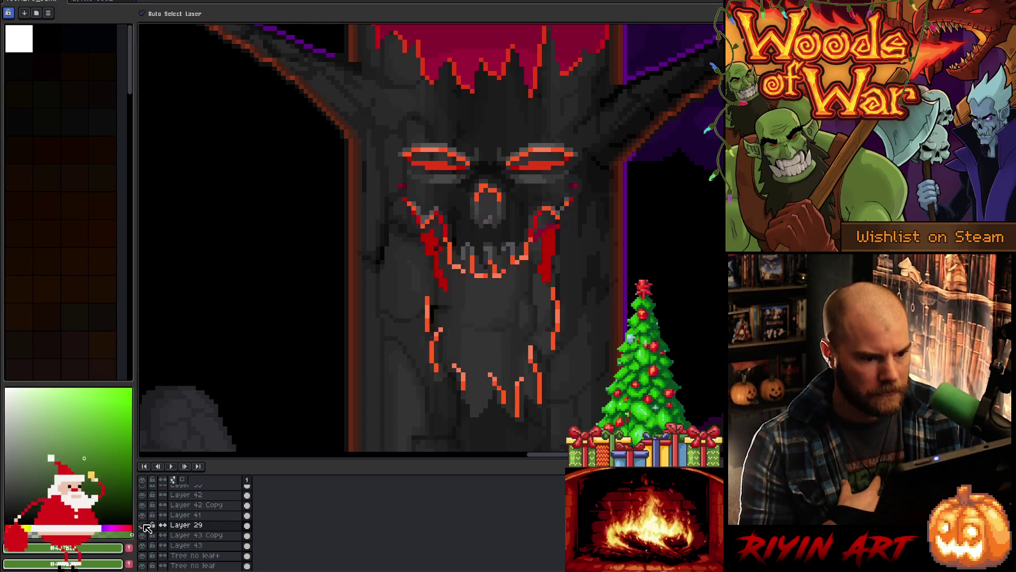
{"action": "left_click", "coordinate": [144, 524]}
{"action": "key", "text": "m"}
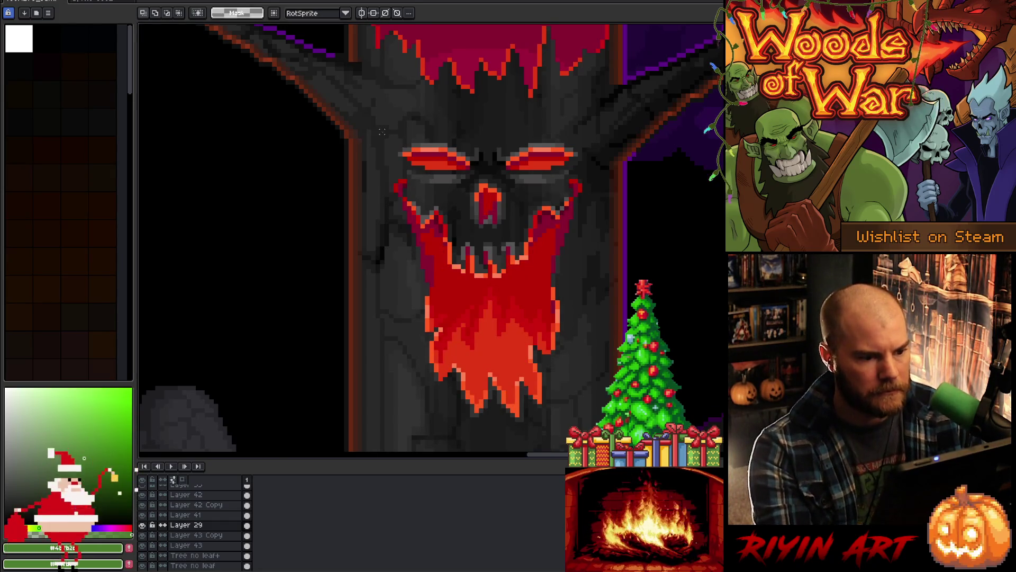
{"action": "mouse_move", "coordinate": [385, 139]}
{"action": "left_mouse_down"}
{"action": "mouse_move", "coordinate": [567, 422]}
{"action": "mouse_move", "coordinate": [592, 419]}
{"action": "left_mouse_up"}
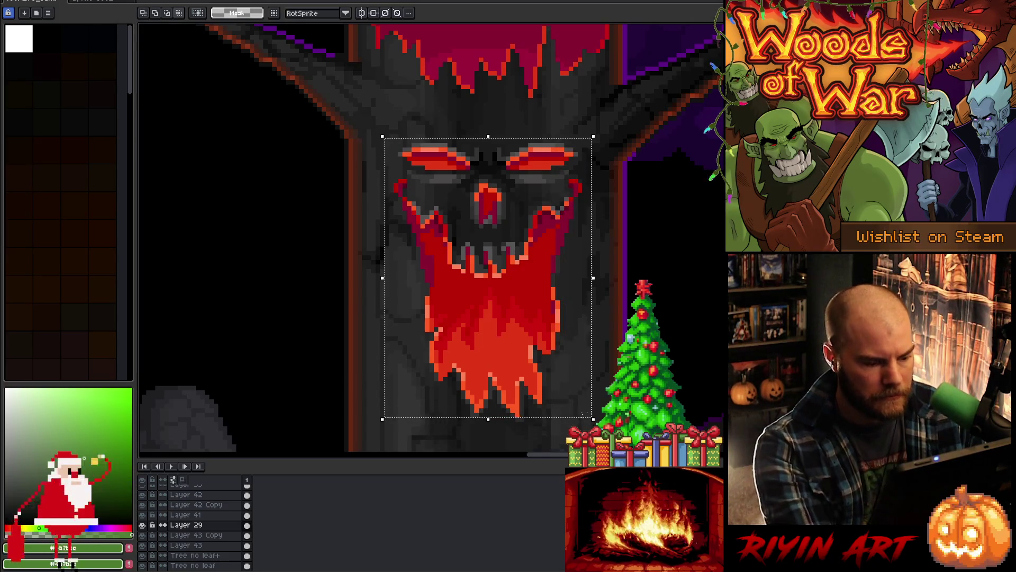
Step: Copy the selected face onto a new Layer 50 above Layer 45 and make it active
{"action": "left_click", "coordinate": [462, 213], "text": "ctrl"}
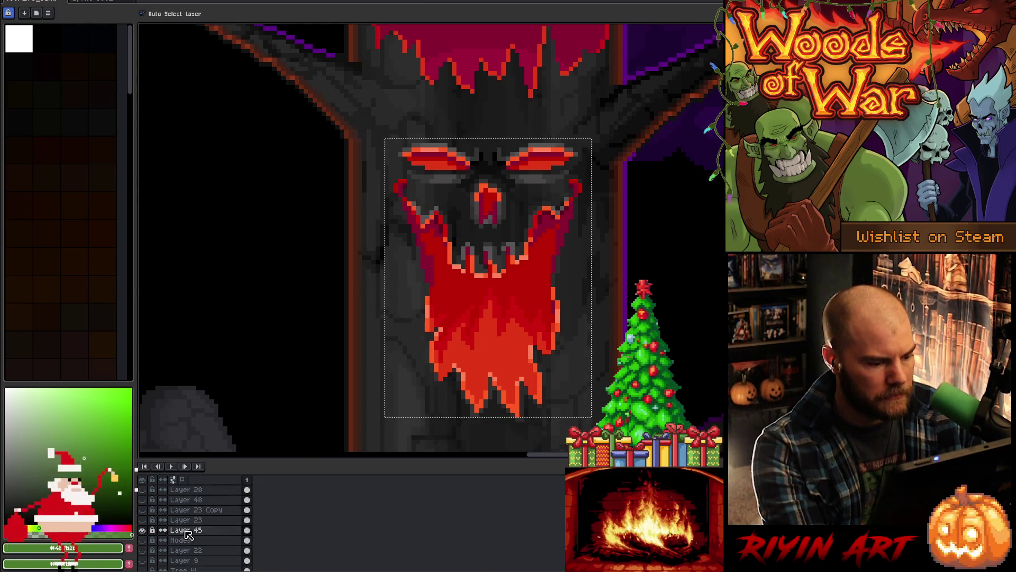
{"action": "key", "text": "shift+n"}
{"action": "left_click", "coordinate": [185, 539]}
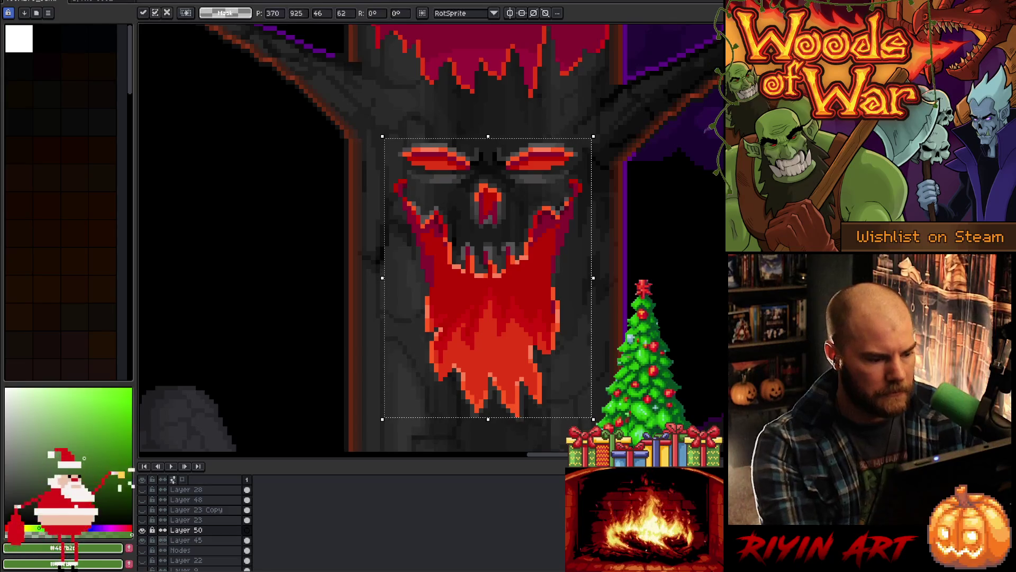
{"action": "key", "text": "m"}
{"action": "left_click", "coordinate": [186, 529]}
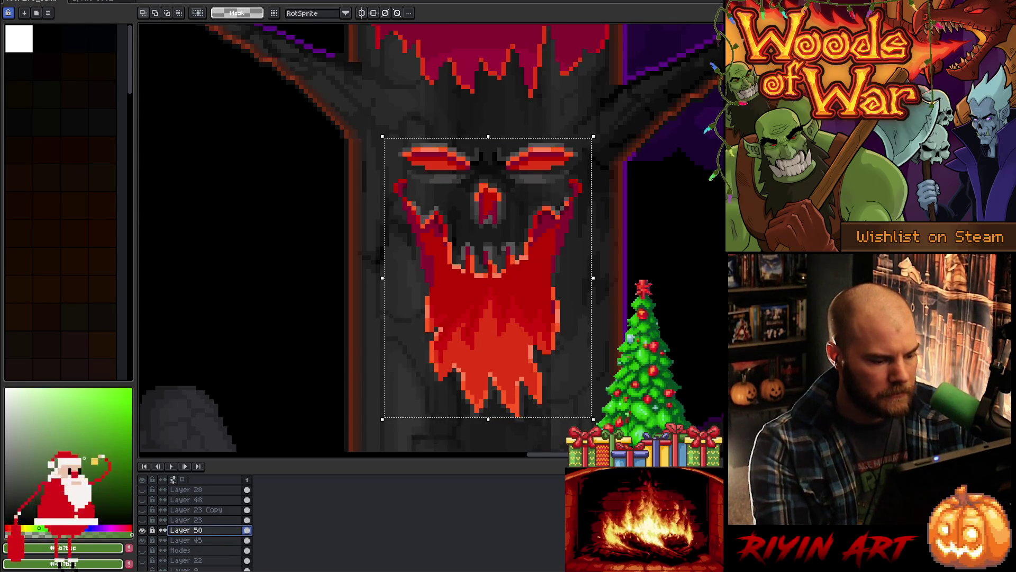
Step: Try a Hue/Saturation shift of -80 on the face, then cancel it
{"action": "key", "text": "ctrl+u"}
{"action": "left_click_drag", "start_coordinate": [481, 461], "coordinate": [475, 469]}
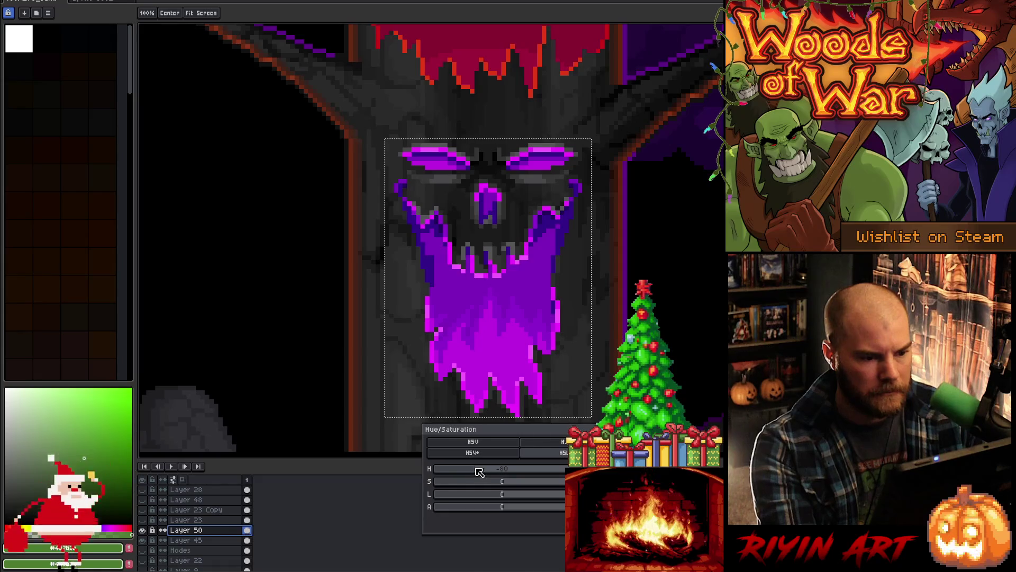
{"action": "key", "text": "Escape"}
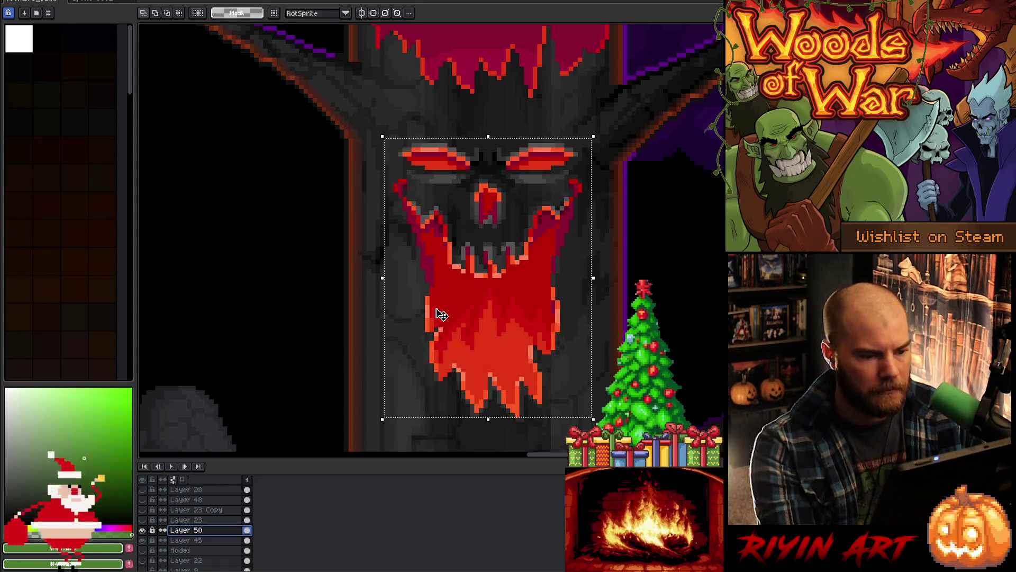
Step: Eyedrop the red of the flames as the current colour
{"action": "scroll", "coordinate": [455, 319], "scroll_direction": "up", "scroll_amount": 3}
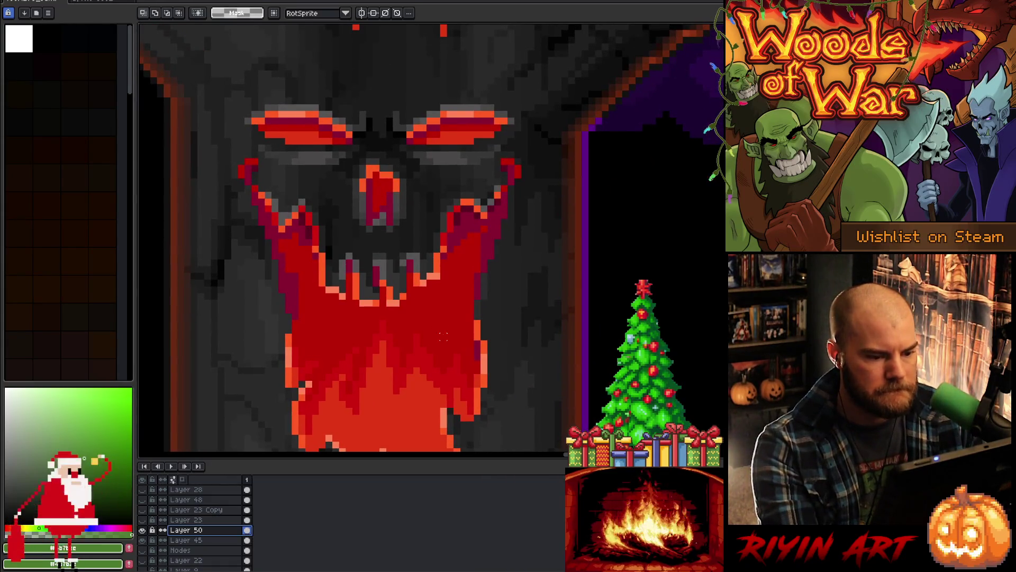
{"action": "key", "text": "i"}
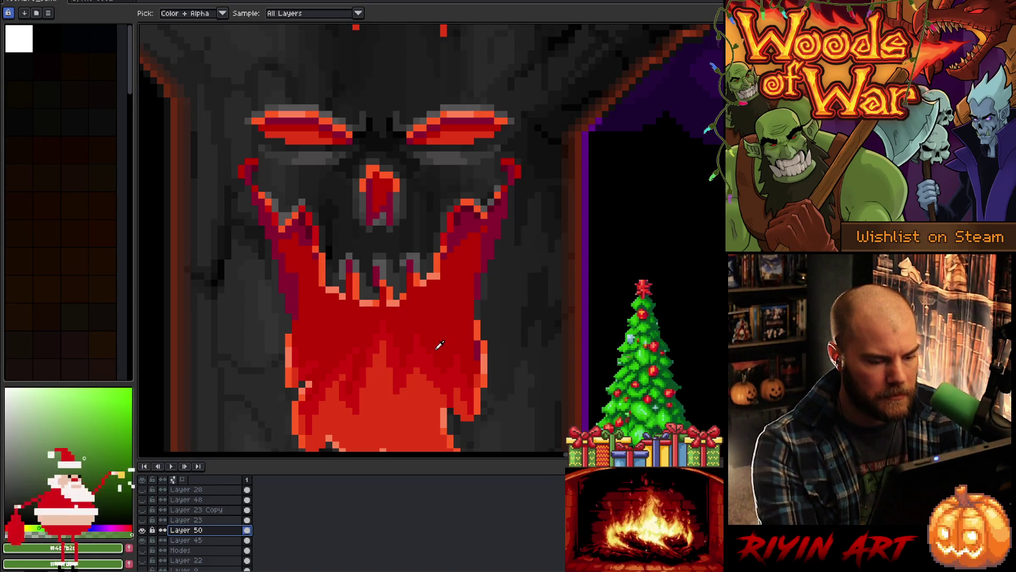
{"action": "scroll", "coordinate": [440, 345], "scroll_direction": "down", "scroll_amount": 4}
{"action": "scroll", "coordinate": [432, 386], "scroll_direction": "up", "scroll_amount": 2}
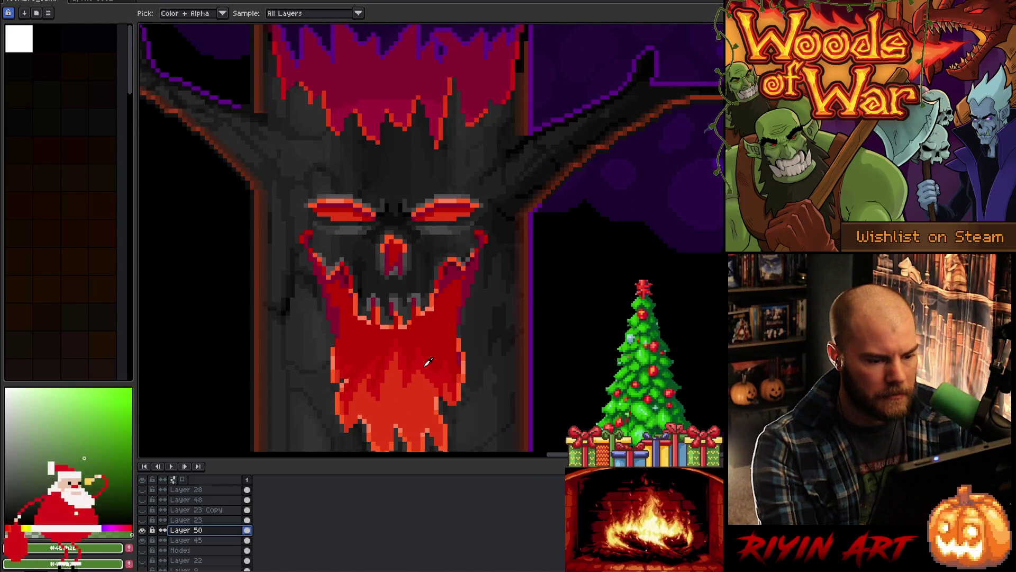
{"action": "left_click", "coordinate": [429, 361]}
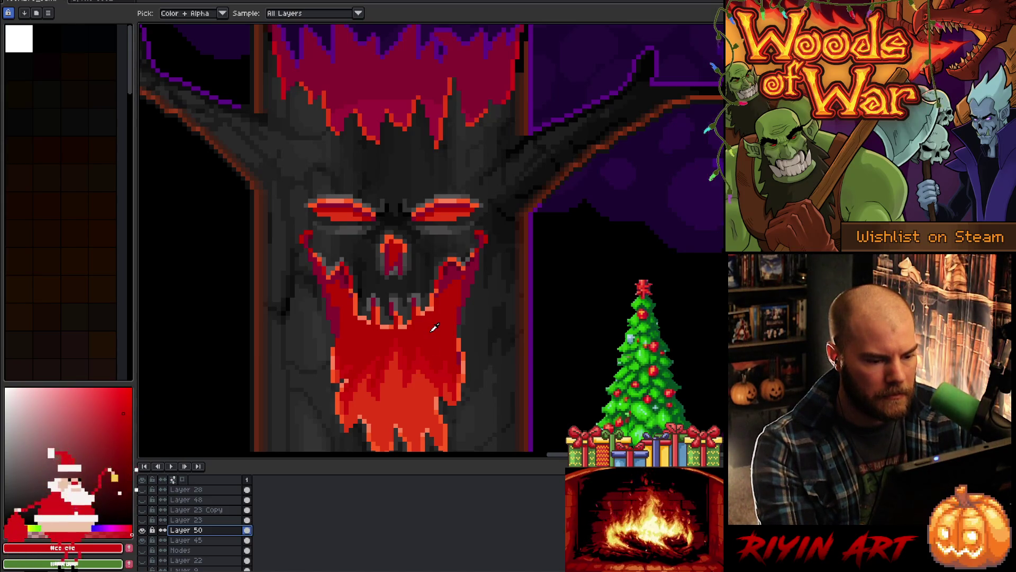
Step: In Replace Color, set the dark crimson mouth edges as the From colour
{"action": "scroll", "coordinate": [434, 329], "scroll_direction": "up", "scroll_amount": 1}
{"action": "left_click_drag", "start_coordinate": [452, 319], "coordinate": [463, 318]}
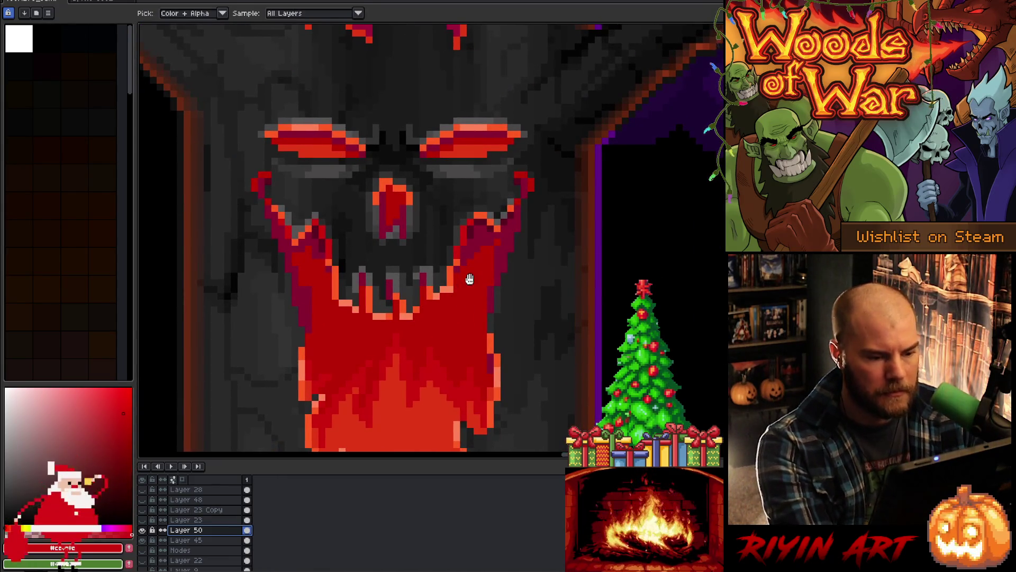
{"action": "key", "text": "ctrl+r"}
{"action": "left_click", "coordinate": [512, 241]}
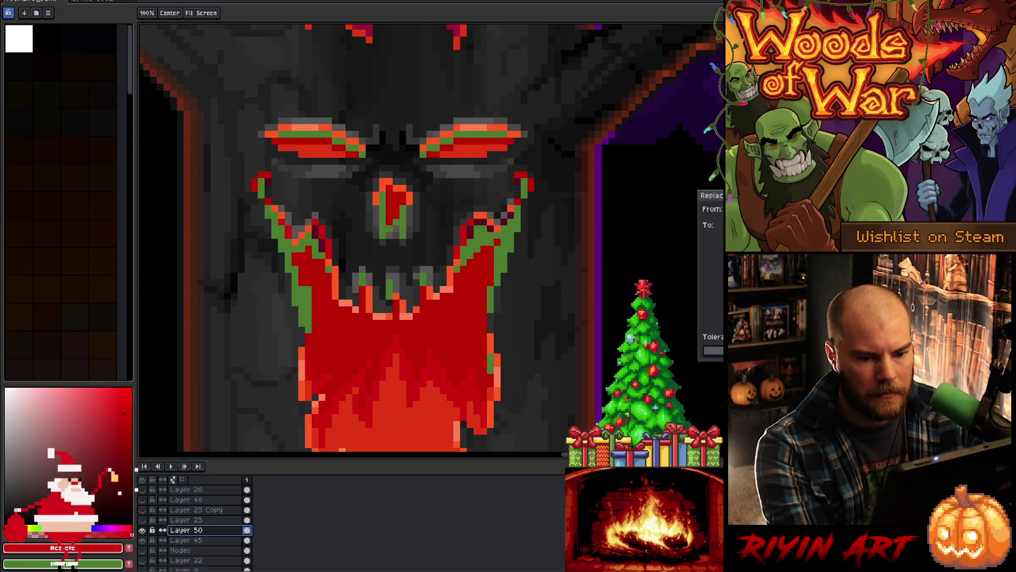
Step: Apply the crimson-edge replacement, then select the eye-to-nose area and test replacing its dark-red outline
{"action": "key", "text": "Return"}
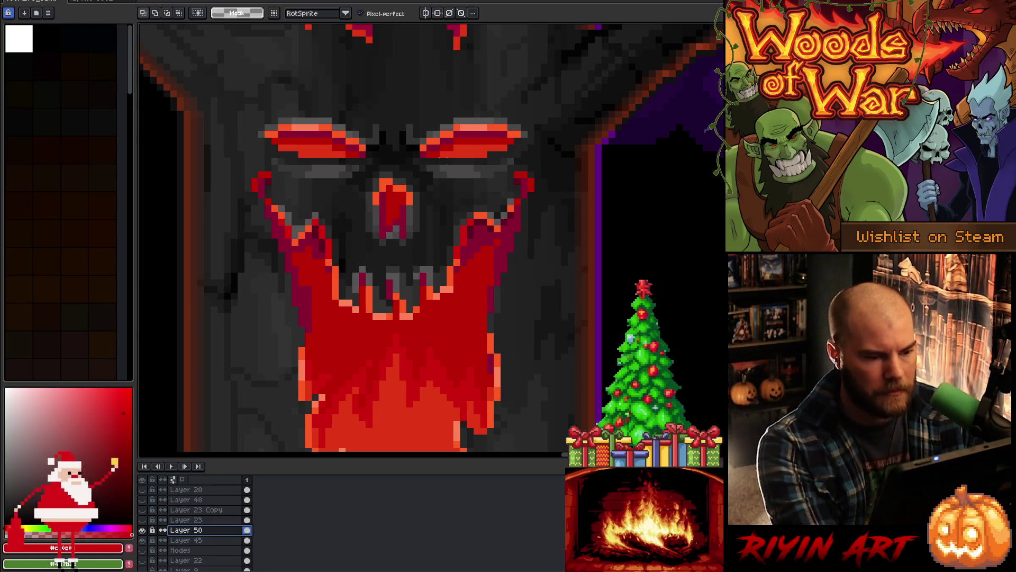
{"action": "mouse_move", "coordinate": [531, 112]}
{"action": "left_mouse_down"}
{"action": "mouse_move", "coordinate": [473, 191]}
{"action": "mouse_move", "coordinate": [413, 243]}
{"action": "mouse_move", "coordinate": [251, 154]}
{"action": "mouse_move", "coordinate": [455, 118]}
{"action": "mouse_move", "coordinate": [547, 124]}
{"action": "mouse_move", "coordinate": [404, 101]}
{"action": "mouse_move", "coordinate": [582, 130]}
{"action": "left_mouse_up"}
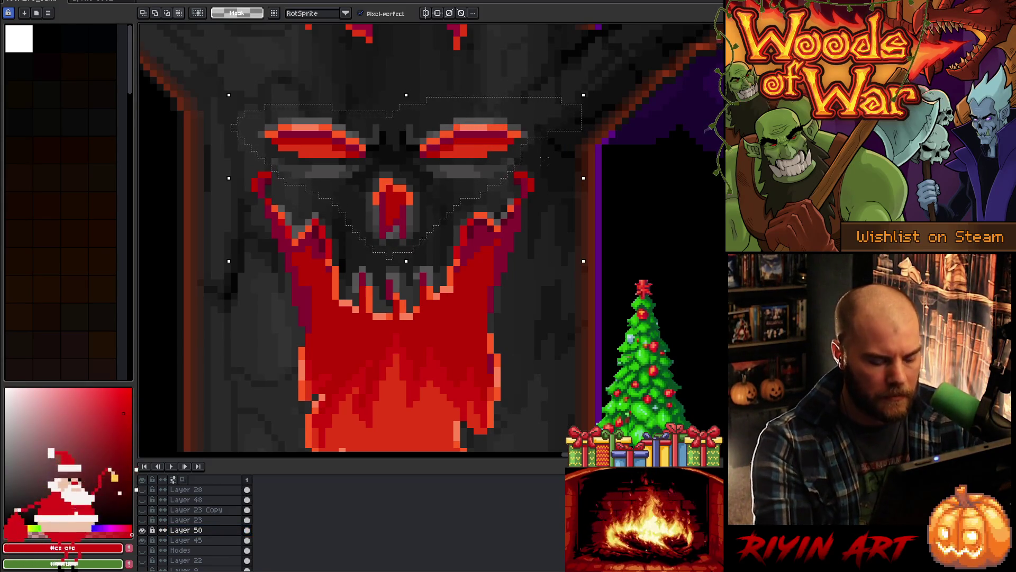
{"action": "key", "text": "shift+r"}
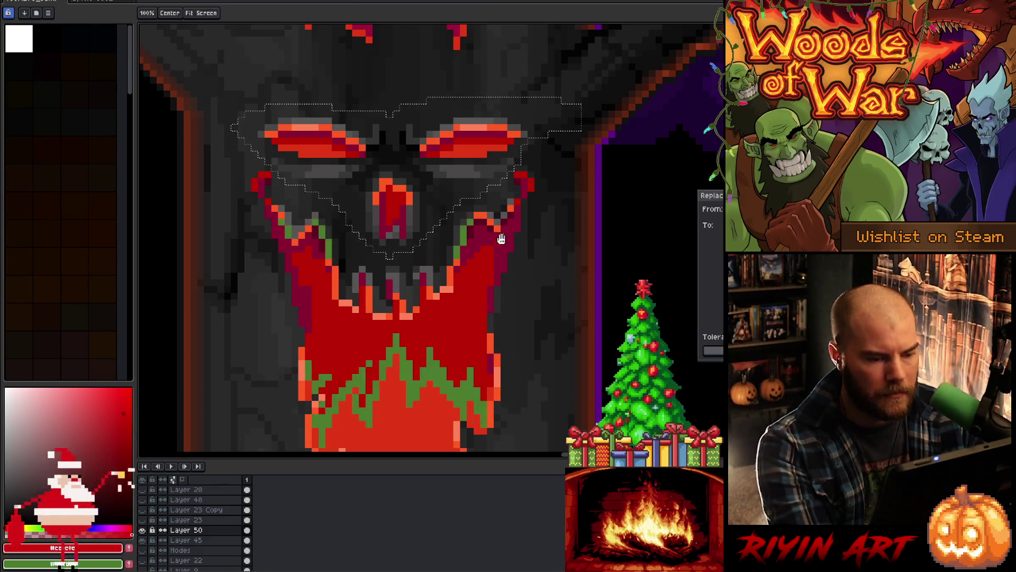
{"action": "left_click", "coordinate": [526, 237]}
{"action": "left_click", "coordinate": [508, 235]}
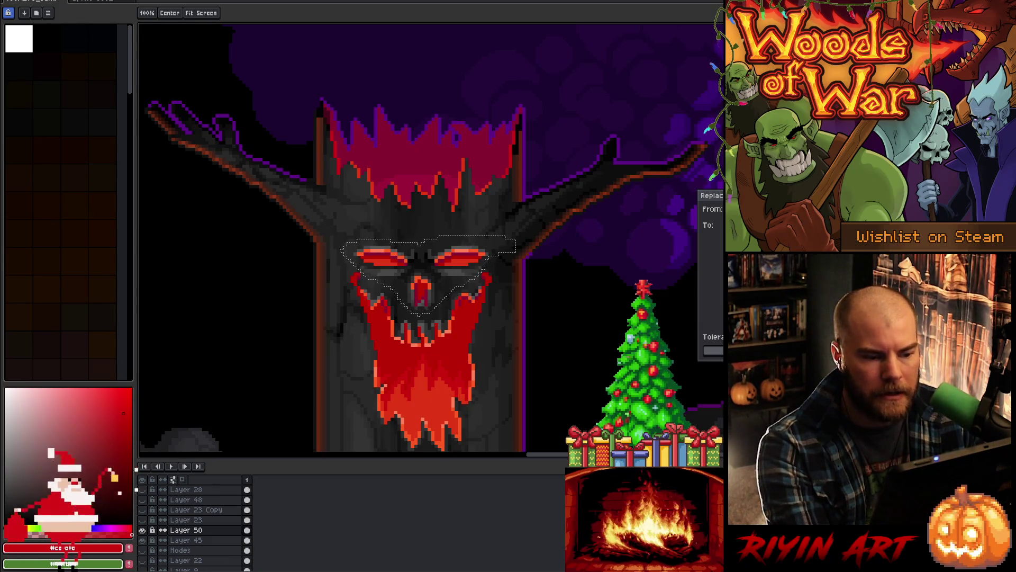
{"action": "key", "text": "Escape"}
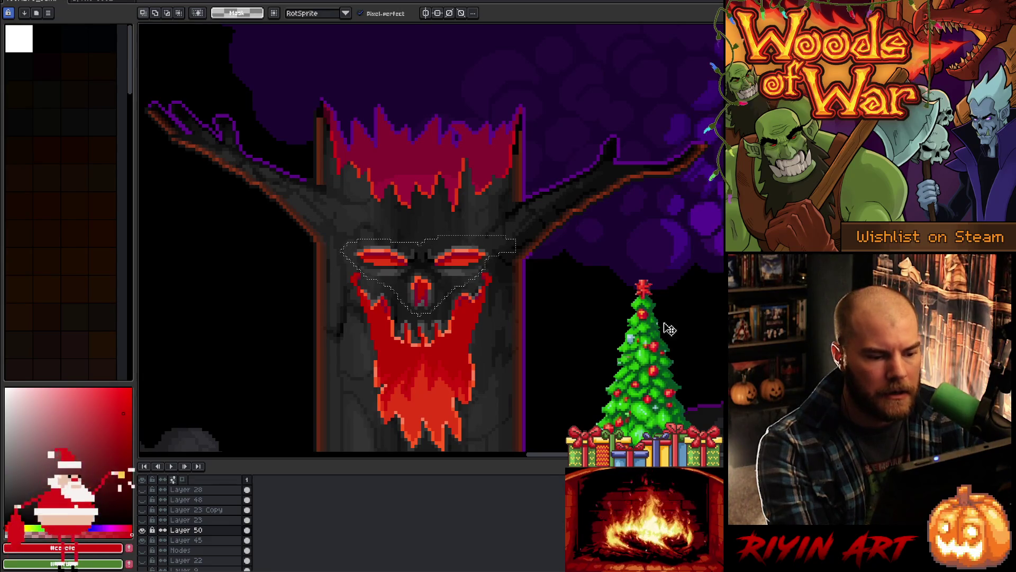
Step: Reopen Replace Color several times, trying different beard reds as the From colour
{"action": "scroll", "coordinate": [424, 363], "scroll_direction": "up", "scroll_amount": 2}
{"action": "scroll", "coordinate": [479, 342], "scroll_direction": "down", "scroll_amount": 2}
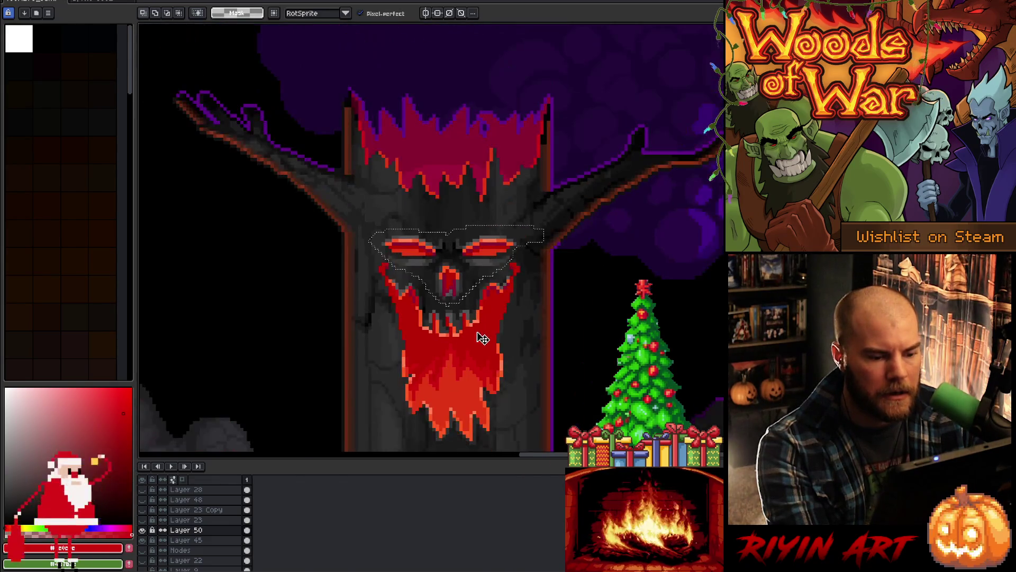
{"action": "scroll", "coordinate": [495, 350], "scroll_direction": "up", "scroll_amount": 1}
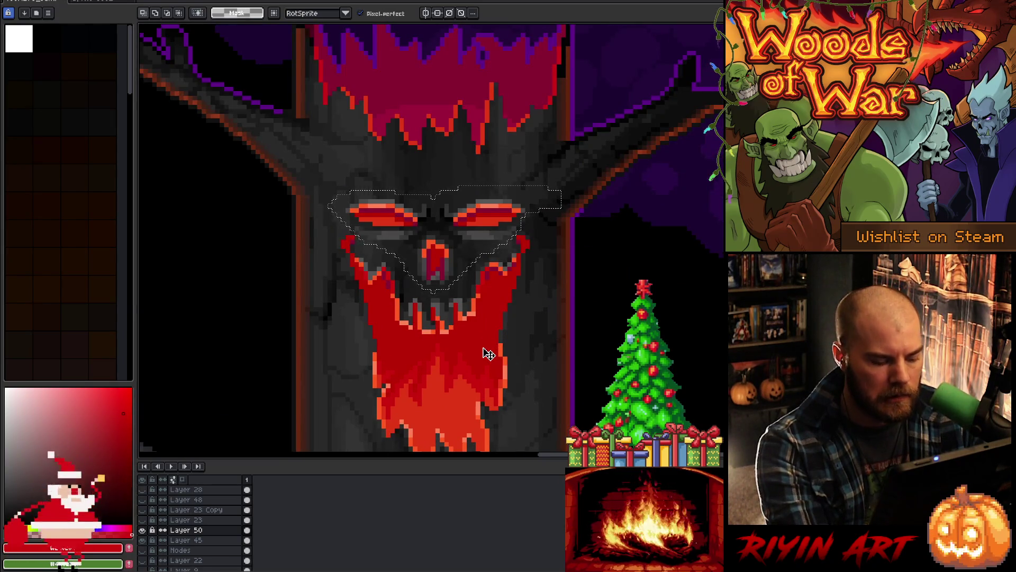
{"action": "key", "text": "shift+r"}
{"action": "left_click", "coordinate": [482, 348]}
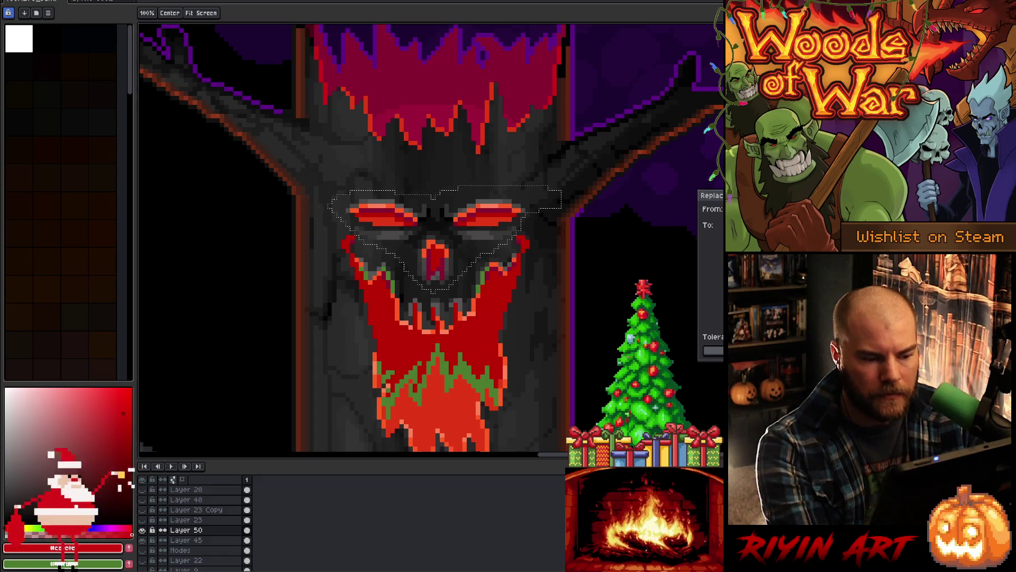
{"action": "key", "text": "Escape"}
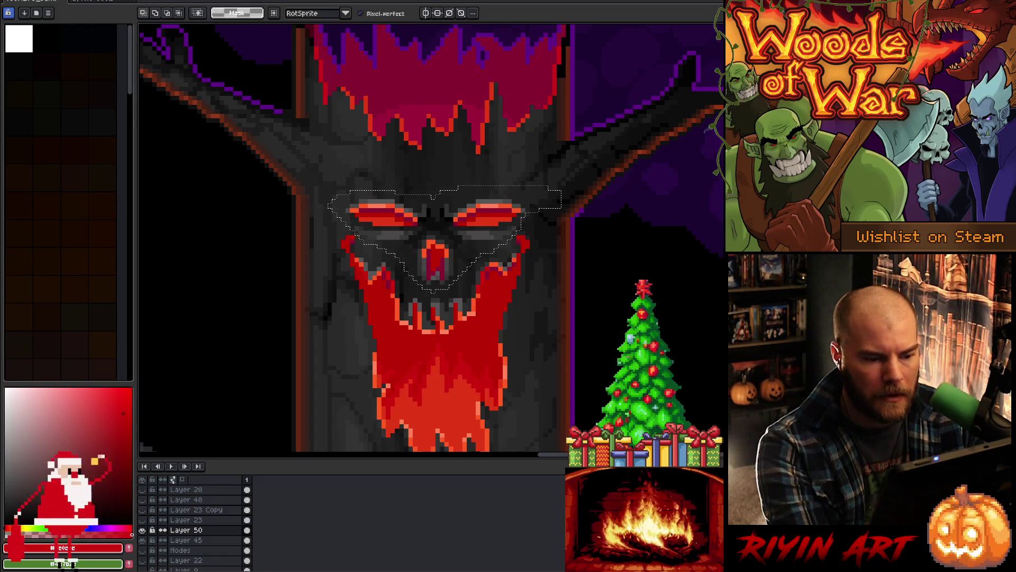
{"action": "key", "text": "shift+r"}
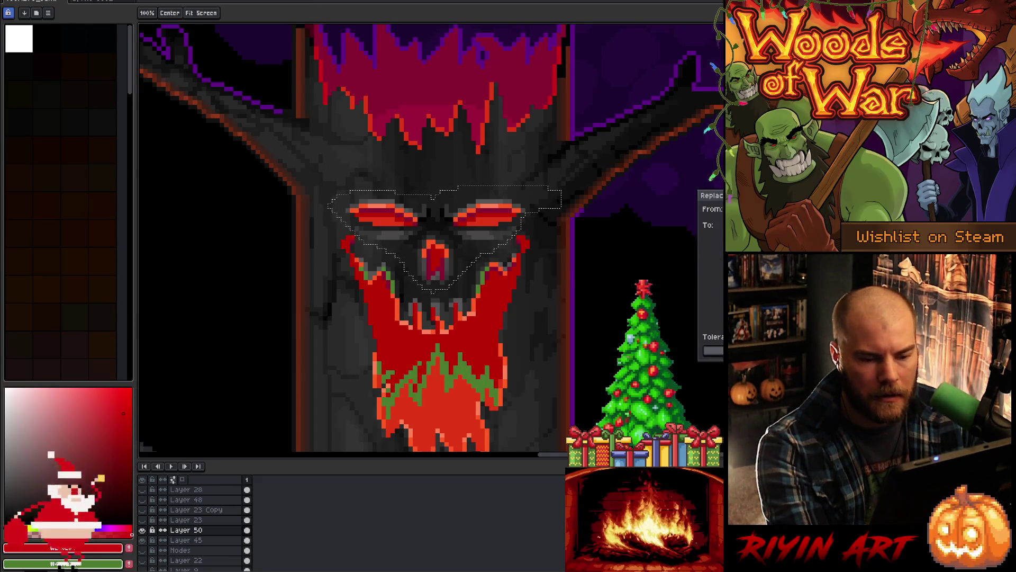
{"action": "left_click", "coordinate": [468, 413]}
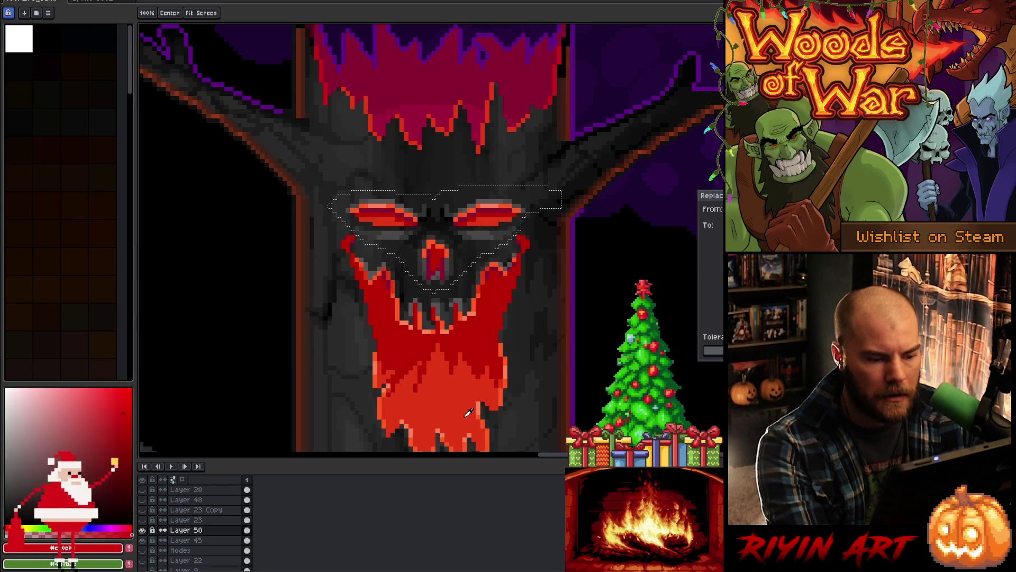
{"action": "key", "text": "Escape"}
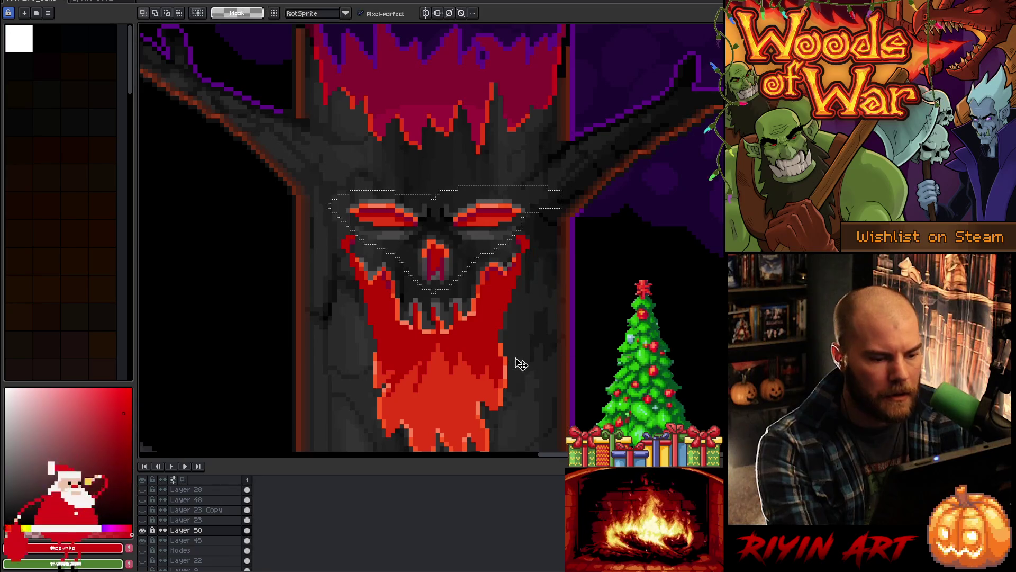
{"action": "key", "text": "shift+r"}
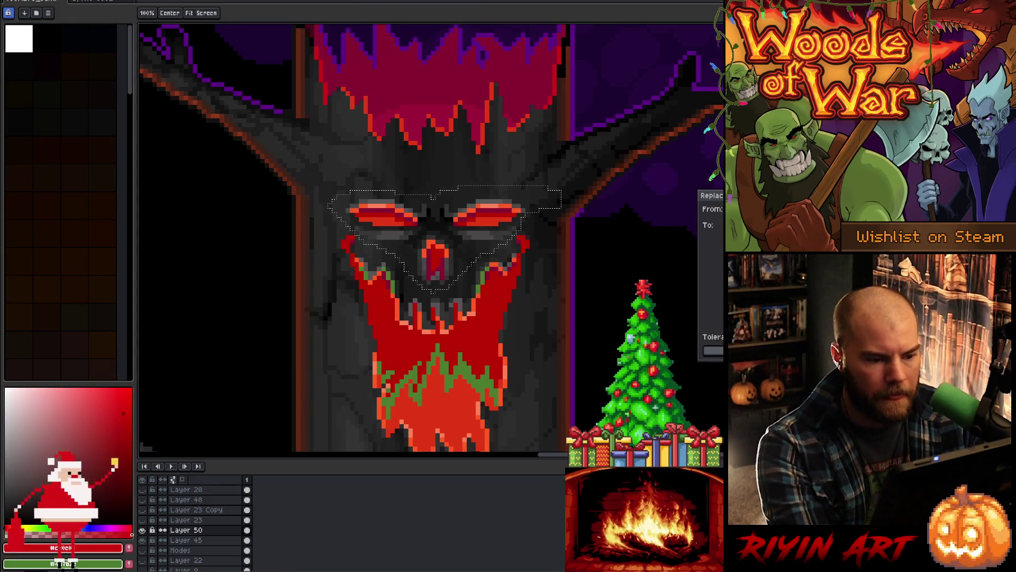
Step: Replace the beard's red with the eye's orange-red and apply it
{"action": "left_click", "coordinate": [467, 338]}
{"action": "left_click", "coordinate": [507, 202]}
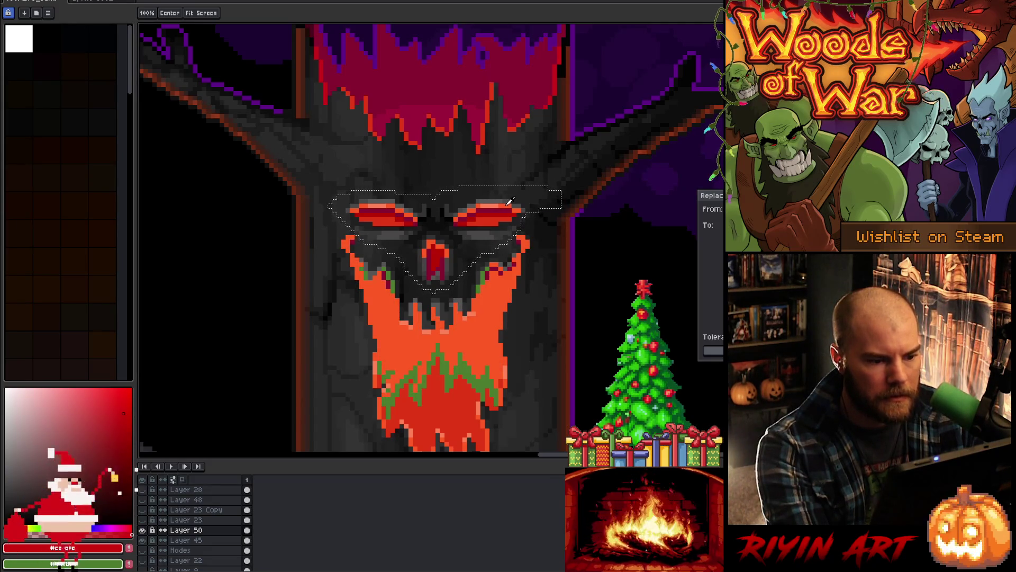
{"action": "left_click", "coordinate": [494, 217]}
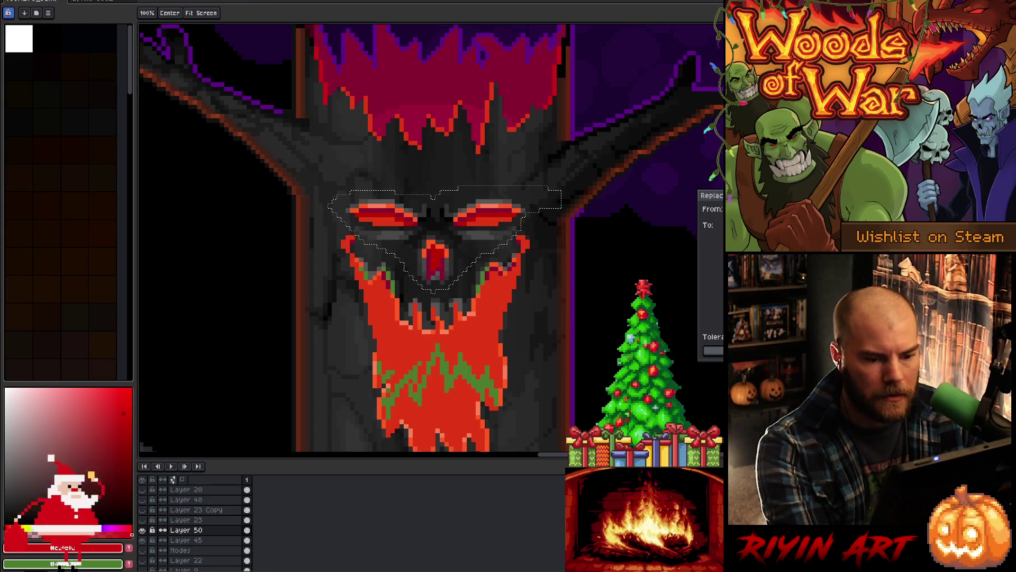
{"action": "left_click", "coordinate": [492, 355]}
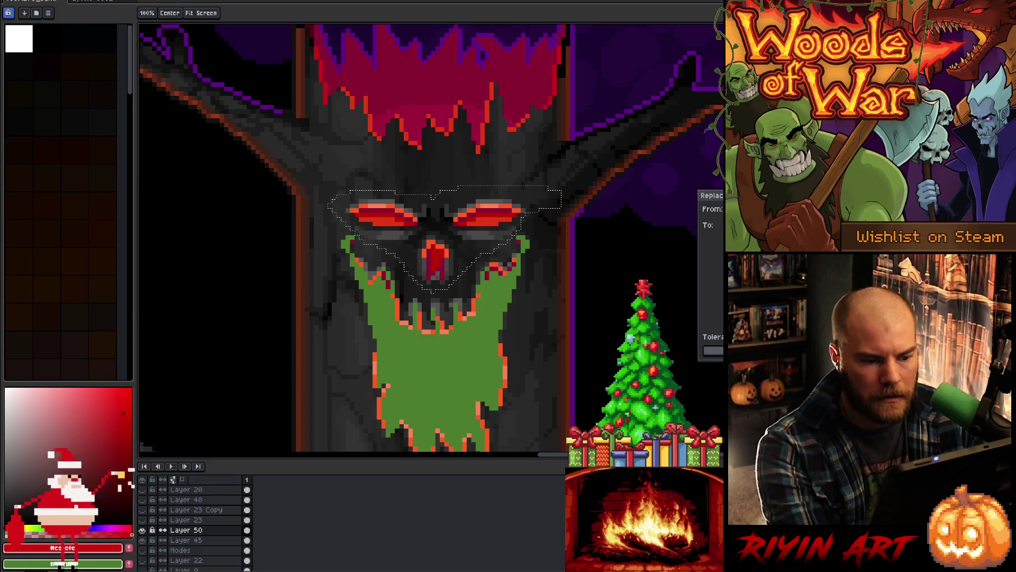
{"action": "left_click", "coordinate": [480, 203]}
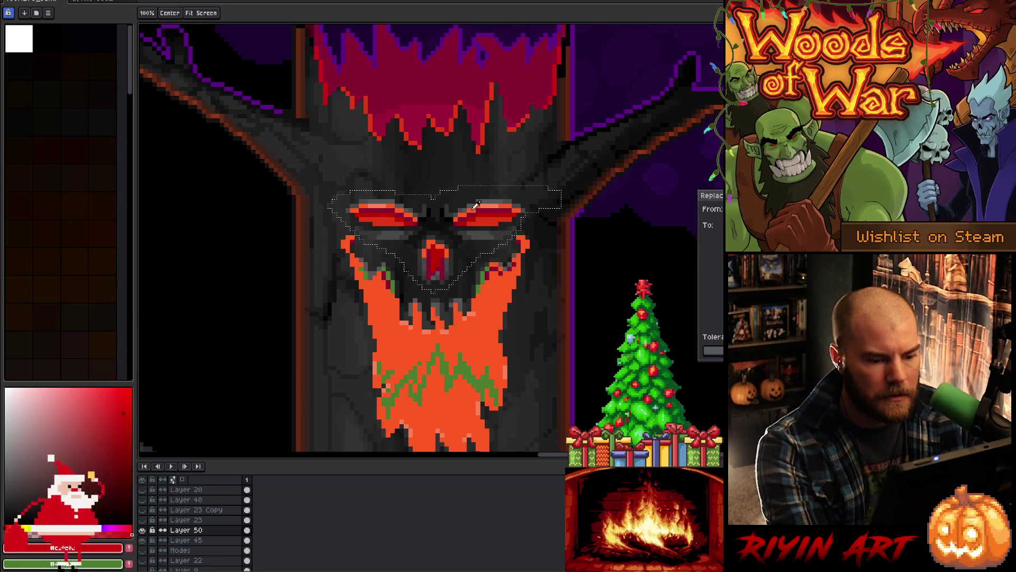
{"action": "left_click", "coordinate": [476, 214]}
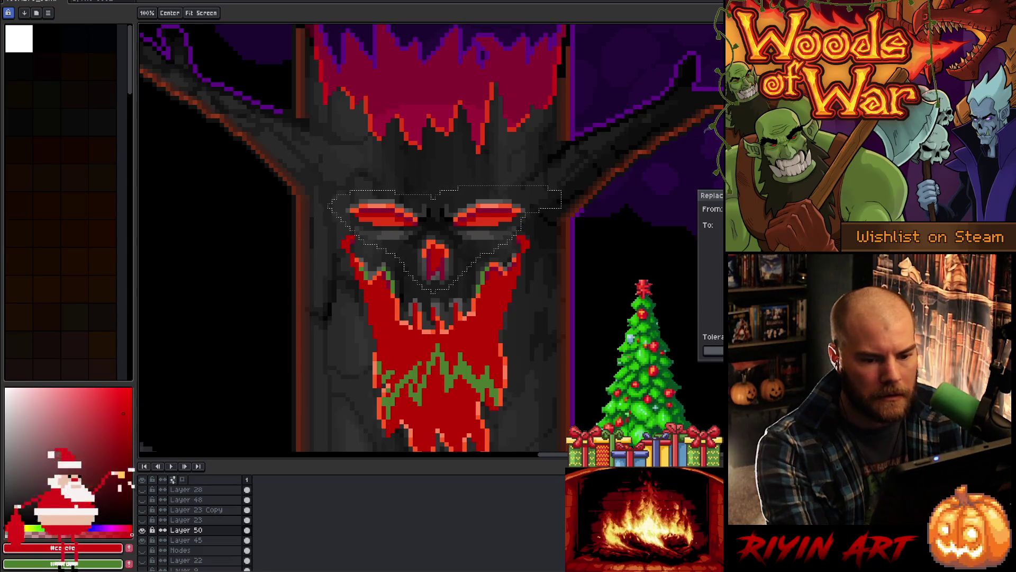
{"action": "key", "text": "Return"}
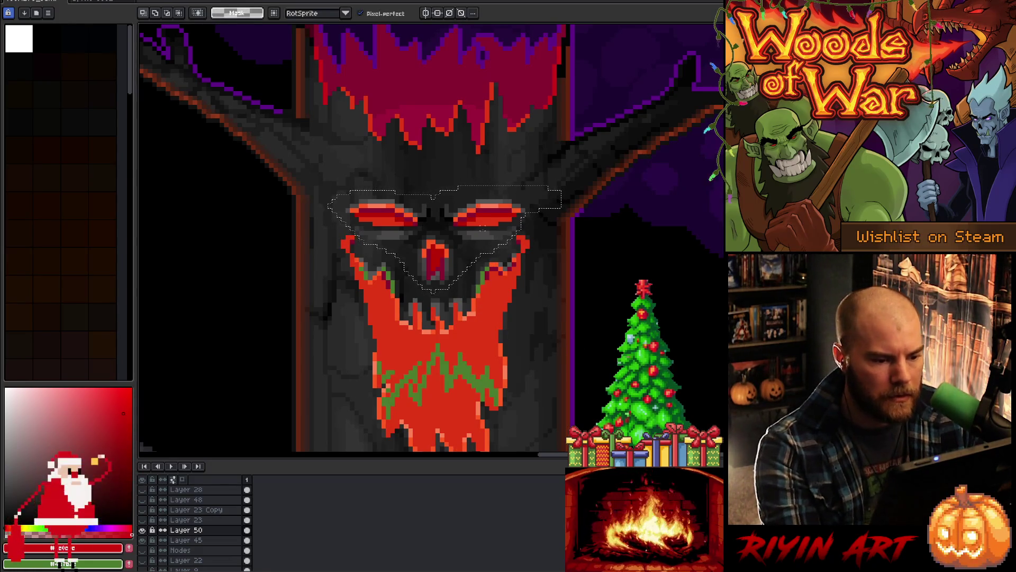
Step: Sample a lighter orange from the eye and bucket-fill the lower beard with it
{"action": "key", "text": "i"}
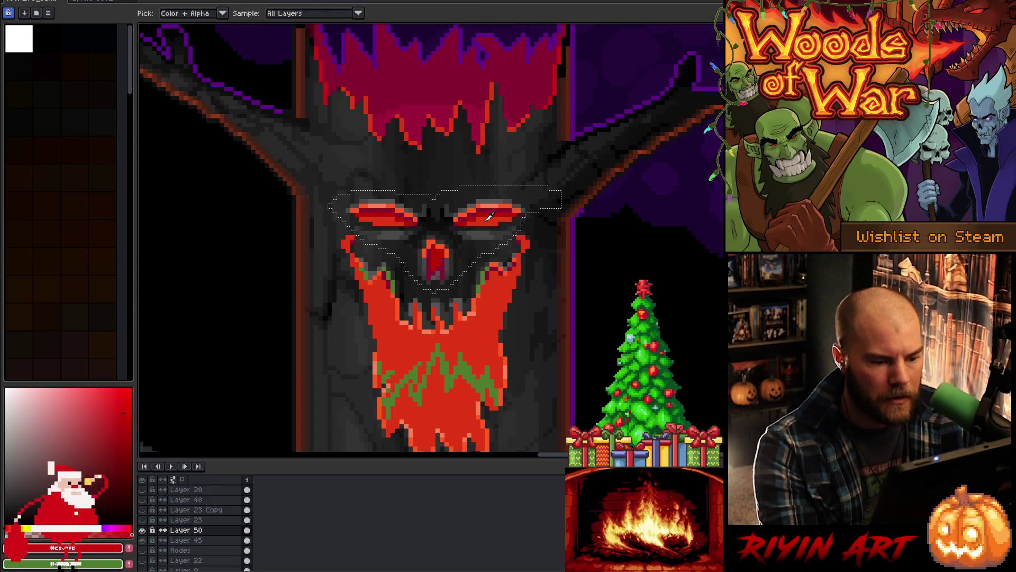
{"action": "left_click", "coordinate": [489, 216]}
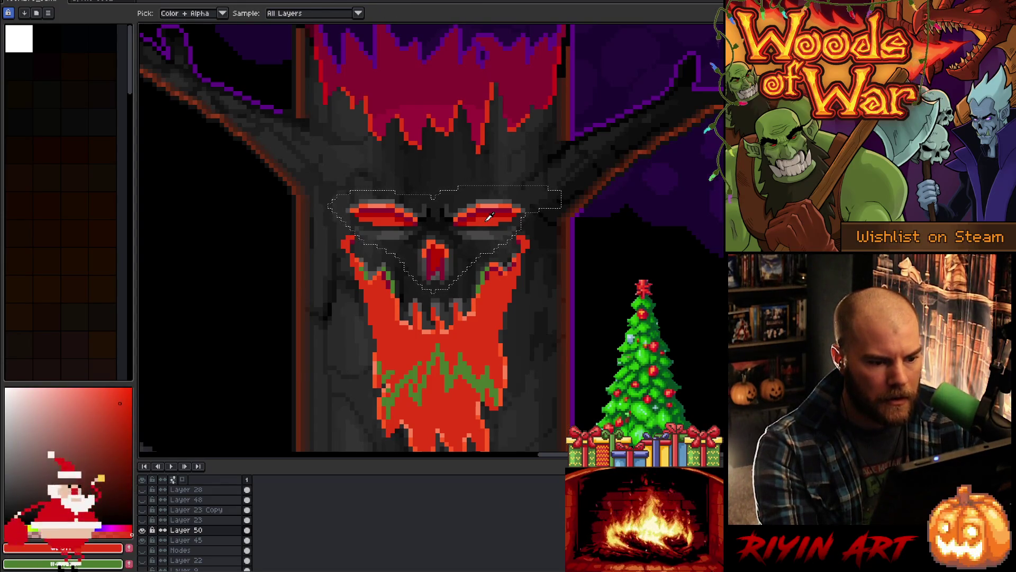
{"action": "left_click", "coordinate": [480, 202]}
{"action": "key", "text": "g"}
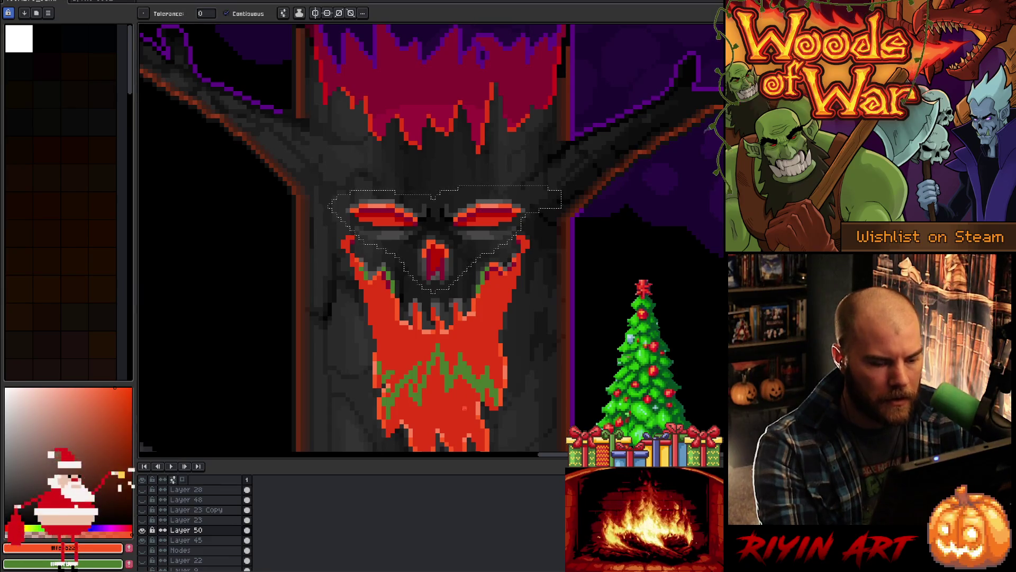
{"action": "left_click", "coordinate": [458, 407]}
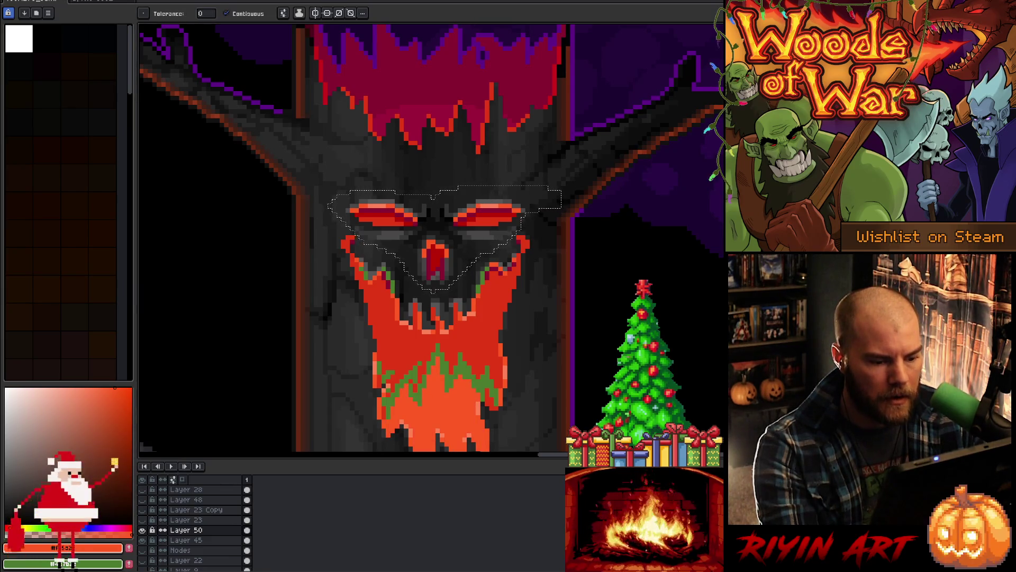
{"action": "left_click_drag", "start_coordinate": [489, 202], "coordinate": [494, 165]}
Step: Add a sampled orange to the palette, replace the remaining beard shades, then deselect
{"action": "key", "text": "i"}
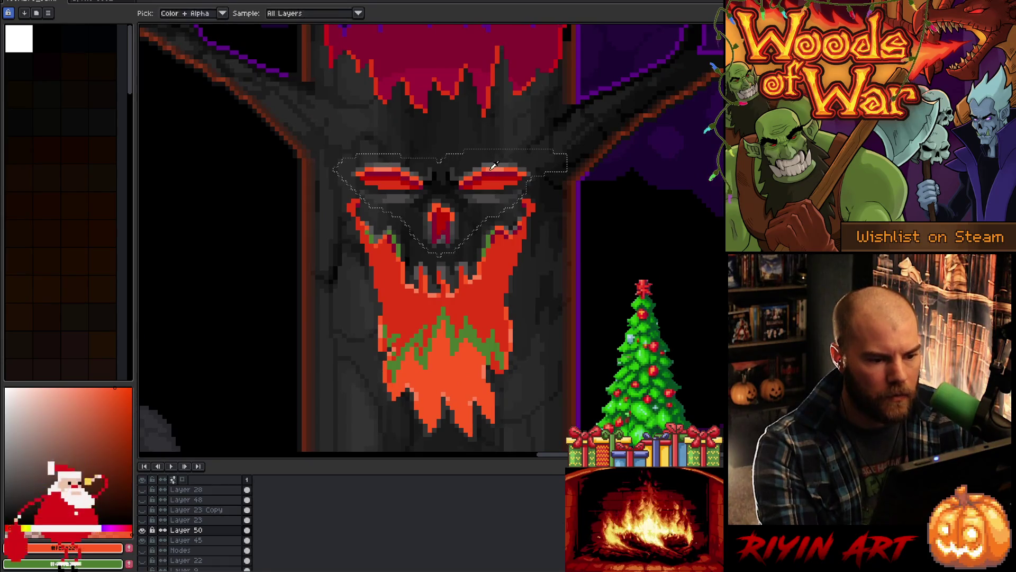
{"action": "left_click", "coordinate": [483, 273]}
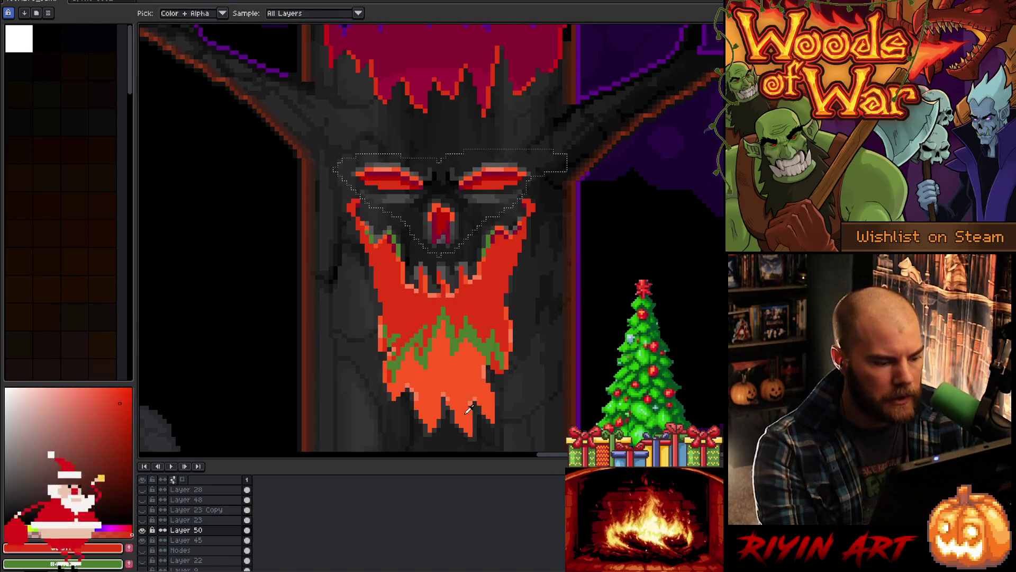
{"action": "left_click", "coordinate": [123, 393]}
{"action": "key", "text": "w"}
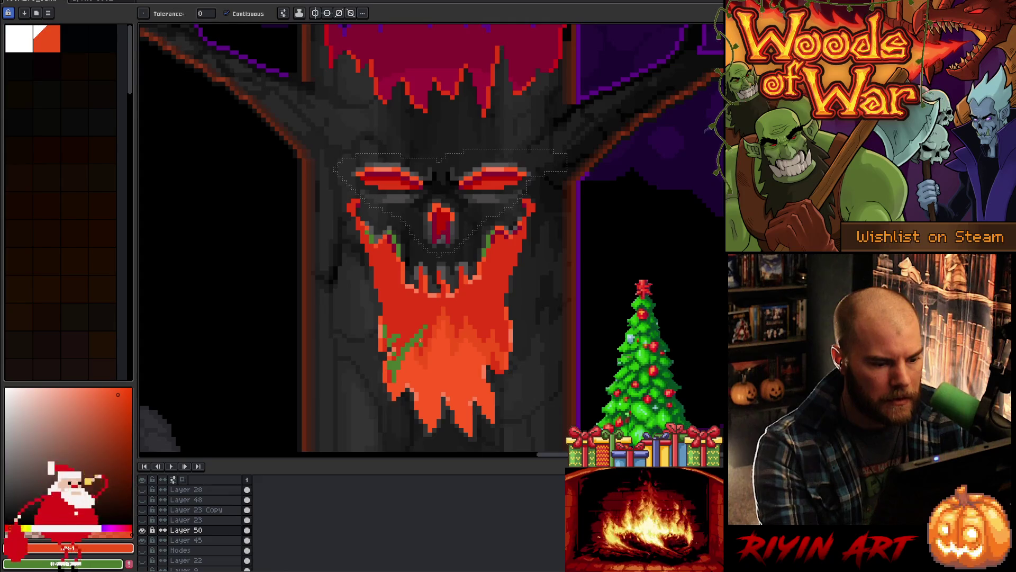
{"action": "key", "text": "shift+r"}
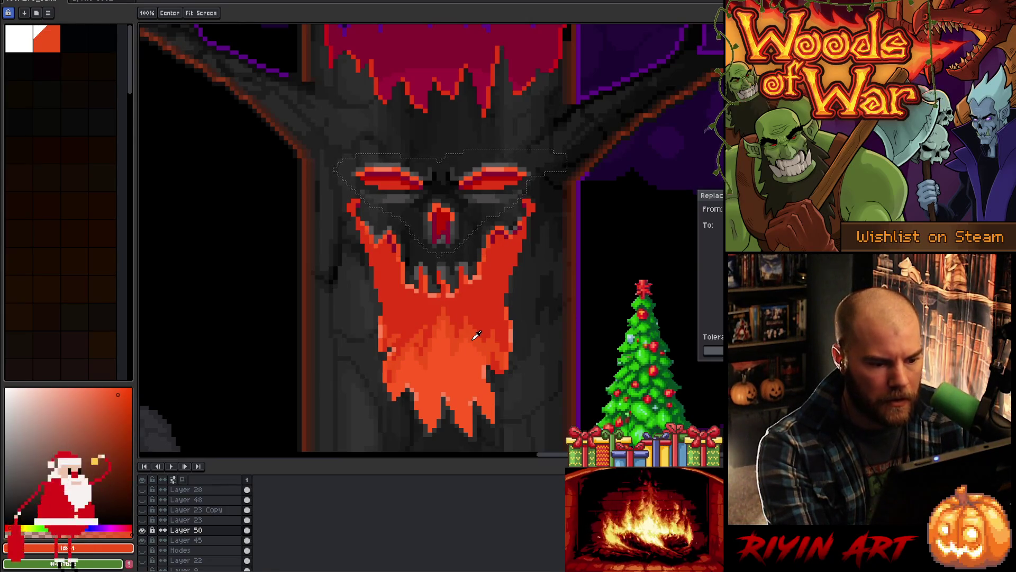
{"action": "key", "text": "Return"}
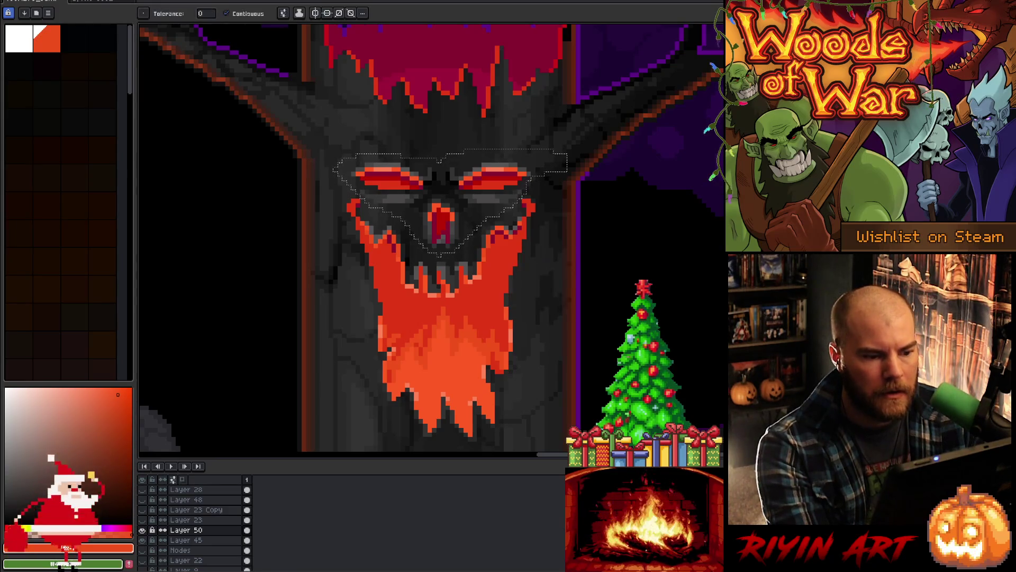
{"action": "key", "text": "ctrl+d"}
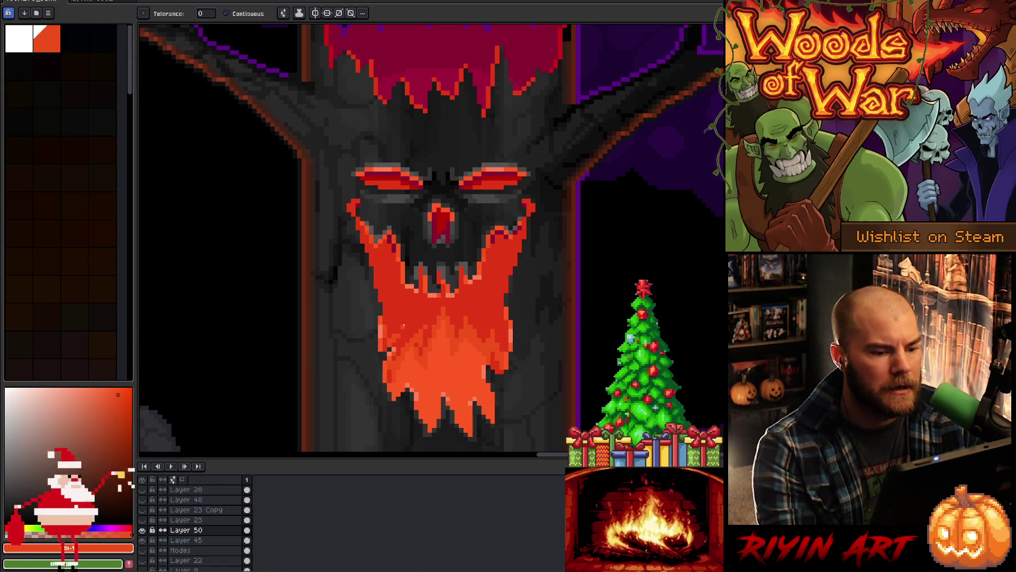
{"action": "scroll", "coordinate": [148, 498], "scroll_direction": "up", "scroll_amount": 1}
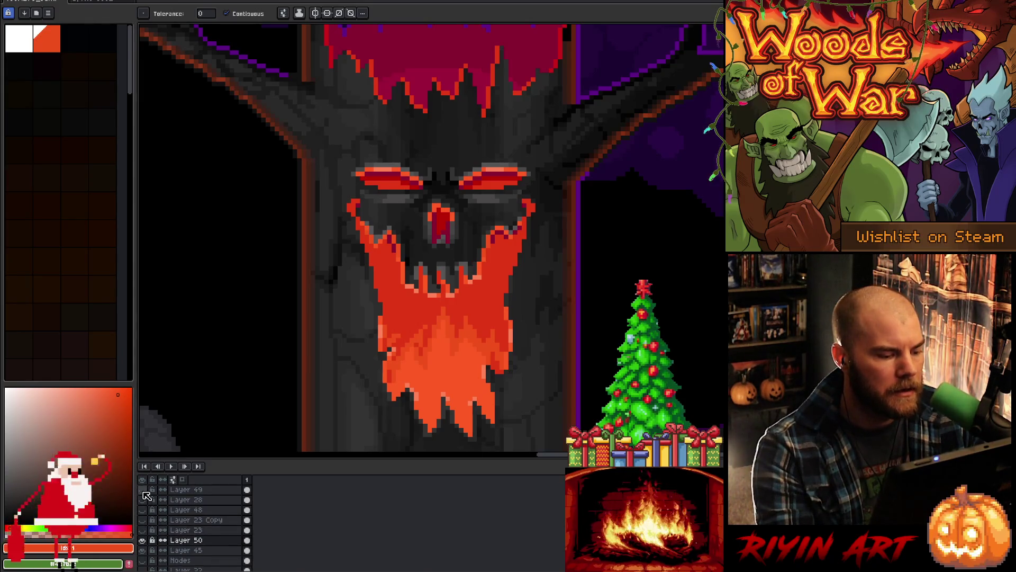
Step: Show the grayscale Layer 49 over the artwork
{"action": "left_click", "coordinate": [144, 491]}
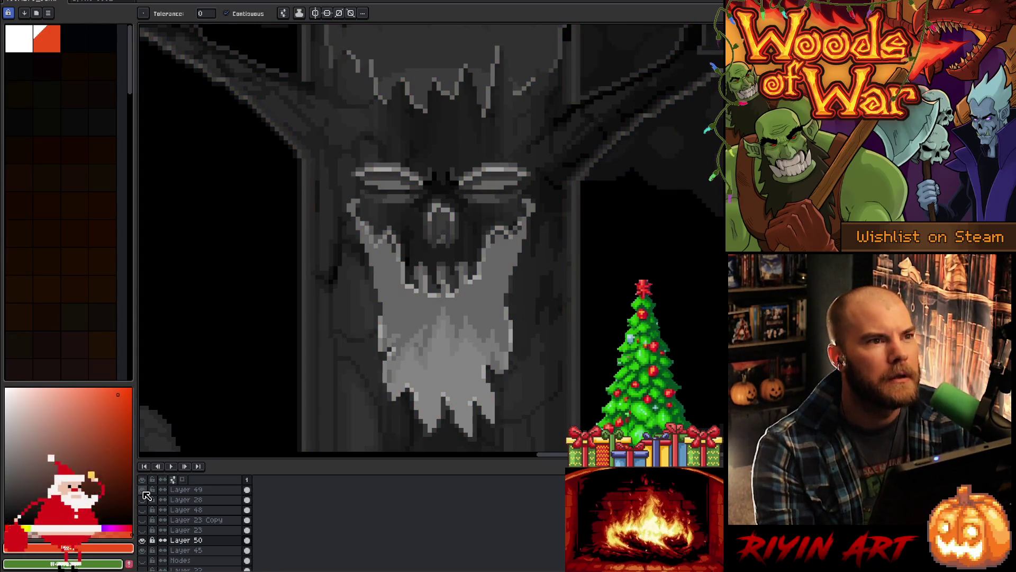
{"action": "scroll", "coordinate": [471, 301], "scroll_direction": "down", "scroll_amount": 3}
{"action": "scroll", "coordinate": [471, 300], "scroll_direction": "up", "scroll_amount": 1}
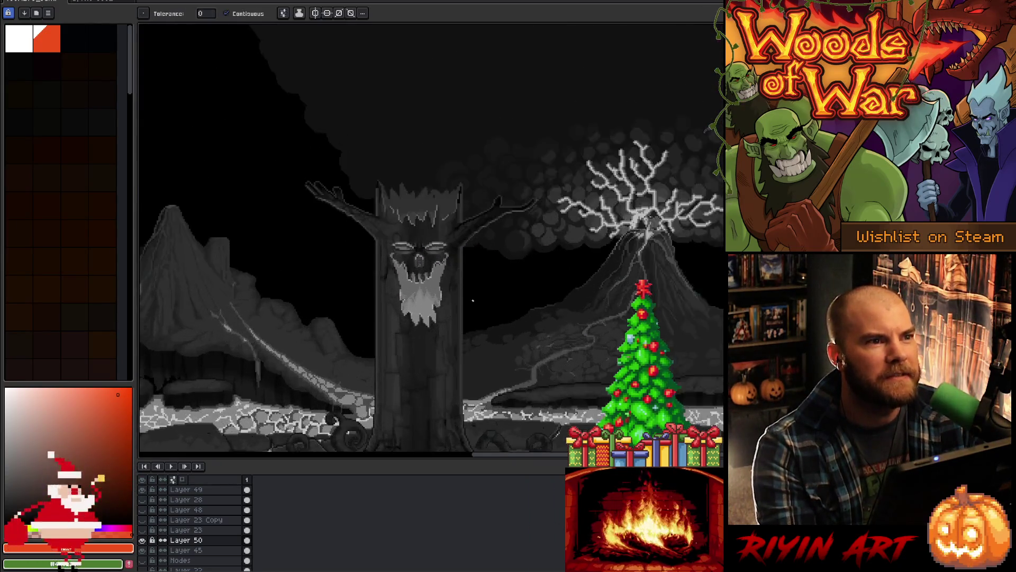
{"action": "scroll", "coordinate": [471, 301], "scroll_direction": "up", "scroll_amount": 2}
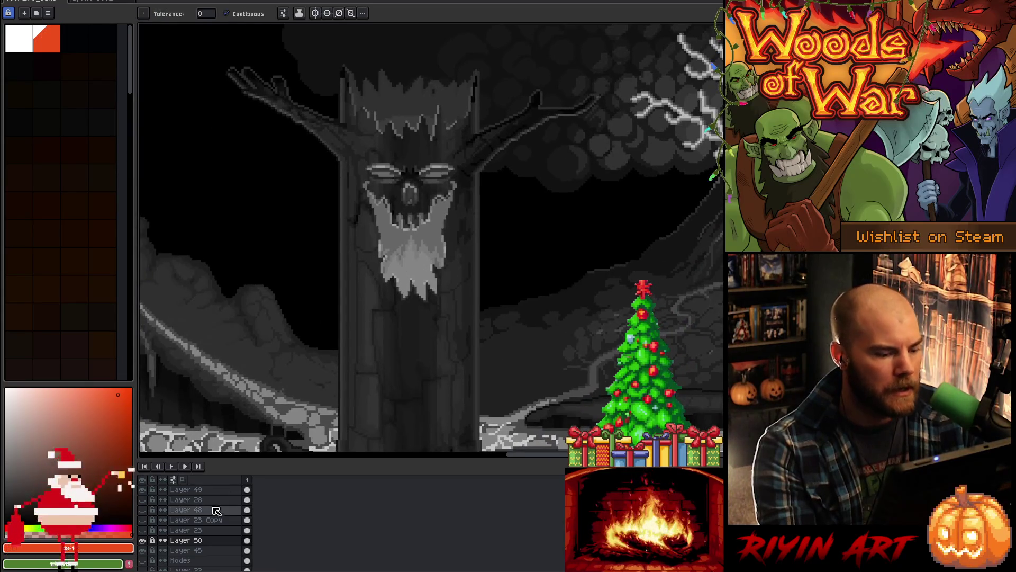
Step: Flick Layer 50 on and off repeatedly to compare values, then hide Layer 49 again
{"action": "left_click", "coordinate": [143, 540]}
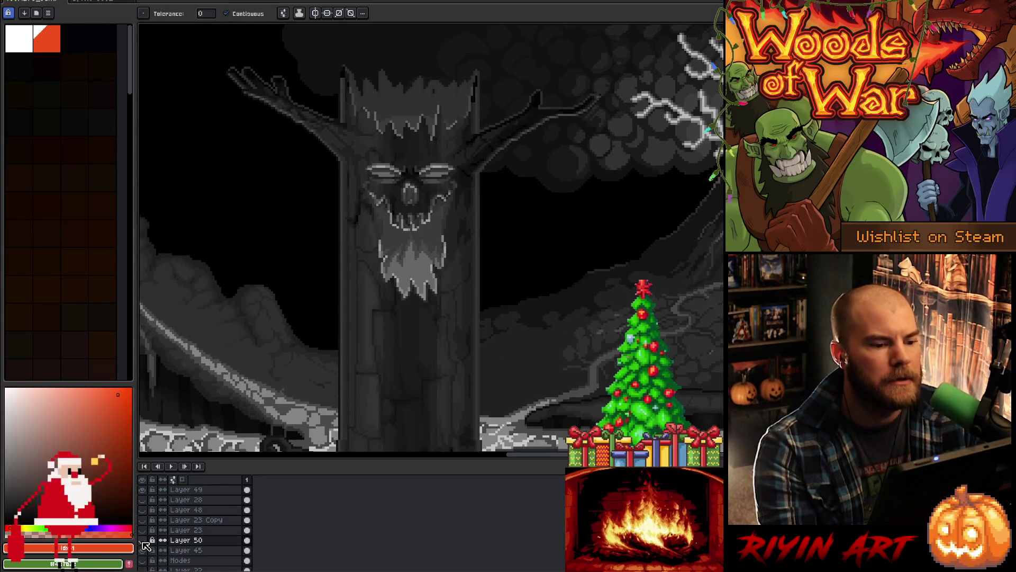
{"action": "left_click", "coordinate": [142, 540]}
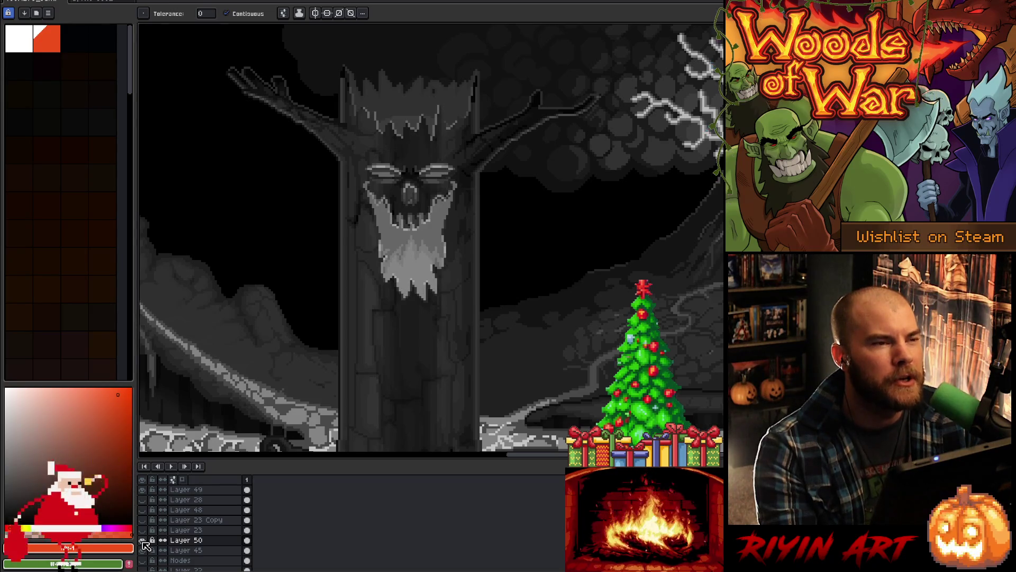
{"action": "left_click", "coordinate": [143, 540]}
{"action": "left_click", "coordinate": [142, 540]}
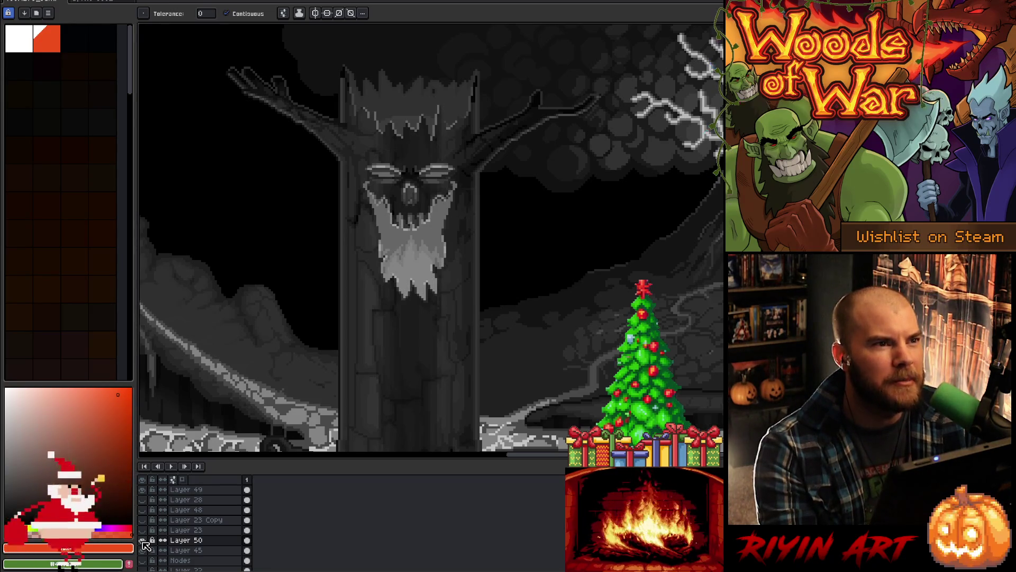
{"action": "left_click", "coordinate": [143, 539]}
{"action": "left_click", "coordinate": [142, 540]}
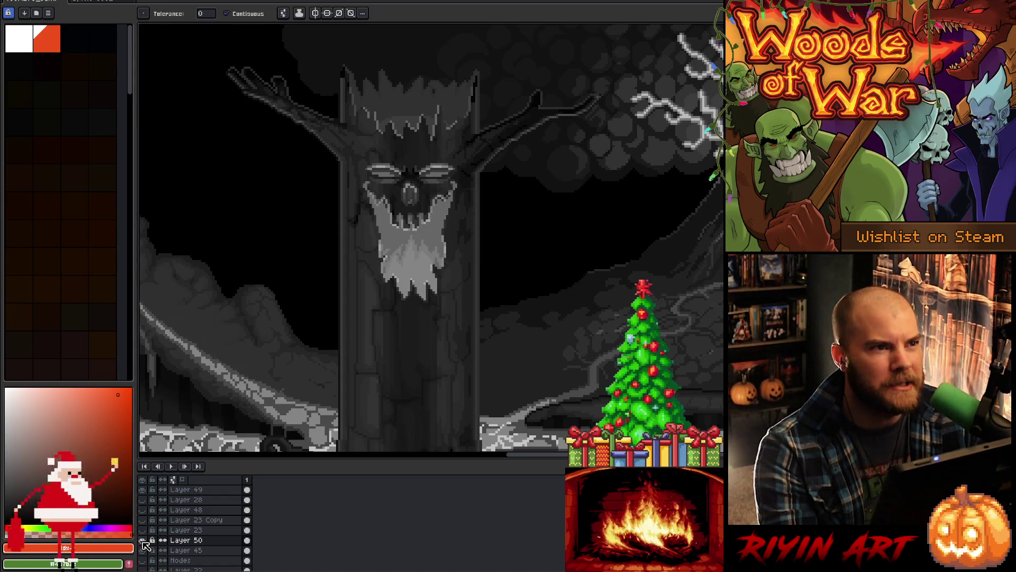
{"action": "left_click", "coordinate": [143, 540]}
{"action": "left_click", "coordinate": [142, 540]}
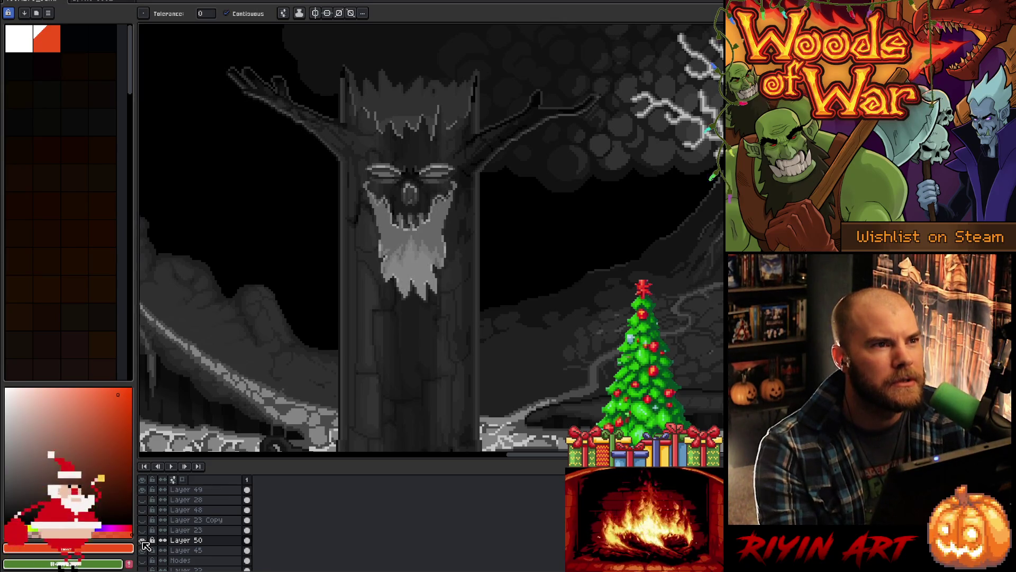
{"action": "left_click", "coordinate": [142, 539]}
{"action": "left_click", "coordinate": [142, 540]}
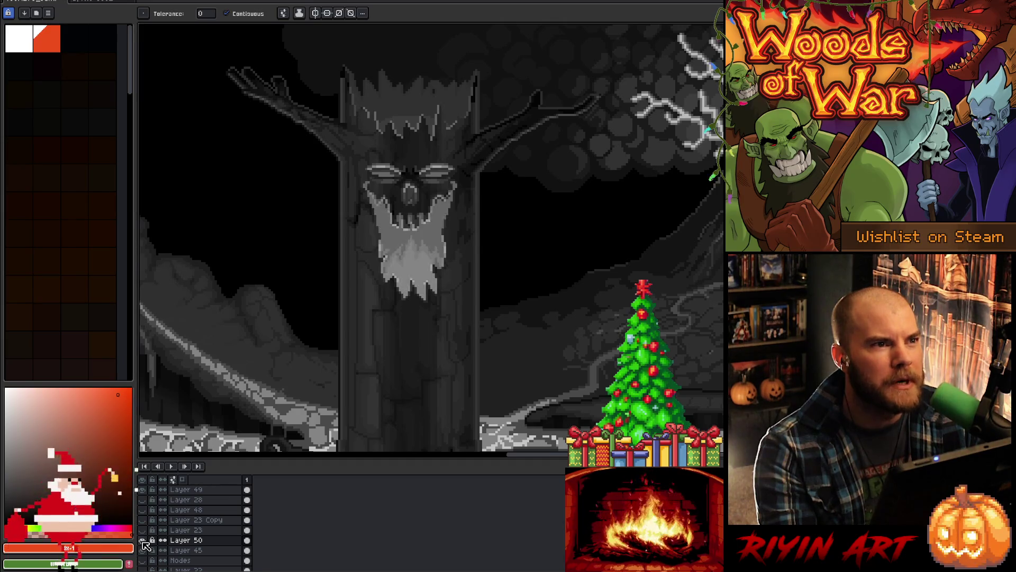
{"action": "left_click", "coordinate": [142, 539]}
{"action": "left_click", "coordinate": [143, 540]}
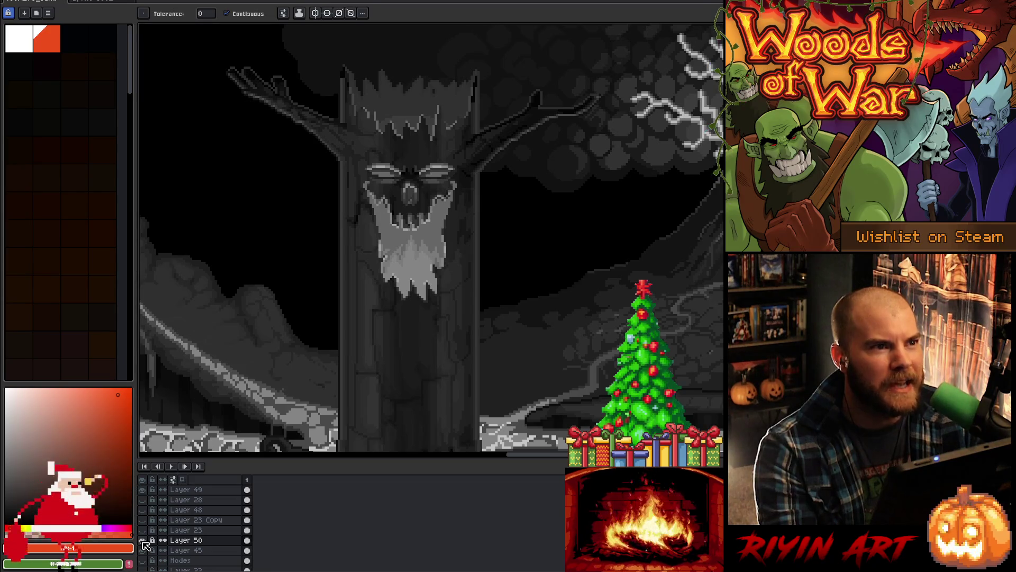
{"action": "left_click", "coordinate": [143, 539]}
{"action": "left_click", "coordinate": [143, 540]}
{"action": "left_click", "coordinate": [143, 540]}
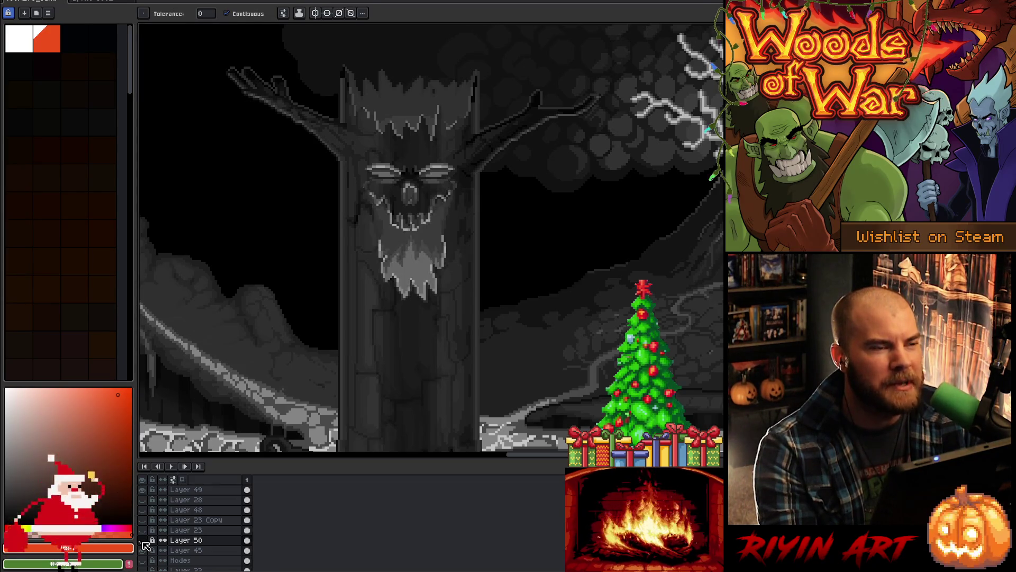
{"action": "left_click", "coordinate": [143, 540]}
{"action": "left_click", "coordinate": [142, 540]}
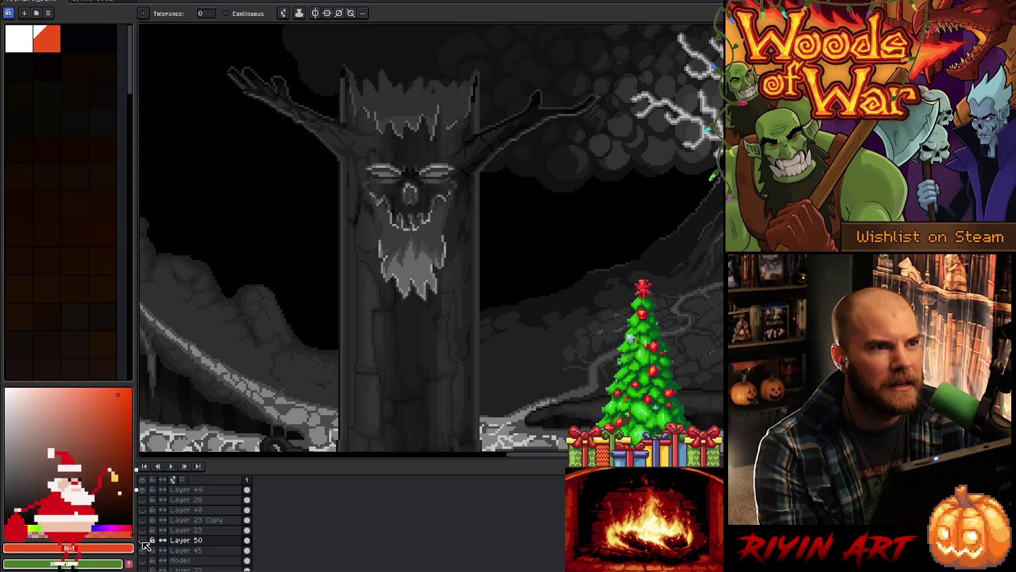
{"action": "left_click", "coordinate": [143, 540]}
{"action": "left_click", "coordinate": [143, 540]}
{"action": "left_click", "coordinate": [142, 540]}
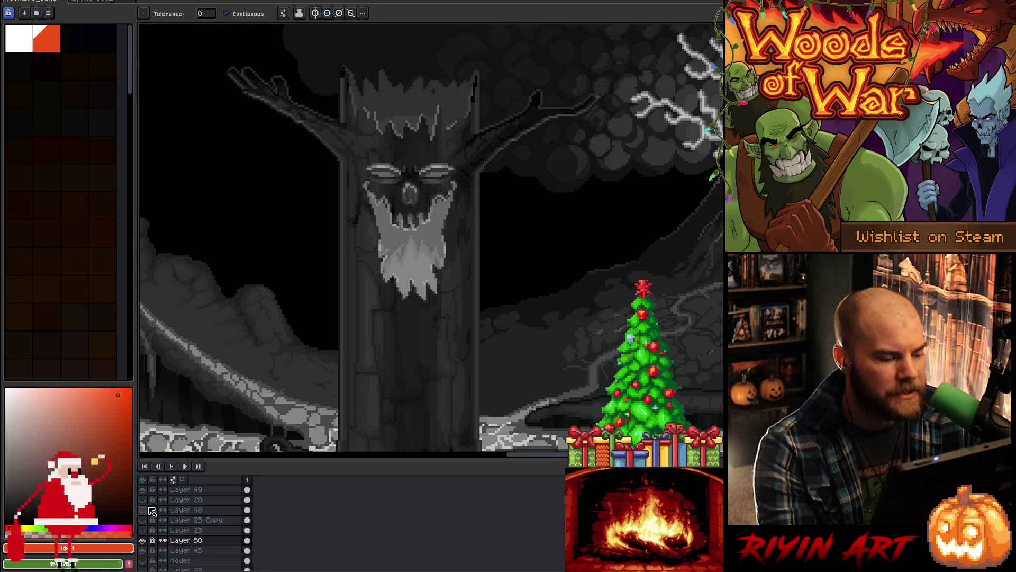
{"action": "left_click", "coordinate": [143, 489]}
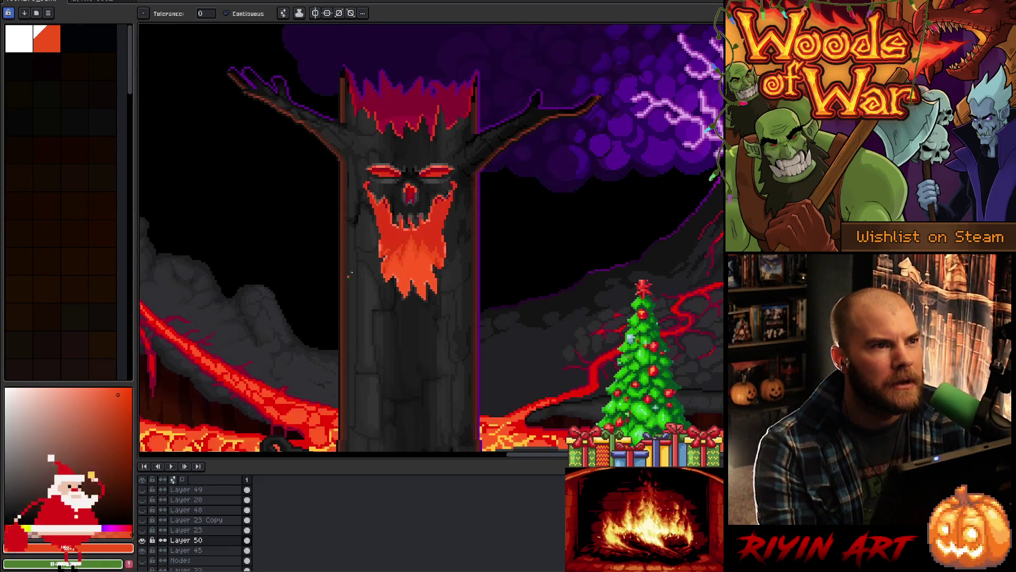
Step: Hide the bright orange Layer 50 overlay to reveal the original beard reds
{"action": "scroll", "coordinate": [439, 275], "scroll_direction": "up", "scroll_amount": 1}
{"action": "scroll", "coordinate": [443, 277], "scroll_direction": "up", "scroll_amount": 1}
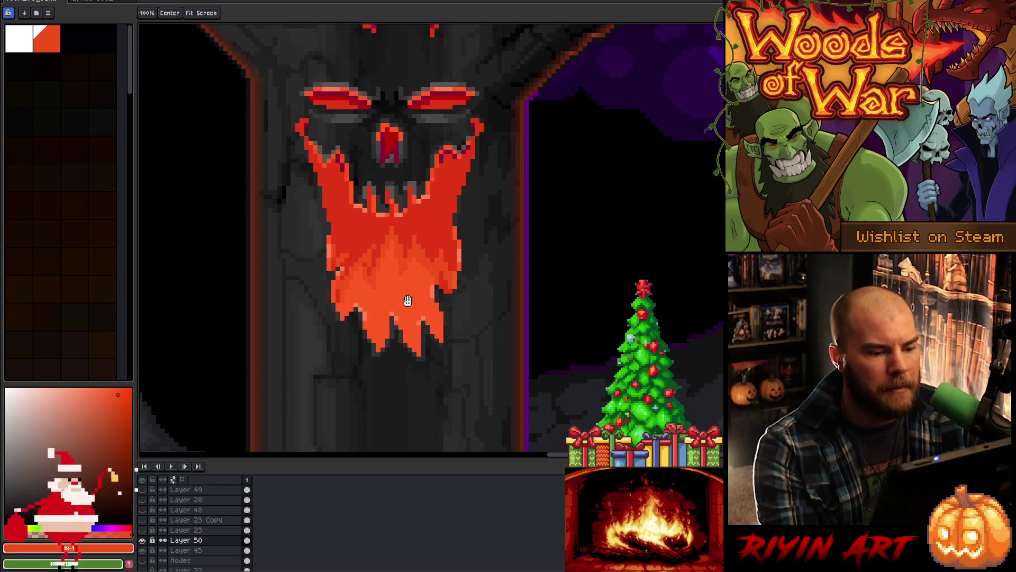
{"action": "scroll", "coordinate": [442, 278], "scroll_direction": "up", "scroll_amount": 1}
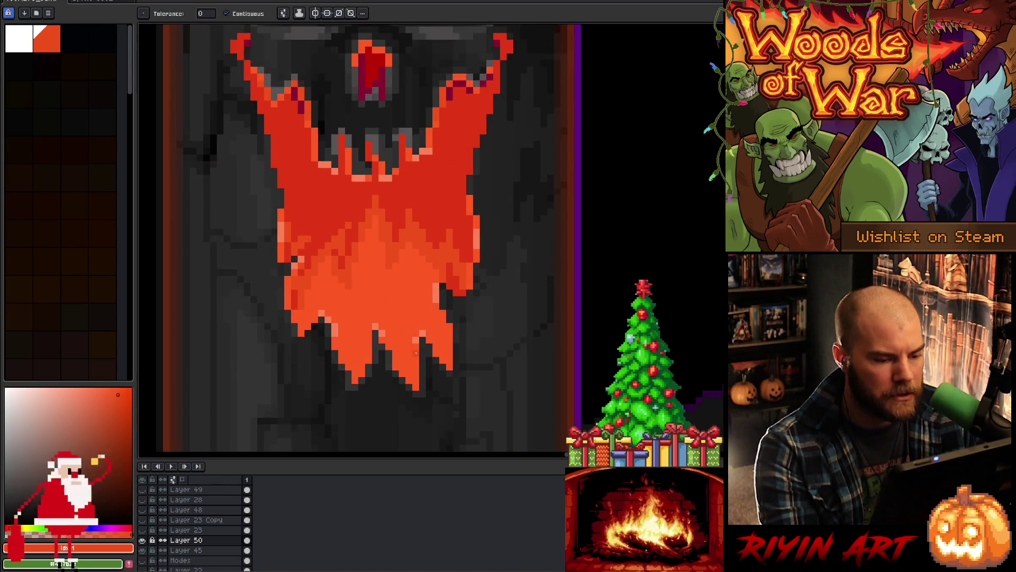
{"action": "scroll", "coordinate": [416, 353], "scroll_direction": "down", "scroll_amount": 2}
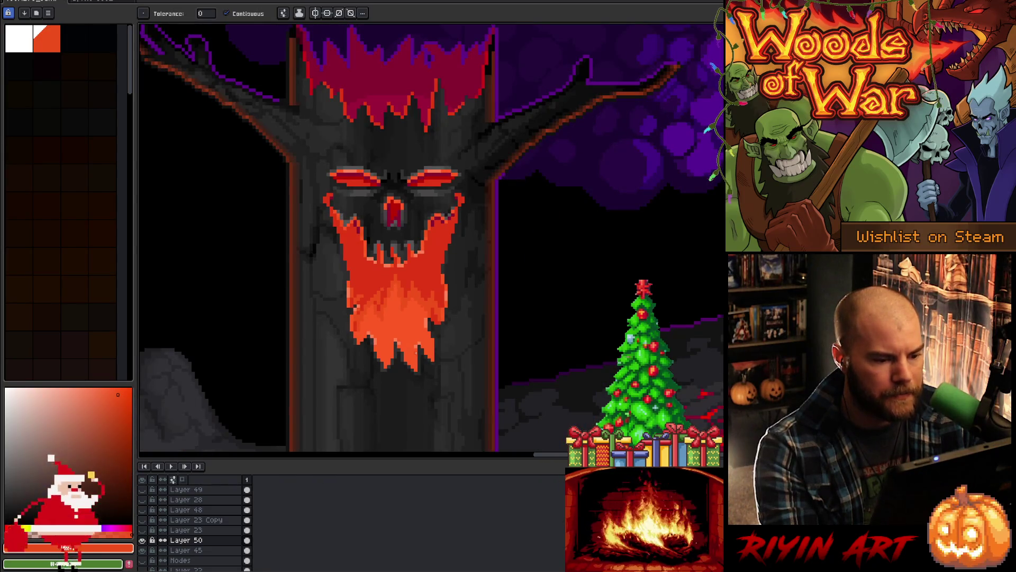
{"action": "left_click", "coordinate": [146, 542]}
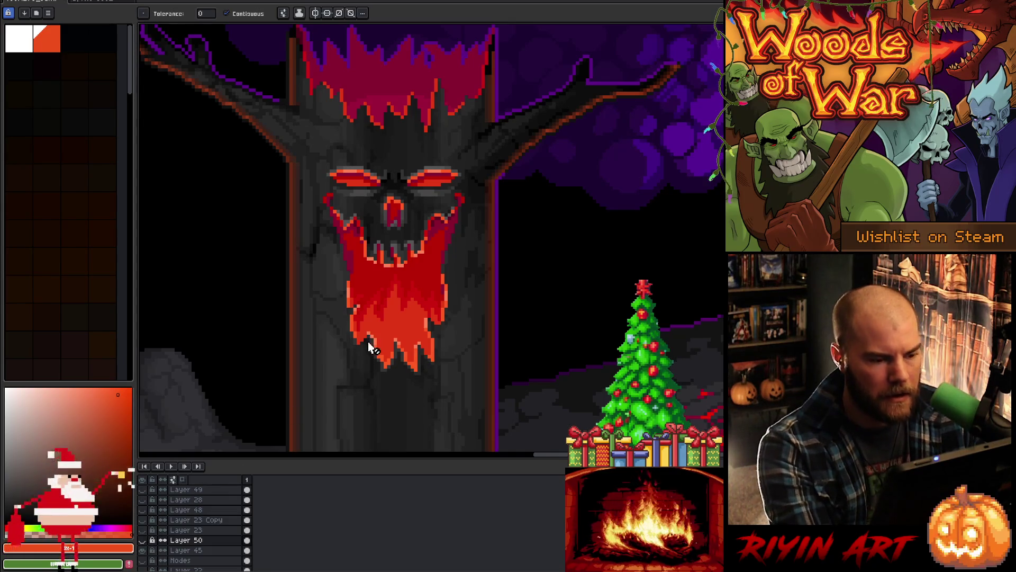
Step: Trial a Color Range selection on the orange and red beard colours, then cancel it
{"action": "key", "text": "shift+c"}
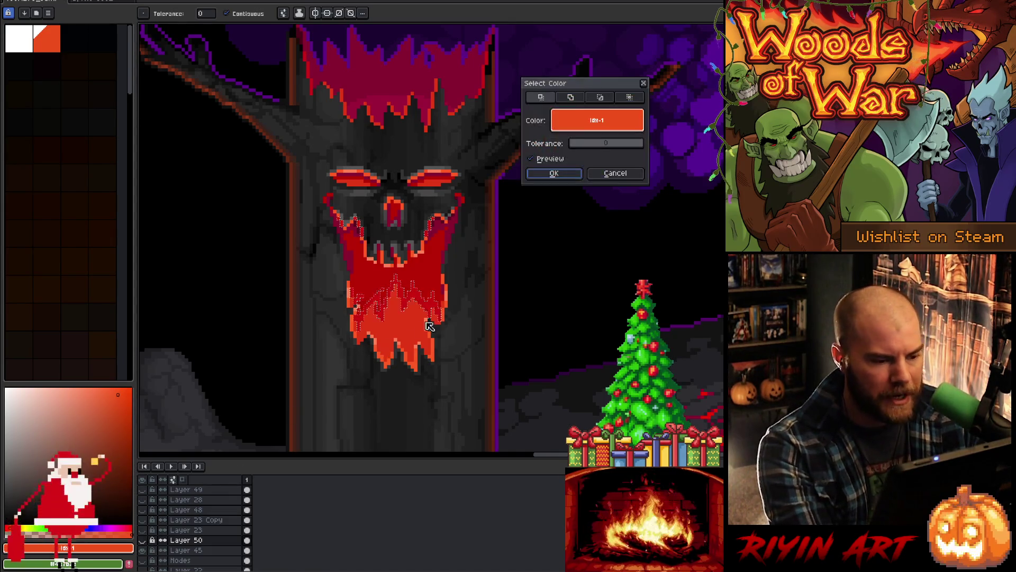
{"action": "left_click", "coordinate": [428, 239]}
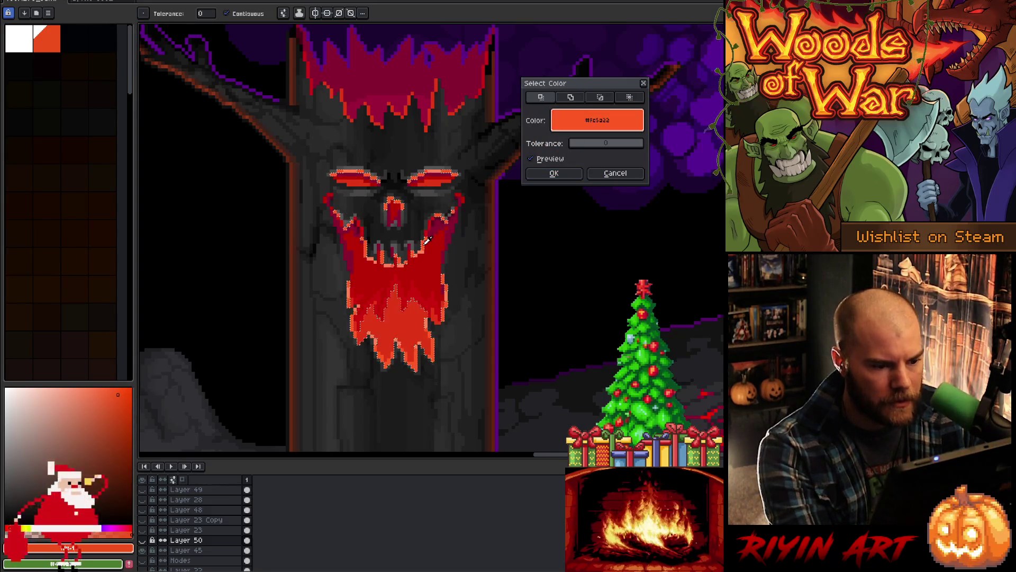
{"action": "left_click", "coordinate": [431, 226]}
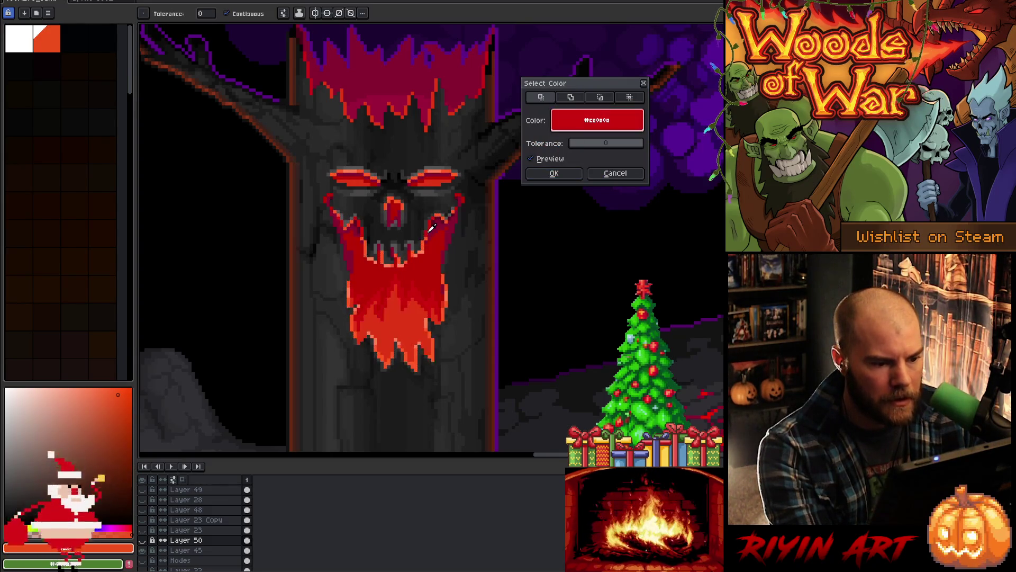
{"action": "left_click", "coordinate": [427, 241]}
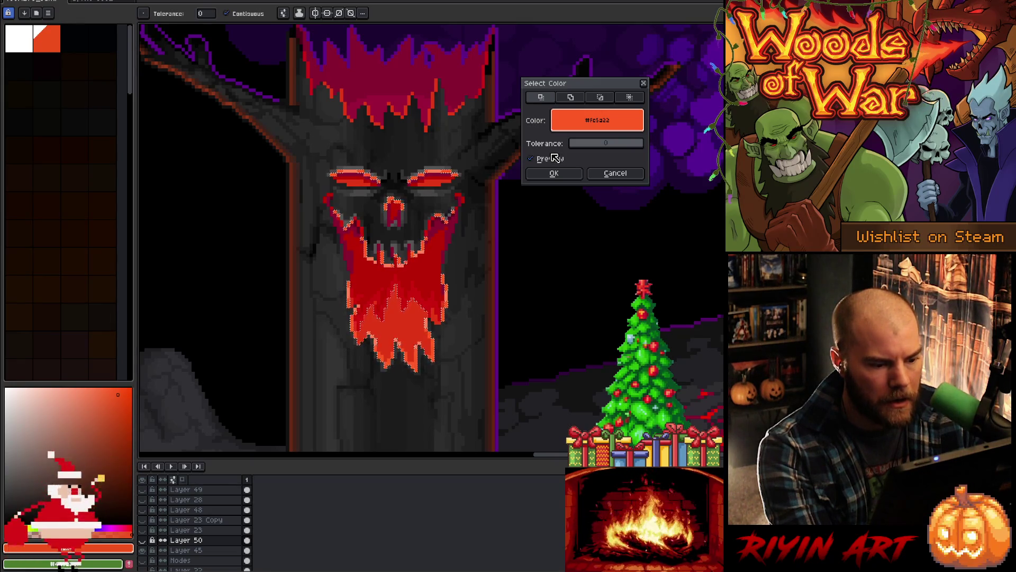
{"action": "left_click", "coordinate": [613, 174]}
{"action": "scroll", "coordinate": [431, 345], "scroll_direction": "up", "scroll_amount": 2}
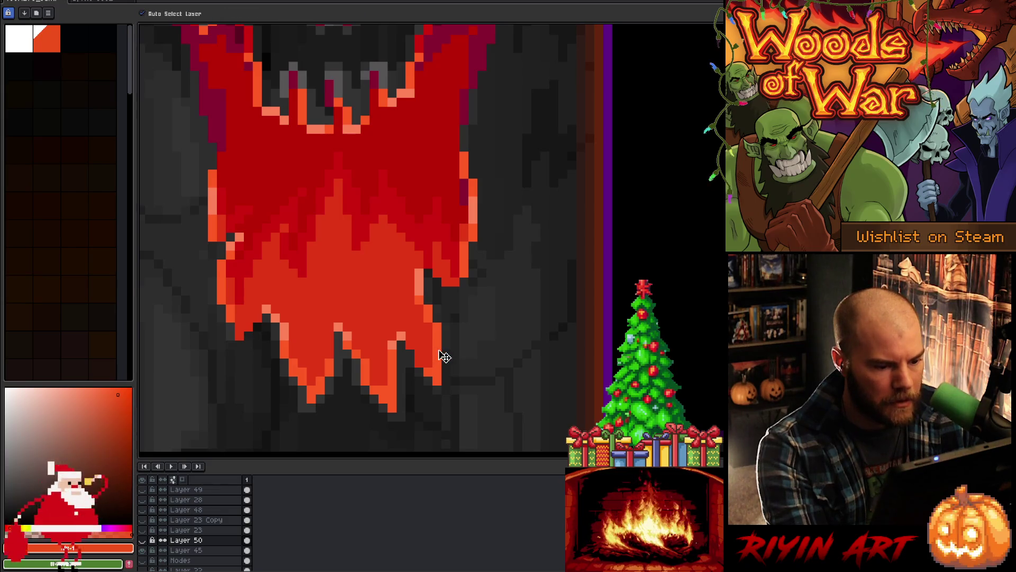
Step: On Layer 41, replace the red outline around the eyes, nose and beard with a lighter red
{"action": "left_click", "coordinate": [444, 356], "text": "ctrl"}
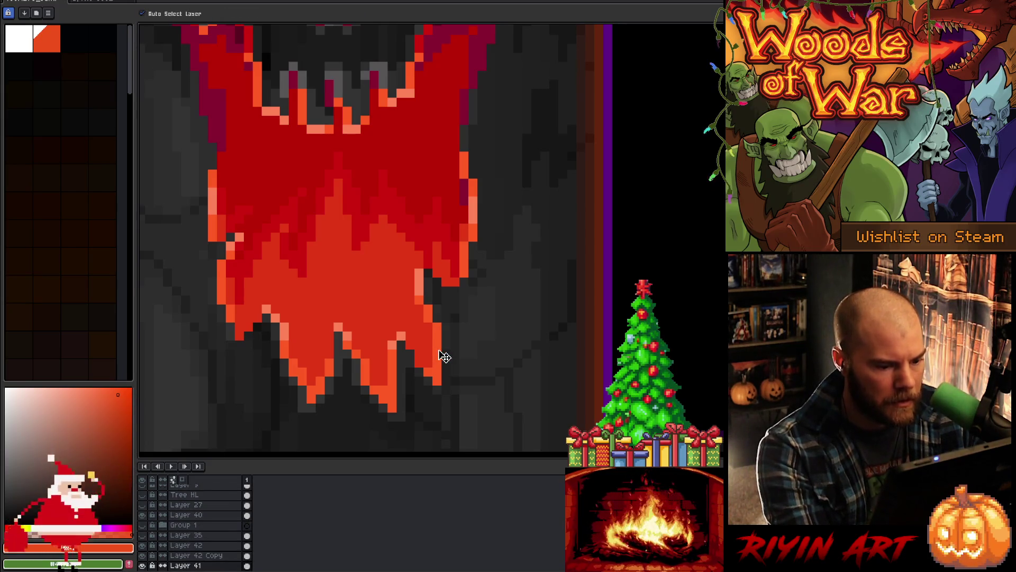
{"action": "scroll", "coordinate": [443, 355], "scroll_direction": "down", "scroll_amount": 2}
{"action": "key", "text": "shift+r"}
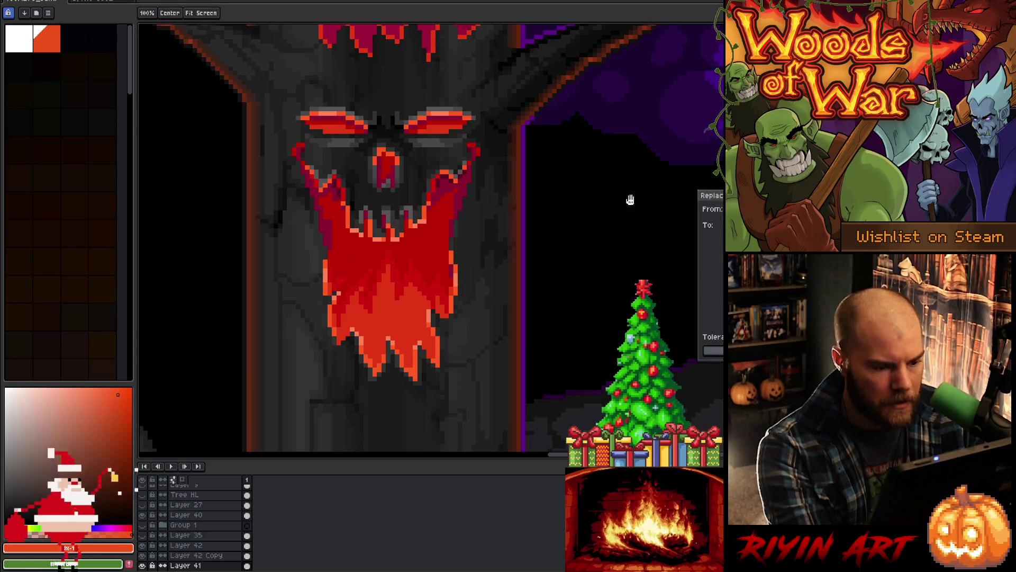
{"action": "left_click", "coordinate": [450, 289]}
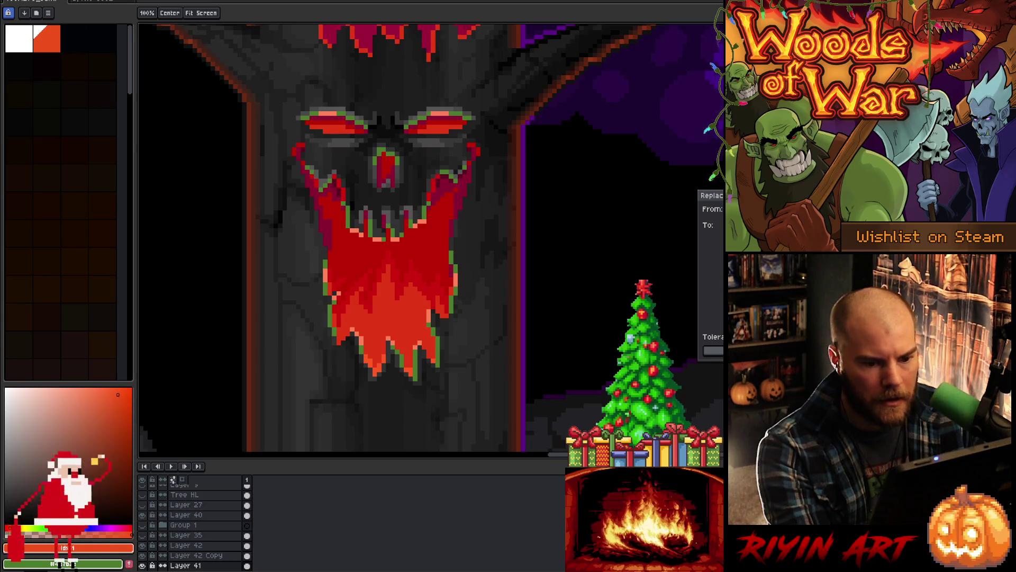
{"action": "left_click", "coordinate": [432, 308]}
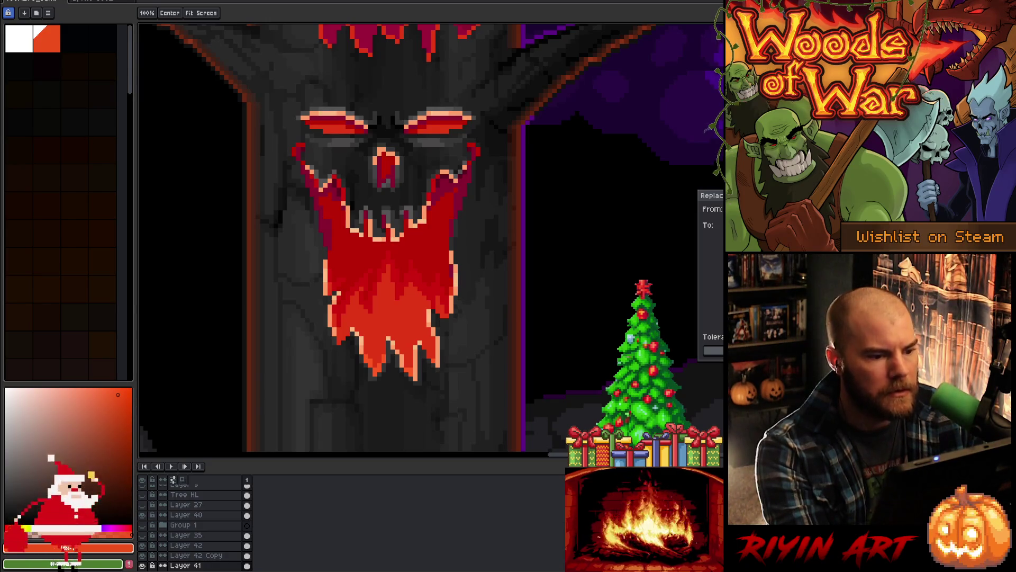
{"action": "key", "text": "v"}
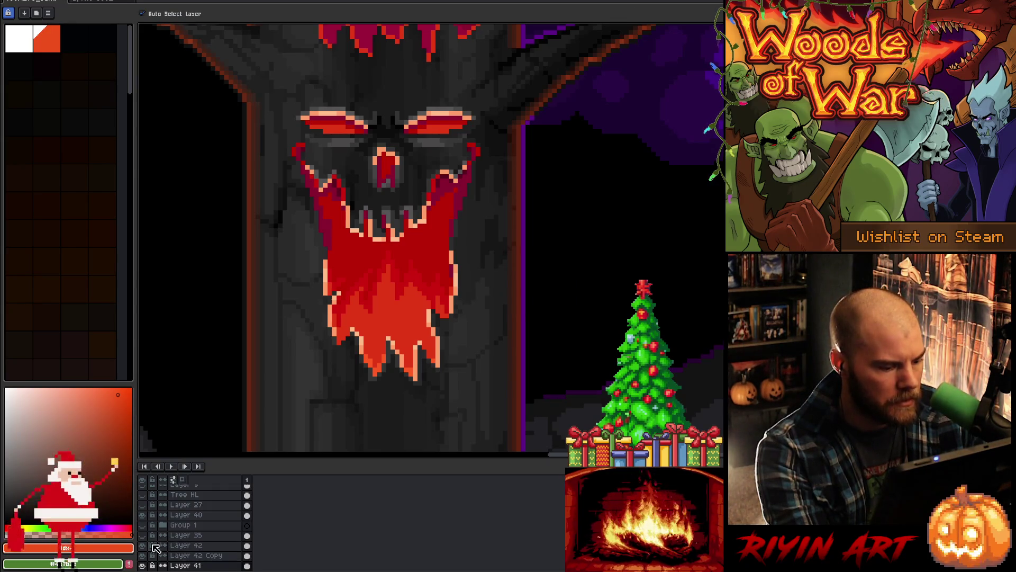
Step: Select all pixels of the light outline colour with Color Range at tolerance 41
{"action": "scroll", "coordinate": [153, 539], "scroll_direction": "up", "scroll_amount": 5}
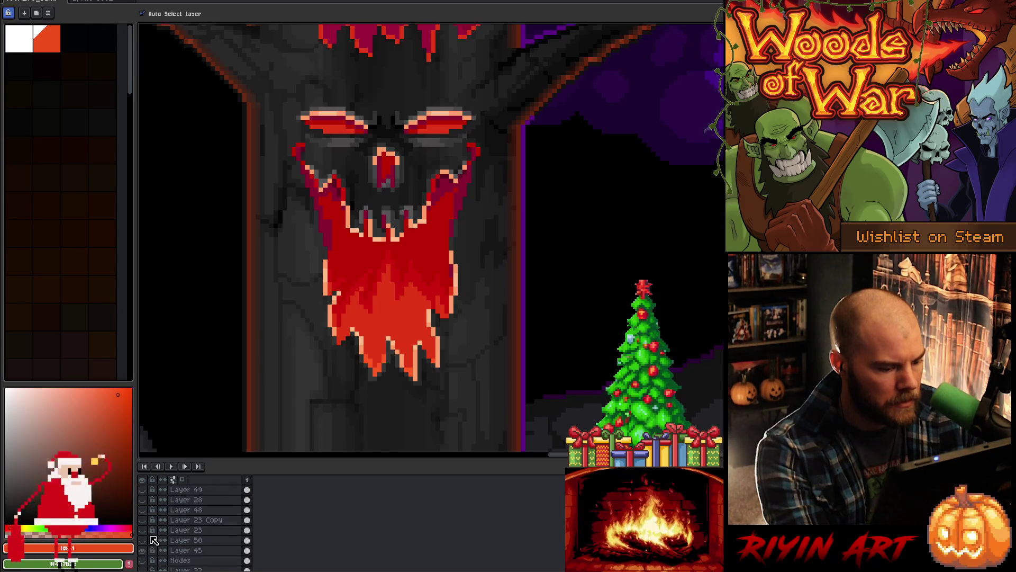
{"action": "left_click", "coordinate": [144, 540]}
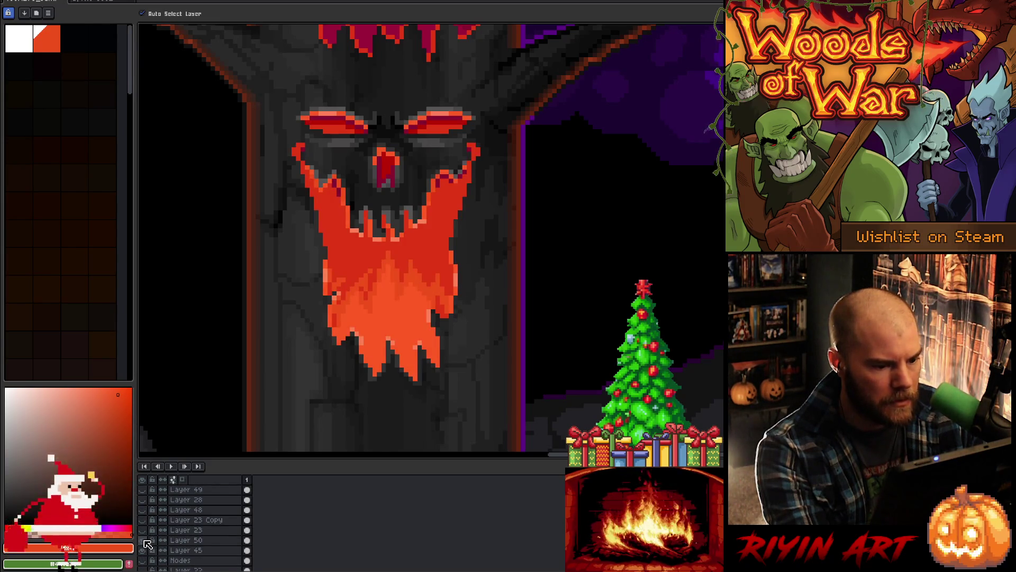
{"action": "left_click", "coordinate": [144, 540]}
{"action": "key", "text": "ctrl+shift+c"}
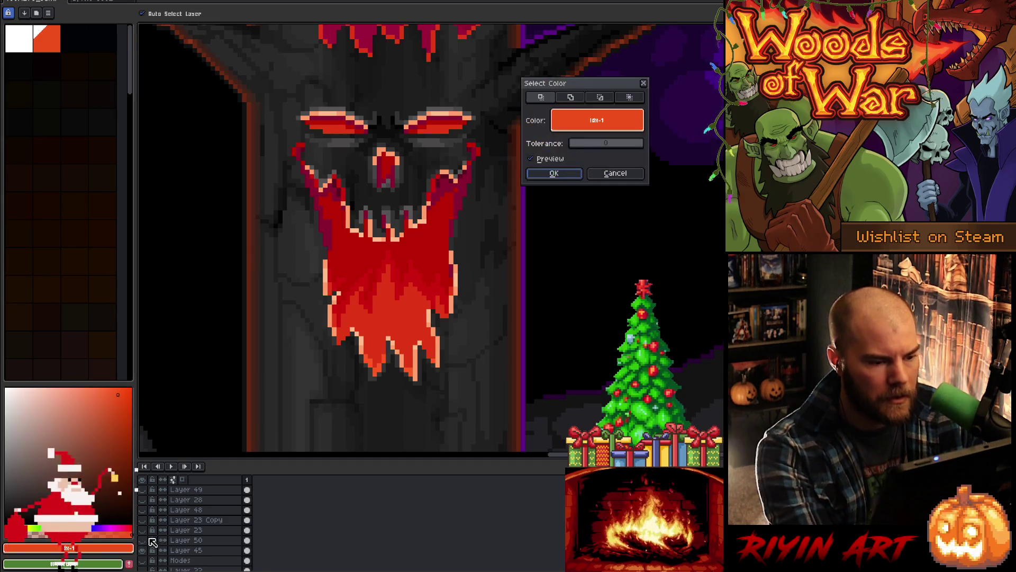
{"action": "left_click", "coordinate": [417, 198]}
{"action": "left_click", "coordinate": [421, 217]}
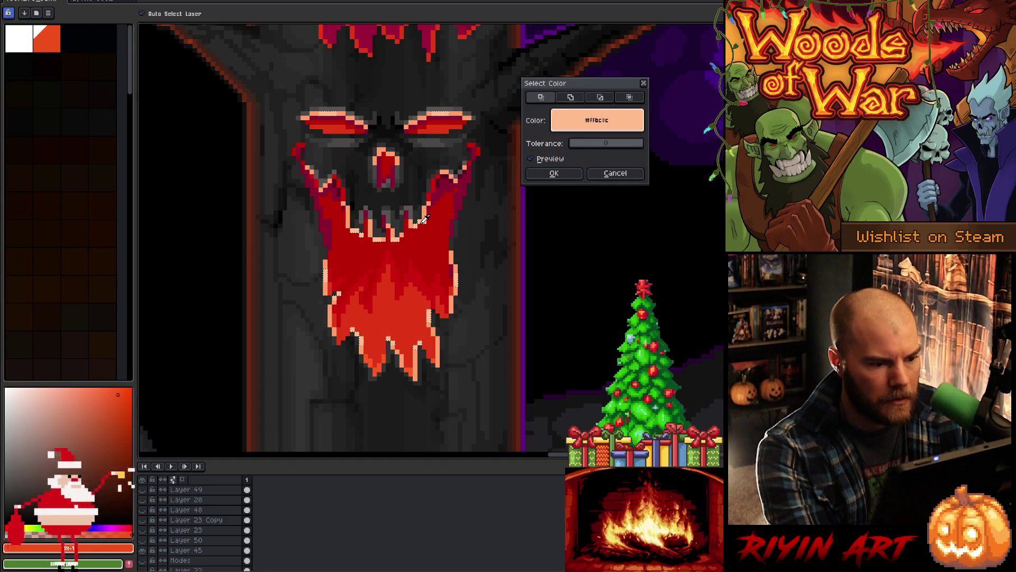
{"action": "left_click_drag", "start_coordinate": [573, 144], "coordinate": [588, 145]}
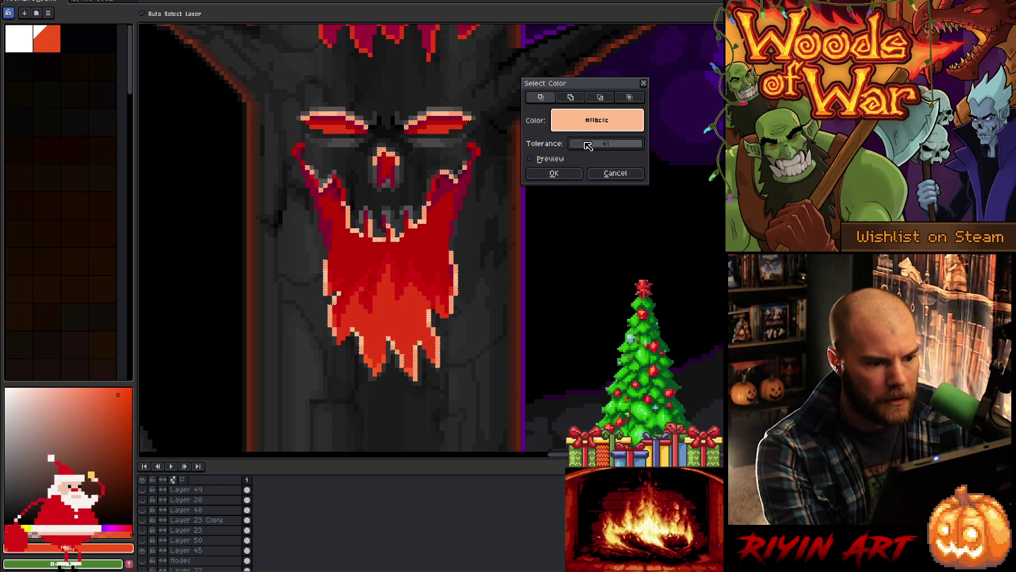
{"action": "left_click", "coordinate": [574, 176]}
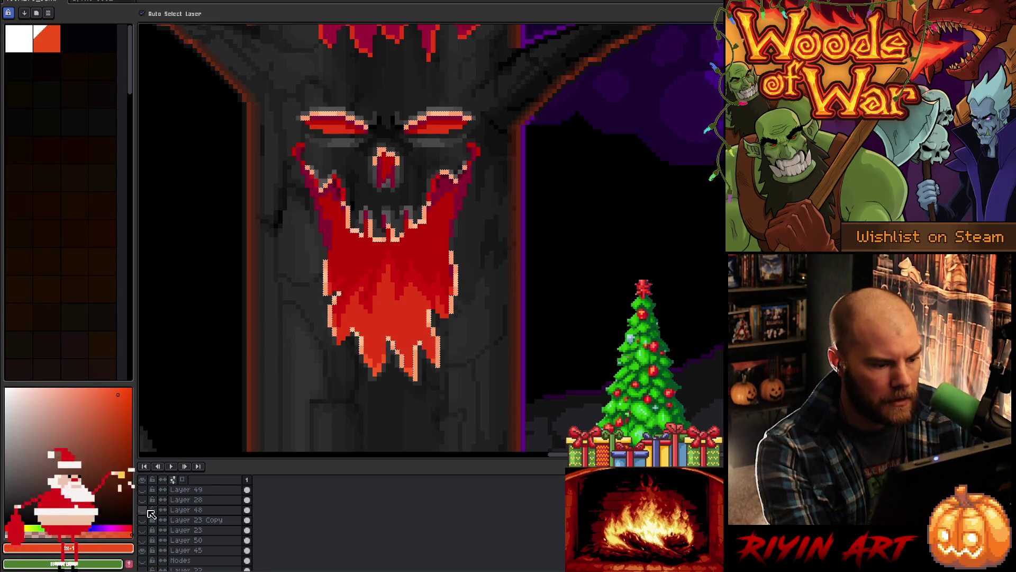
Step: Show Layer 50's brighter orange flame again and make it the active layer
{"action": "left_click", "coordinate": [147, 540]}
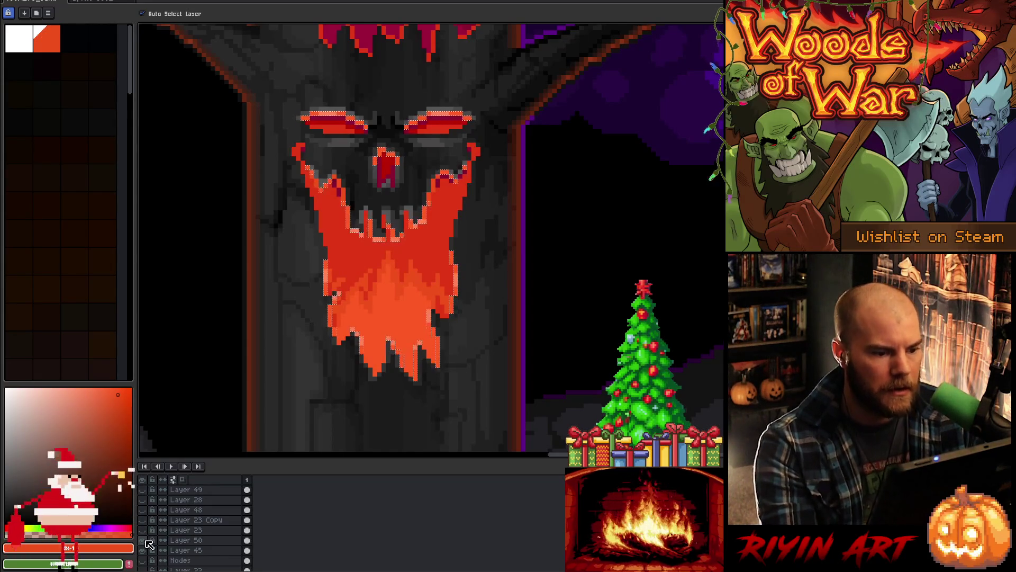
{"action": "left_click", "coordinate": [183, 541]}
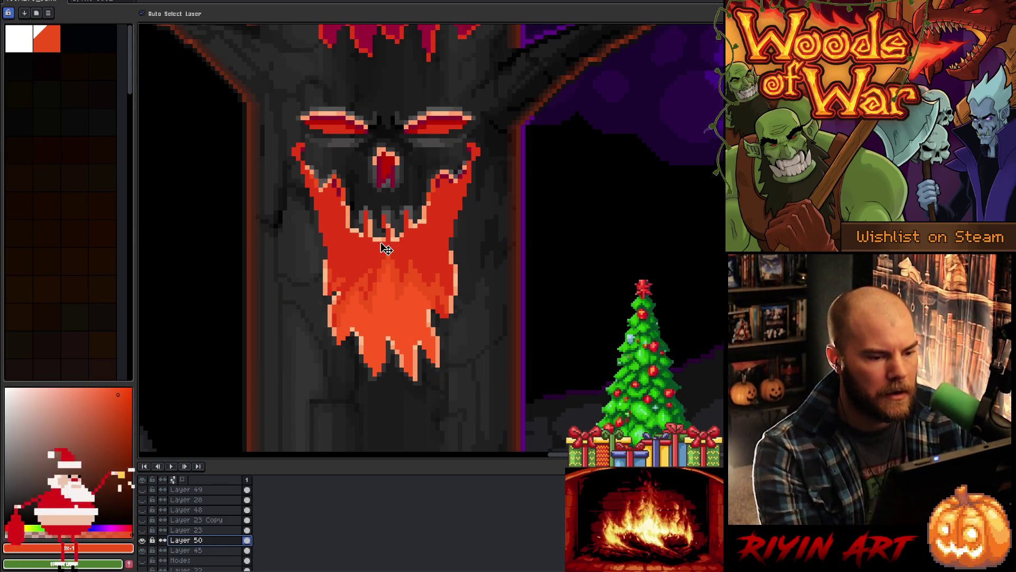
{"action": "key", "text": "i"}
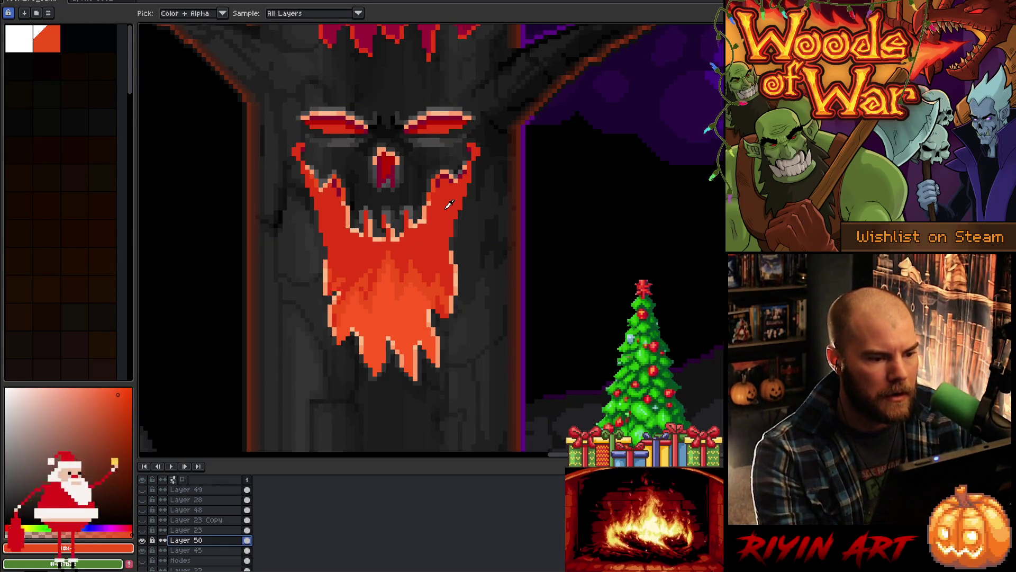
Step: Sample the beard's orange and lasso-select along the beard's right edge
{"action": "left_click", "coordinate": [447, 206]}
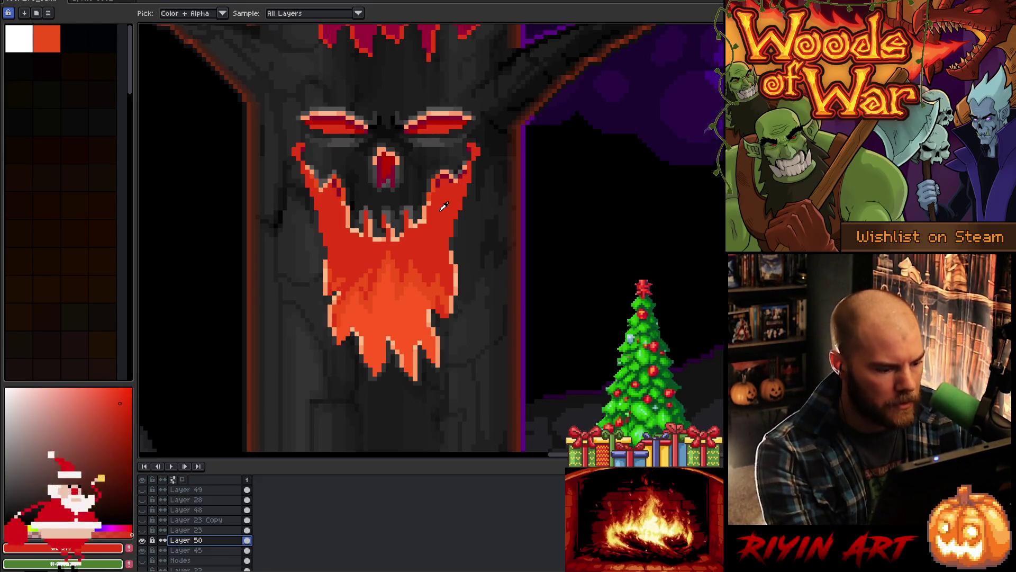
{"action": "key", "text": "q"}
{"action": "left_click_drag", "start_coordinate": [456, 227], "coordinate": [459, 187]}
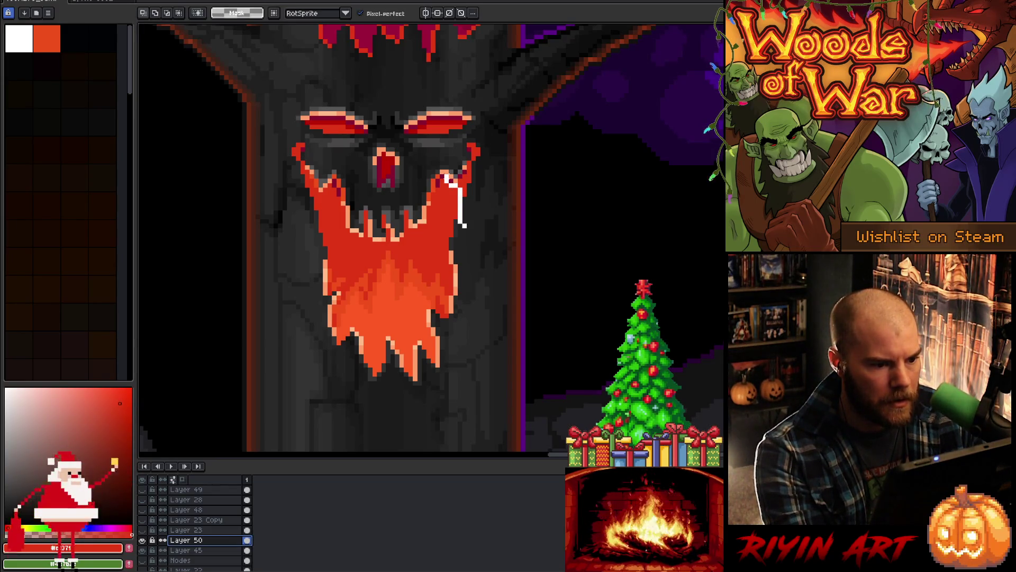
{"action": "left_click_drag", "start_coordinate": [448, 179], "coordinate": [444, 173]}
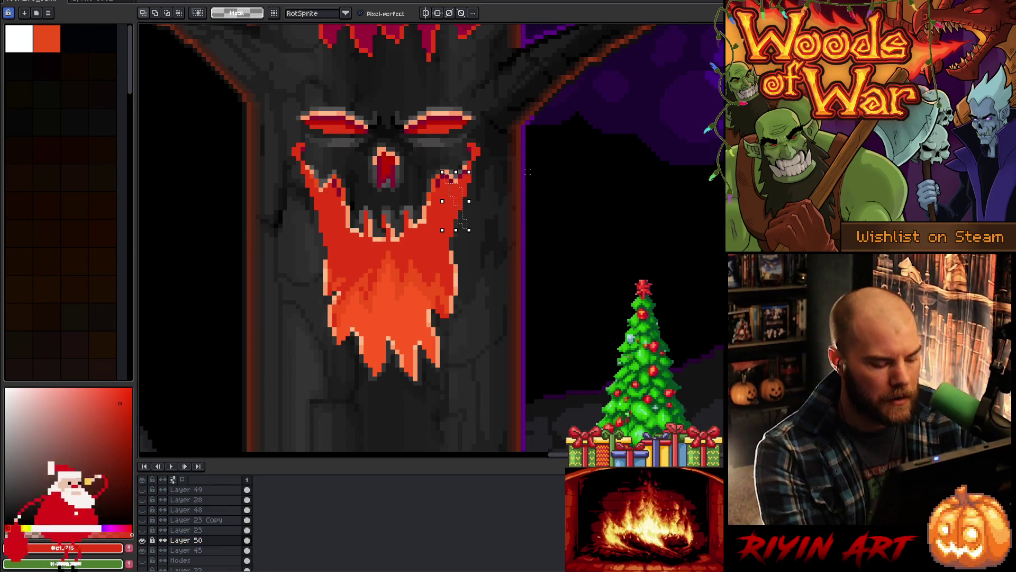
Step: Lasso the area around the mouth, nudge it up-right, and try Replace Color before dismissing it
{"action": "key", "text": "b"}
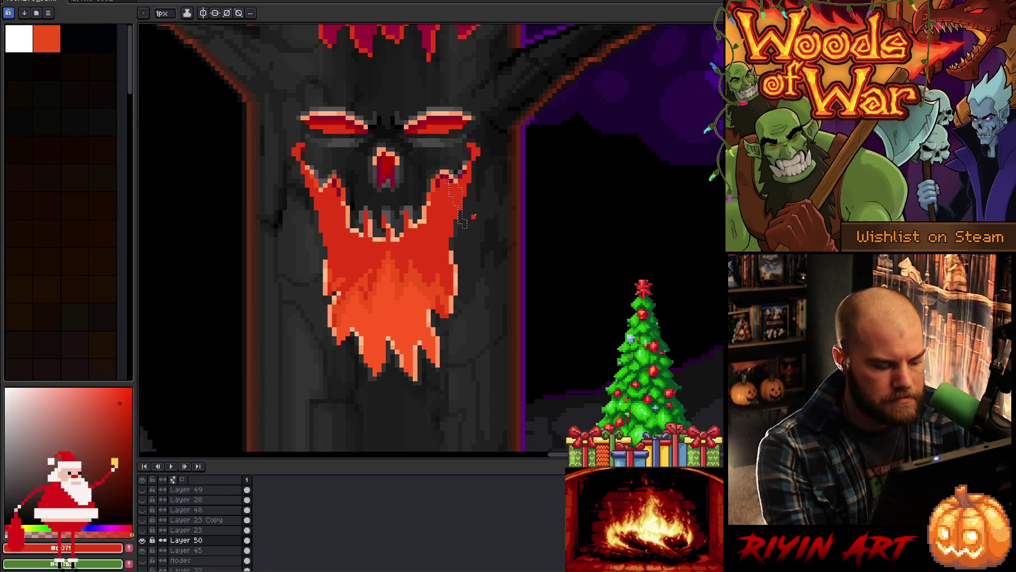
{"action": "key", "text": "i"}
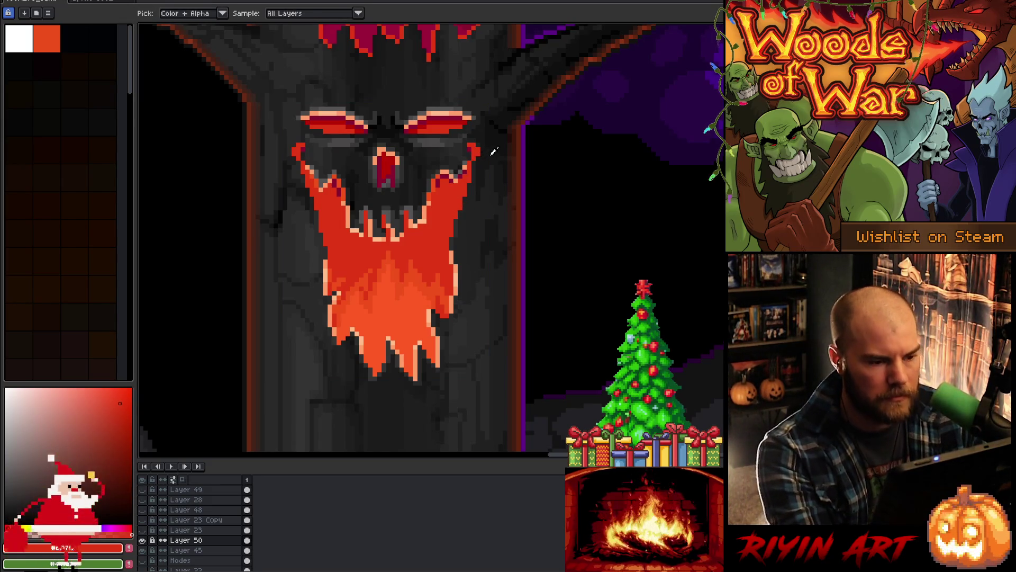
{"action": "key", "text": "m"}
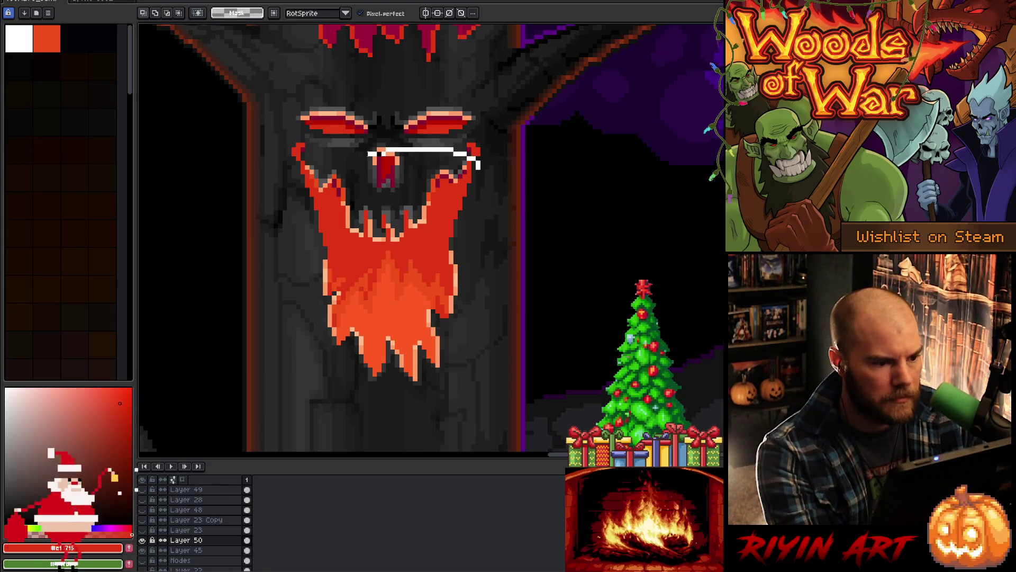
{"action": "left_click_drag", "start_coordinate": [394, 266], "coordinate": [395, 267]}
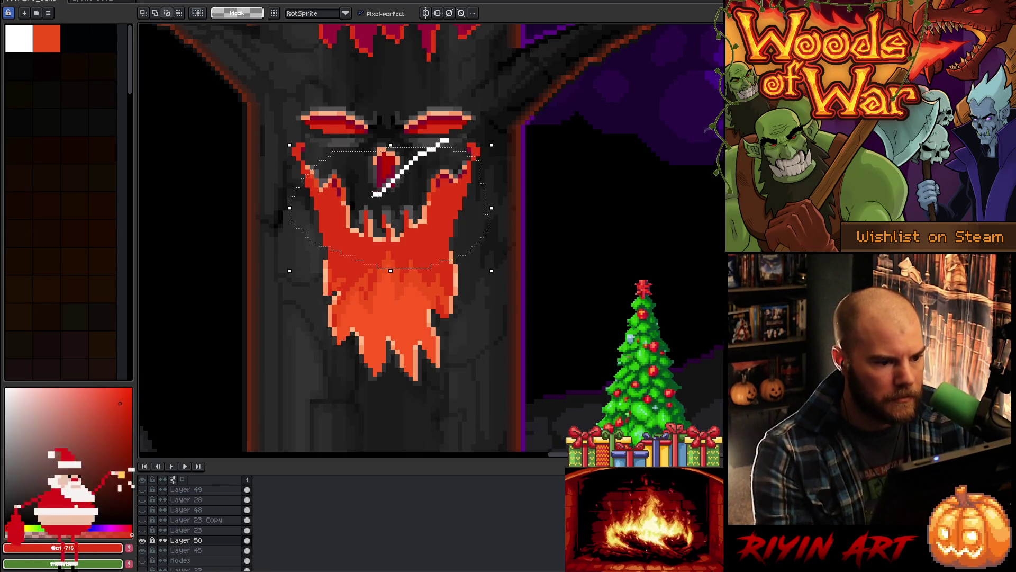
{"action": "key", "text": "Up"}
{"action": "key", "text": "Up"}
{"action": "key", "text": "Up"}
{"action": "key", "text": "Right"}
{"action": "key", "text": "Right"}
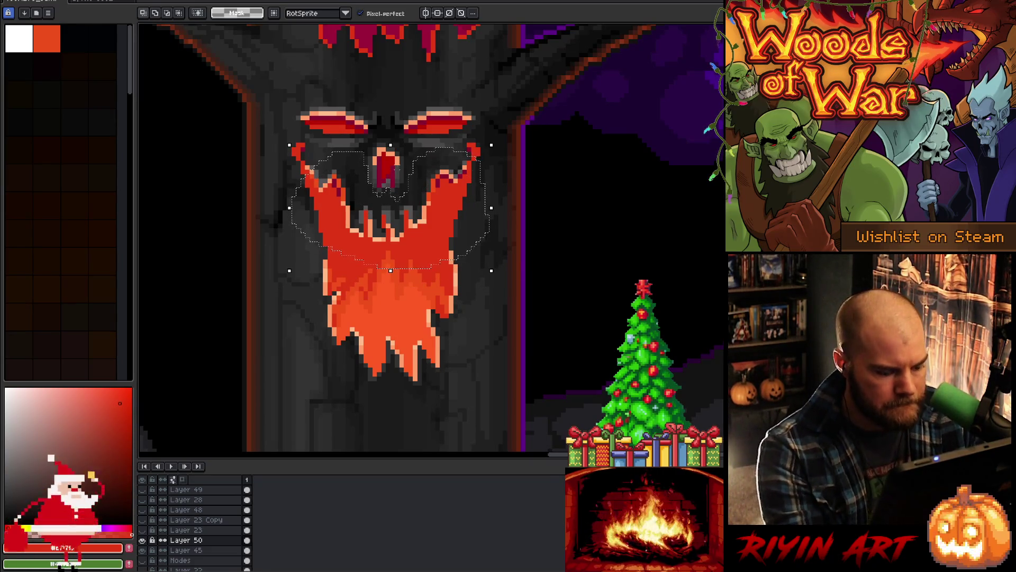
{"action": "key", "text": "shift+r"}
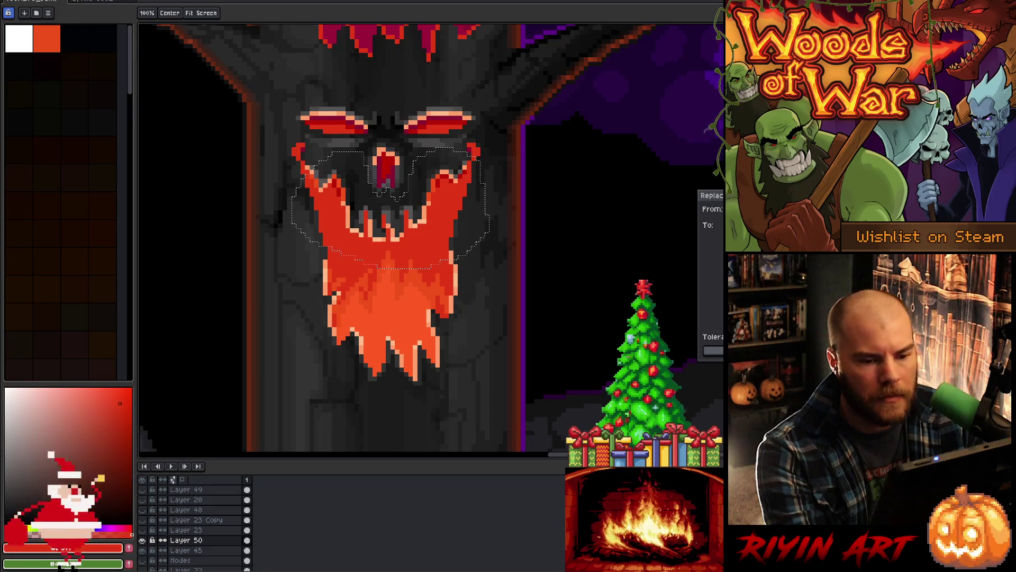
{"action": "key", "text": "m"}
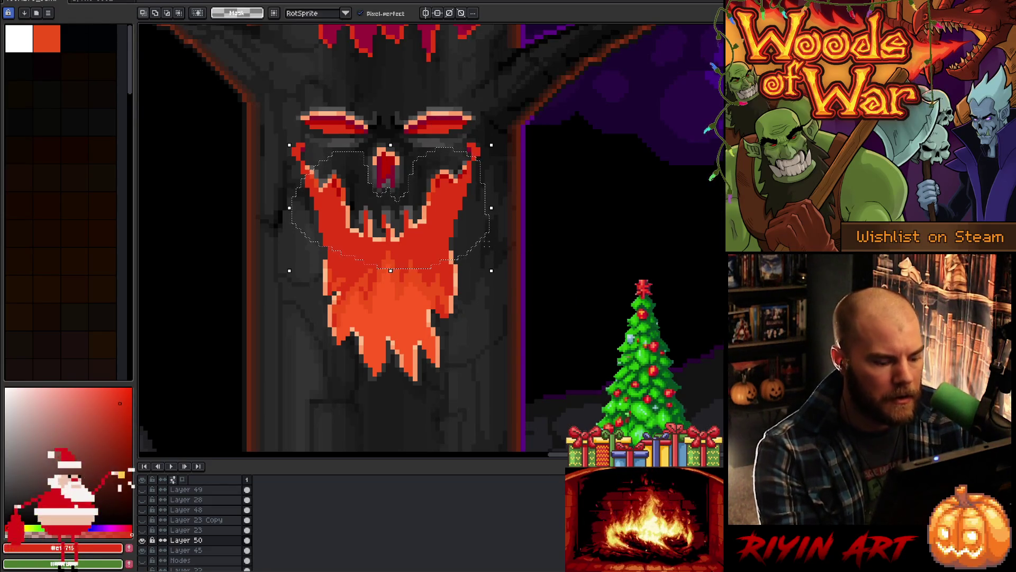
Step: Clear the selection, sample a darker colour, and fill the mouth's upper-left corner pixels
{"action": "key", "text": "b"}
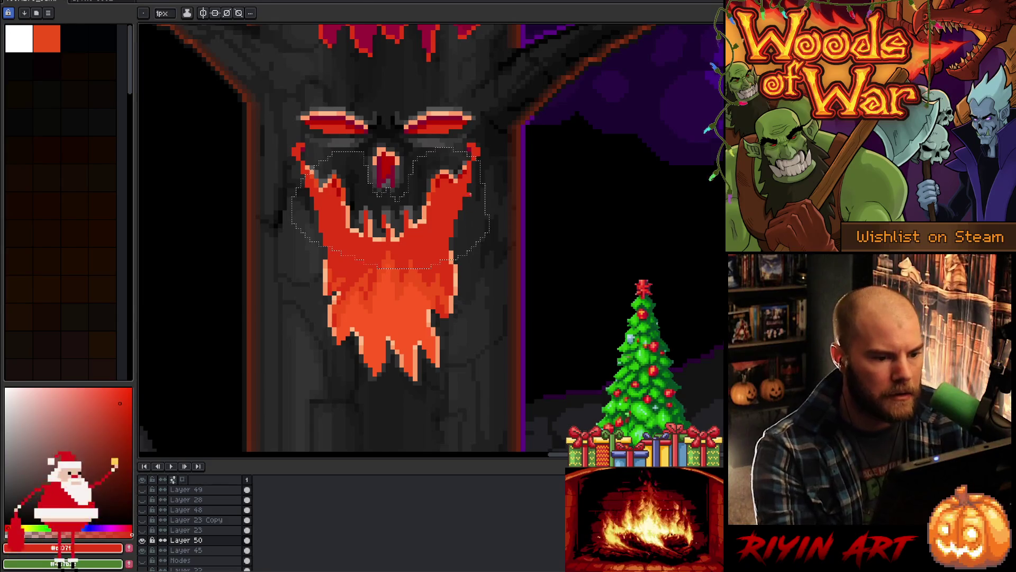
{"action": "key", "text": "i"}
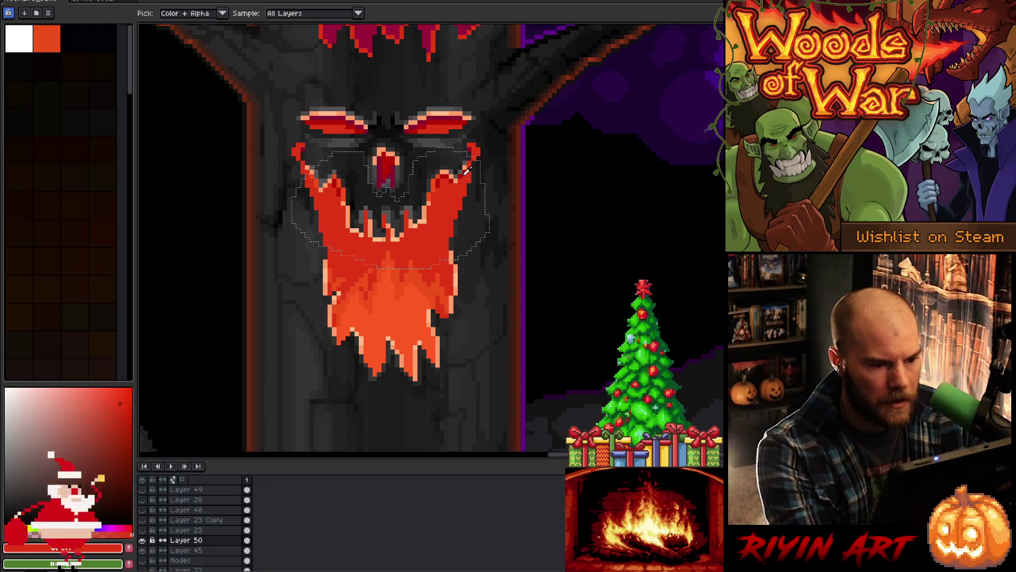
{"action": "key", "text": "ctrl+d"}
{"action": "left_click", "coordinate": [464, 173]}
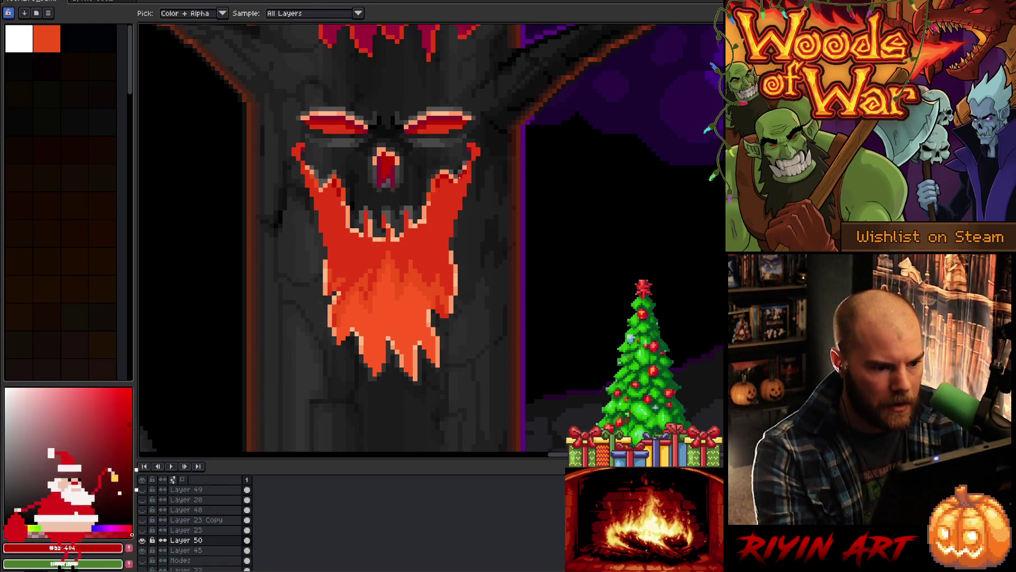
{"action": "key", "text": "b"}
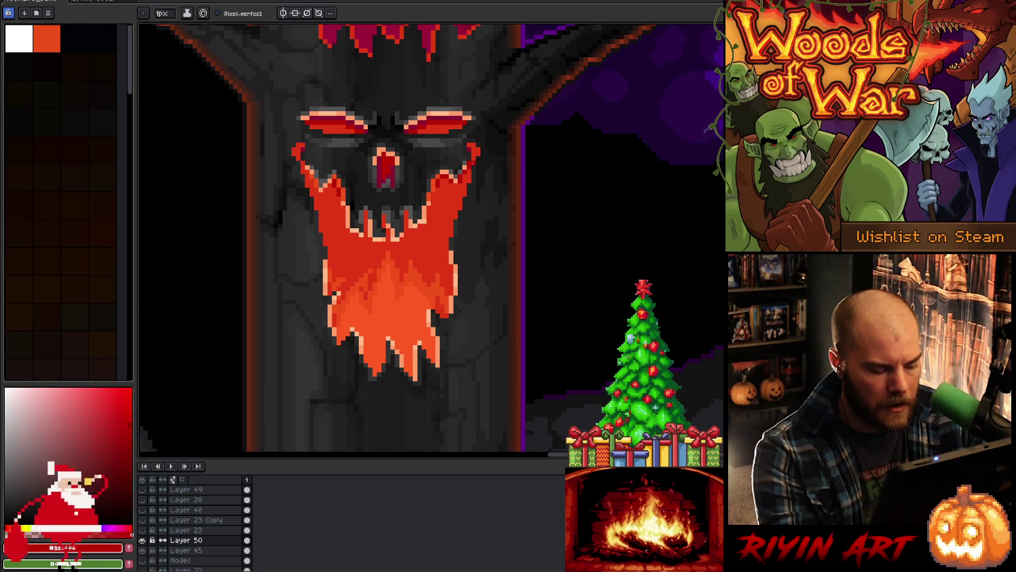
{"action": "key", "text": "g"}
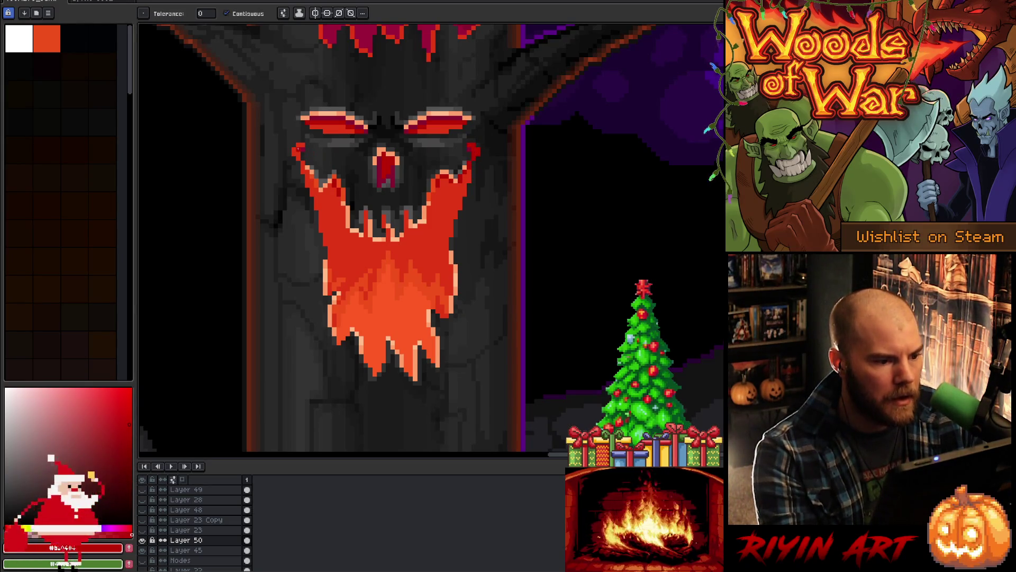
{"action": "left_click", "coordinate": [298, 149]}
Step: Fill the upper mouth area dark red, then refill the mouth region bright orange-red
{"action": "key", "text": "b"}
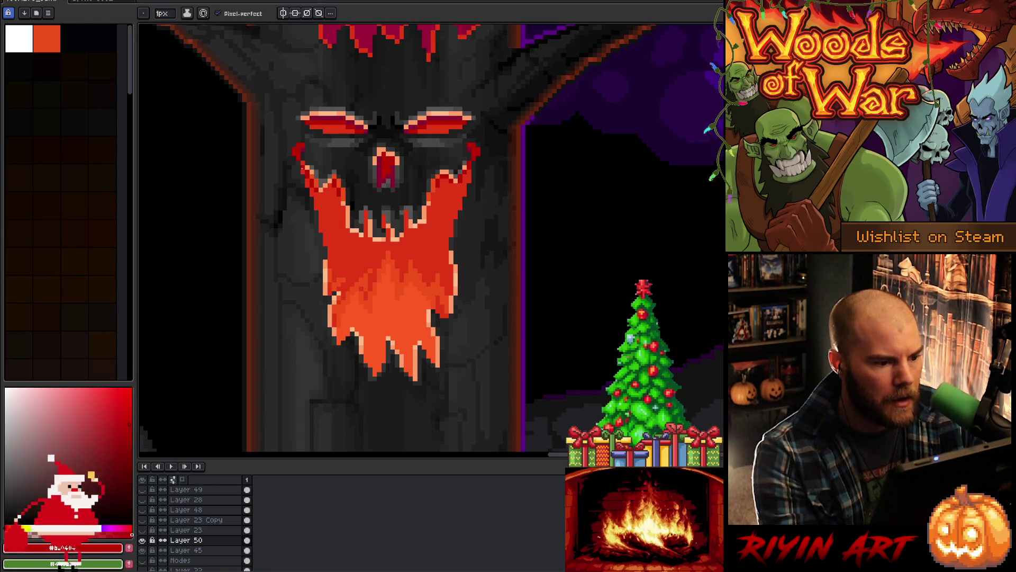
{"action": "key", "text": "g"}
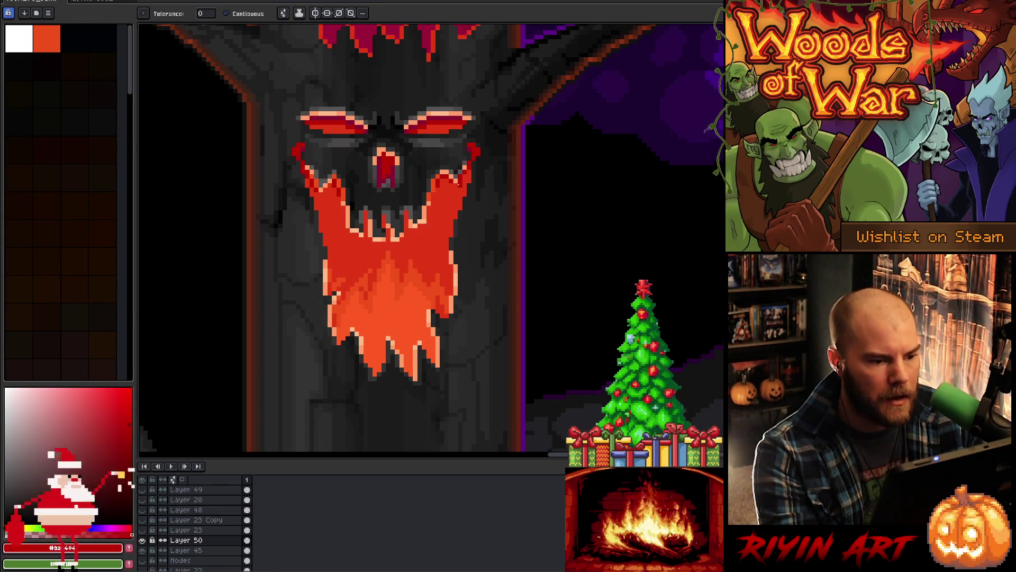
{"action": "left_click", "coordinate": [452, 185]}
{"action": "key", "text": "v"}
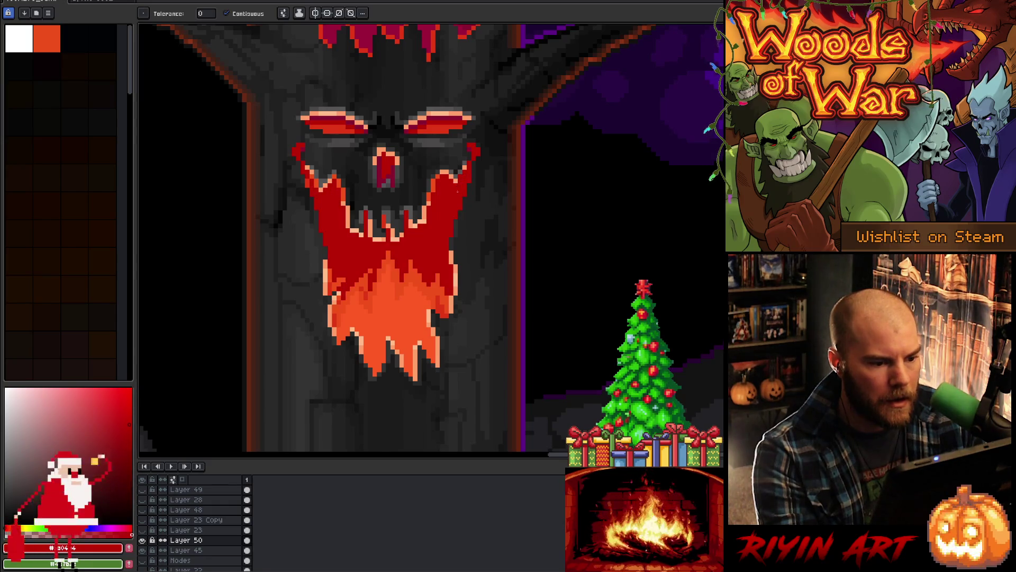
{"action": "key", "text": "g"}
{"action": "left_click", "coordinate": [460, 192]}
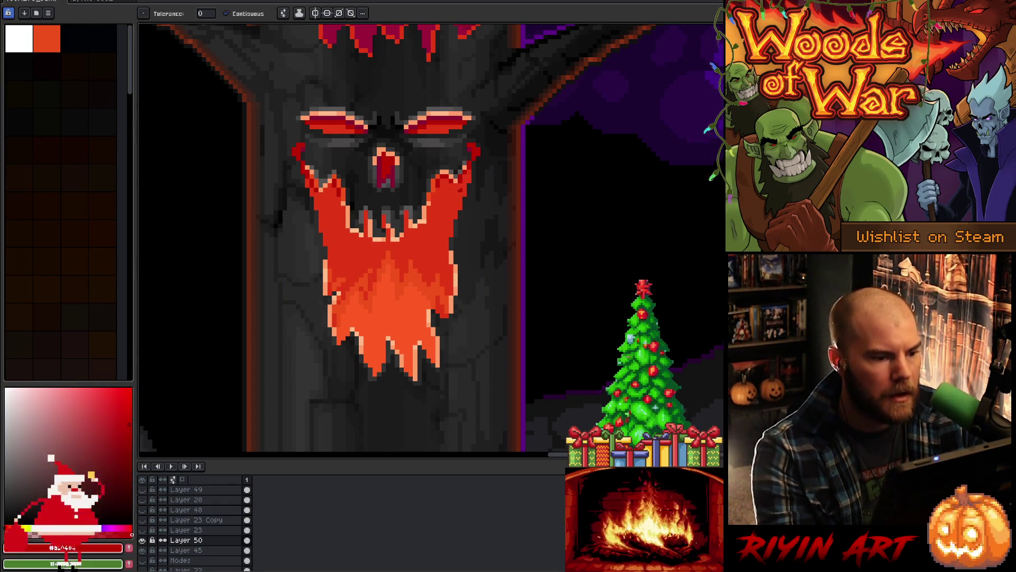
Step: Fill a small mouth-edge area darker and sample another colour from the canvas
{"action": "key", "text": "b"}
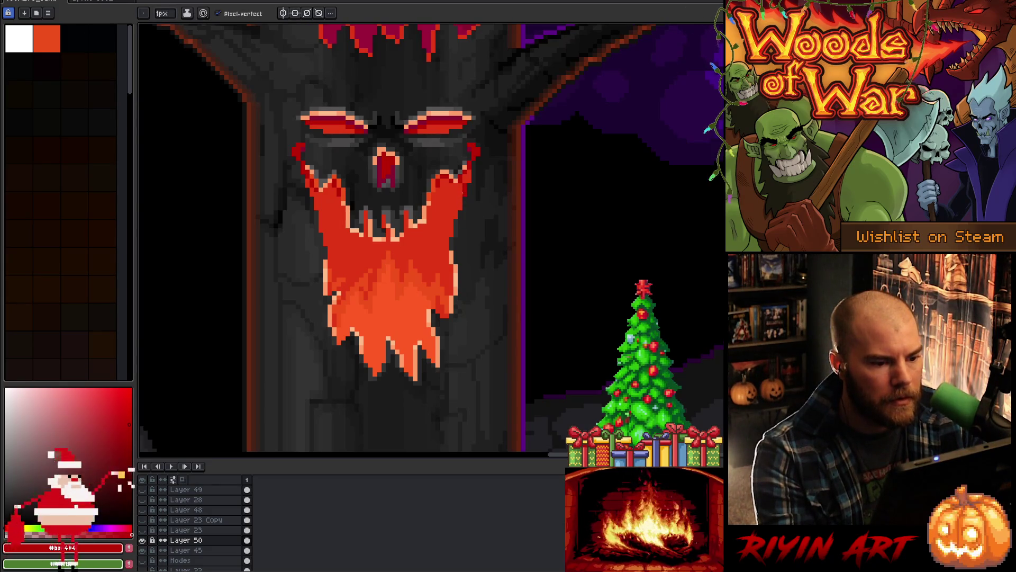
{"action": "key", "text": "g"}
{"action": "left_click", "coordinate": [466, 178]}
{"action": "key", "text": "b"}
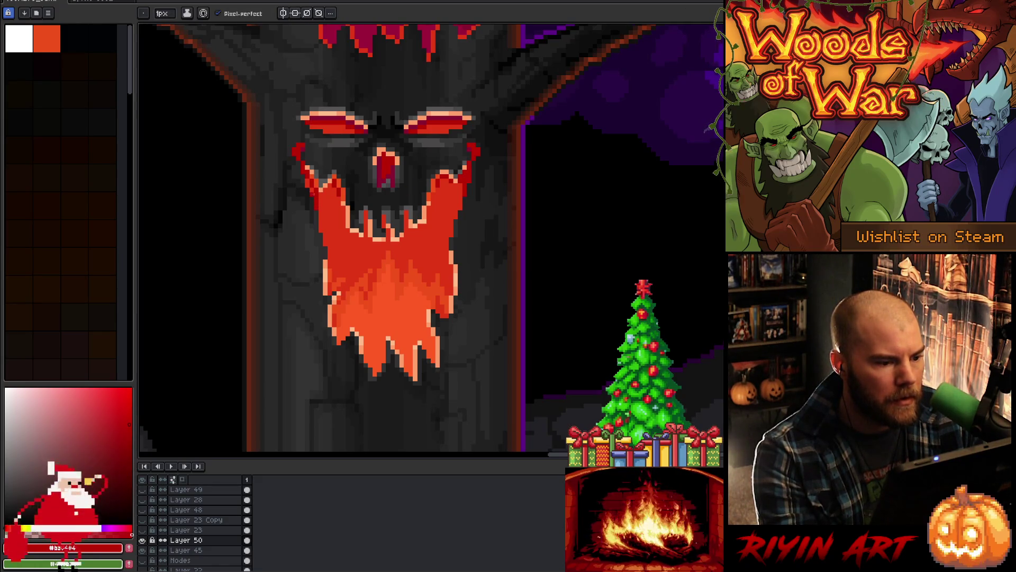
{"action": "key", "text": "g"}
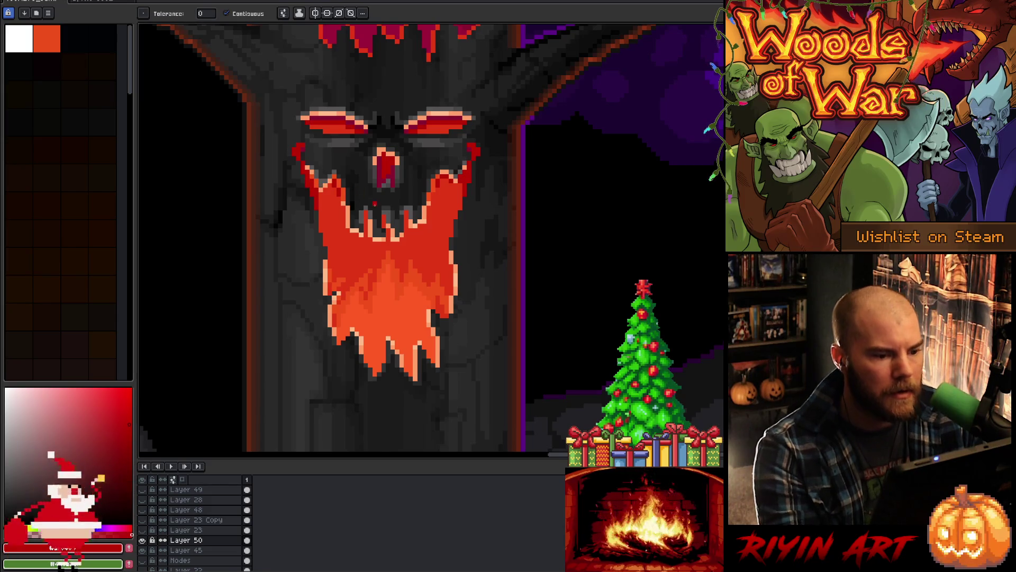
{"action": "scroll", "coordinate": [374, 203], "scroll_direction": "down", "scroll_amount": 2}
{"action": "scroll", "coordinate": [317, 192], "scroll_direction": "up", "scroll_amount": 3}
{"action": "key", "text": "i"}
{"action": "left_click", "coordinate": [254, 193]}
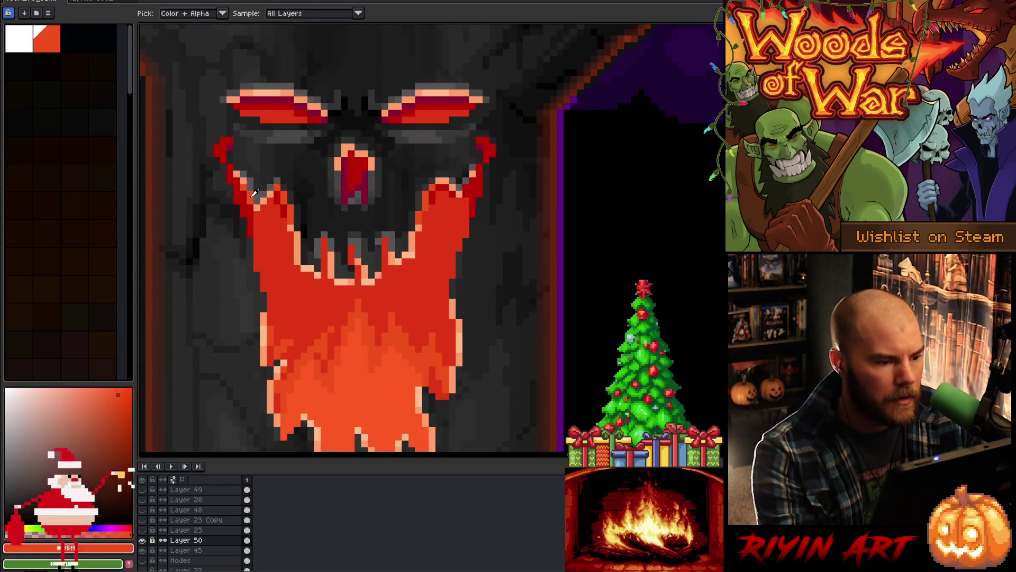
Step: Pencil two red pixels onto the flame outline's top-left point
{"action": "key", "text": "b"}
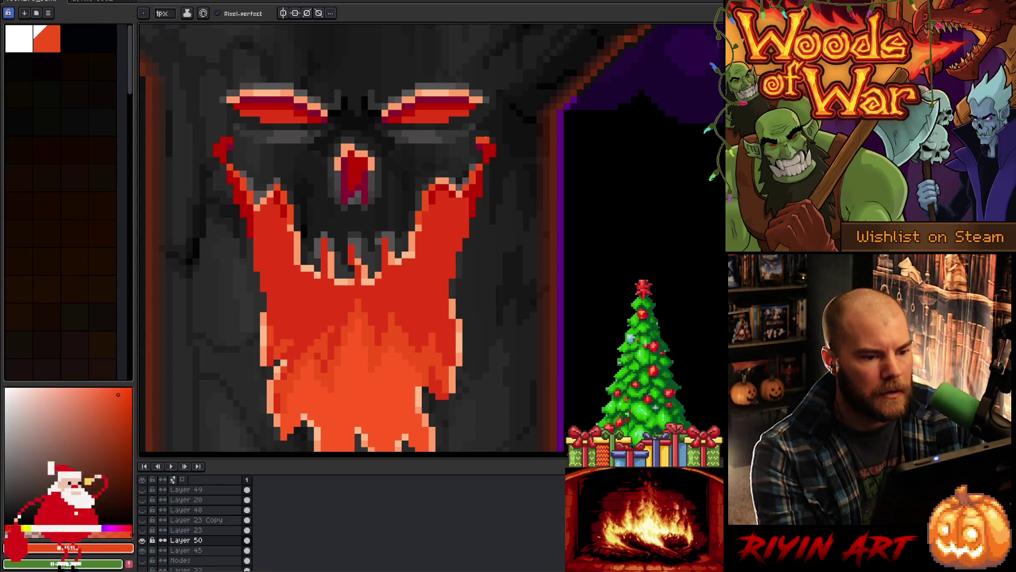
{"action": "left_click", "coordinate": [223, 140]}
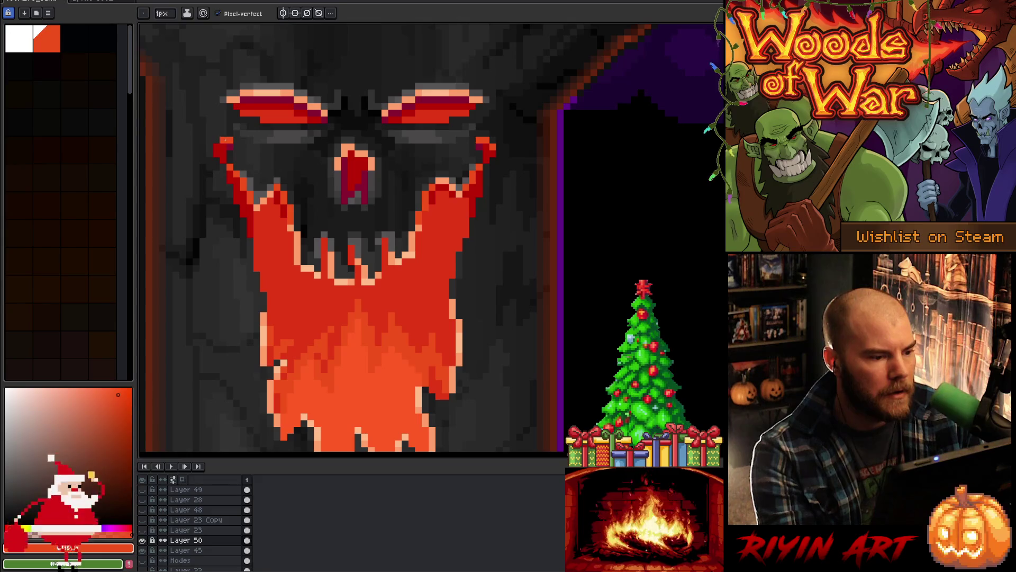
{"action": "left_click", "coordinate": [223, 147]}
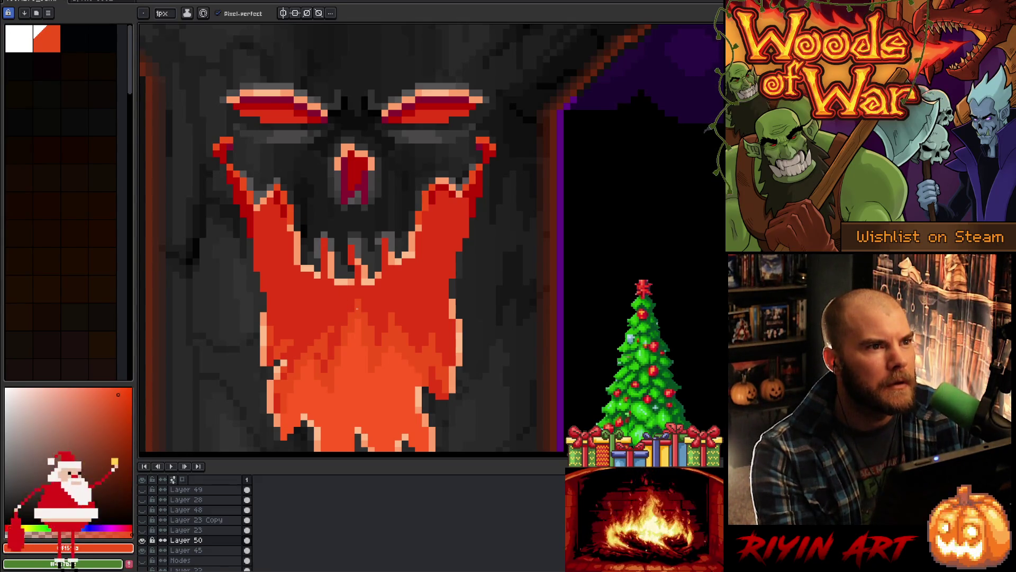
{"action": "scroll", "coordinate": [357, 309], "scroll_direction": "down", "scroll_amount": 3}
{"action": "scroll", "coordinate": [349, 445], "scroll_direction": "up", "scroll_amount": 1}
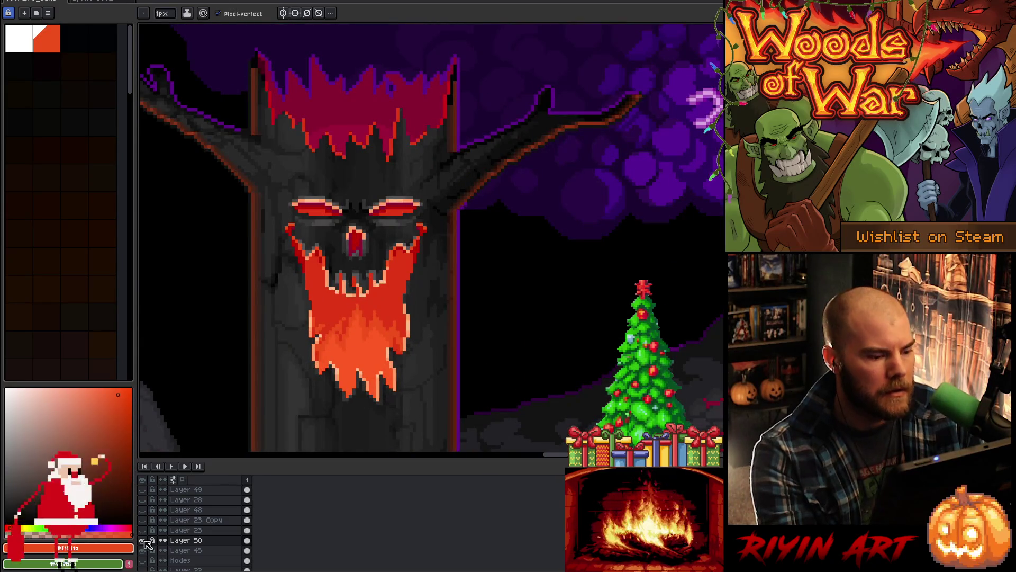
{"action": "left_click", "coordinate": [142, 493]}
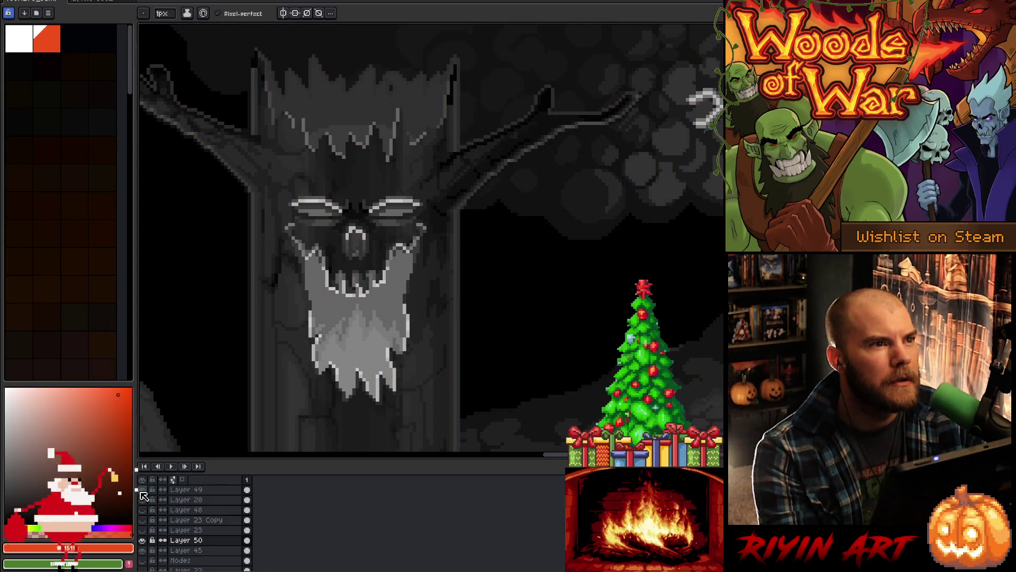
{"action": "left_click", "coordinate": [141, 492]}
{"action": "scroll", "coordinate": [456, 199], "scroll_direction": "up", "scroll_amount": 2}
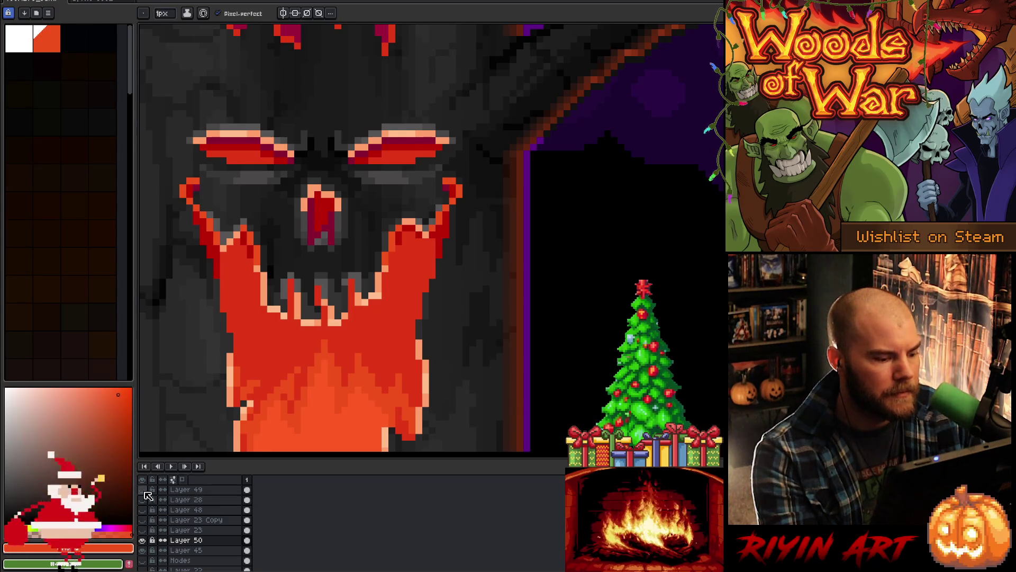
{"action": "left_click", "coordinate": [143, 540]}
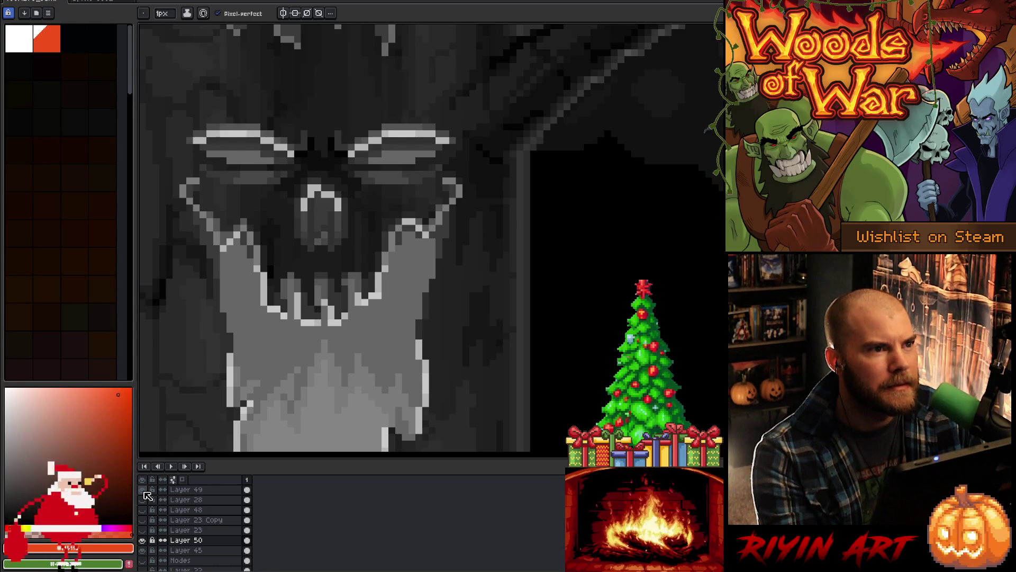
{"action": "left_click", "coordinate": [148, 495]}
{"action": "scroll", "coordinate": [338, 264], "scroll_direction": "down", "scroll_amount": 4}
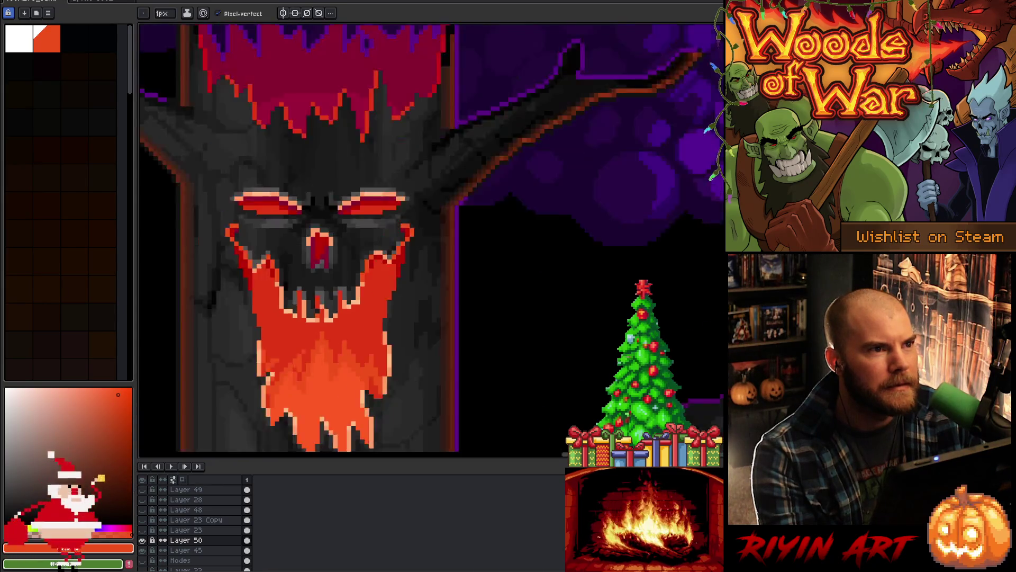
{"action": "scroll", "coordinate": [338, 264], "scroll_direction": "up", "scroll_amount": 3}
{"action": "left_click_drag", "start_coordinate": [297, 328], "coordinate": [346, 270]}
{"action": "key", "text": "b"}
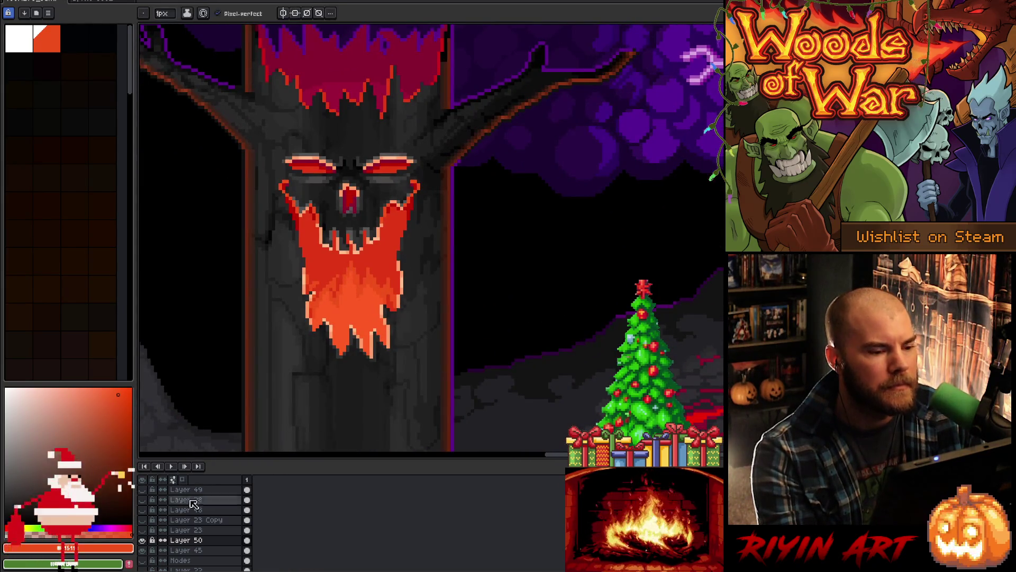
{"action": "left_click", "coordinate": [143, 540]}
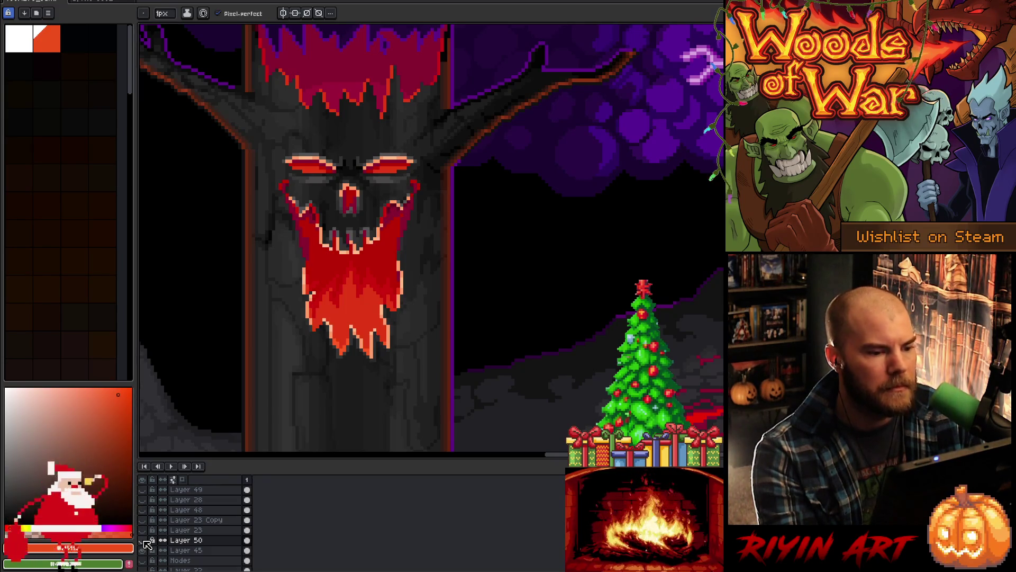
{"action": "left_click", "coordinate": [143, 541]}
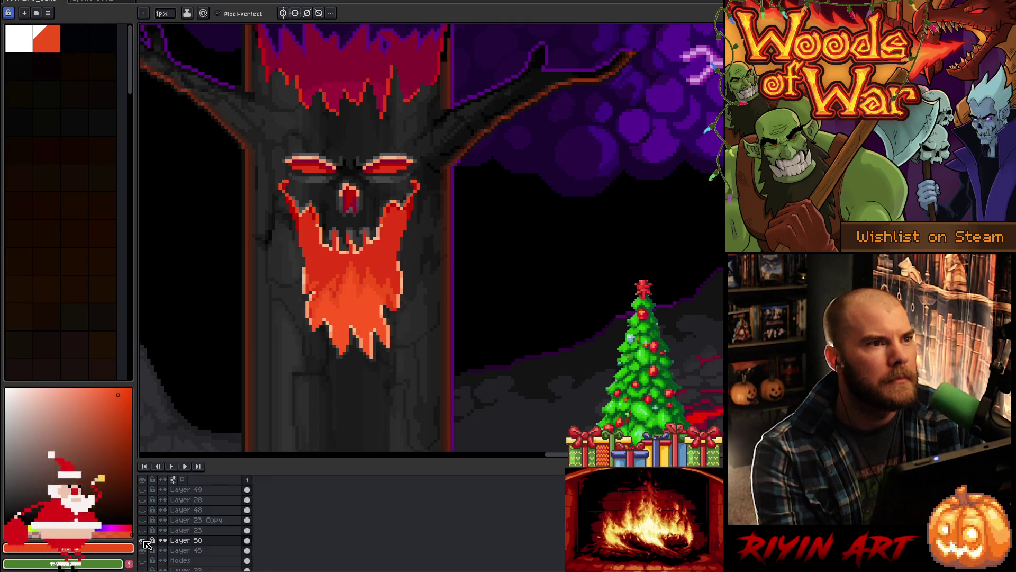
{"action": "left_click", "coordinate": [144, 540]}
{"action": "left_click", "coordinate": [143, 540]}
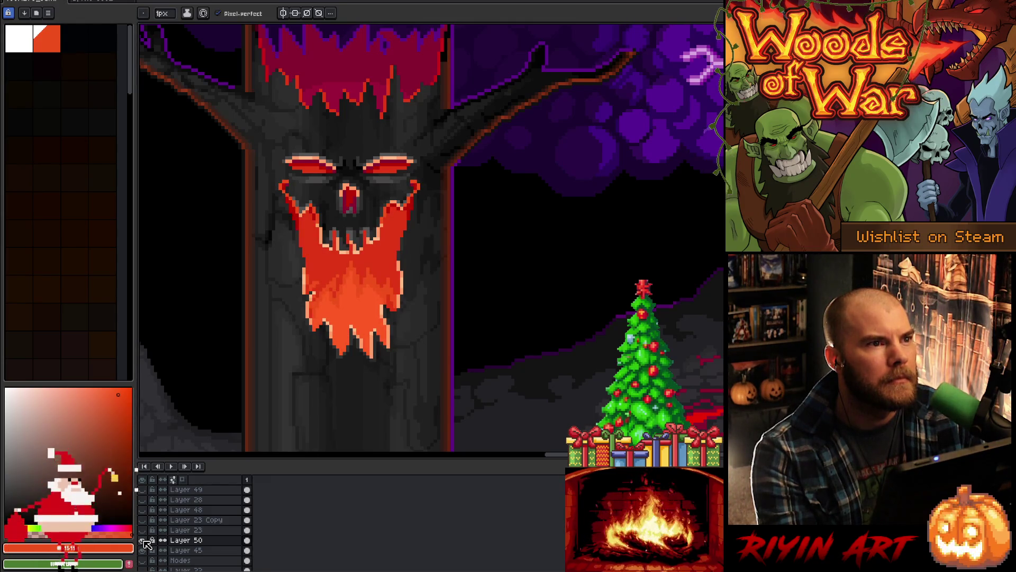
{"action": "left_click", "coordinate": [144, 540]}
{"action": "left_click", "coordinate": [143, 540]}
{"action": "left_click", "coordinate": [143, 541]}
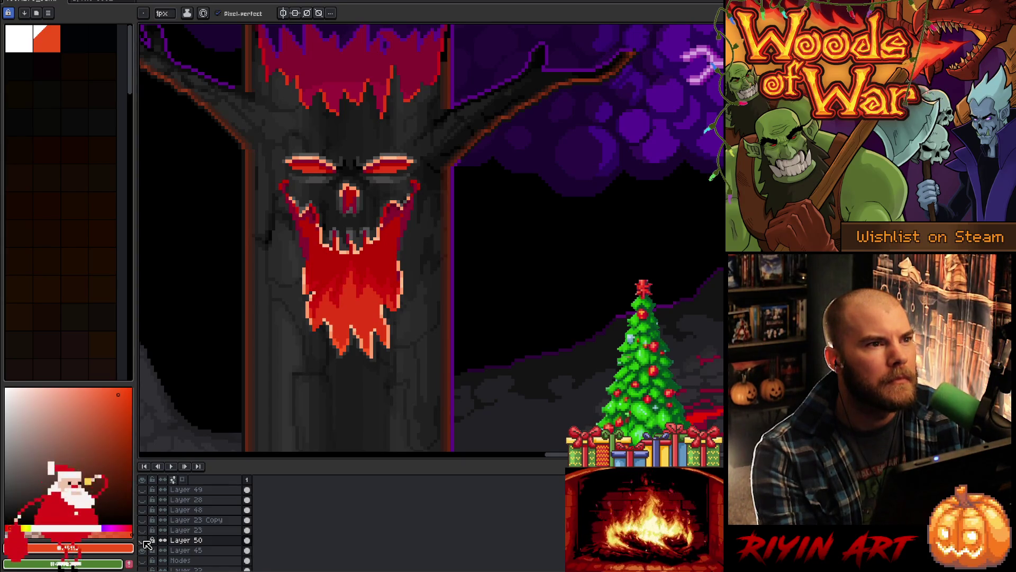
{"action": "left_click", "coordinate": [144, 540]}
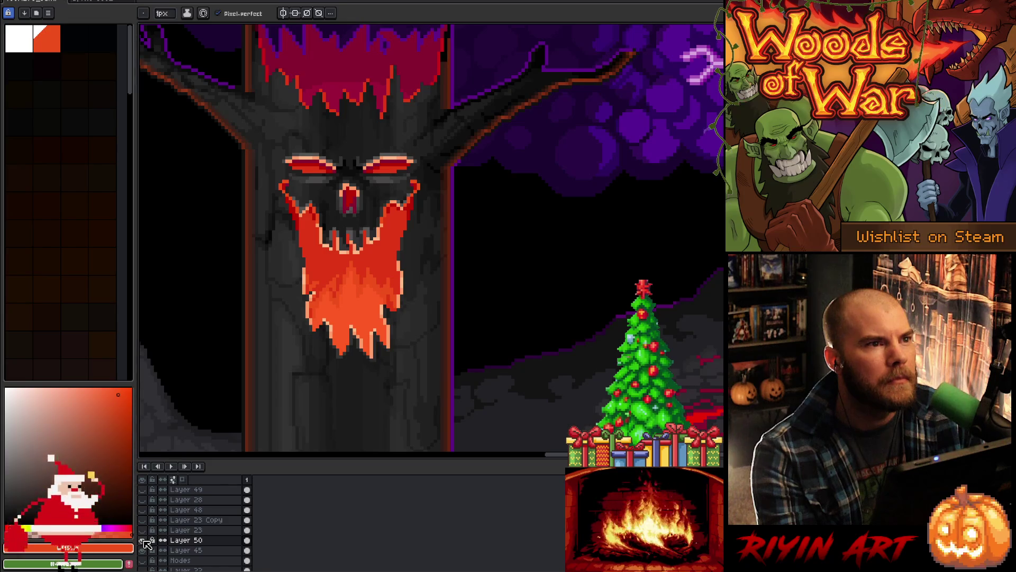
{"action": "left_click", "coordinate": [143, 540]}
{"action": "left_click", "coordinate": [144, 540]}
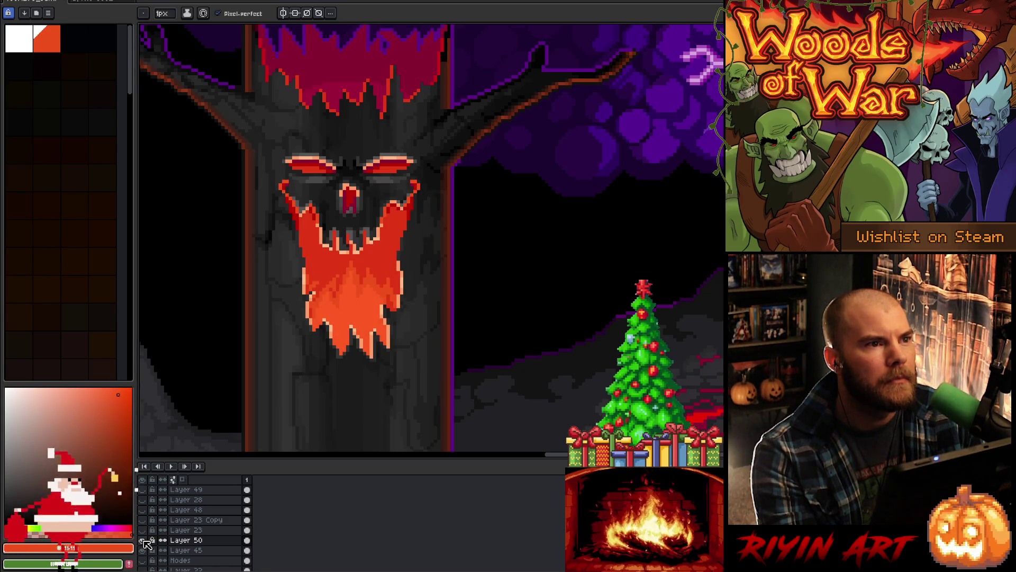
{"action": "left_click", "coordinate": [143, 540]}
{"action": "left_click", "coordinate": [144, 541]}
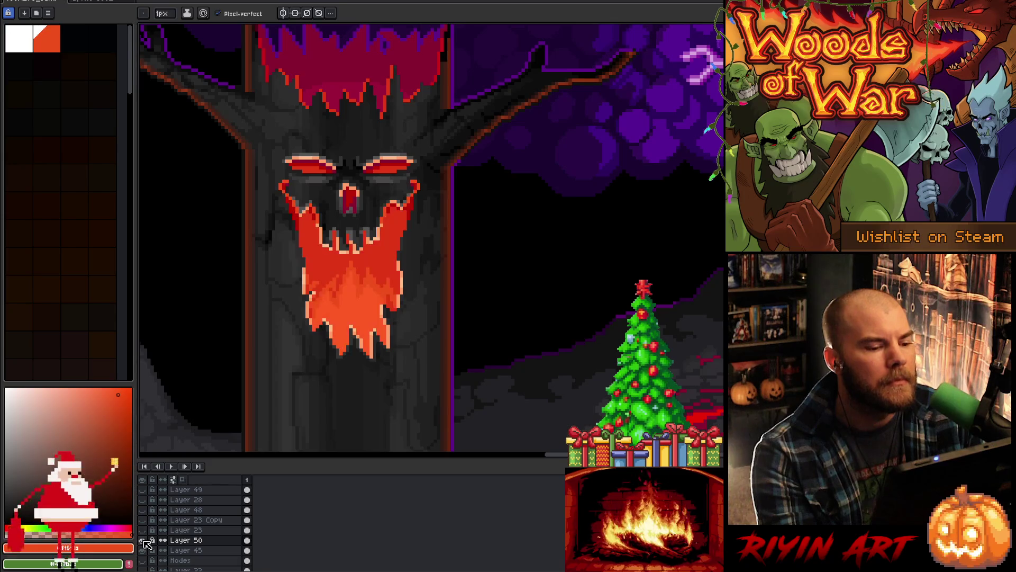
{"action": "left_click", "coordinate": [143, 540]}
{"action": "left_click", "coordinate": [144, 540]}
{"action": "left_click", "coordinate": [144, 540]}
{"action": "left_click", "coordinate": [144, 540]}
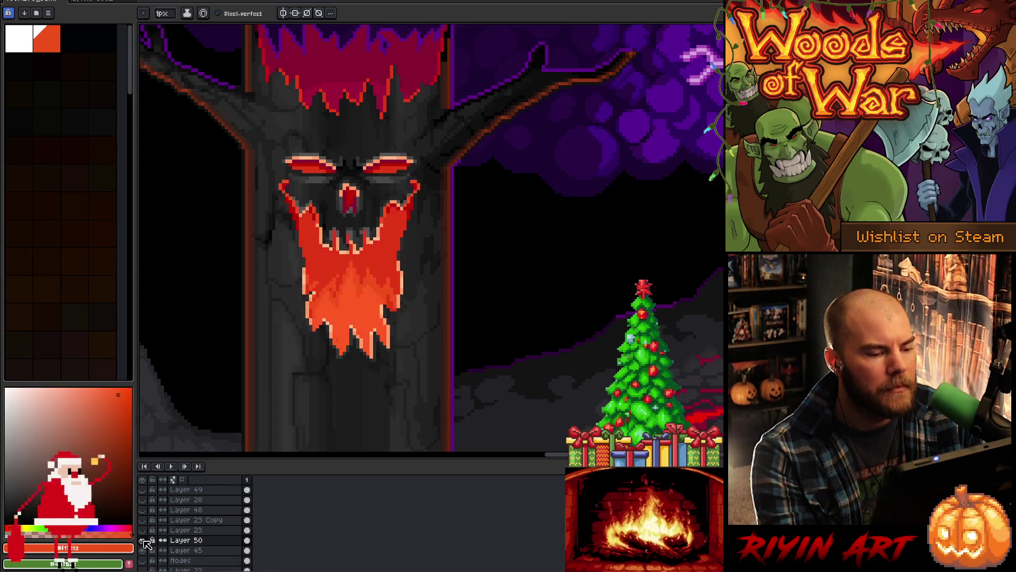
{"action": "left_click", "coordinate": [144, 541]}
{"action": "left_click", "coordinate": [143, 540]}
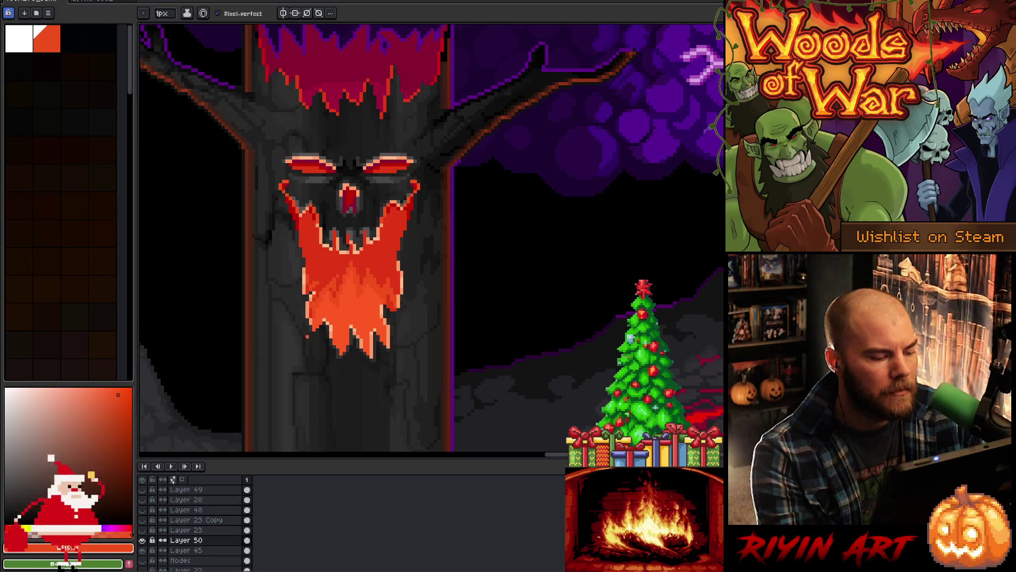
{"action": "scroll", "coordinate": [307, 336], "scroll_direction": "up", "scroll_amount": 3}
{"action": "left_click", "coordinate": [329, 367], "text": "alt"}
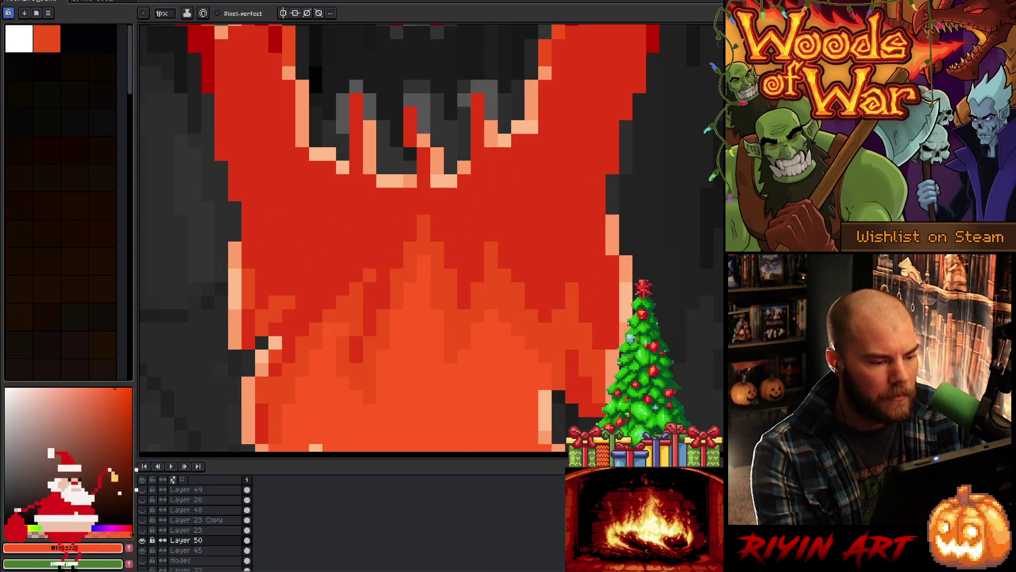
Step: Eyedrop the flame beard's bright orange as the Paint Bucket fill colour
{"action": "scroll", "coordinate": [334, 332], "scroll_direction": "down", "scroll_amount": 3}
{"action": "scroll", "coordinate": [317, 344], "scroll_direction": "up", "scroll_amount": 2}
{"action": "left_click", "coordinate": [311, 350], "text": "alt"}
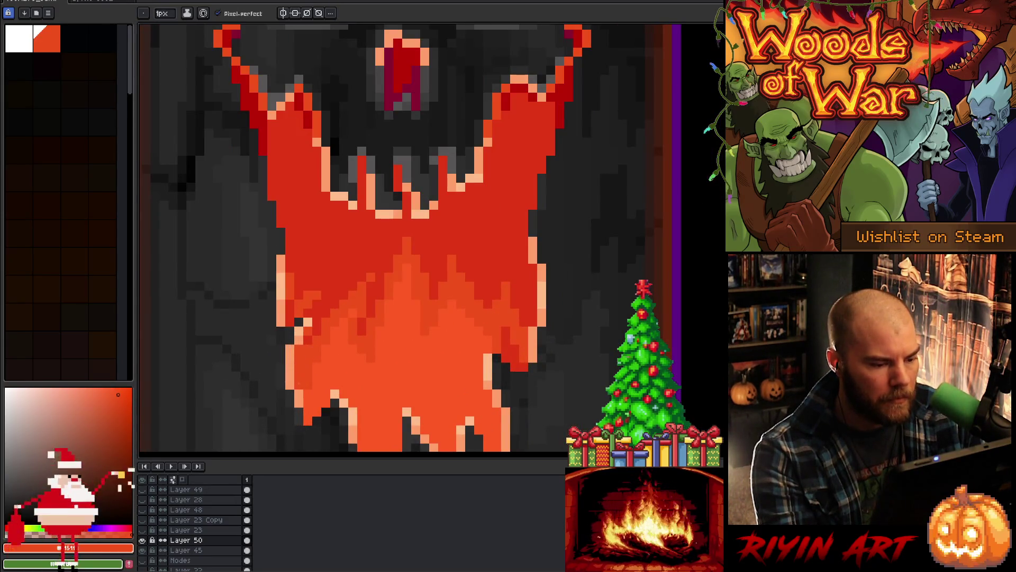
{"action": "left_click", "coordinate": [478, 341], "text": "alt"}
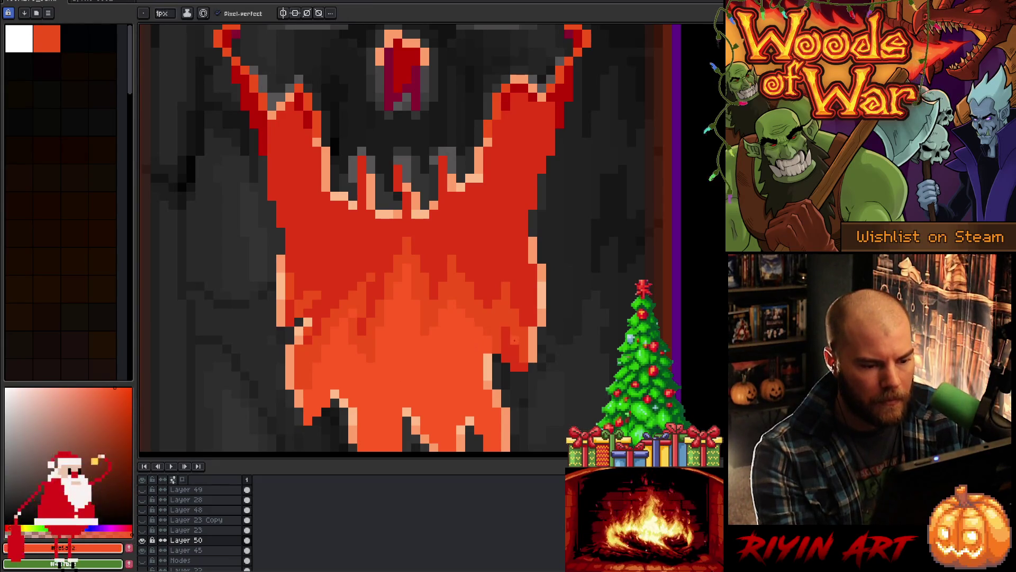
{"action": "key", "text": "g"}
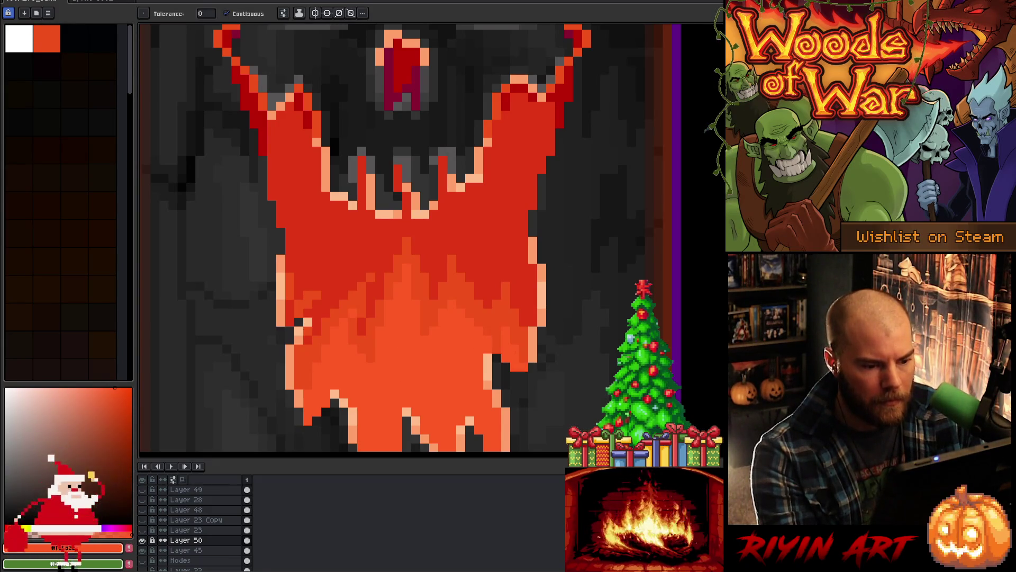
{"action": "left_click", "coordinate": [302, 306], "text": "alt"}
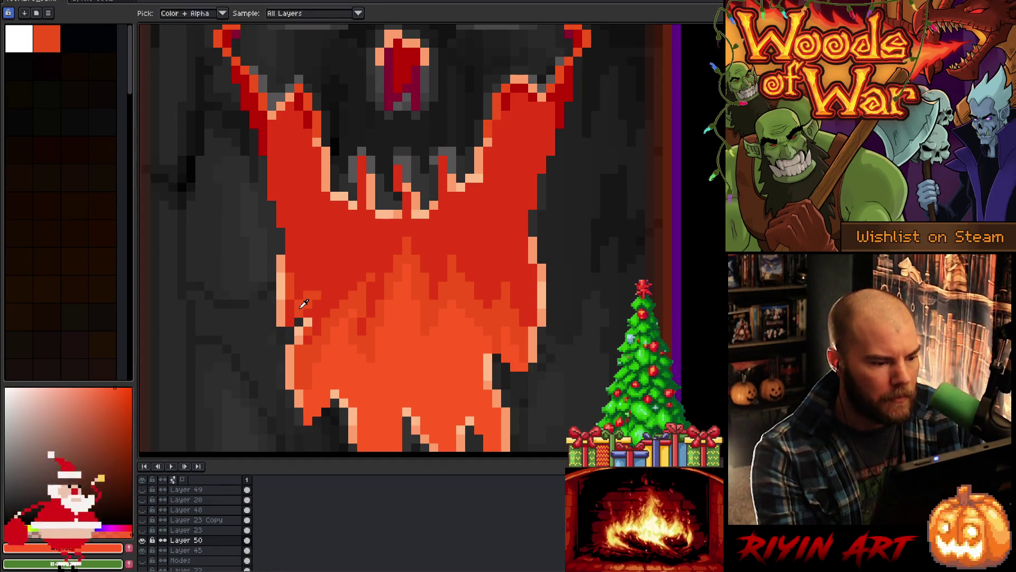
{"action": "left_click", "coordinate": [339, 350], "text": "alt"}
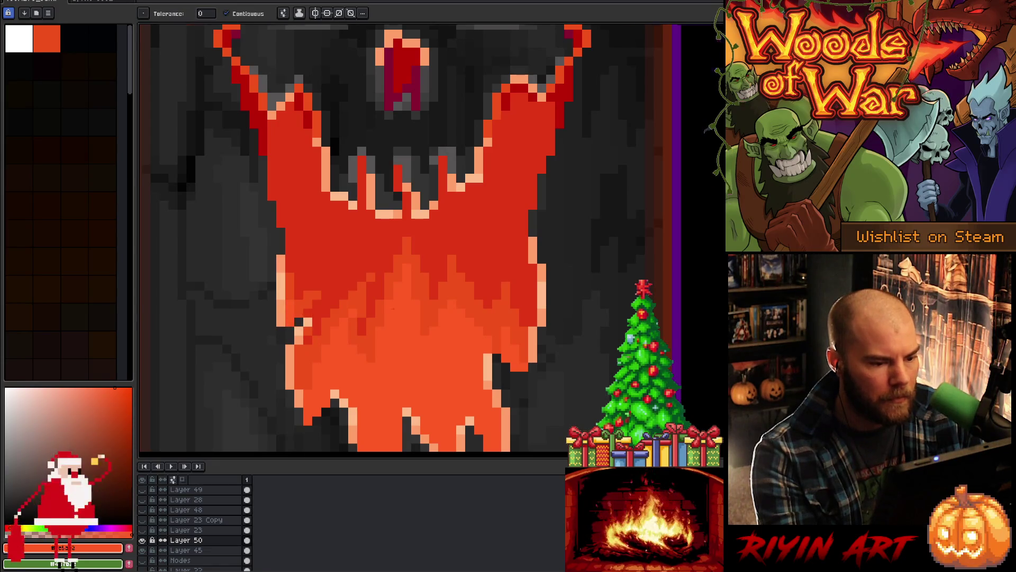
{"action": "scroll", "coordinate": [407, 321], "scroll_direction": "down", "scroll_amount": 5}
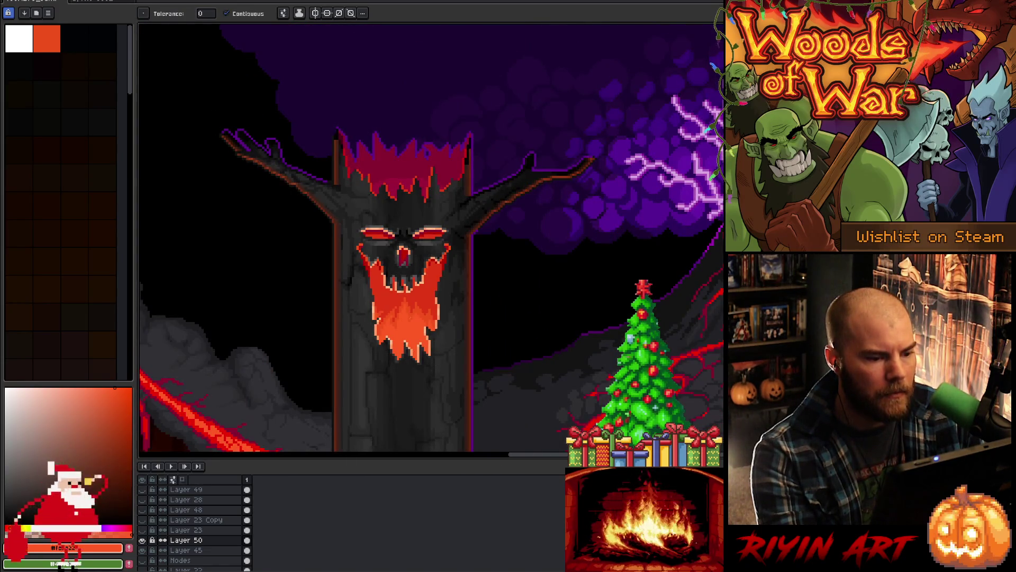
Step: Toggle Layer 50 off and back on to compare the red beneath
{"action": "left_click", "coordinate": [142, 540]}
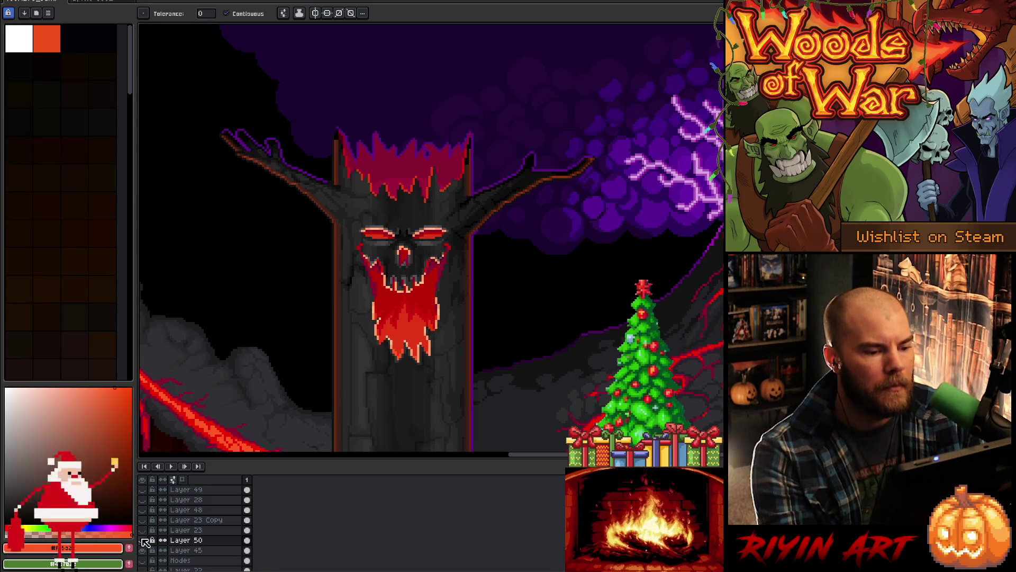
{"action": "left_click", "coordinate": [144, 541]}
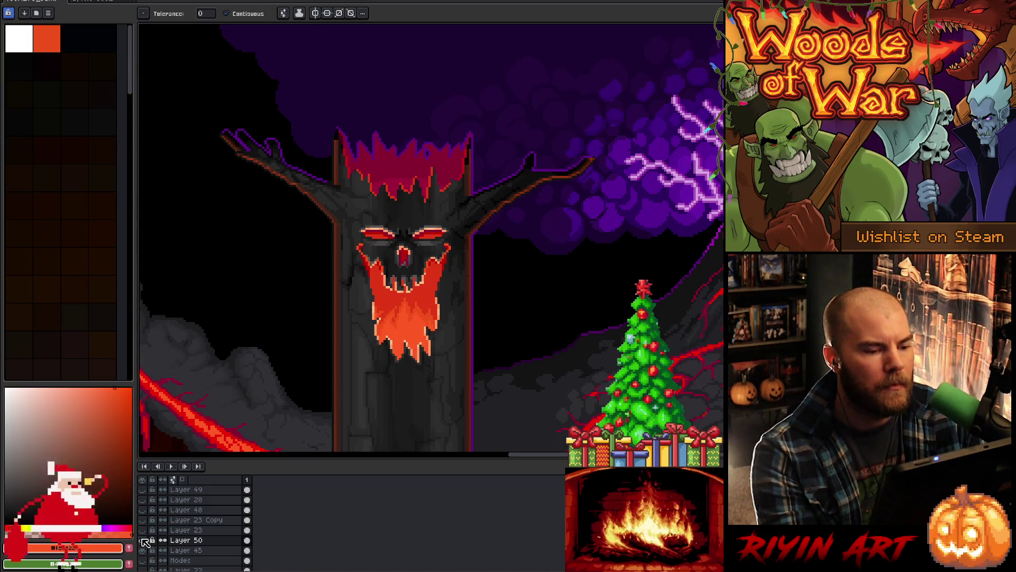
{"action": "scroll", "coordinate": [389, 244], "scroll_direction": "up", "scroll_amount": 3}
Step: Eyedrop dark red #ba0404 and pencil one pixel onto the flame outline
{"action": "key", "text": "i"}
{"action": "scroll", "coordinate": [388, 244], "scroll_direction": "down", "scroll_amount": 2}
{"action": "scroll", "coordinate": [317, 370], "scroll_direction": "up", "scroll_amount": 2}
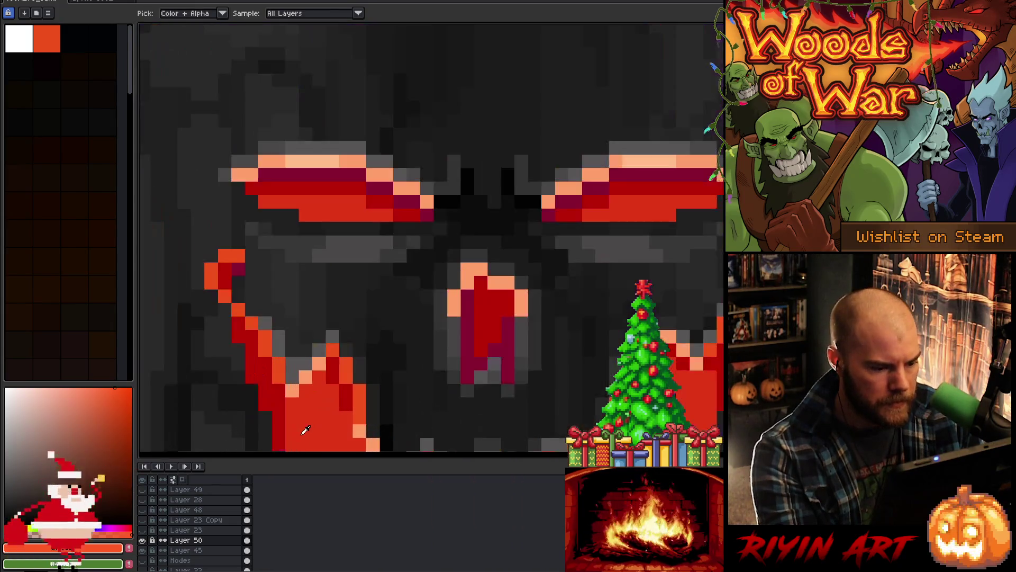
{"action": "left_click", "coordinate": [279, 400]}
{"action": "key", "text": "b"}
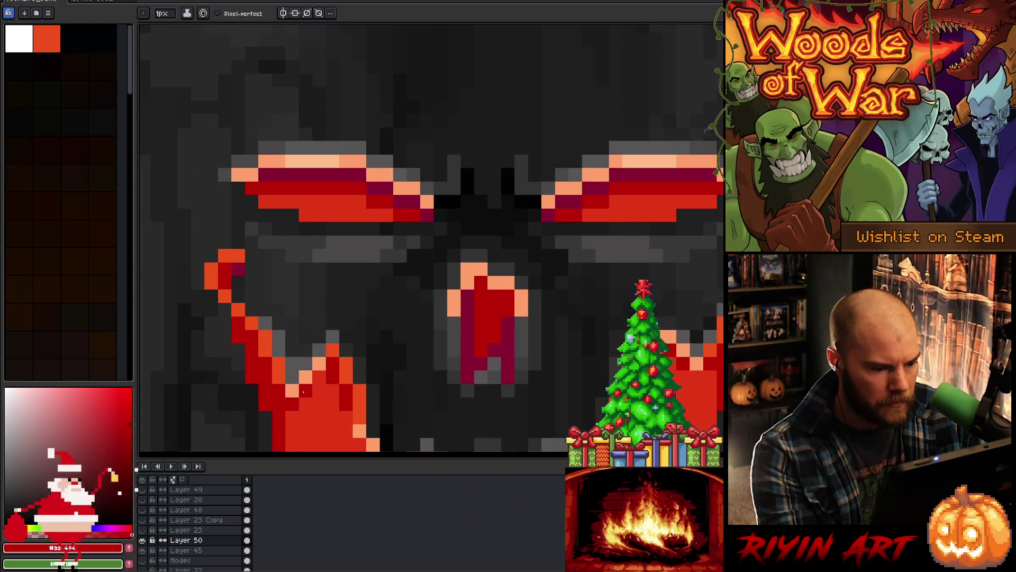
{"action": "left_click", "coordinate": [697, 377]}
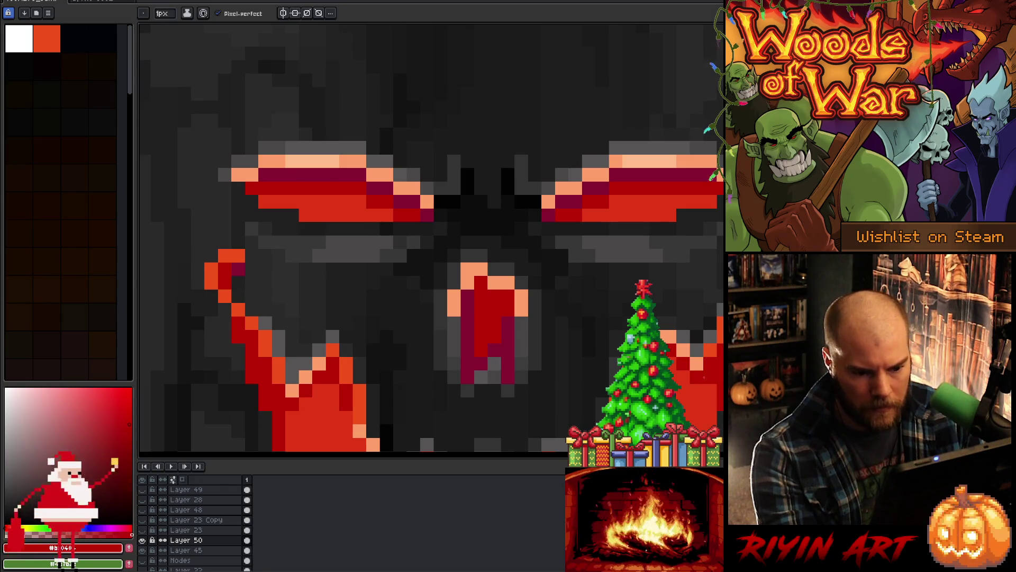